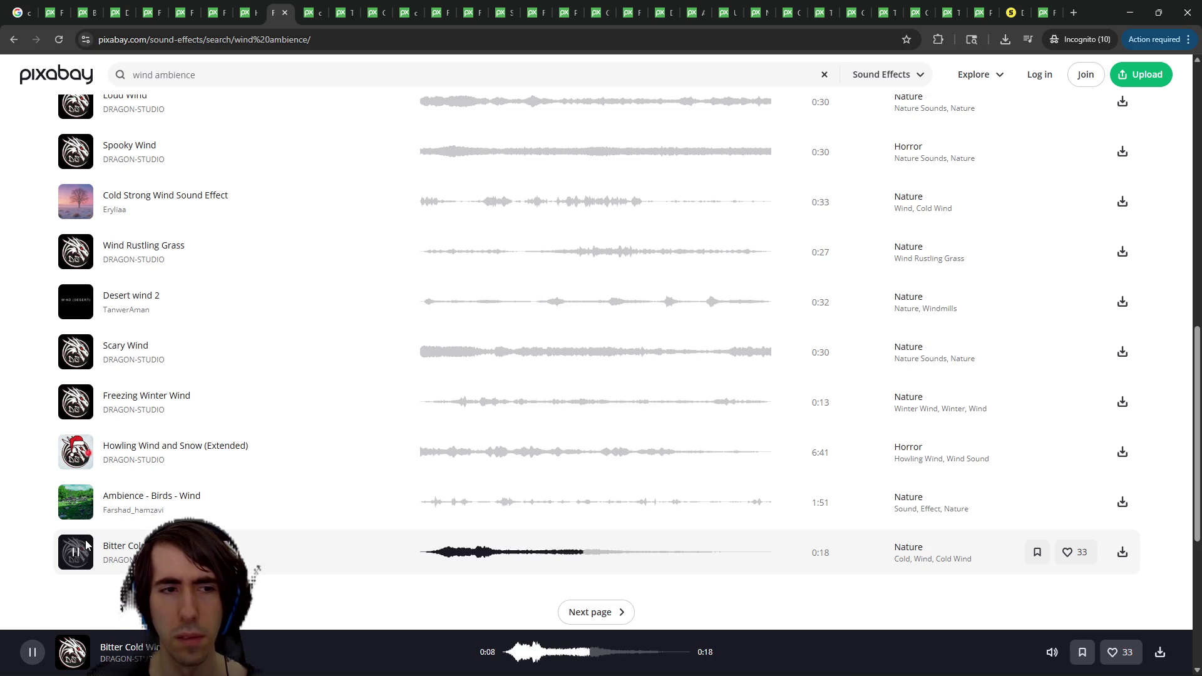
Go to page 2 of the wind ambience results and preview three ambience clips.
scroll(335, 537, down, 3)
click(592, 421)
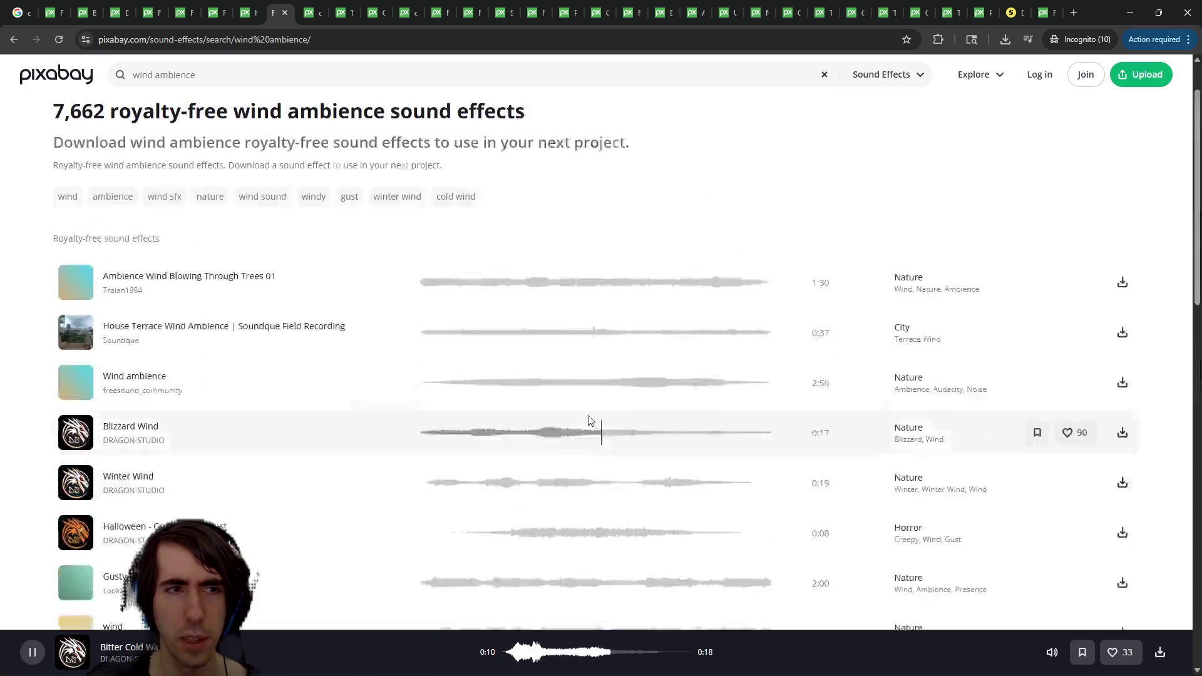
click(59, 348)
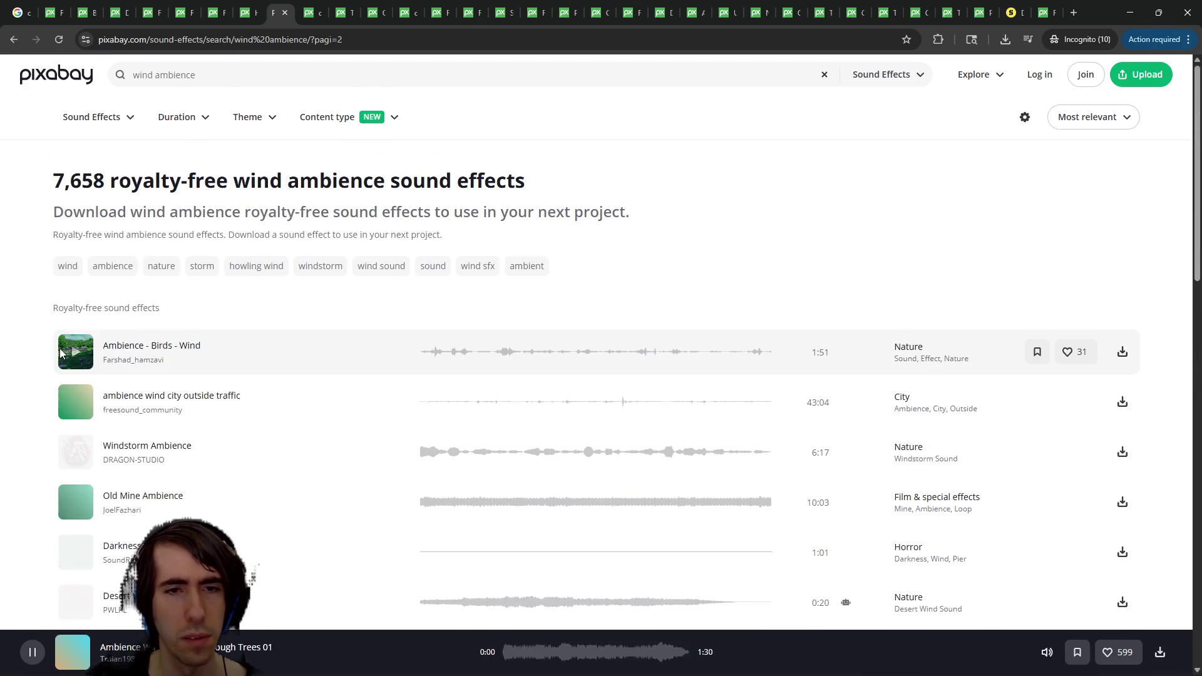
click(73, 354)
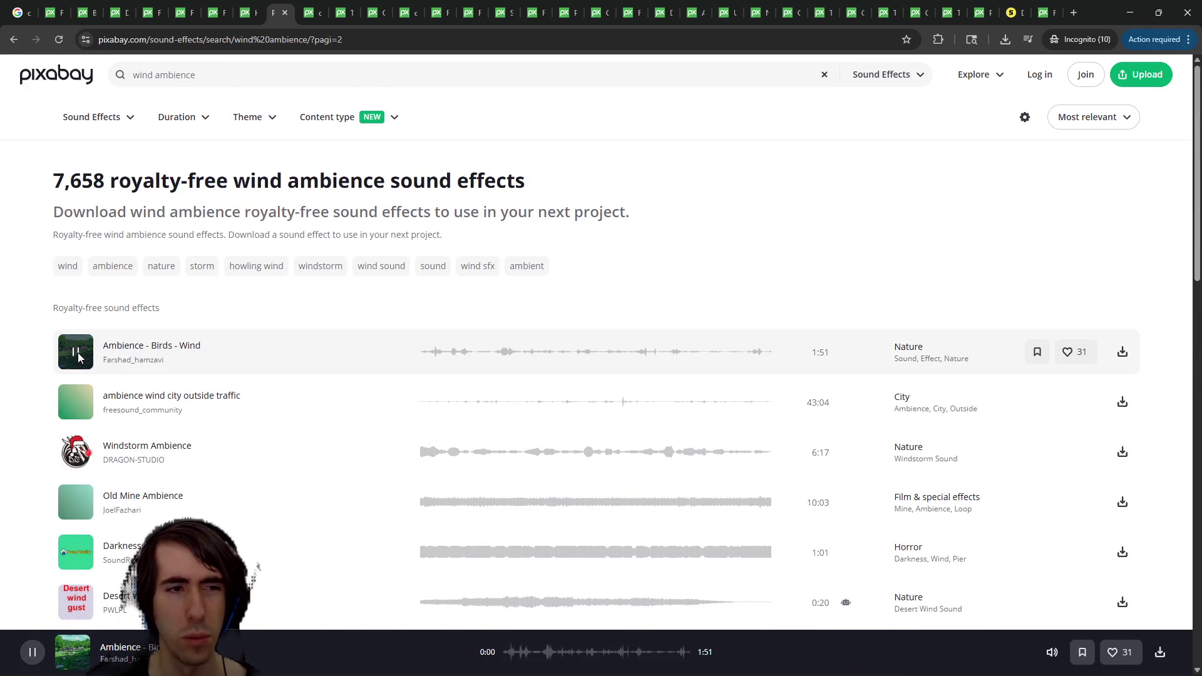
click(74, 403)
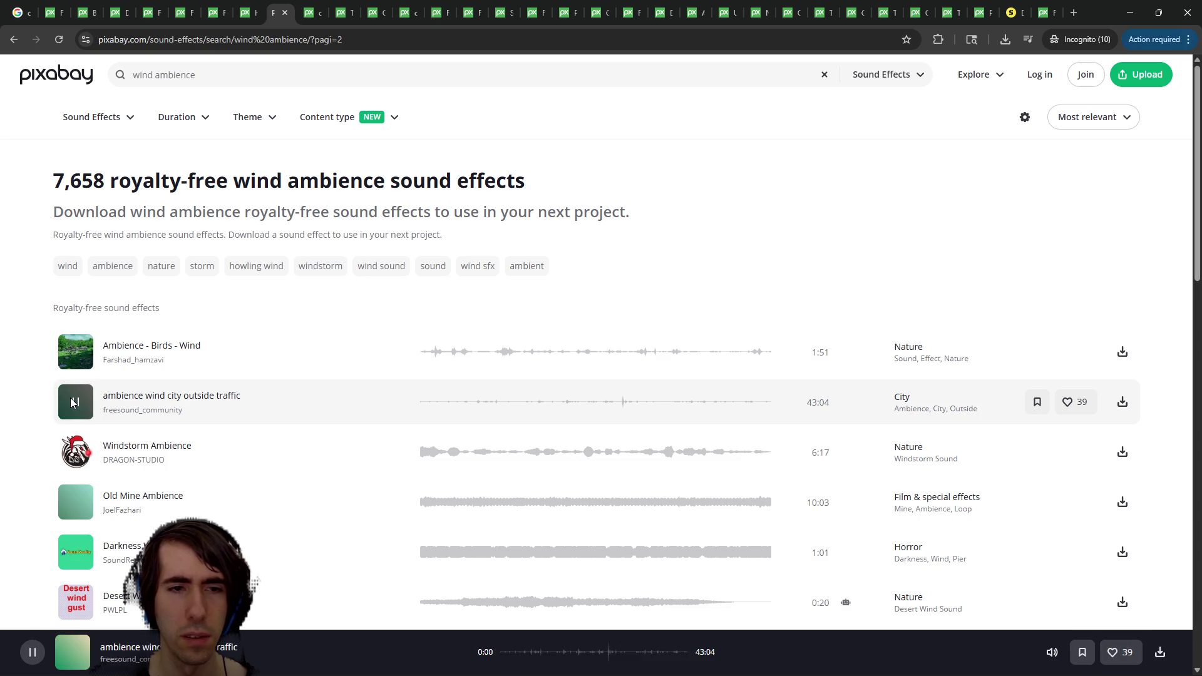
click(73, 402)
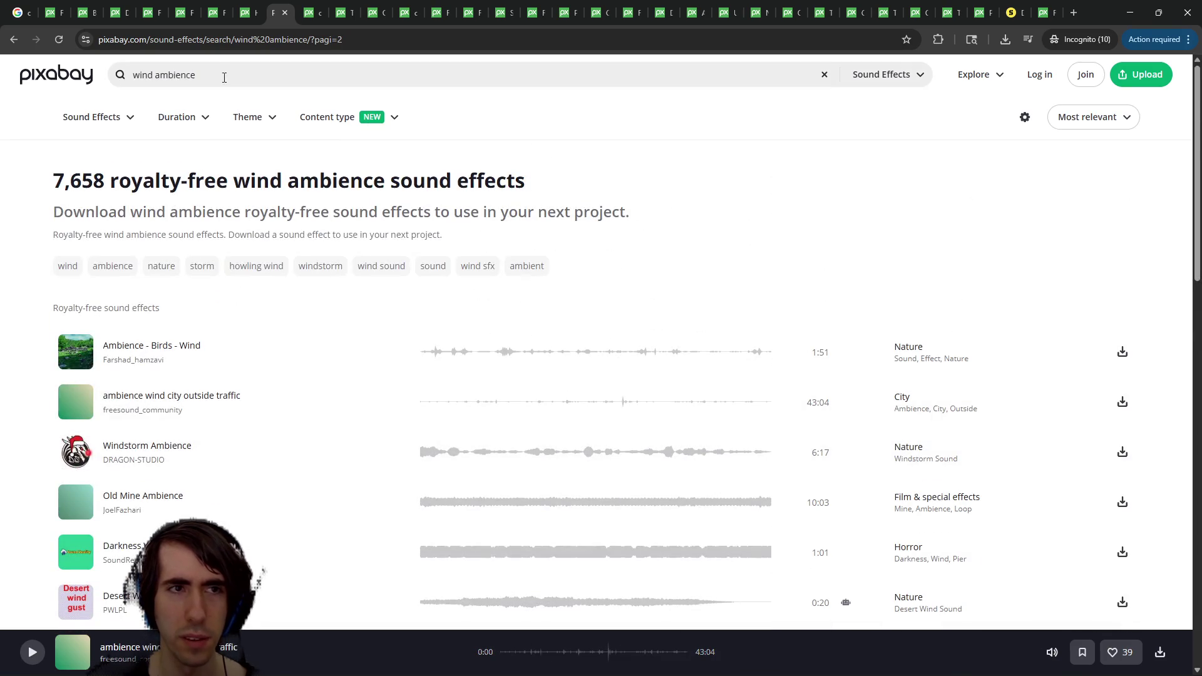
Change the search from 'wind ambience' to just 'wind' and rerun it.
double_click(225, 77)
key(BackSpace)
key(Return)
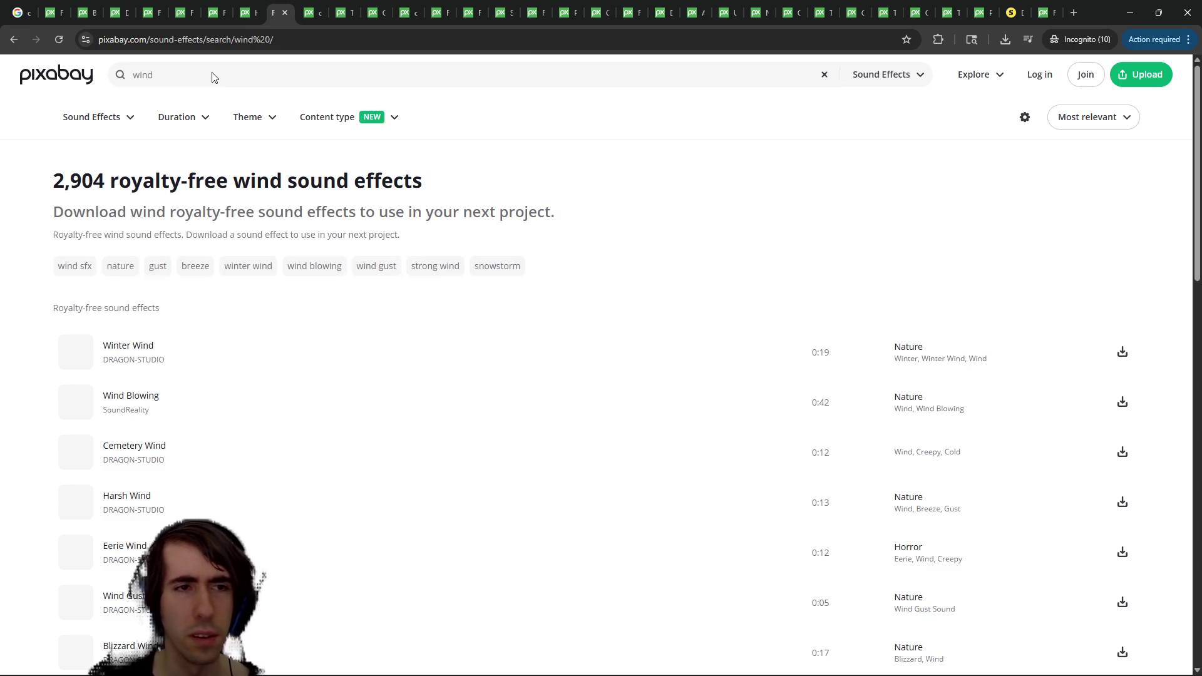
Preview Wind Blowing, Winter Wind, Cemetery Wind, Harsh Wind and Eerie Wind.
click(71, 401)
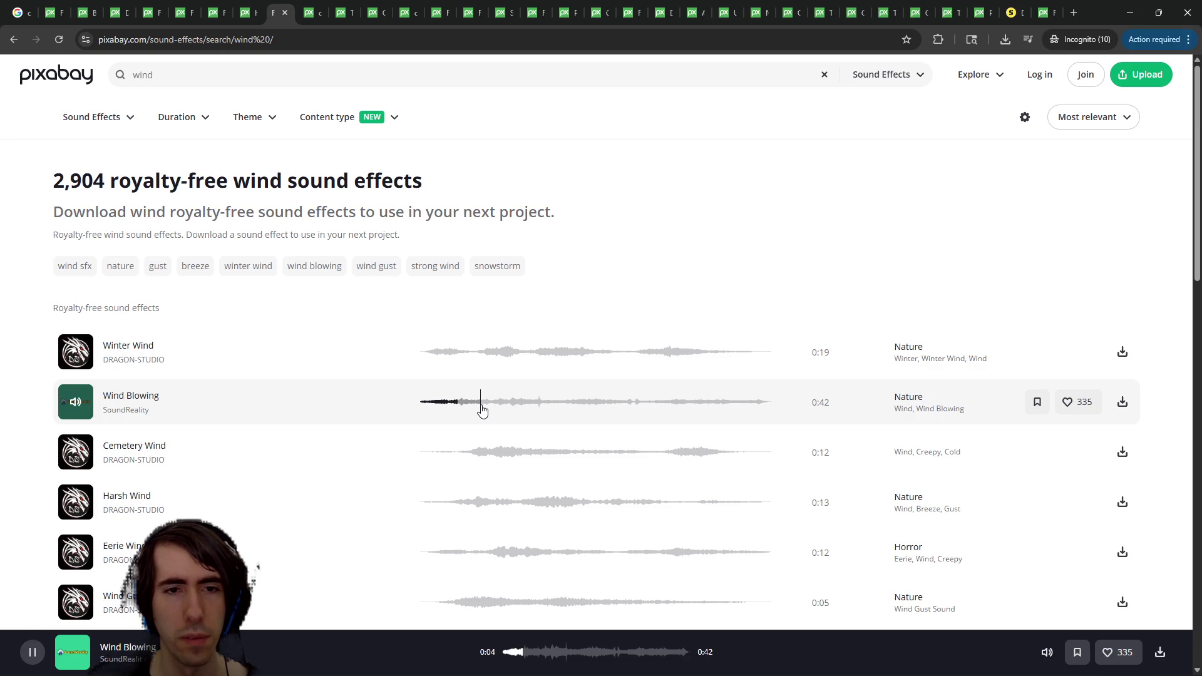
click(481, 406)
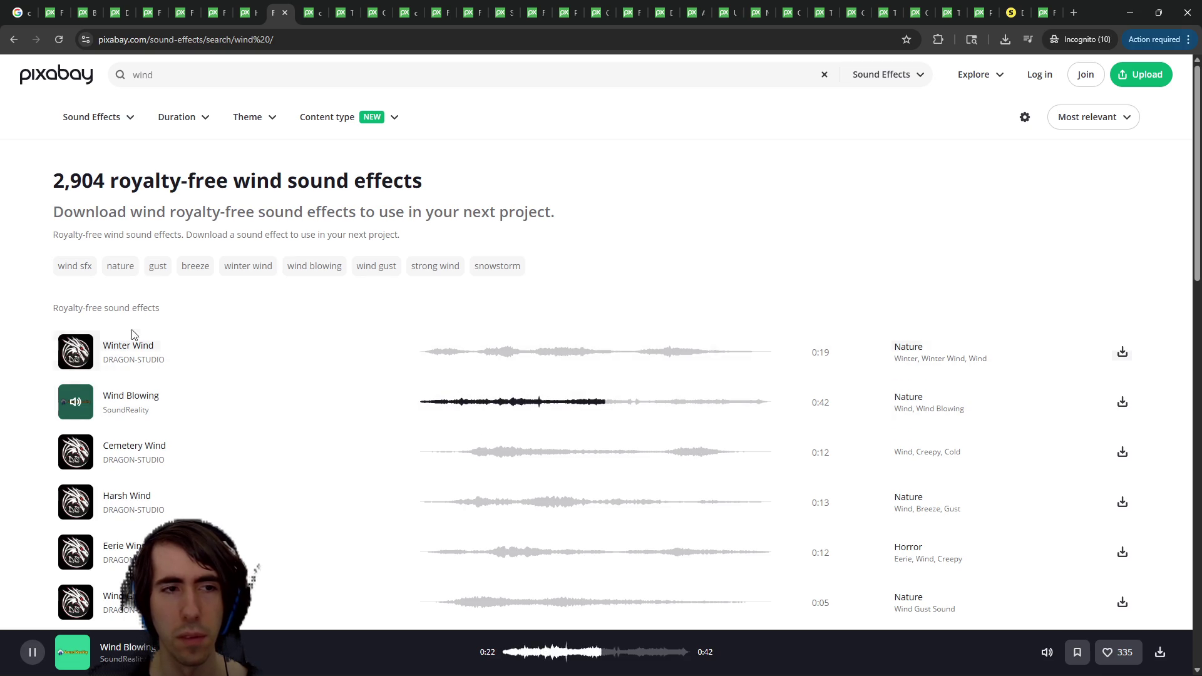
click(81, 358)
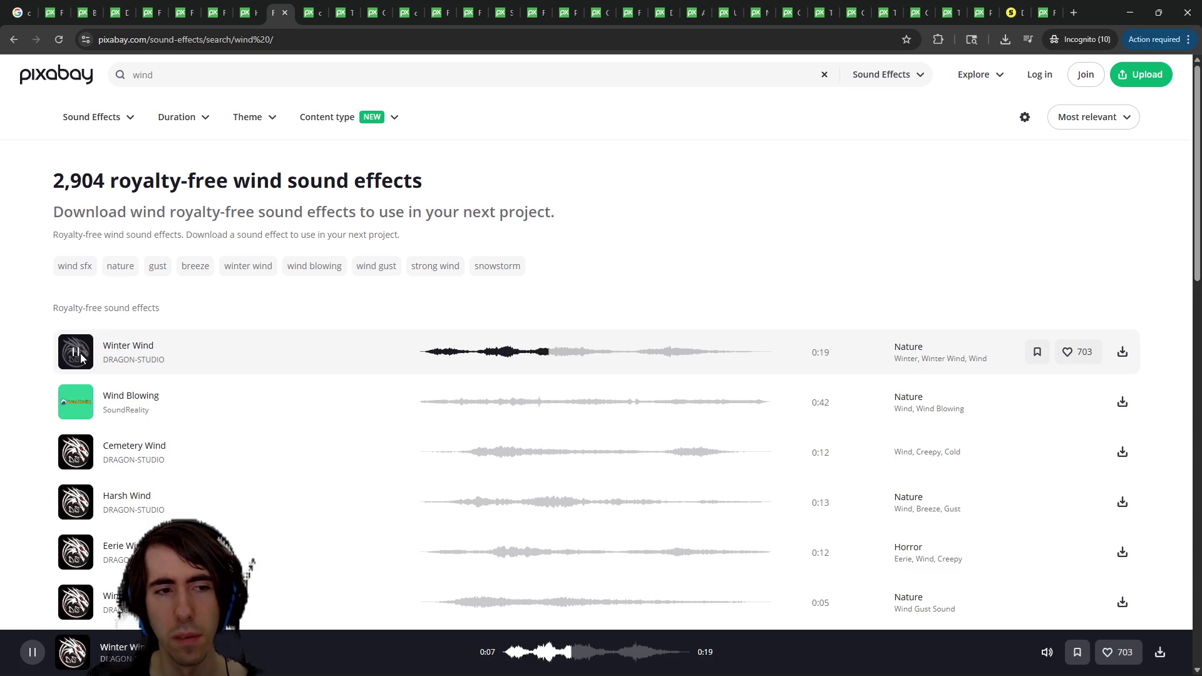
click(76, 453)
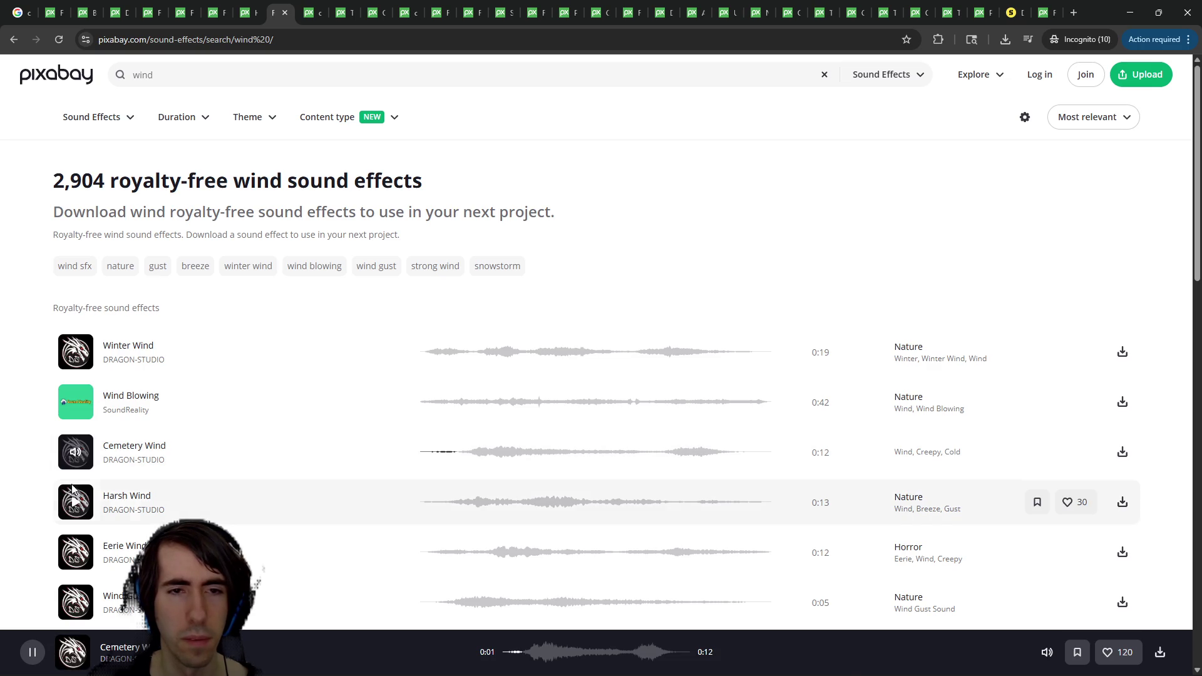
click(430, 351)
click(90, 512)
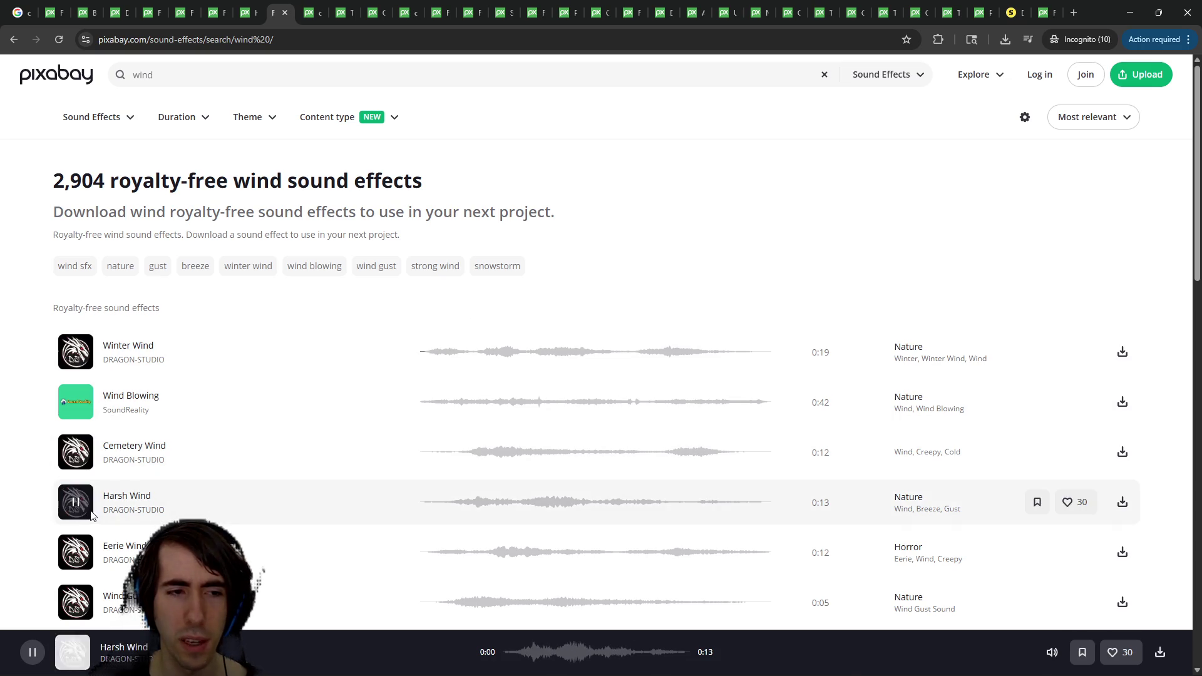
click(77, 549)
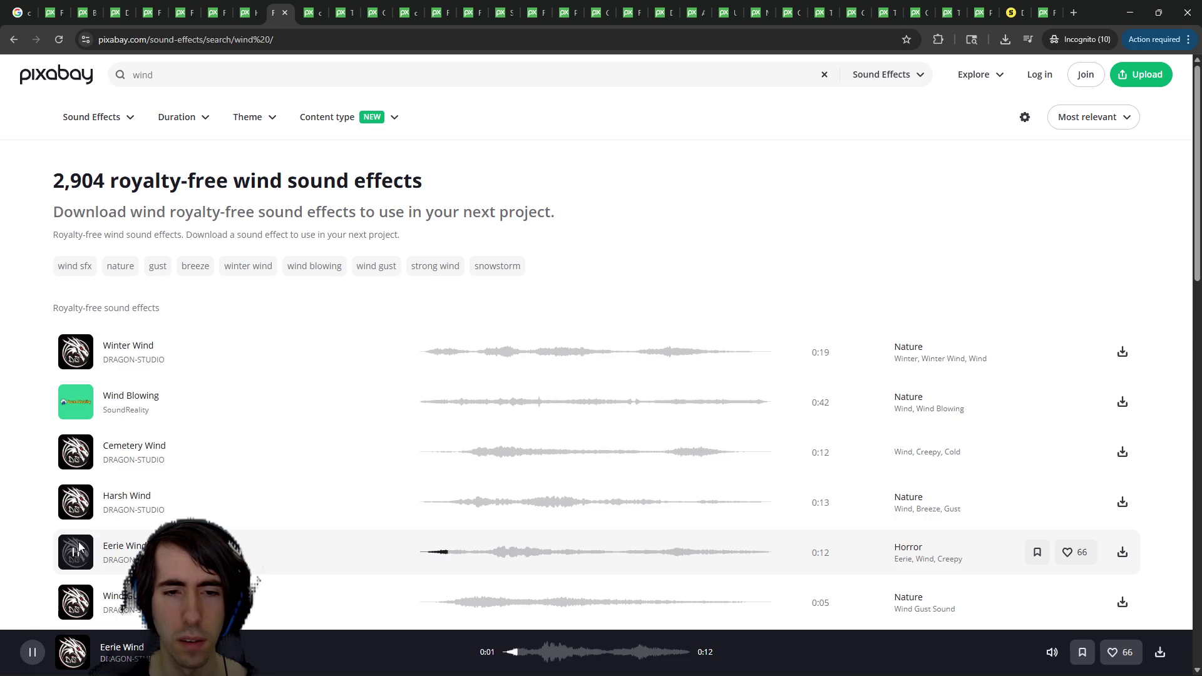
scroll(344, 507, down, 2)
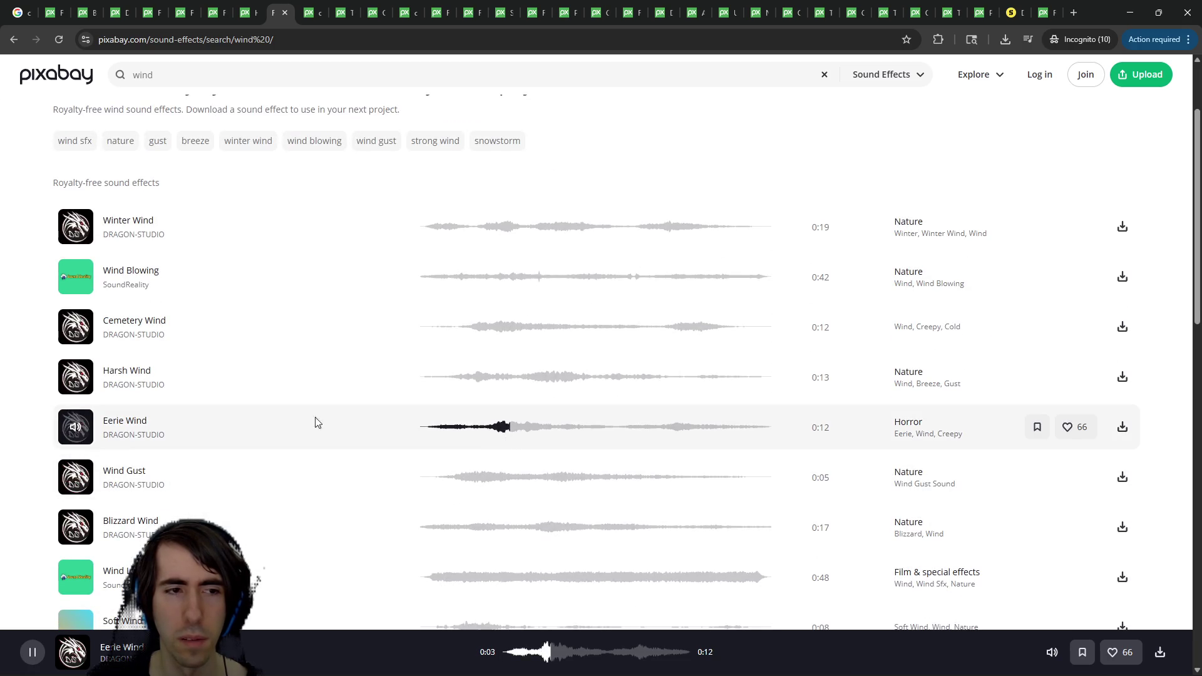
click(70, 436)
Replay Winter Wind, then restore the browser down to reveal the game.
scroll(181, 445, up, 2)
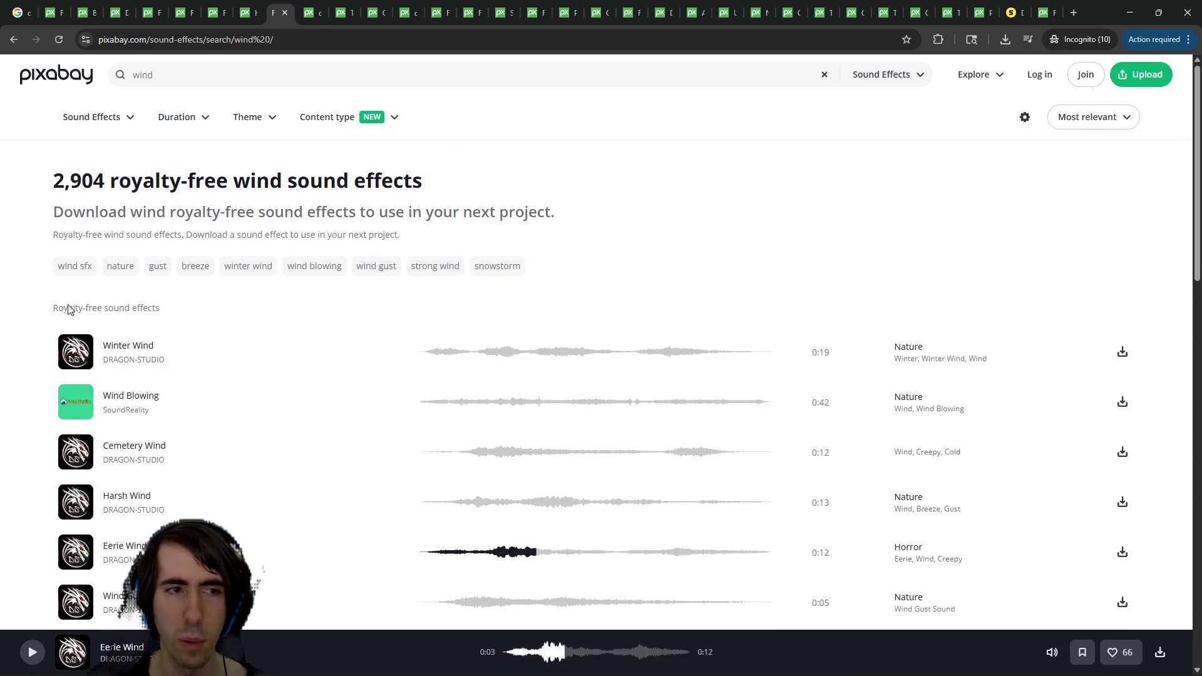
click(72, 353)
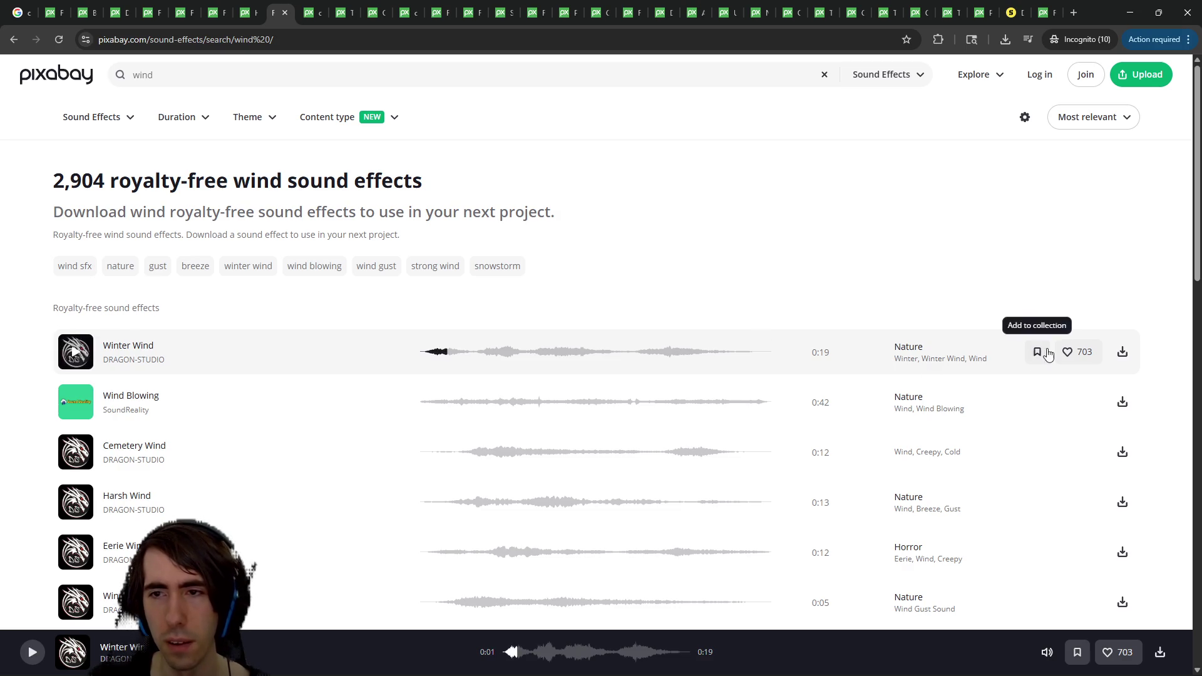
click(1159, 13)
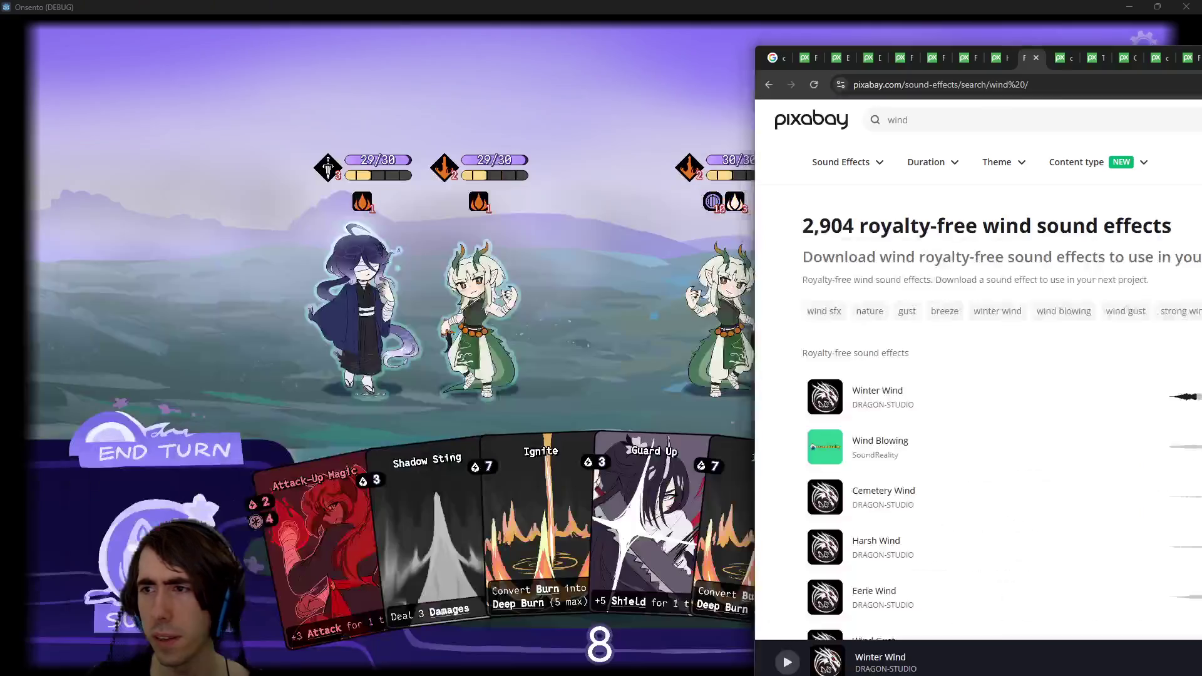
View the Onsento card battle full-screen, then switch to the Audacity card-flipping project.
key(alt+Tab)
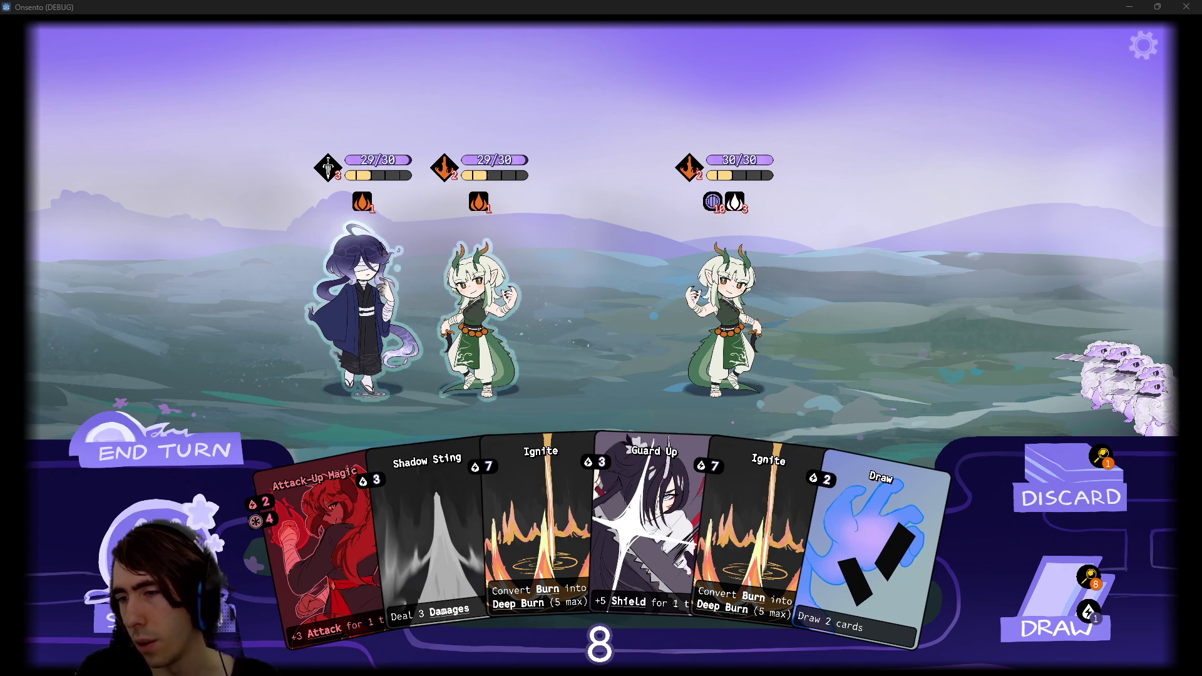
mouse_move(601, 674)
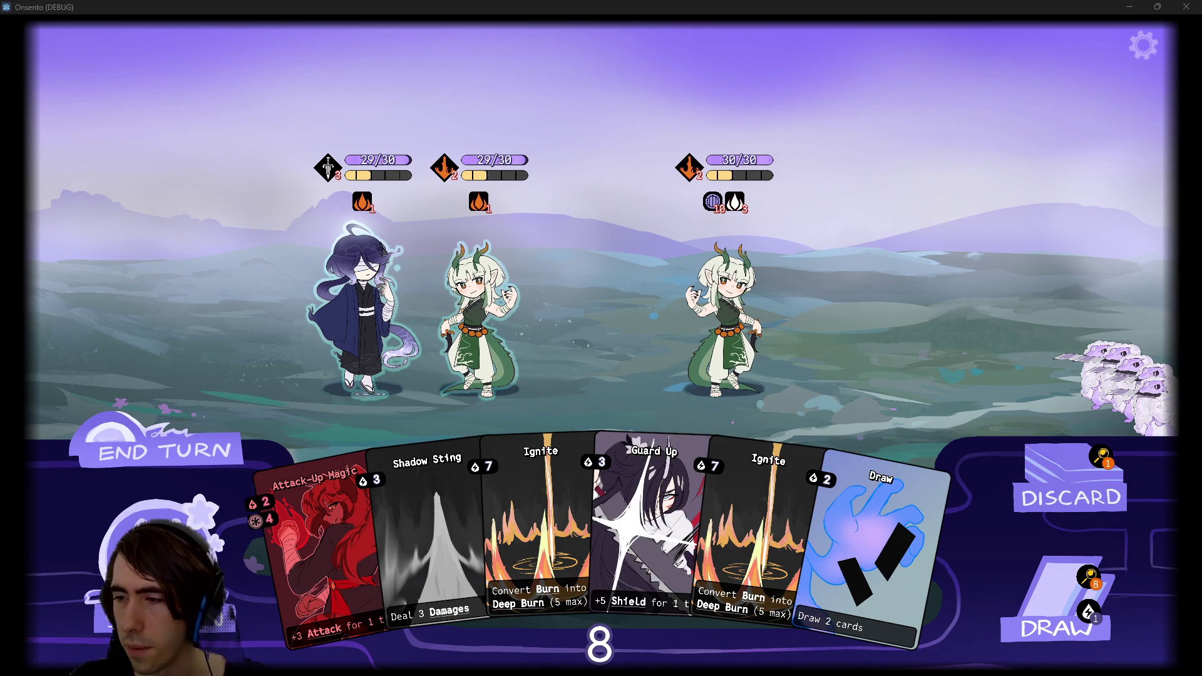
key(alt+Tab)
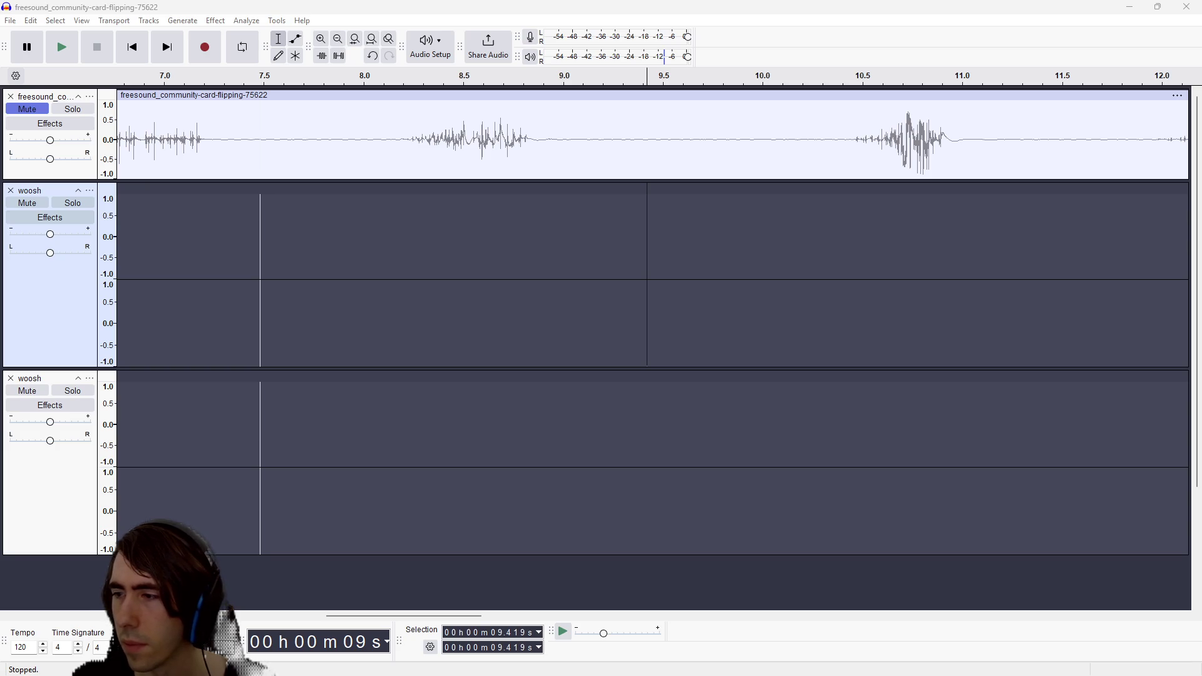
Import dragon-studio-winter-wind-402331 as a new track, mute the woosh track and play.
mouse_move(1053, 612)
mouse_down()
mouse_move(820, 566)
mouse_move(792, 586)
mouse_up()
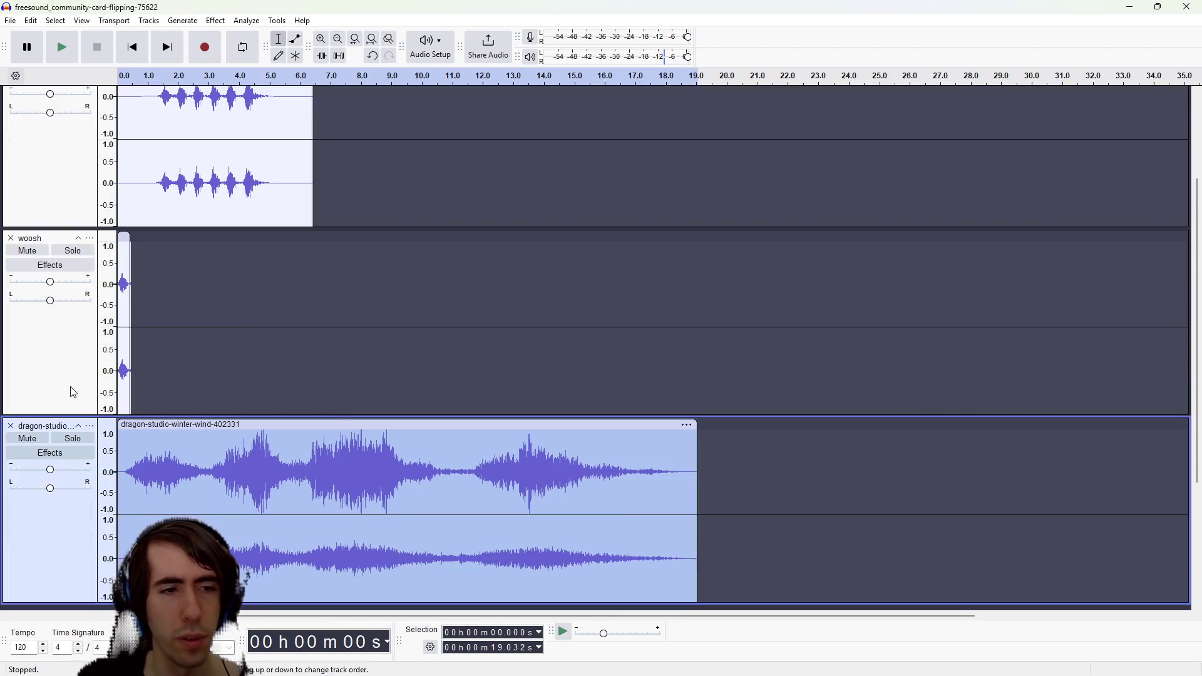
click(27, 249)
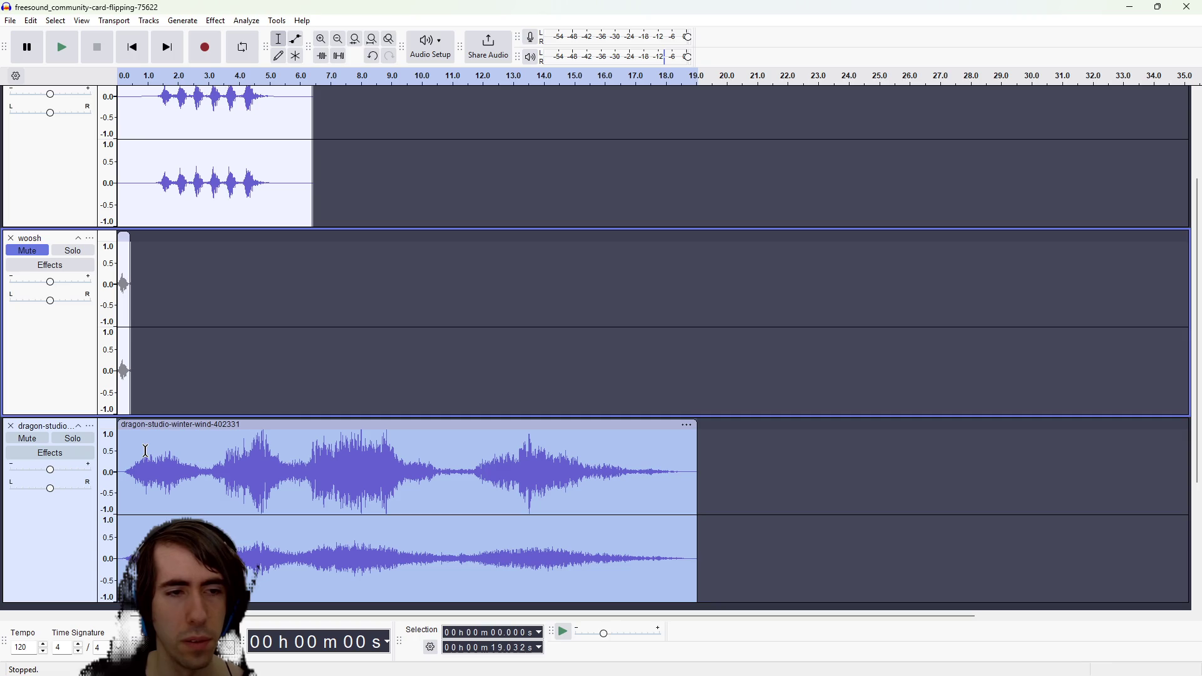
key(space)
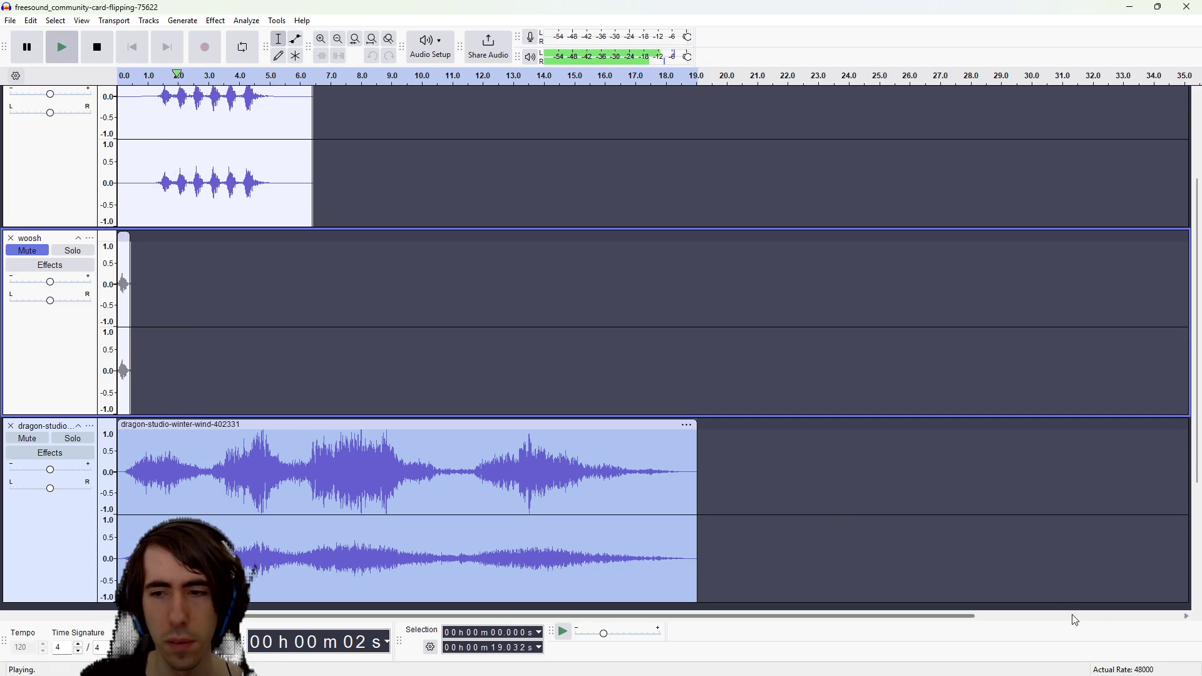
Scan the wind track and select the quiet stretch around 10.5–11.6 s.
scroll(85, 442, down, 2)
scroll(85, 441, up, 5)
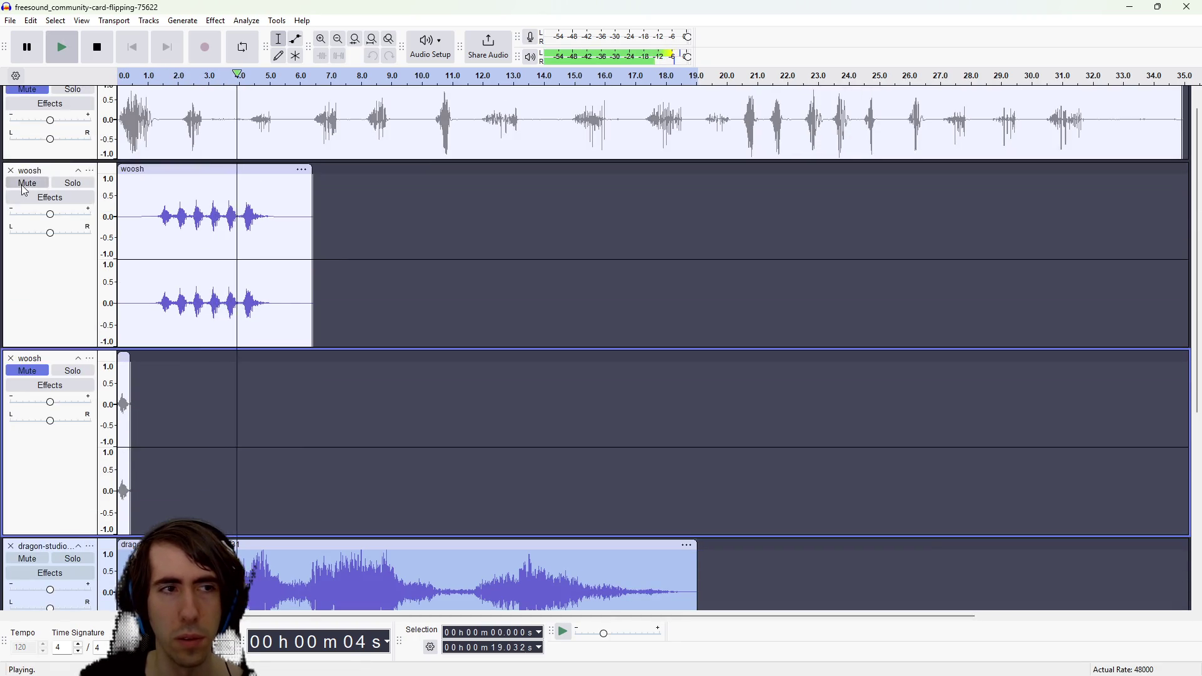
scroll(279, 484, down, 5)
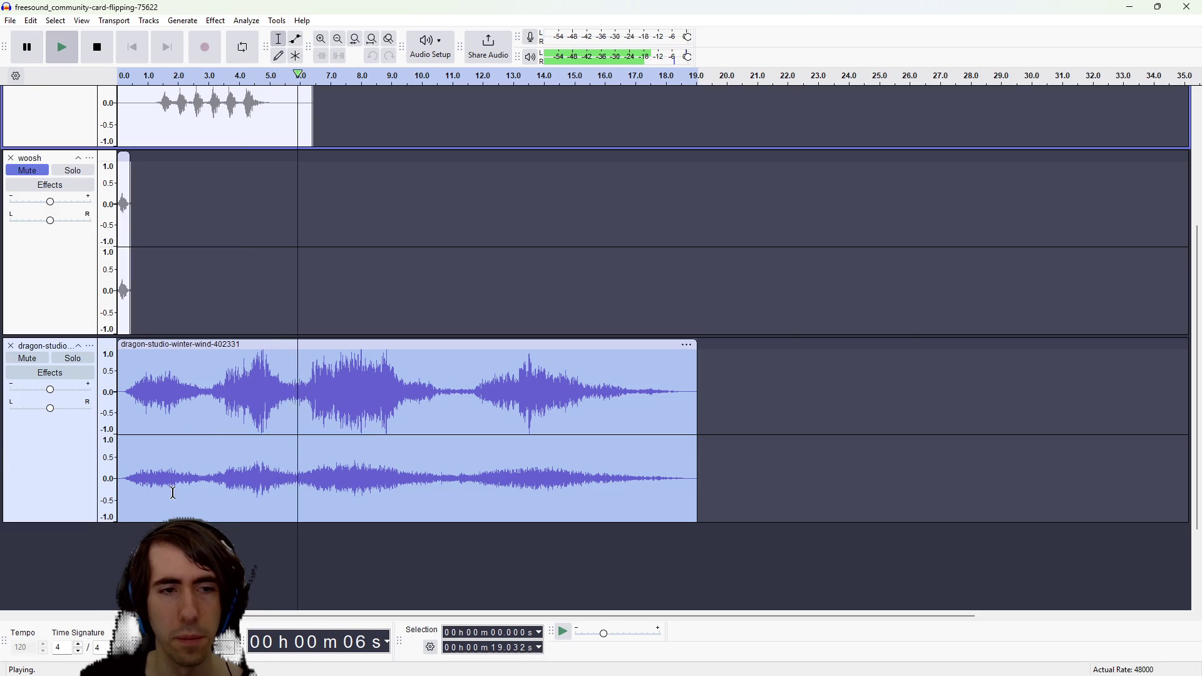
ctrl+scroll(175, 493, up, 1)
scroll(175, 493, down, 1)
ctrl+scroll(290, 491, down, 1)
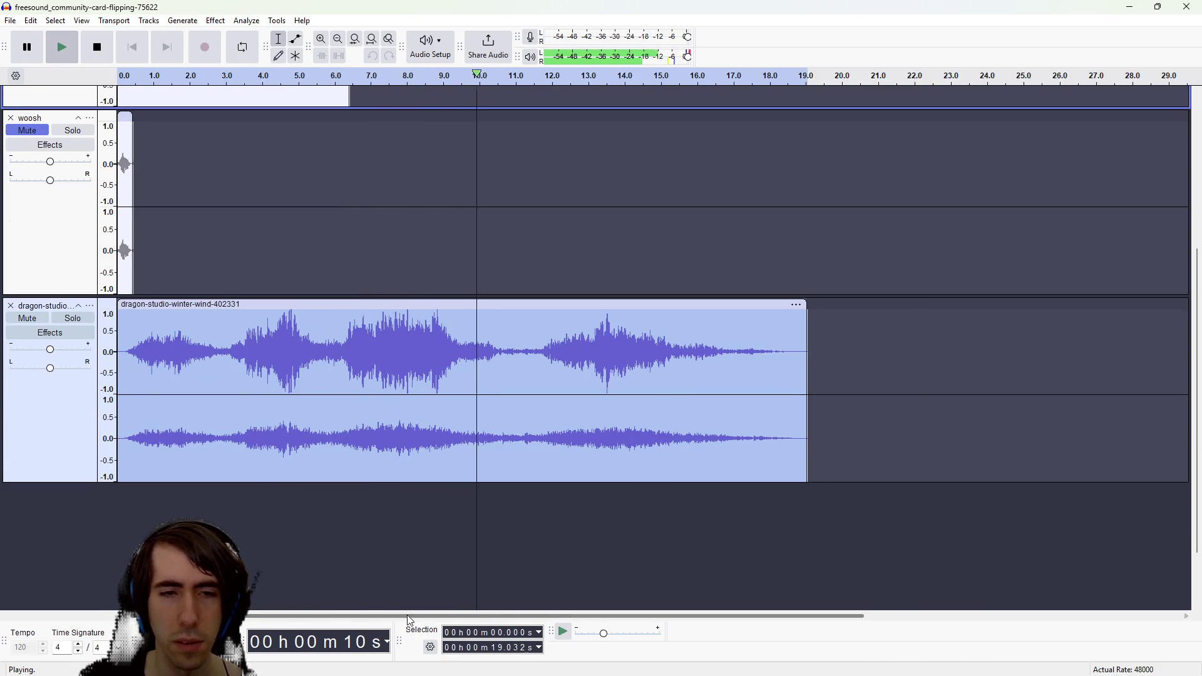
drag(350, 403, 355, 401)
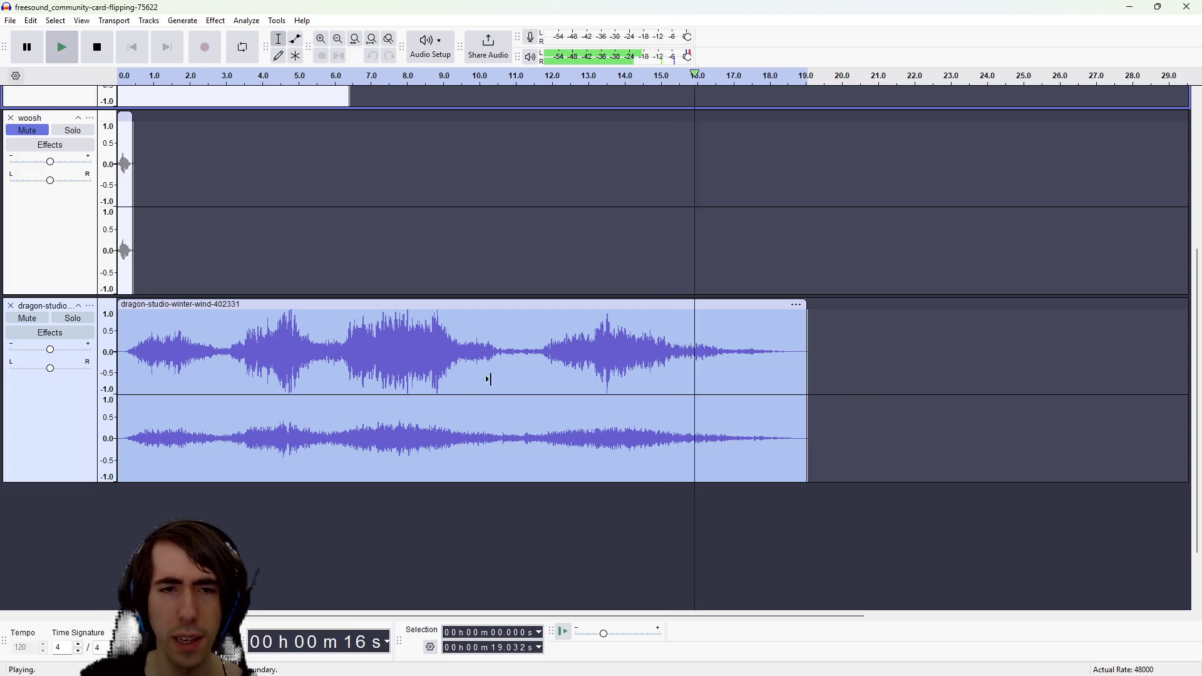
ctrl+scroll(516, 377, up, 1)
ctrl+scroll(516, 377, up, 1)
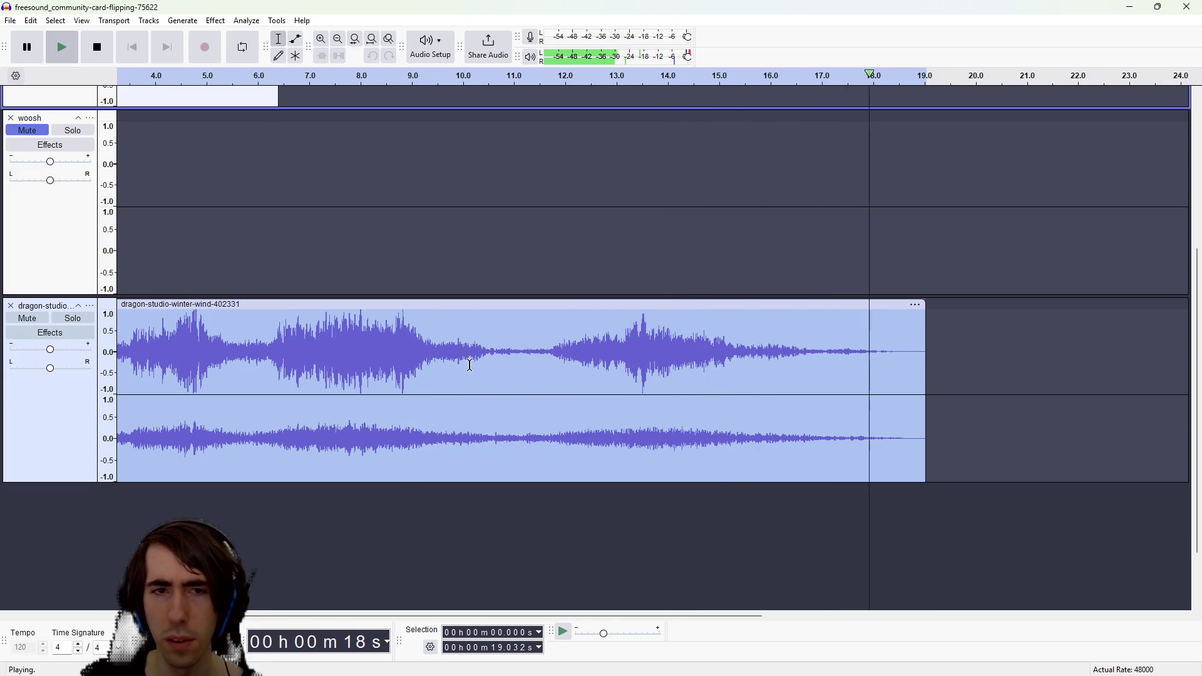
mouse_move(491, 365)
mouse_down()
mouse_move(567, 369)
mouse_move(541, 372)
mouse_up()
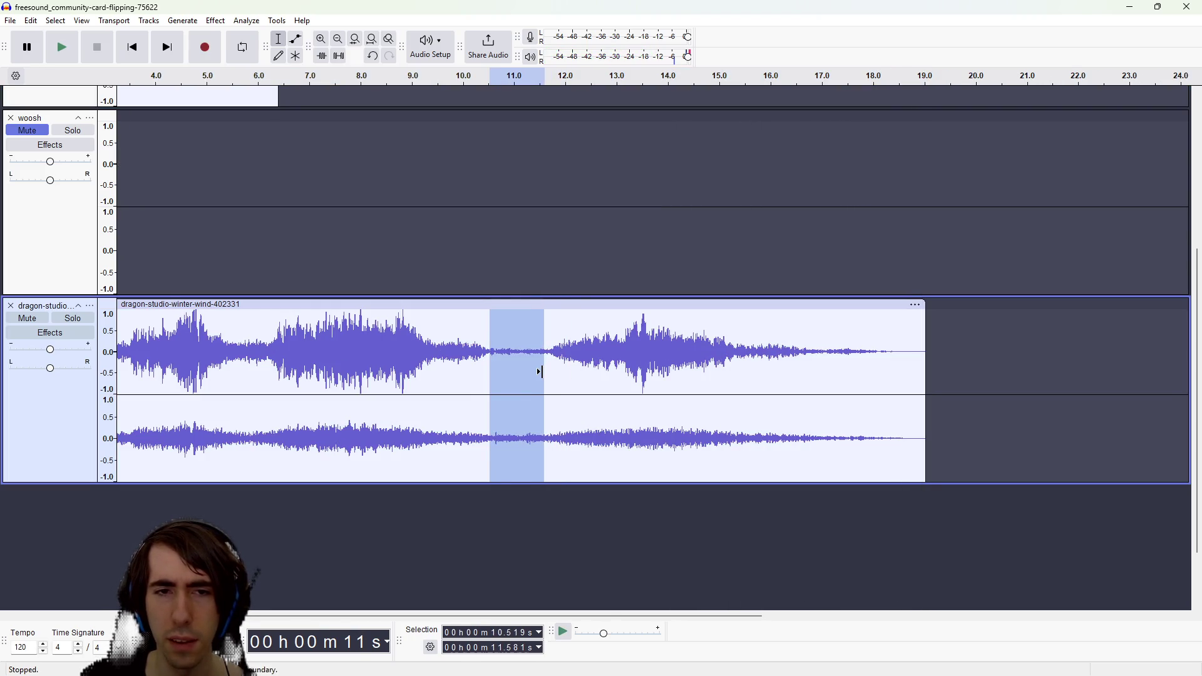
Reselect the 10.519–11.666 s stretch of wind and play it back.
key(space)
click(492, 361)
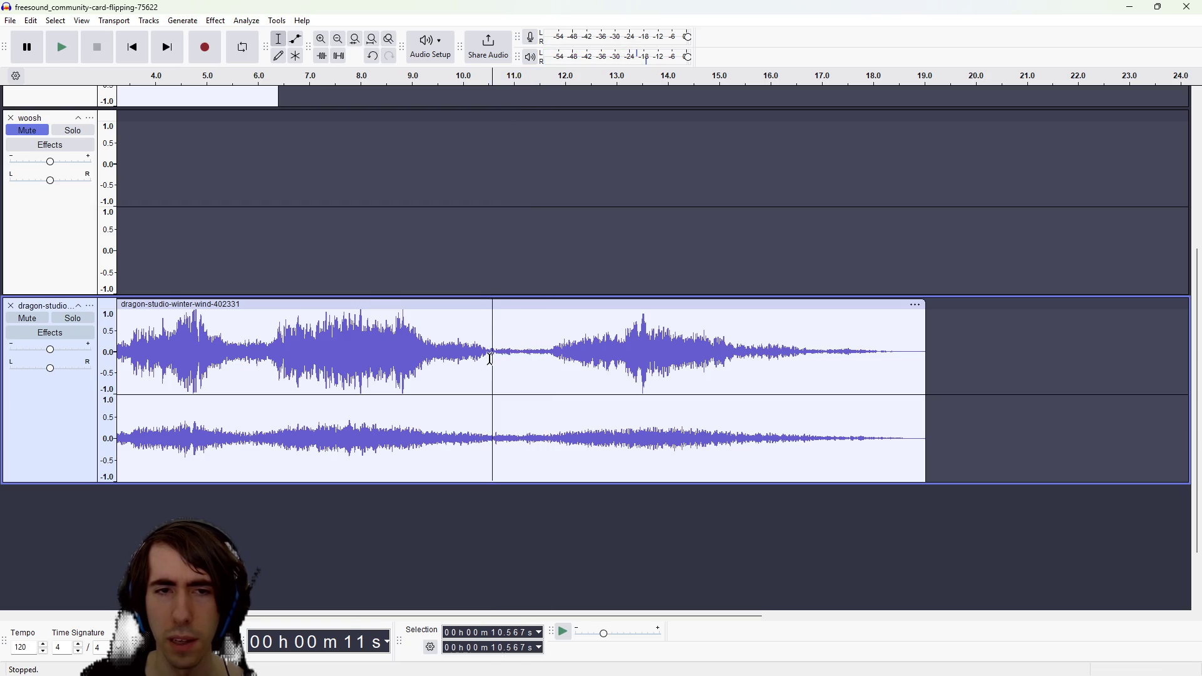
drag(488, 356, 547, 365)
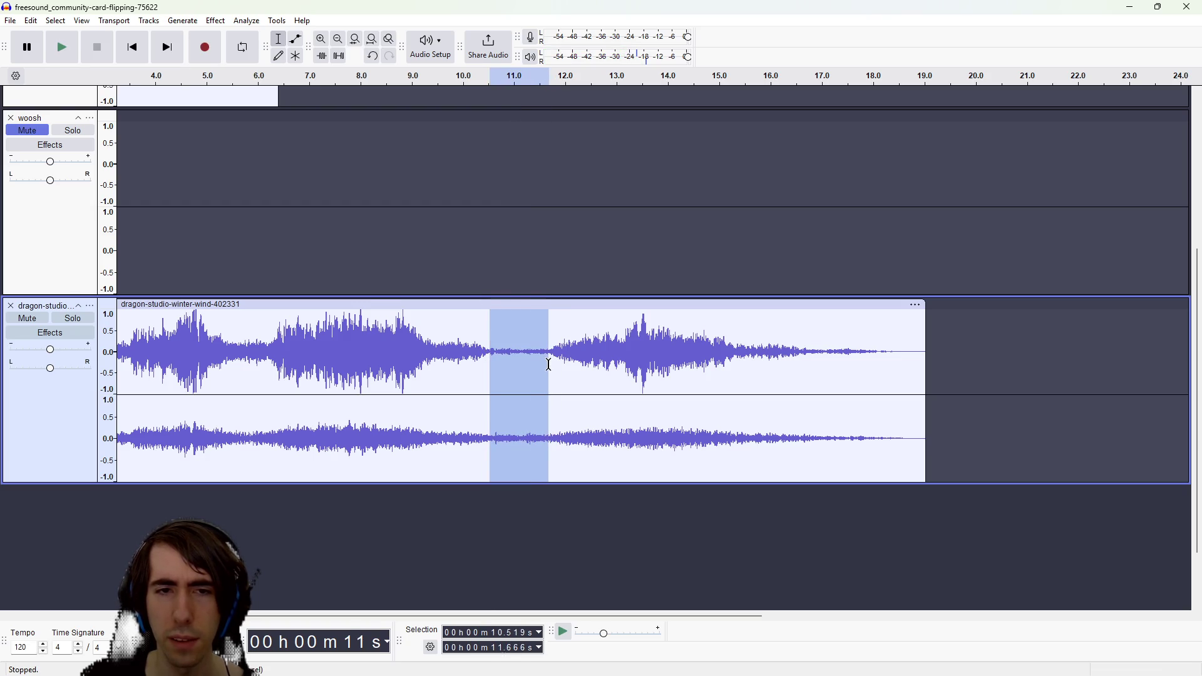
key(space)
ctrl+scroll(518, 410, up, 2)
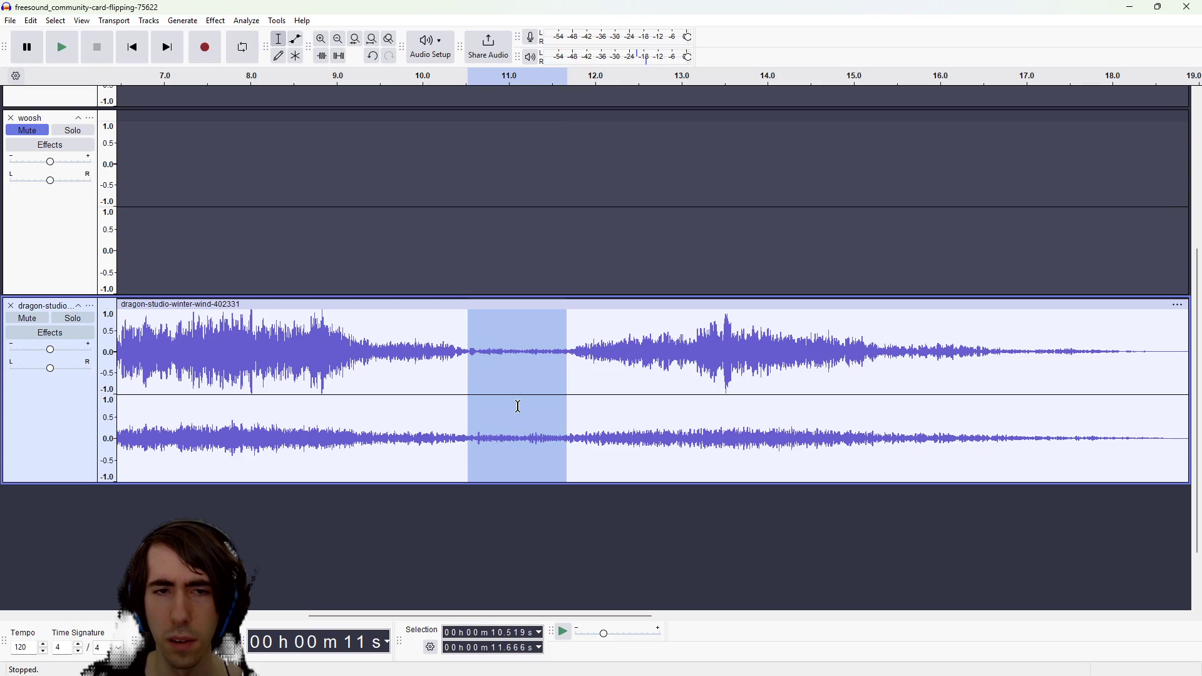
ctrl+scroll(429, 464, down, 1)
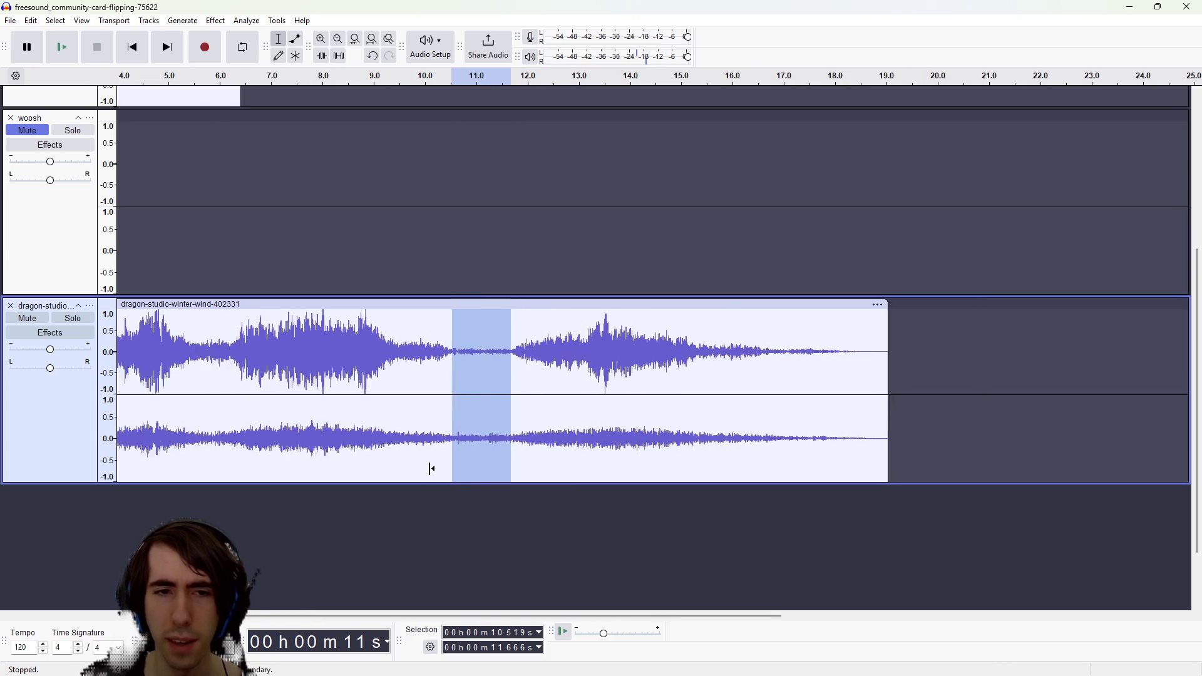
Duplicate the stretch onto a new track, mute the original, and move the copy.
key(ctrl+d)
click(43, 249)
drag(454, 421, 244, 468)
drag(253, 422, 130, 422)
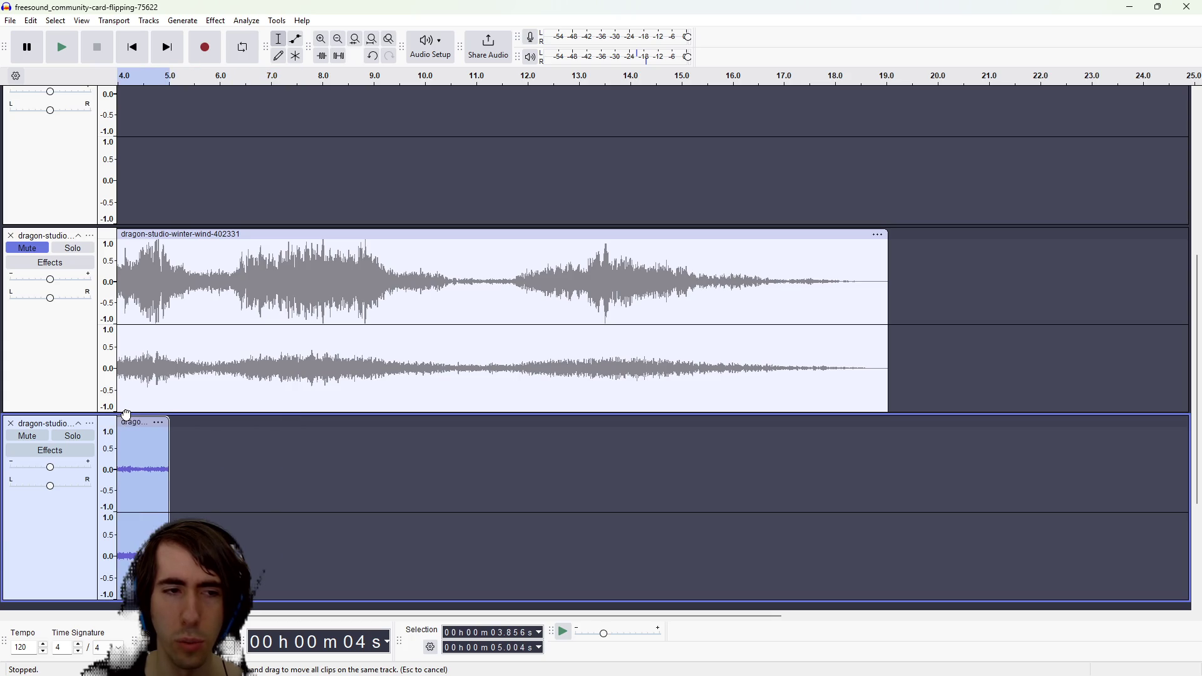
scroll(321, 573, left, 3)
ctrl+scroll(167, 459, down, 1)
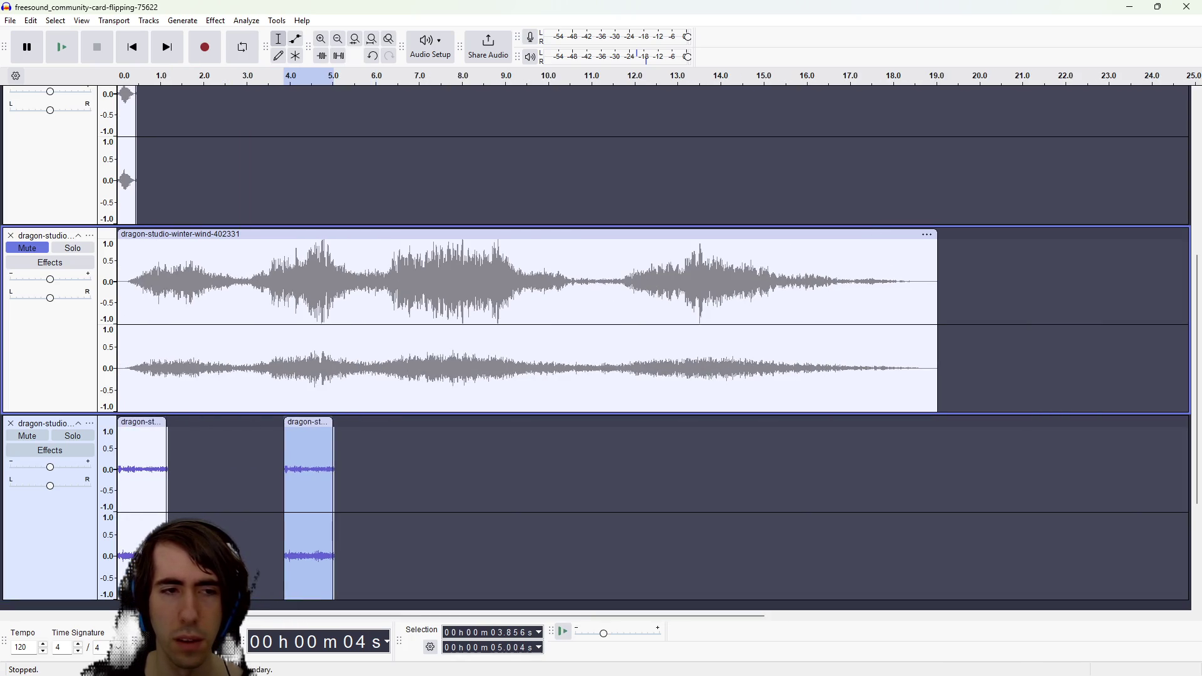
key(ctrl+z)
key(ctrl+z)
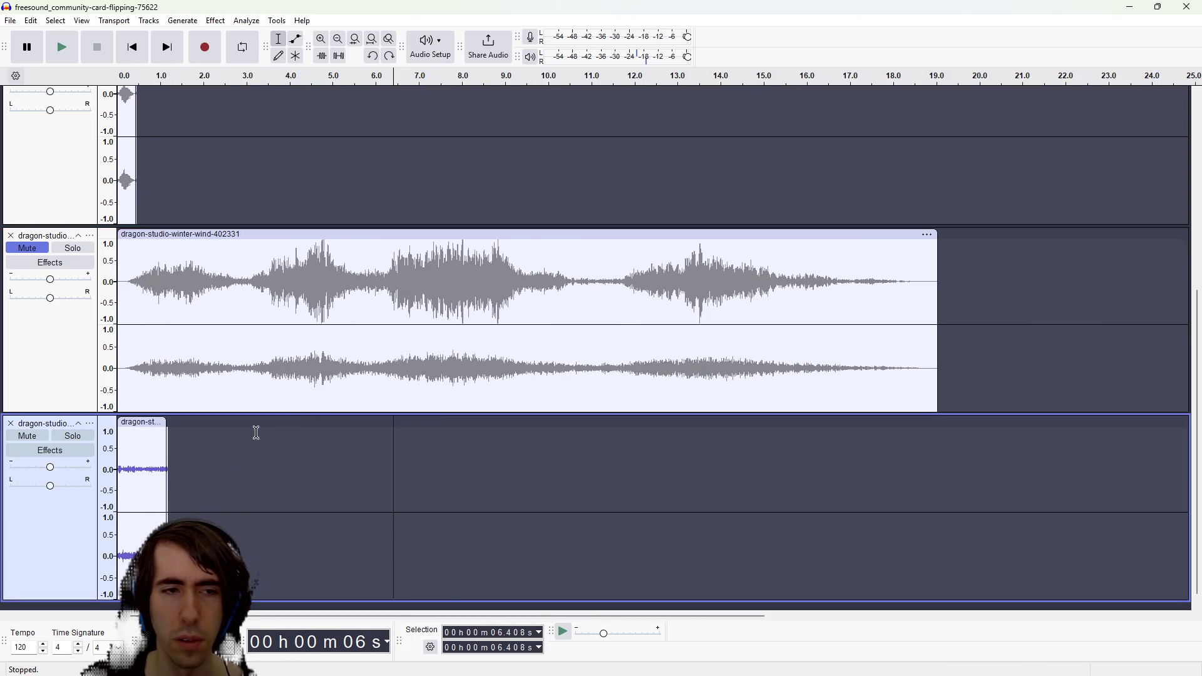
Select the whole short wind clip and play it back.
click(128, 446)
double_click(124, 446)
key(space)
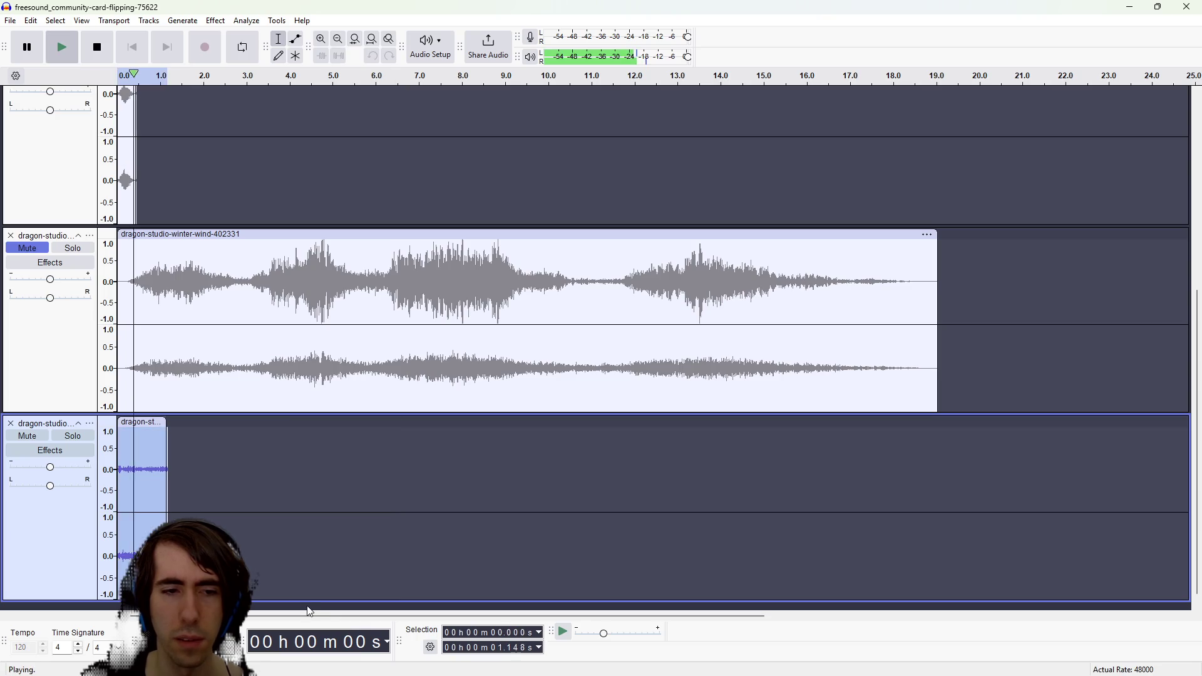
key(space)
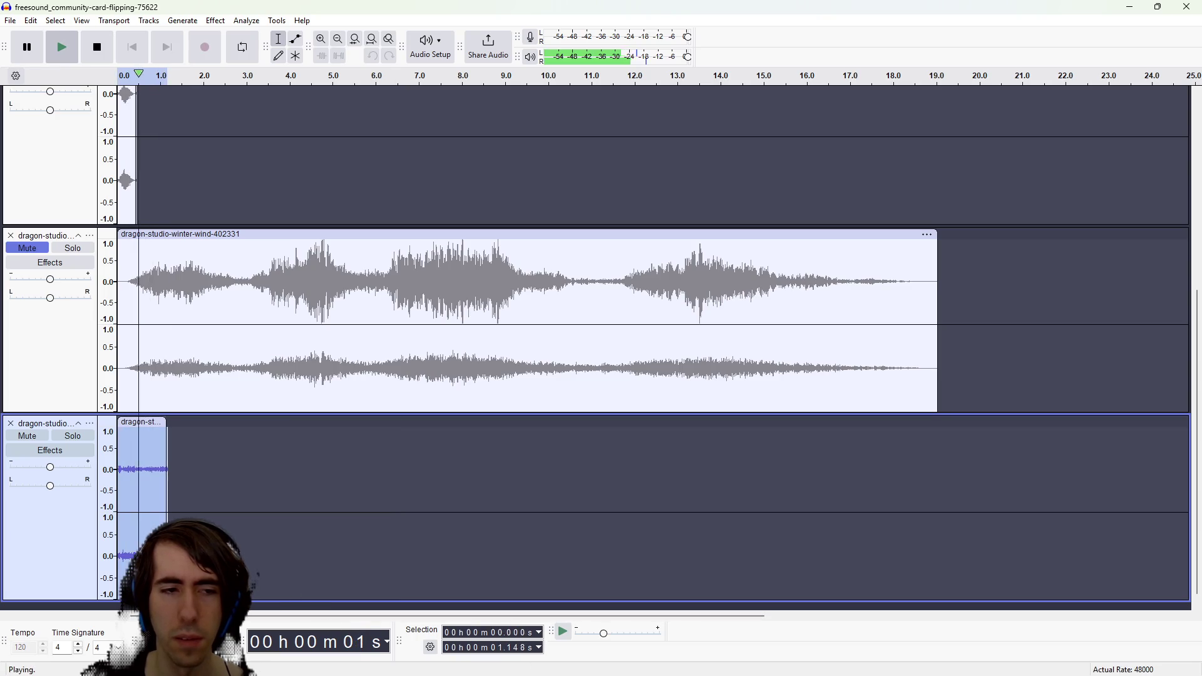
key(space)
Try pasting a copy of the wind clip, undoing and redoing the paste.
key(ctrl+1)
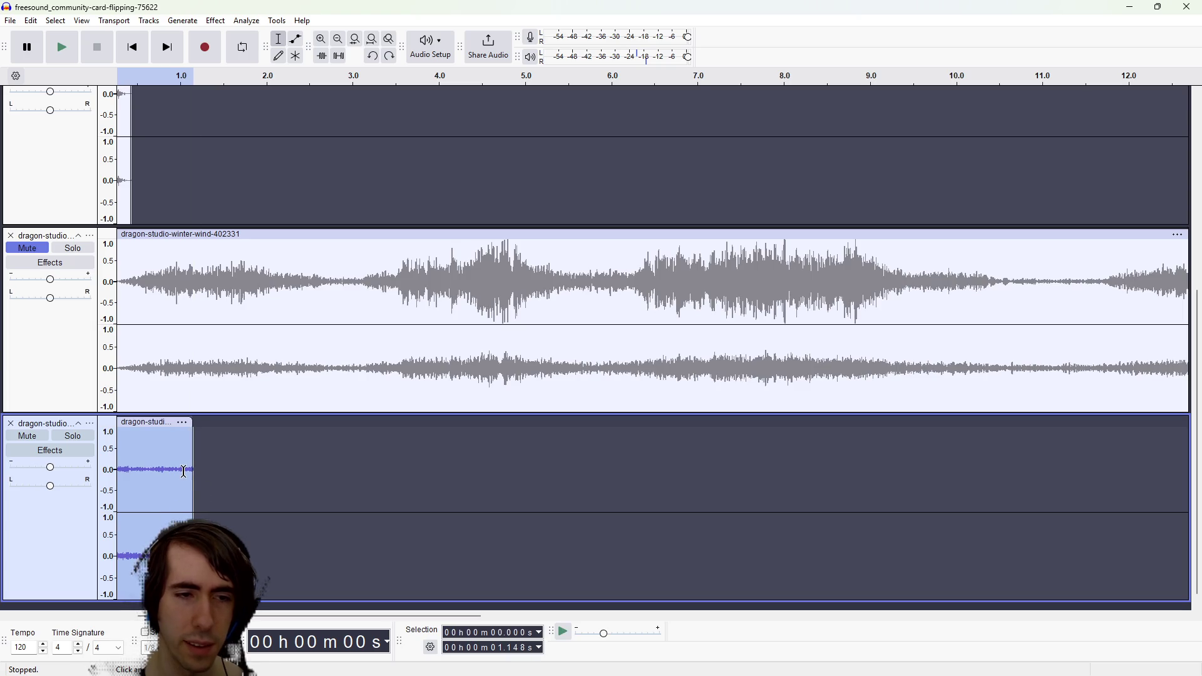
click(184, 449)
key(ctrl+v)
key(ctrl+z)
key(ctrl+y)
key(ctrl+z)
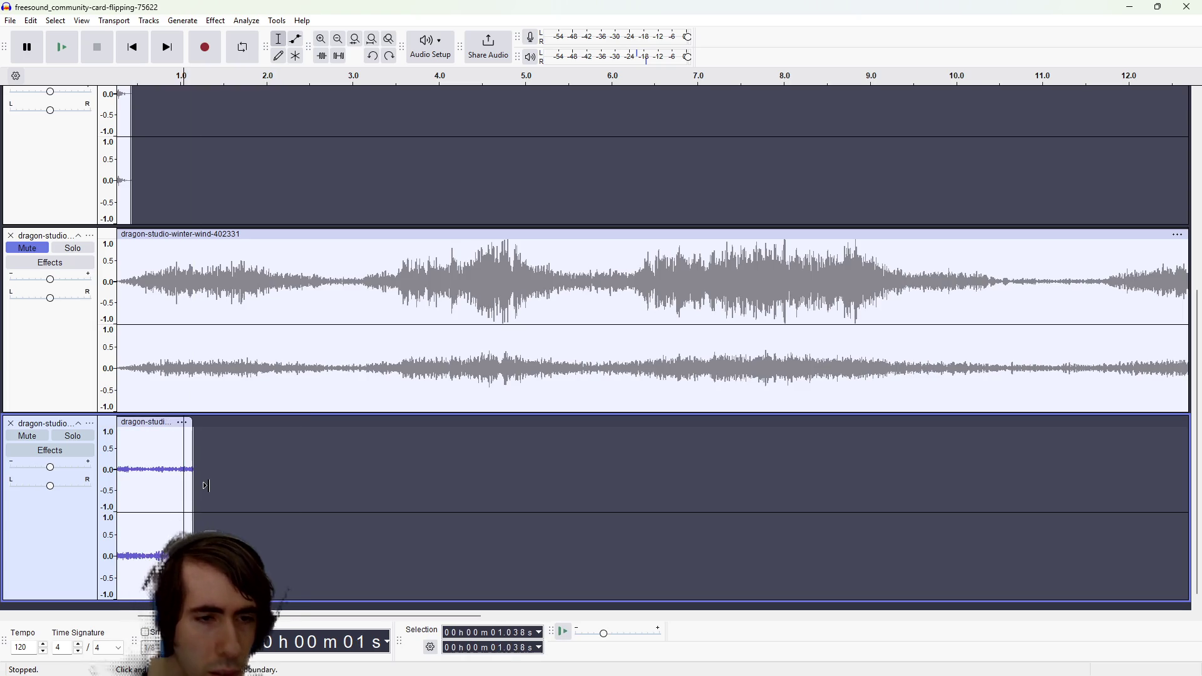
key(ctrl+y)
Paste the wind clip copy right after the first clip's end.
key(ctrl+v)
key(ctrl+z)
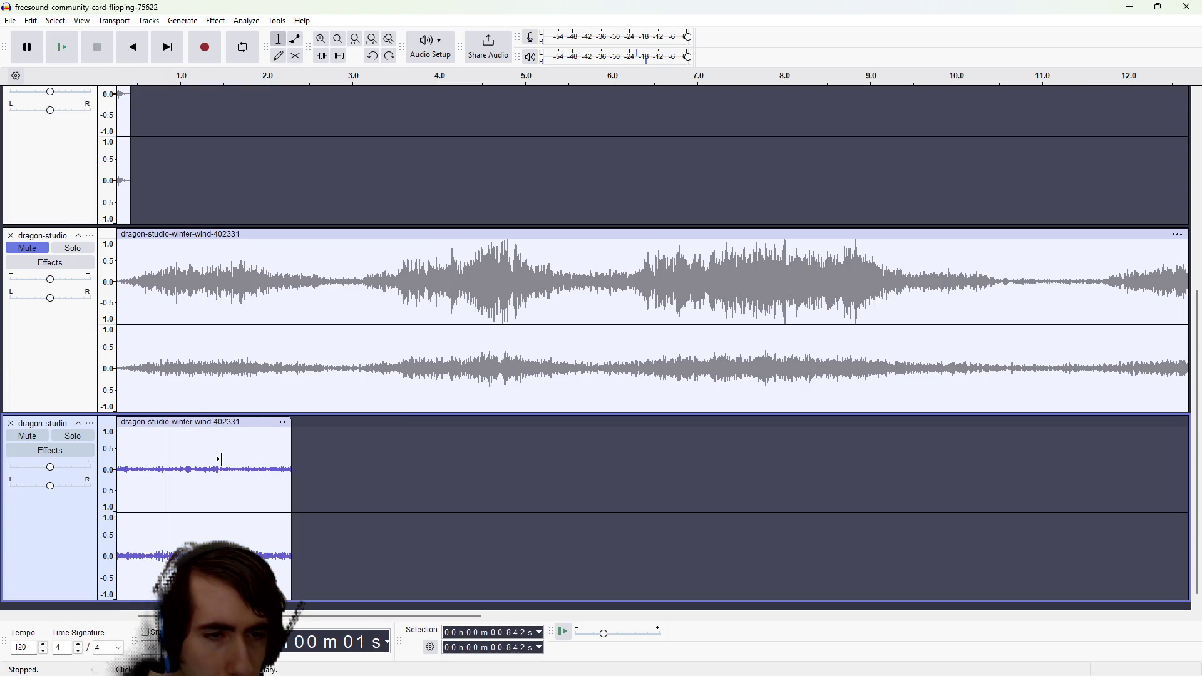
key(ctrl+z)
key(ctrl+v)
key(ctrl+z)
click(195, 467)
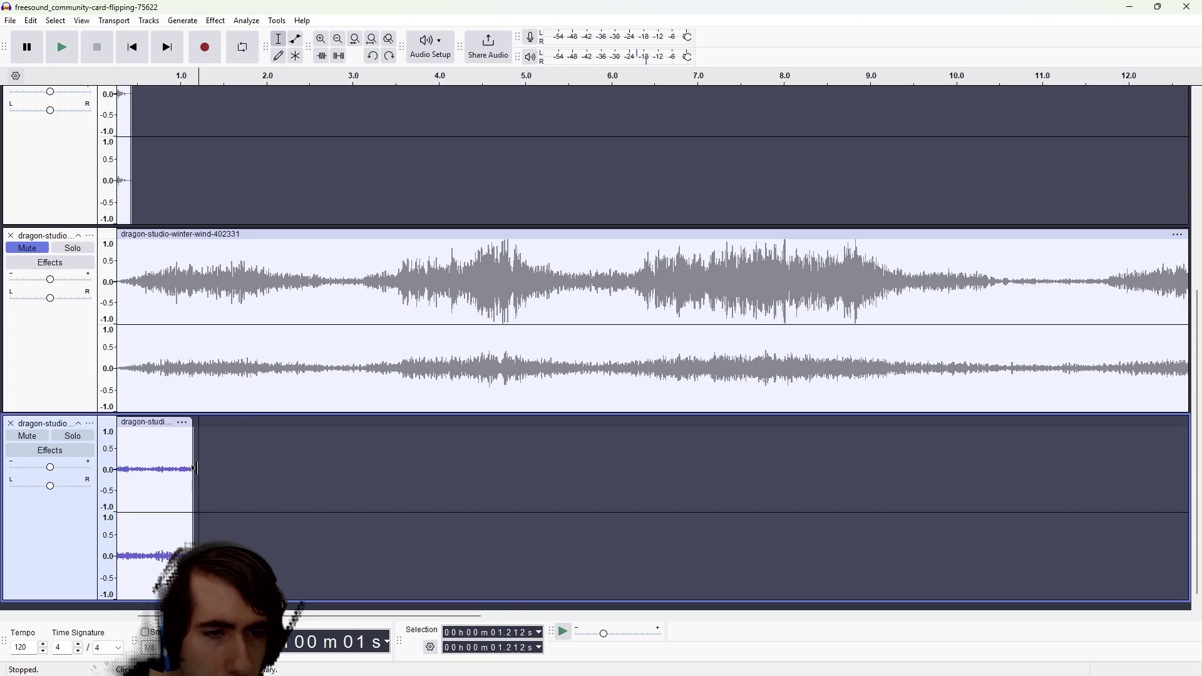
key(ctrl+v)
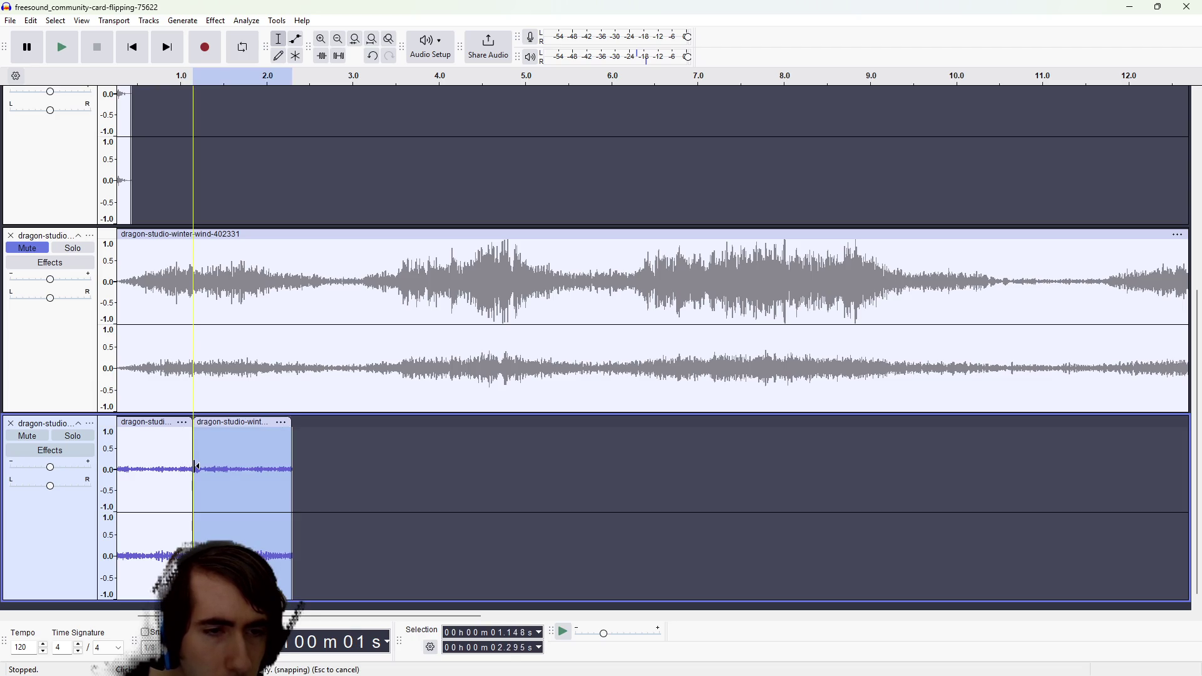
Select across both clips and browse the effects list without applying anything.
scroll(294, 616, left, 1)
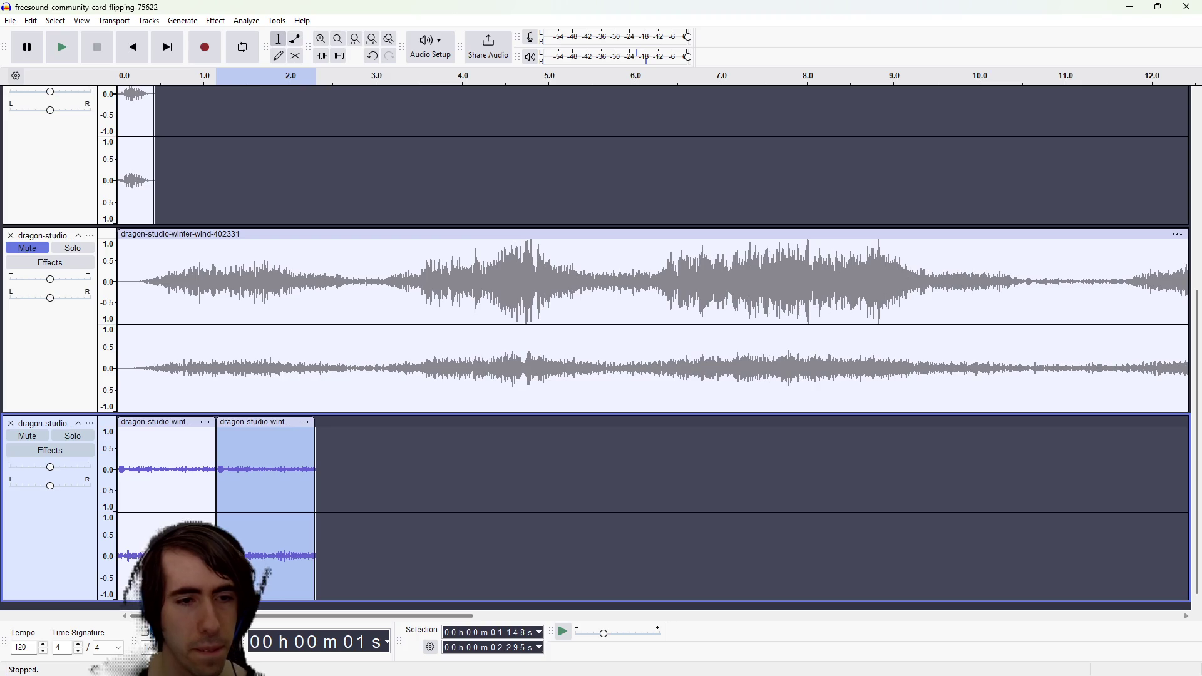
mouse_move(262, 470)
mouse_down()
mouse_move(176, 470)
mouse_move(188, 482)
mouse_move(252, 483)
mouse_up()
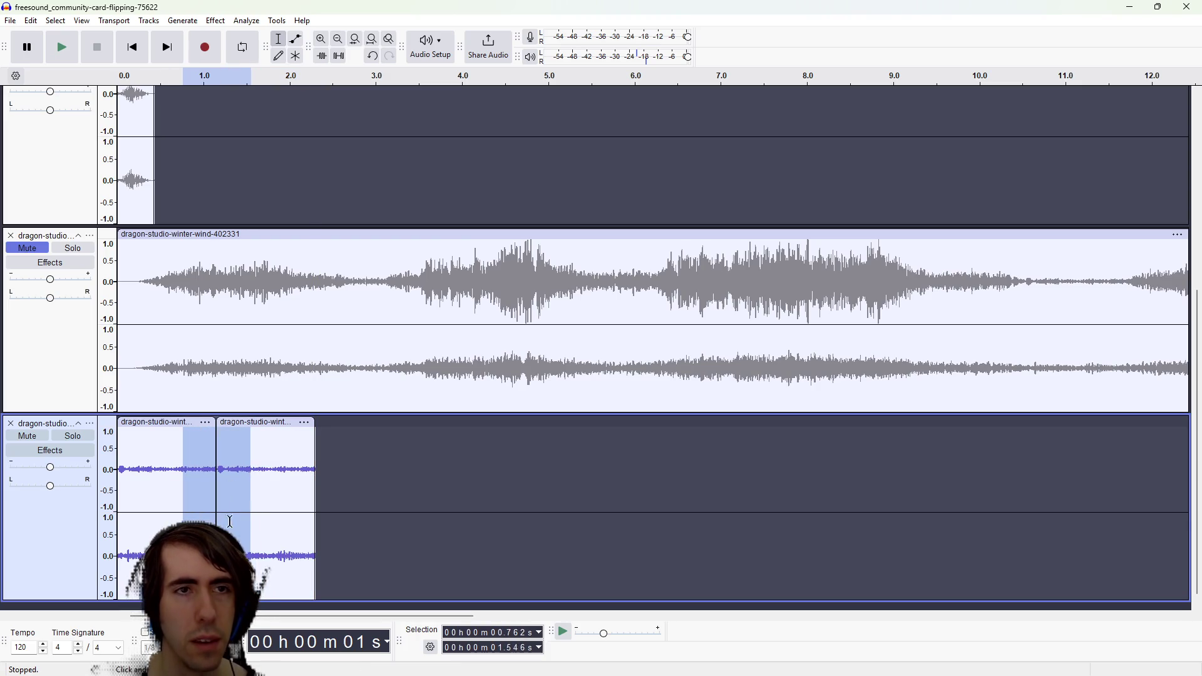
click(215, 21)
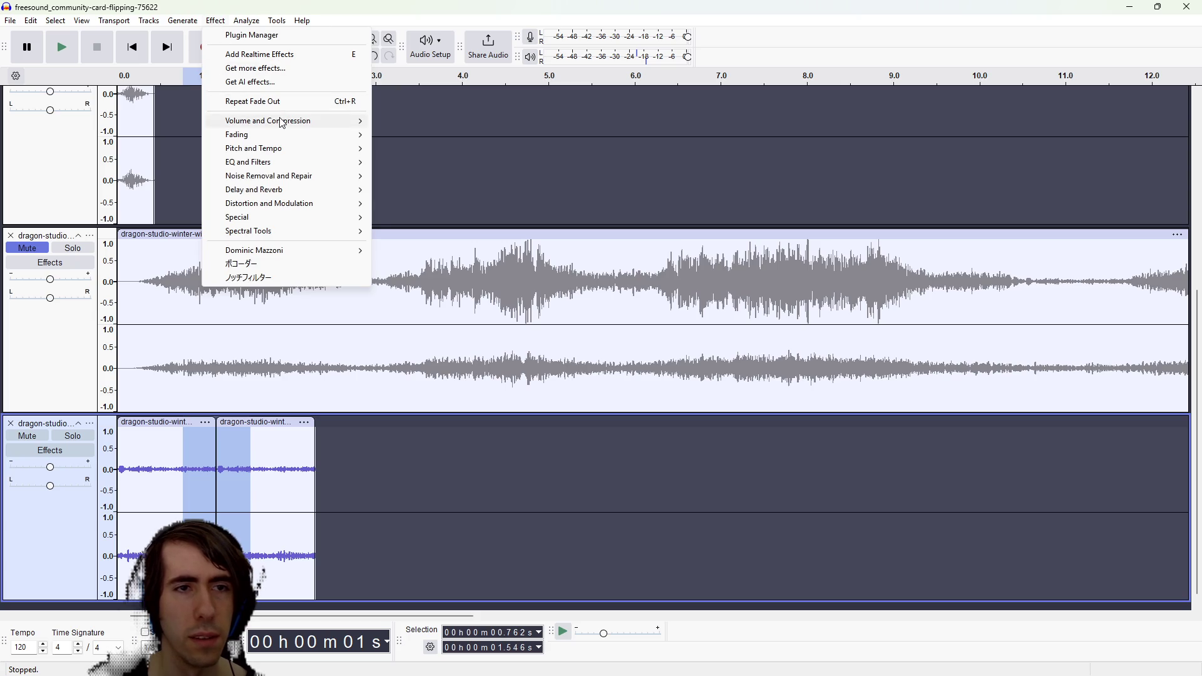
mouse_move(279, 150)
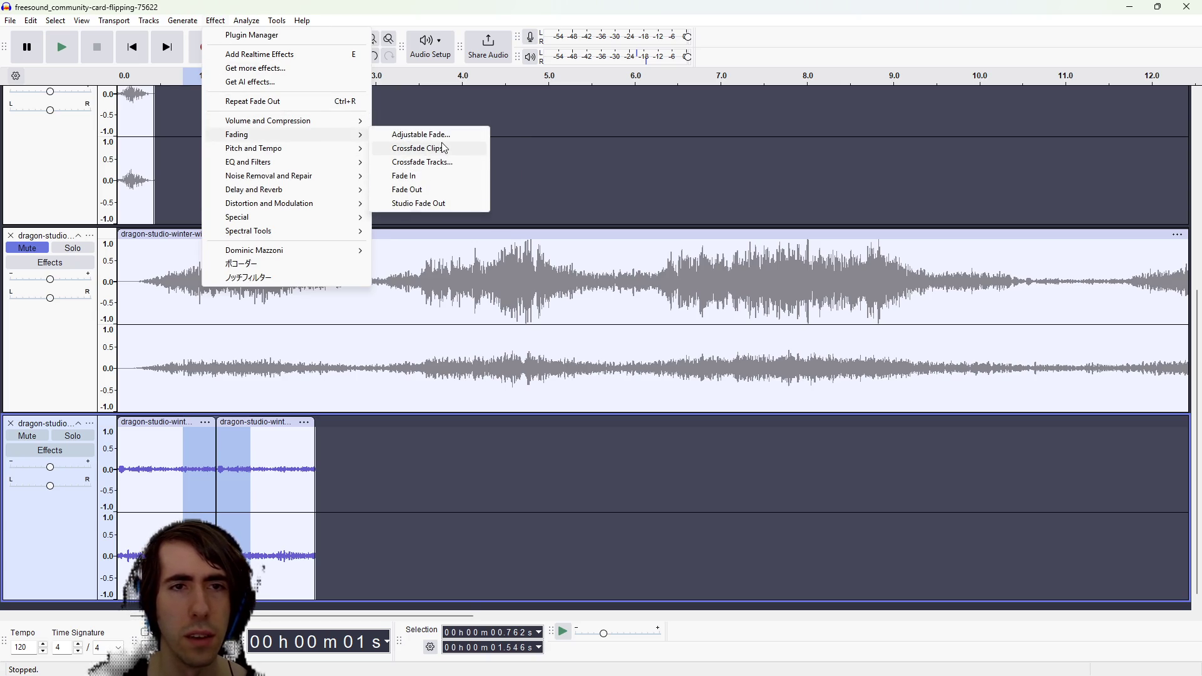
click(188, 470)
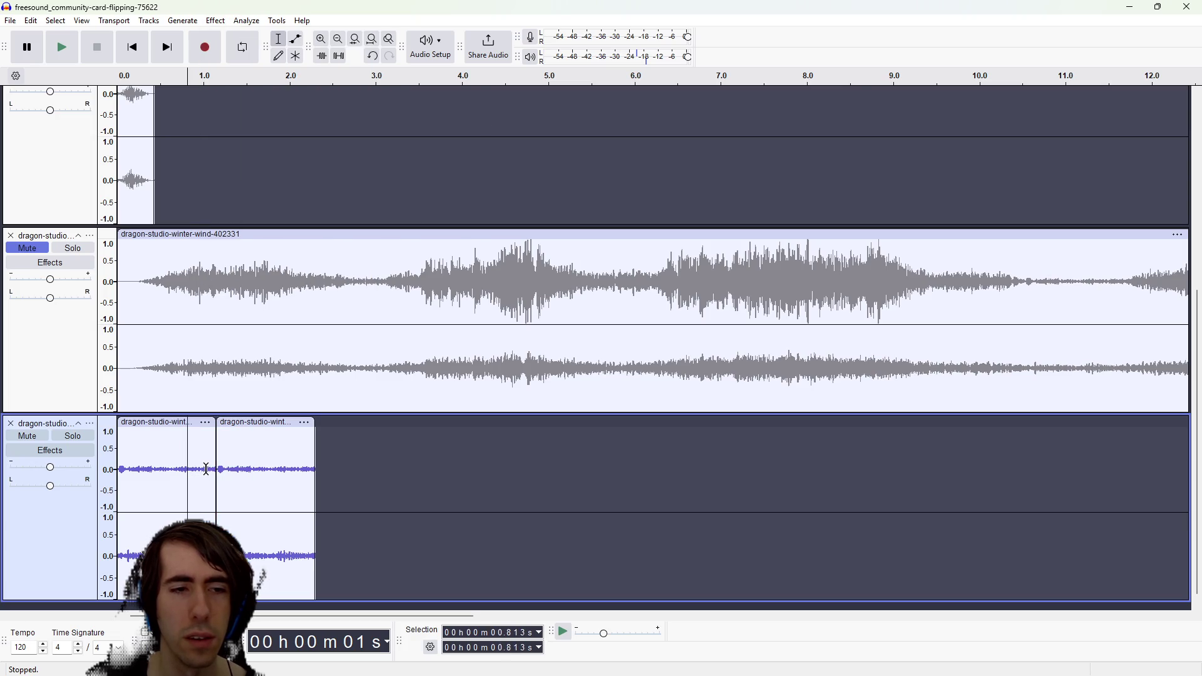
Select a short range across the clip join, browse effects again, then mark the join.
drag(207, 470, 224, 472)
click(215, 21)
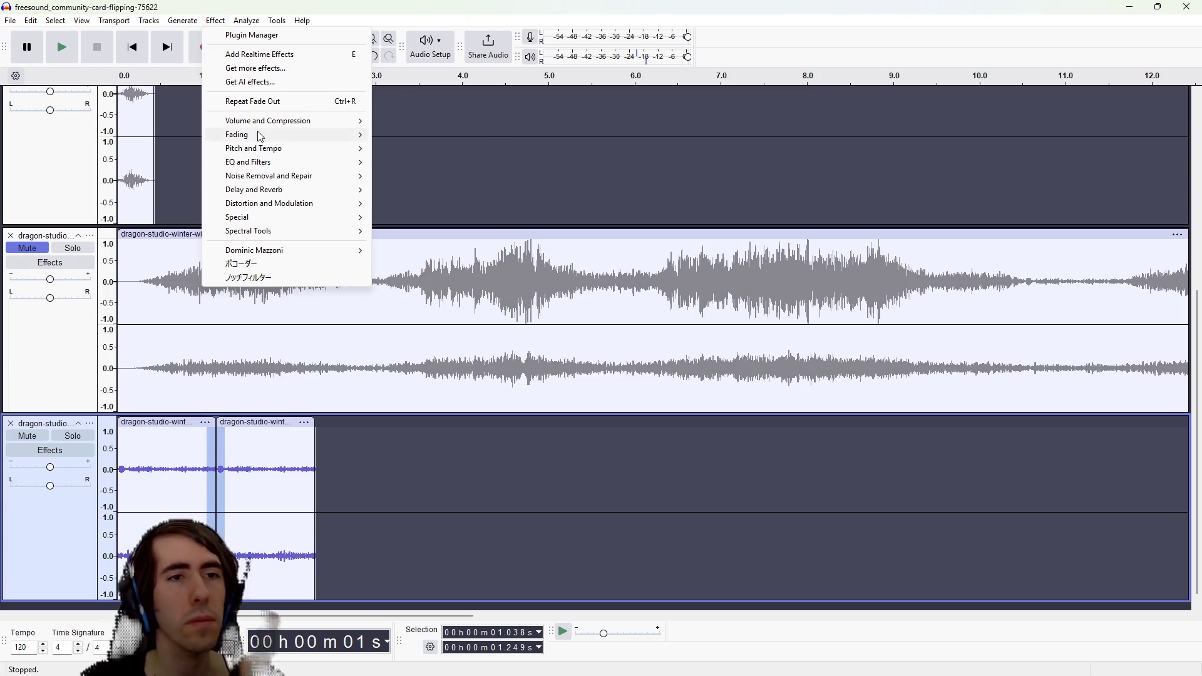
mouse_move(261, 137)
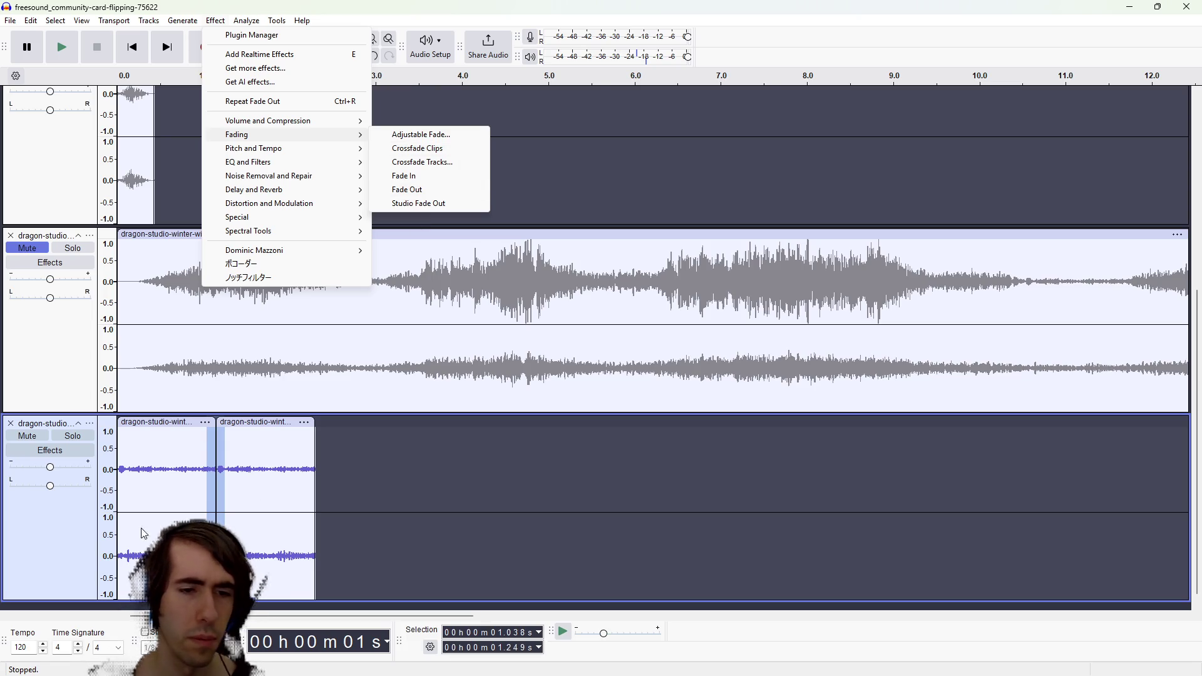
click(219, 525)
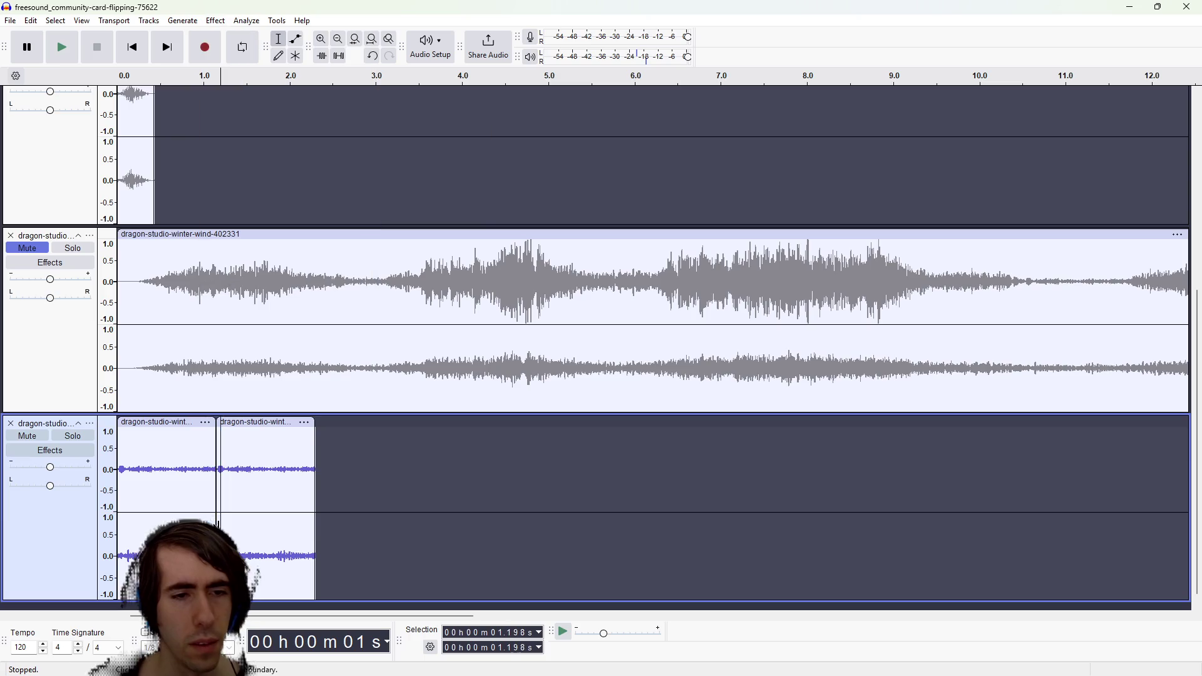
ctrl+scroll(163, 526, up, 1)
click(291, 476)
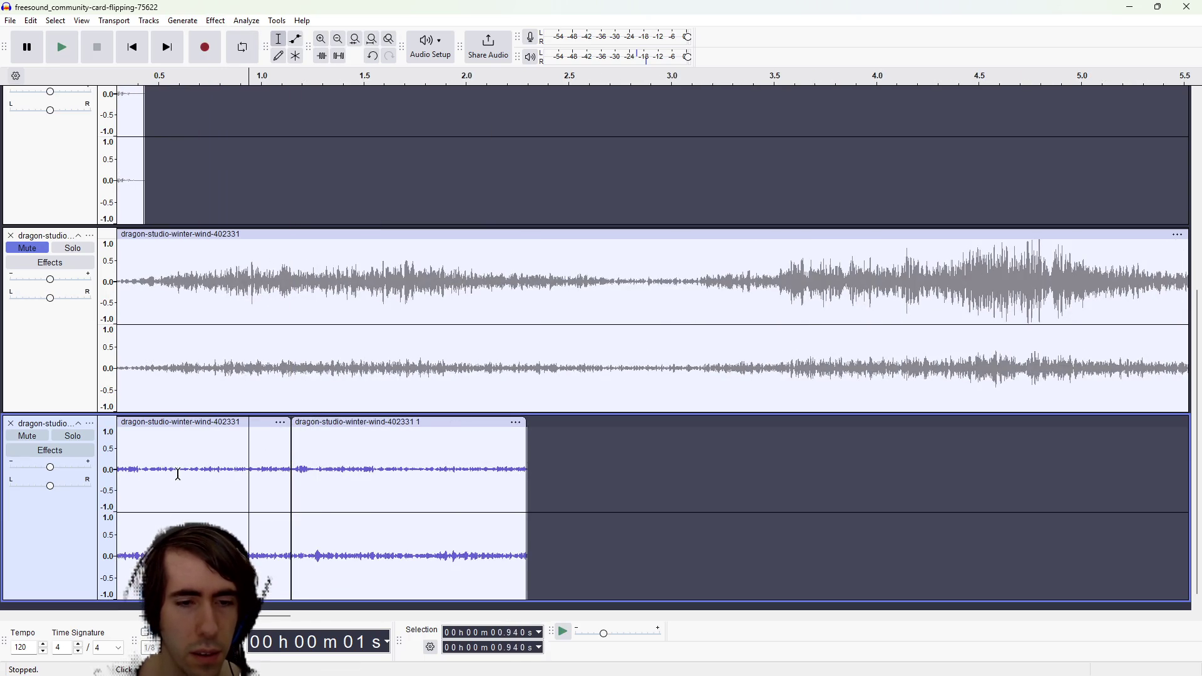
Zoom in on the clip join and select about 1.10–1.18 s ending there.
click(178, 474)
click(327, 474)
click(292, 474)
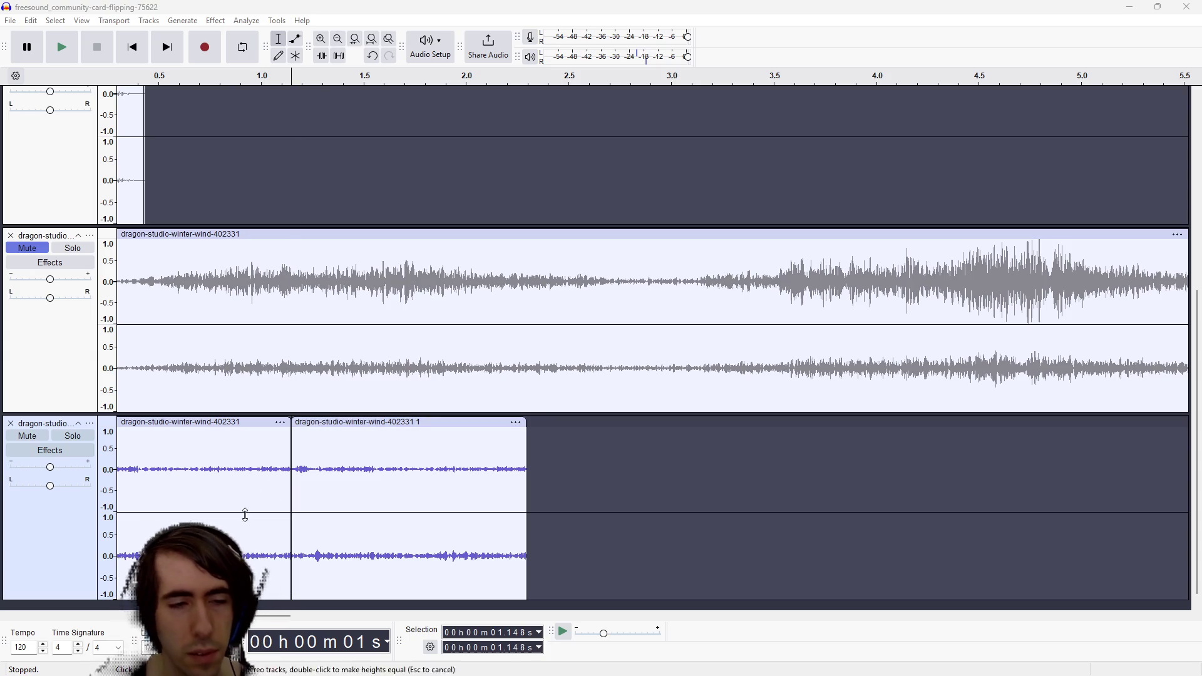
ctrl+scroll(258, 517, up, 3)
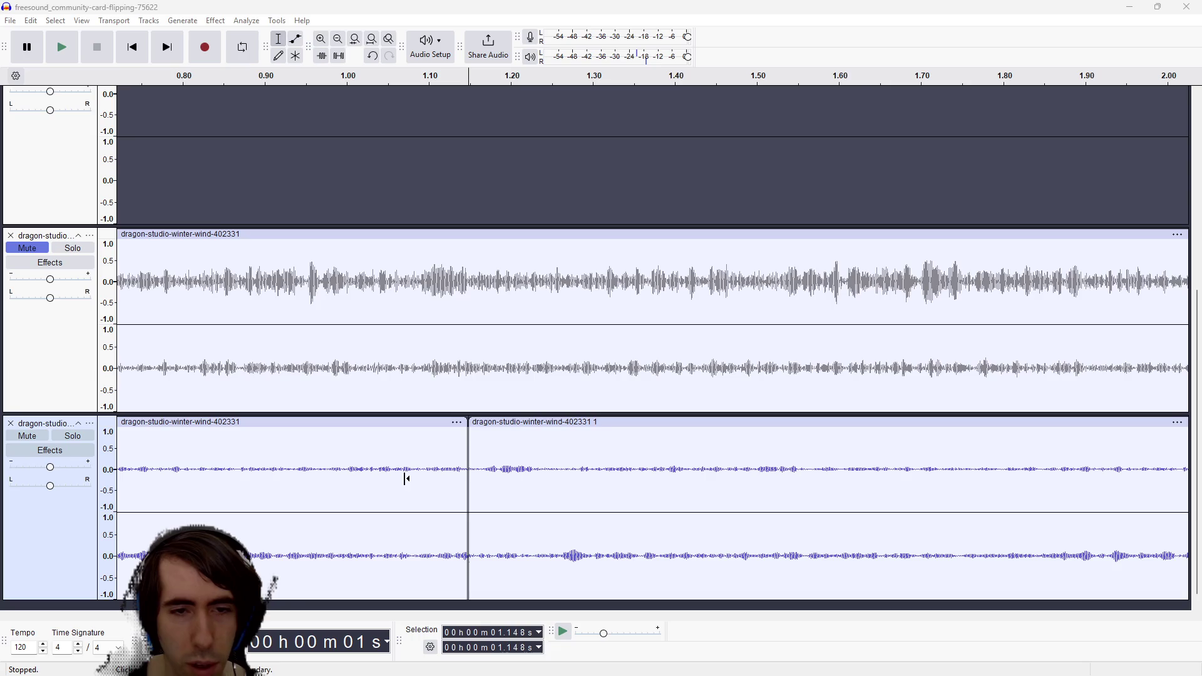
ctrl+scroll(405, 479, down, 3)
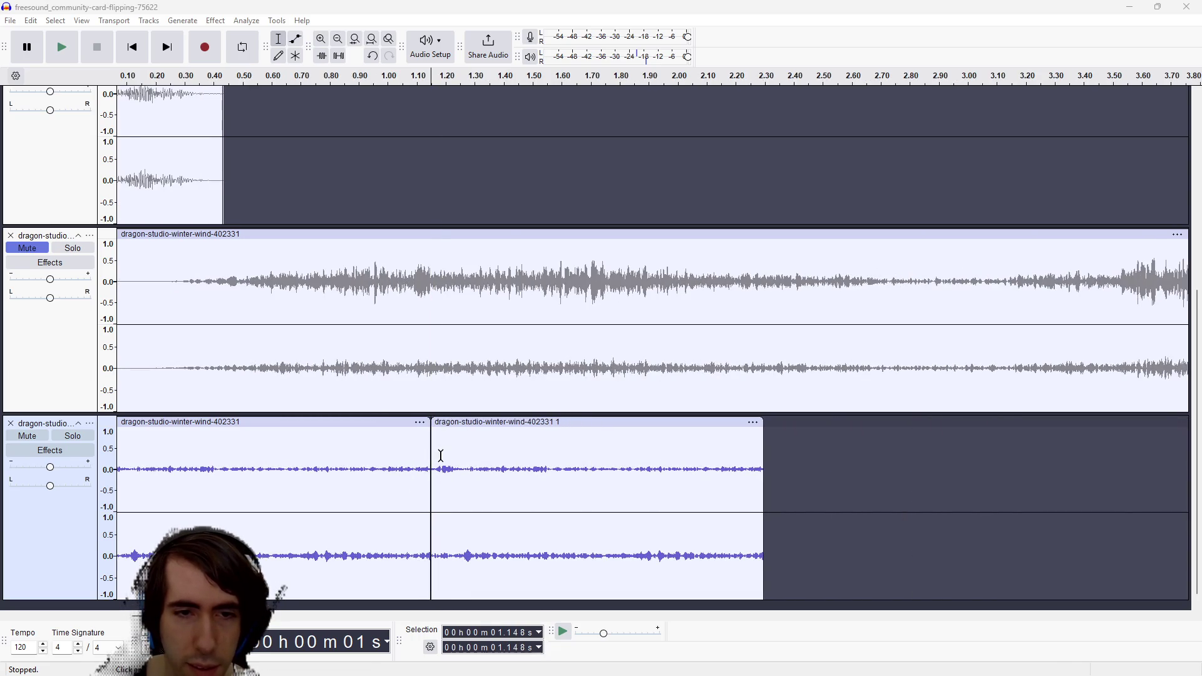
click(442, 455)
click(441, 457)
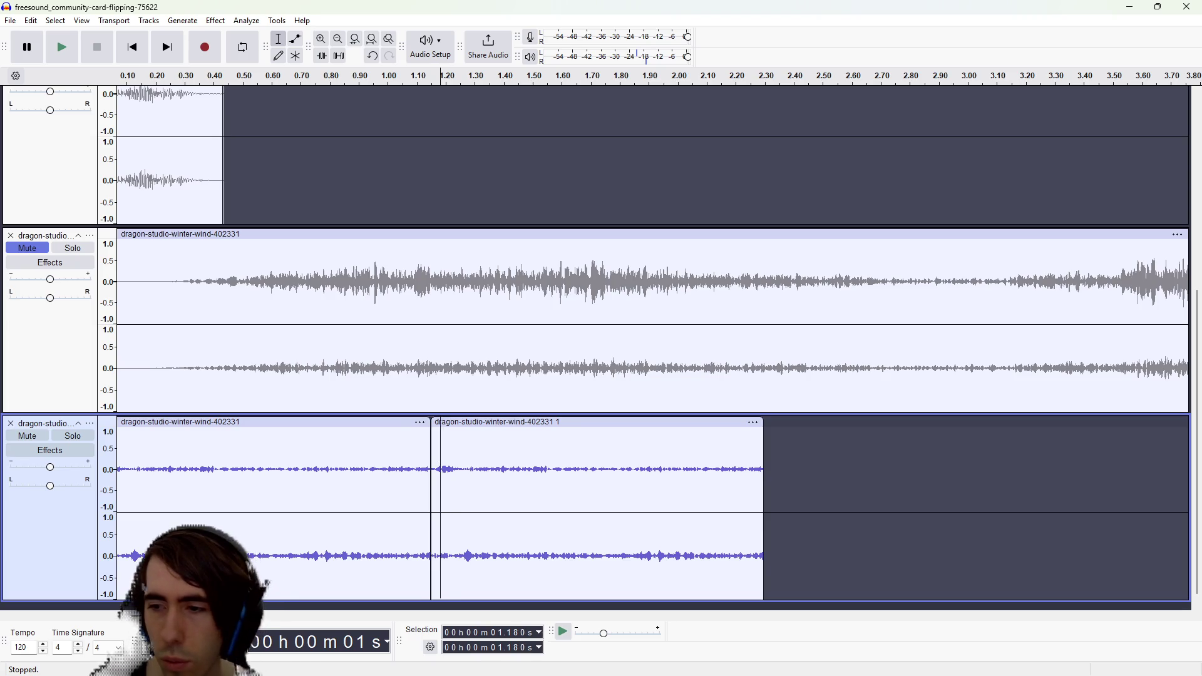
key(alt+Tab)
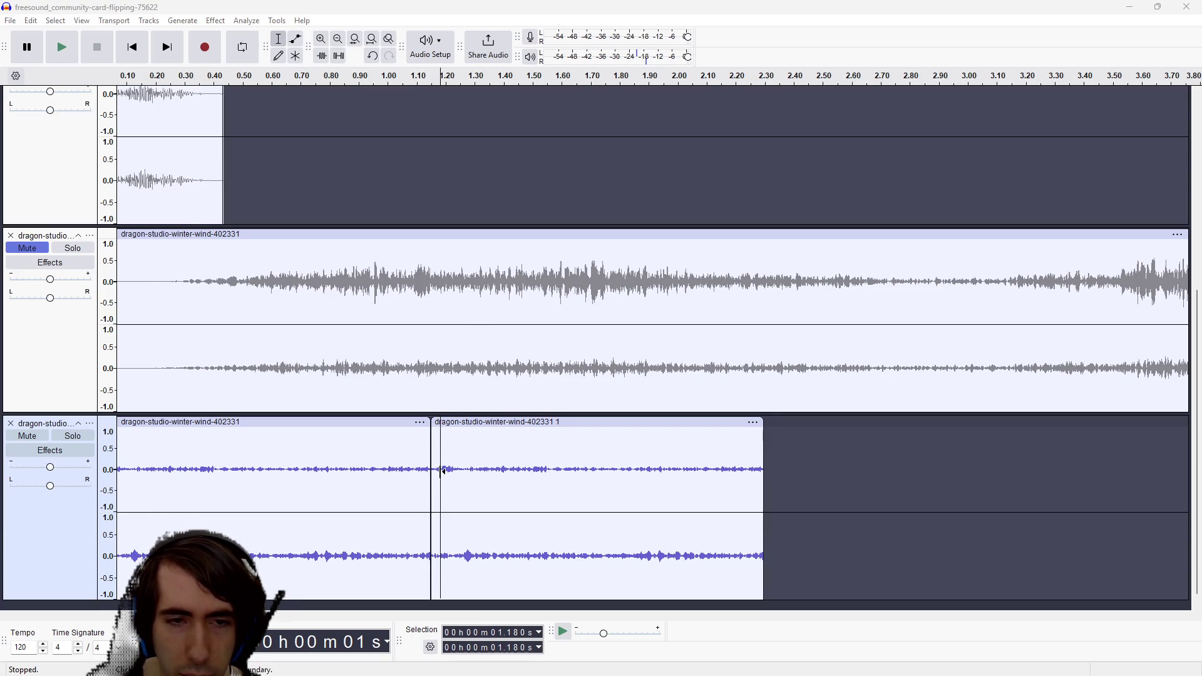
drag(437, 473, 412, 476)
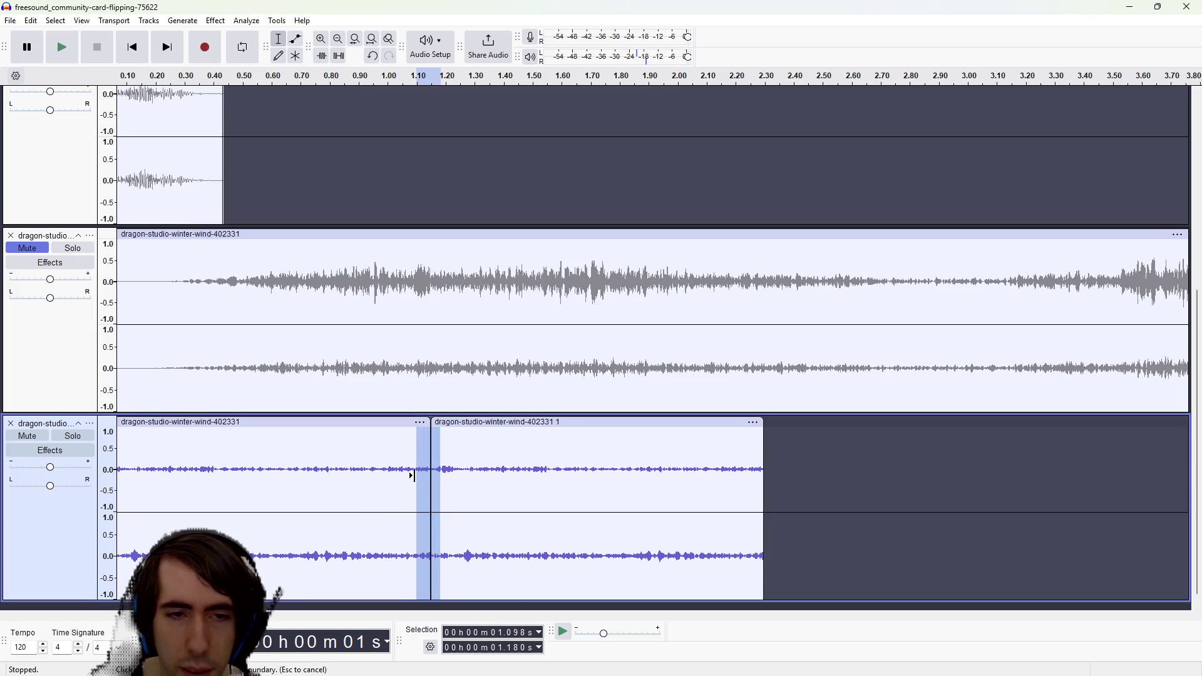
Crossfade the two wind clips at their join.
click(214, 21)
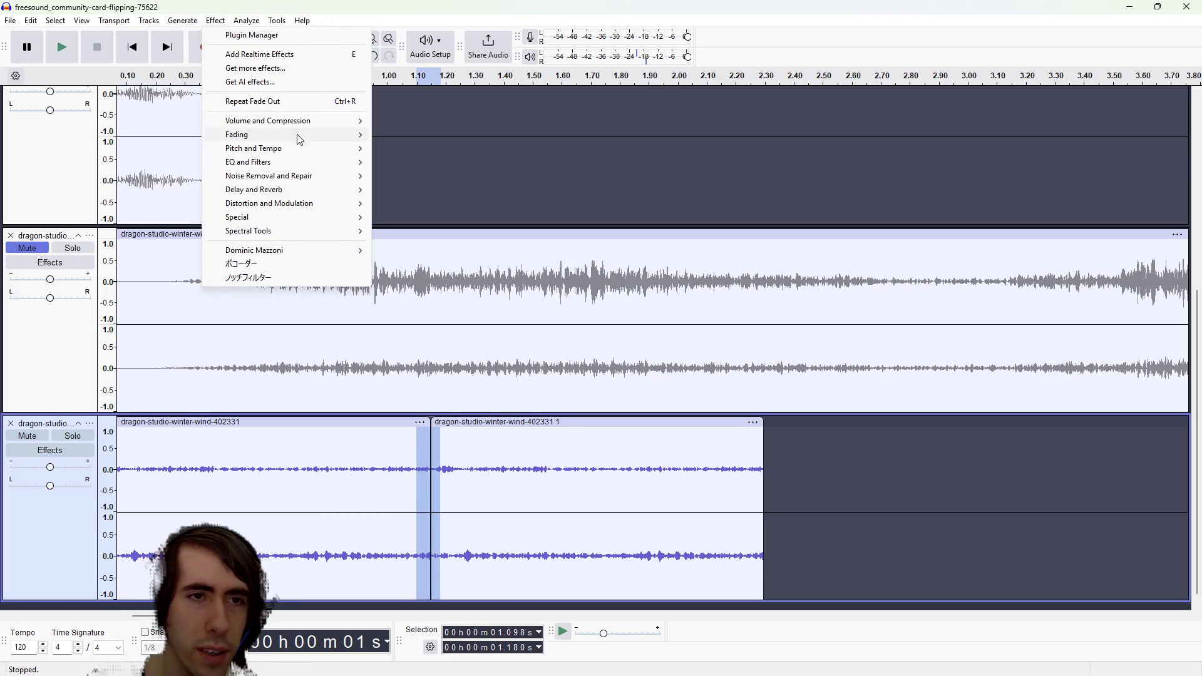
mouse_move(291, 149)
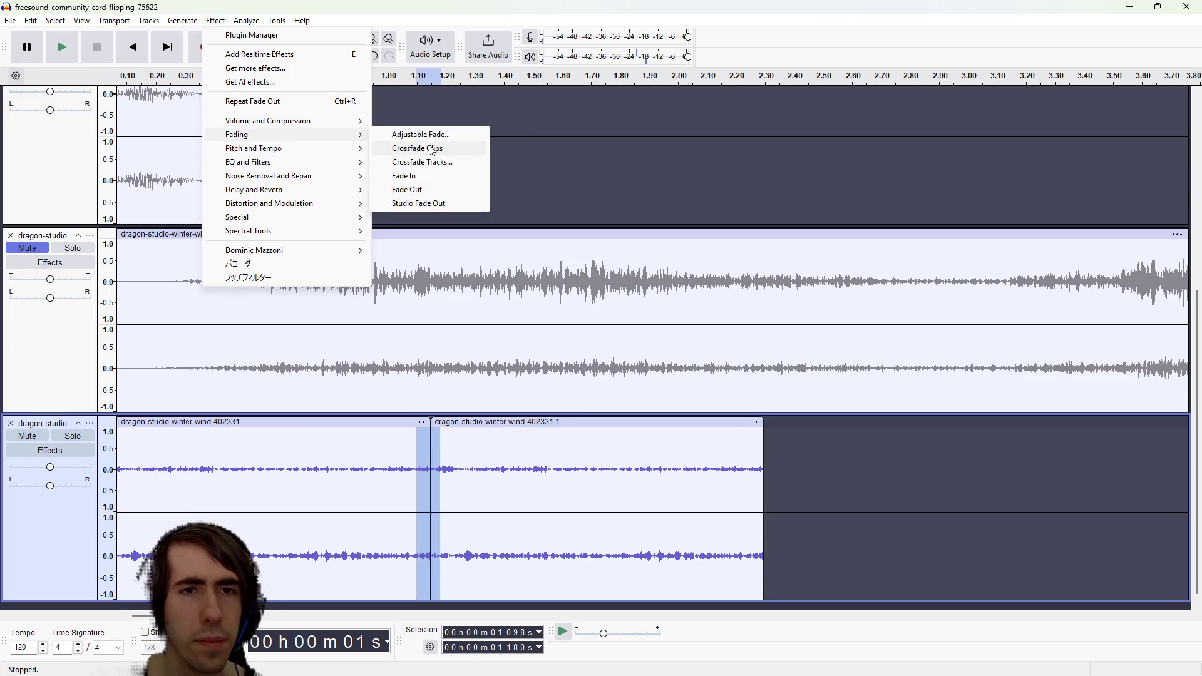
click(417, 149)
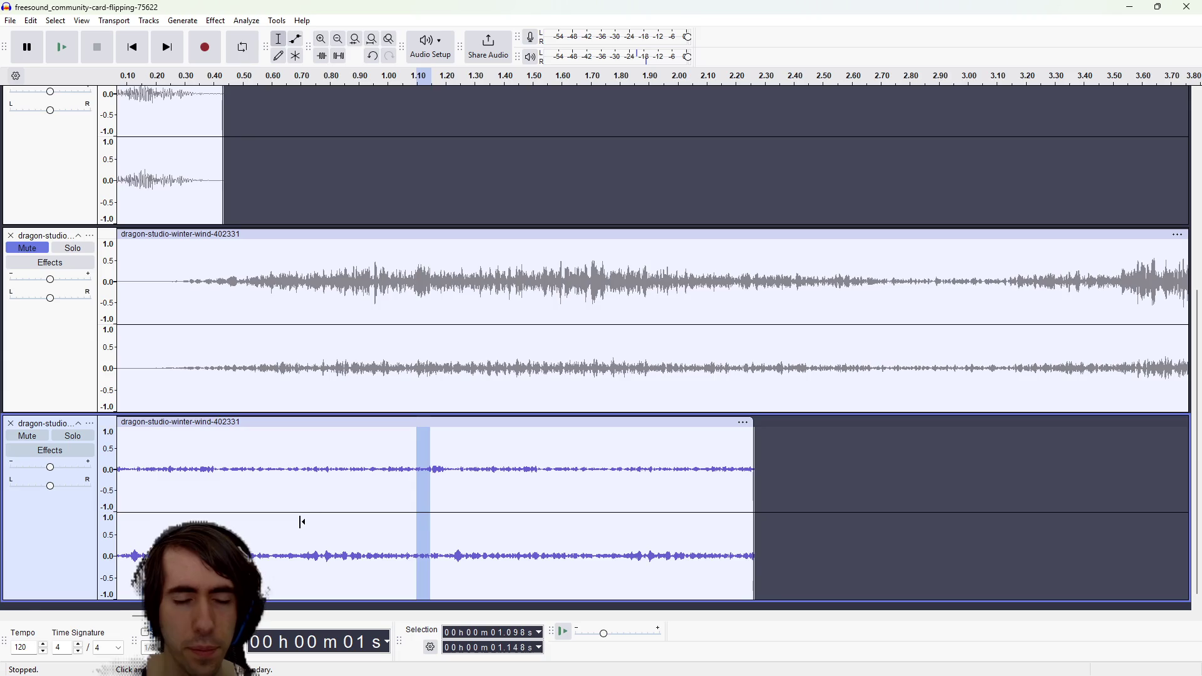
Select the bottom clip's tail from 1.148 s to its end at 2.279 s.
ctrl+scroll(301, 521, down, 1)
ctrl+scroll(296, 527, down, 1)
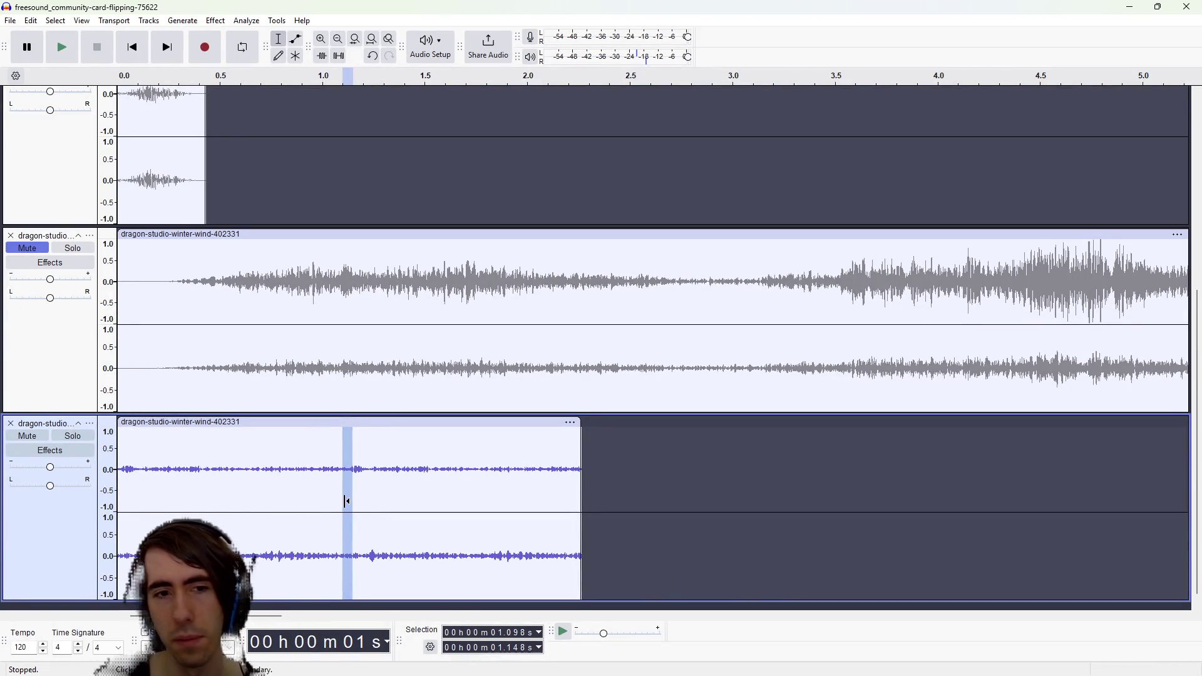
ctrl+scroll(330, 500, up, 1)
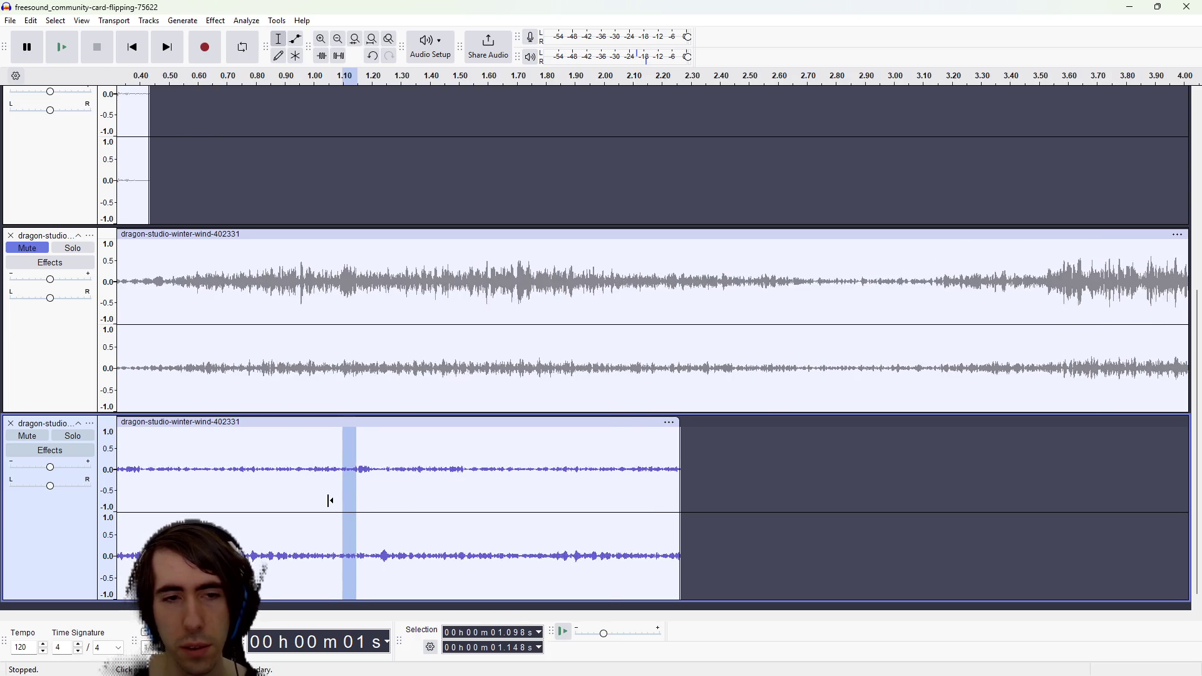
ctrl+scroll(331, 500, down, 2)
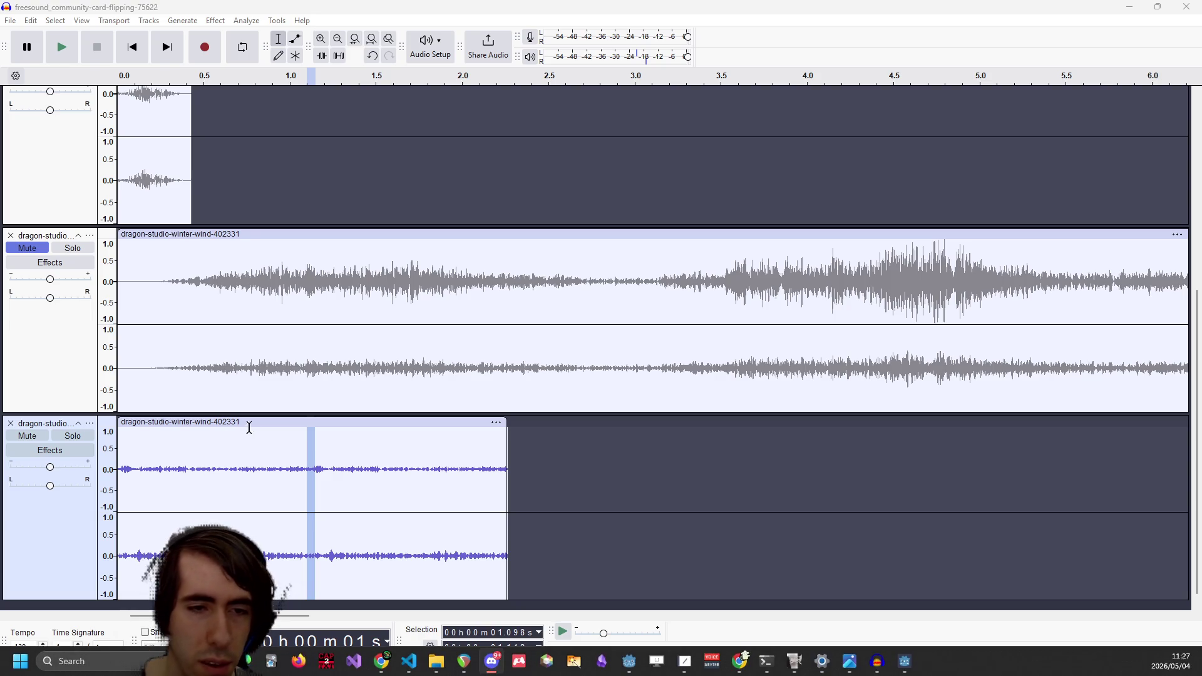
ctrl+scroll(305, 542, up, 2)
ctrl+scroll(306, 543, up, 1)
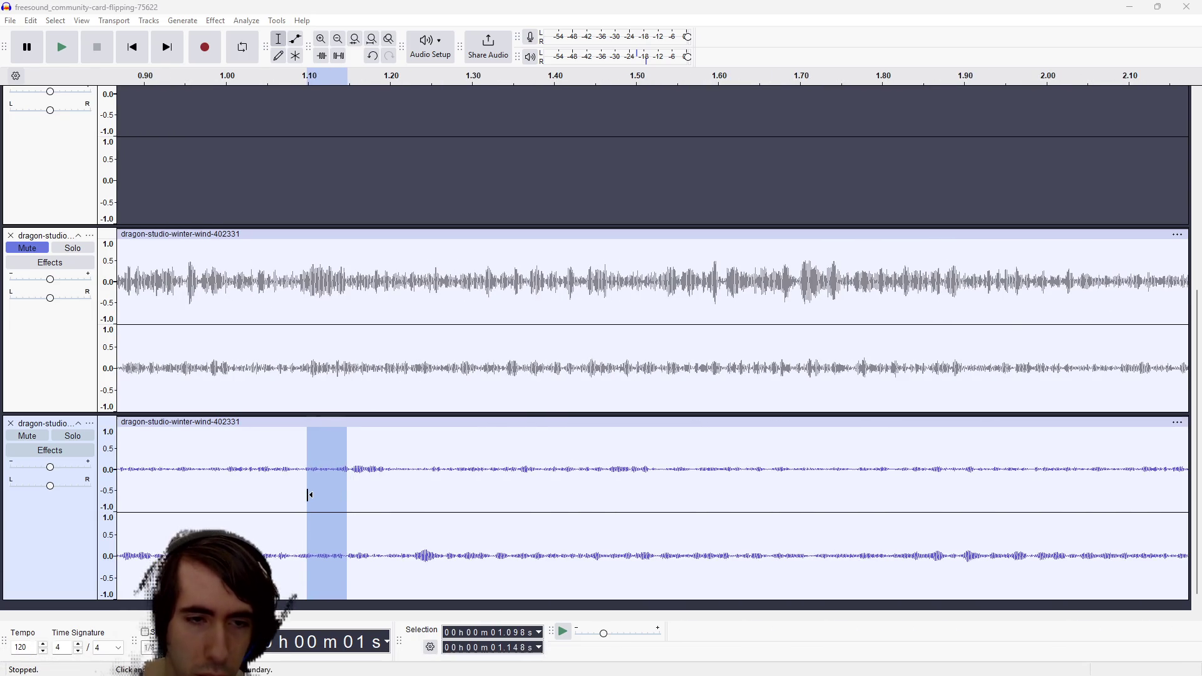
mouse_move(309, 495)
mouse_down()
mouse_move(526, 513)
mouse_move(867, 486)
mouse_move(852, 489)
mouse_up()
ctrl+scroll(553, 511, down, 2)
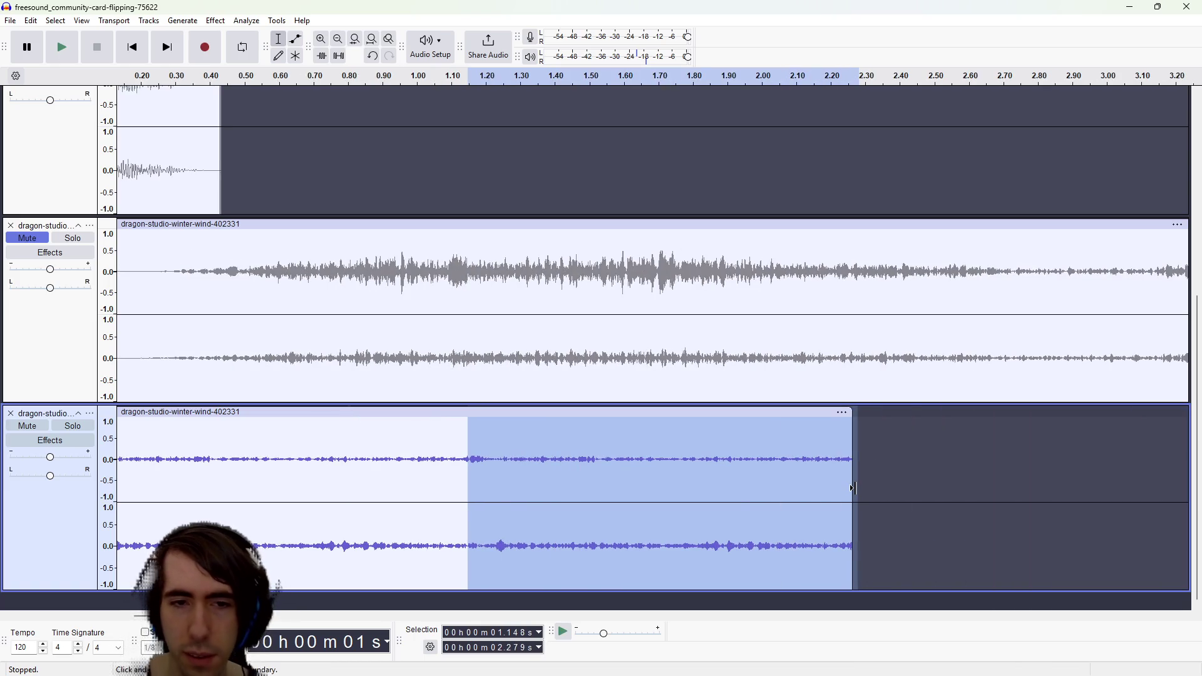
Delete the selected tail so the clip ends at 1.148 s, and select the trimmed clip.
key(Delete)
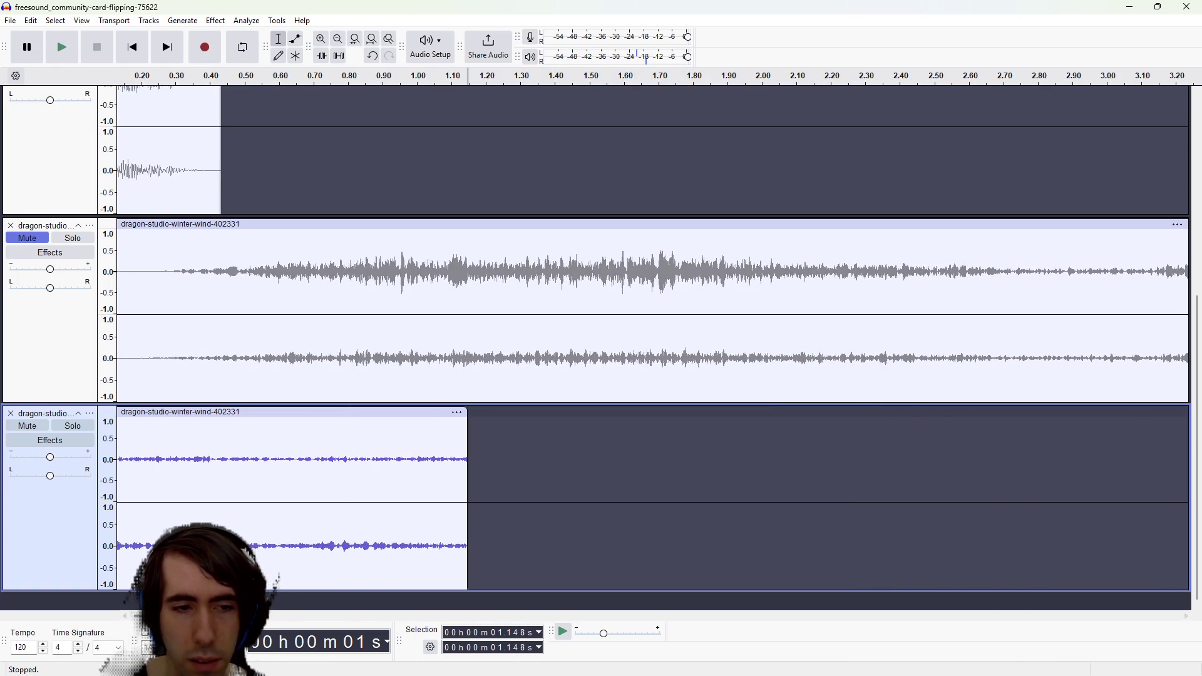
scroll(188, 501, left, 1)
double_click(192, 453)
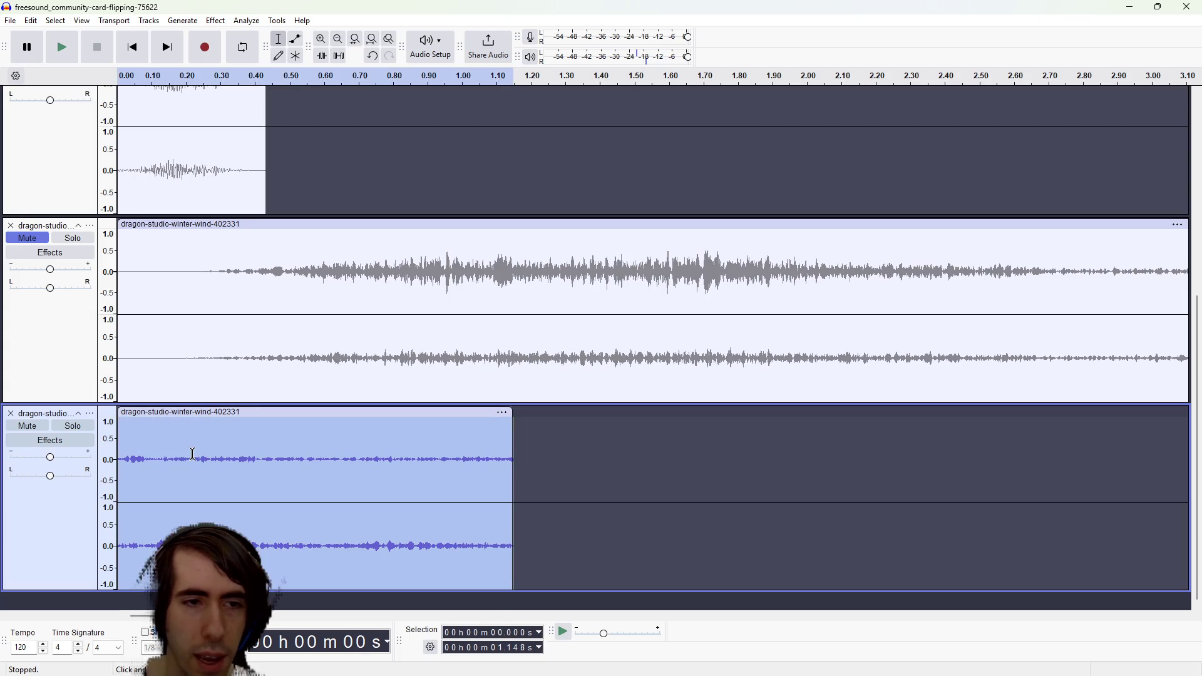
Export the trimmed clip as MP3 using the current selection, then return to the game window.
click(10, 20)
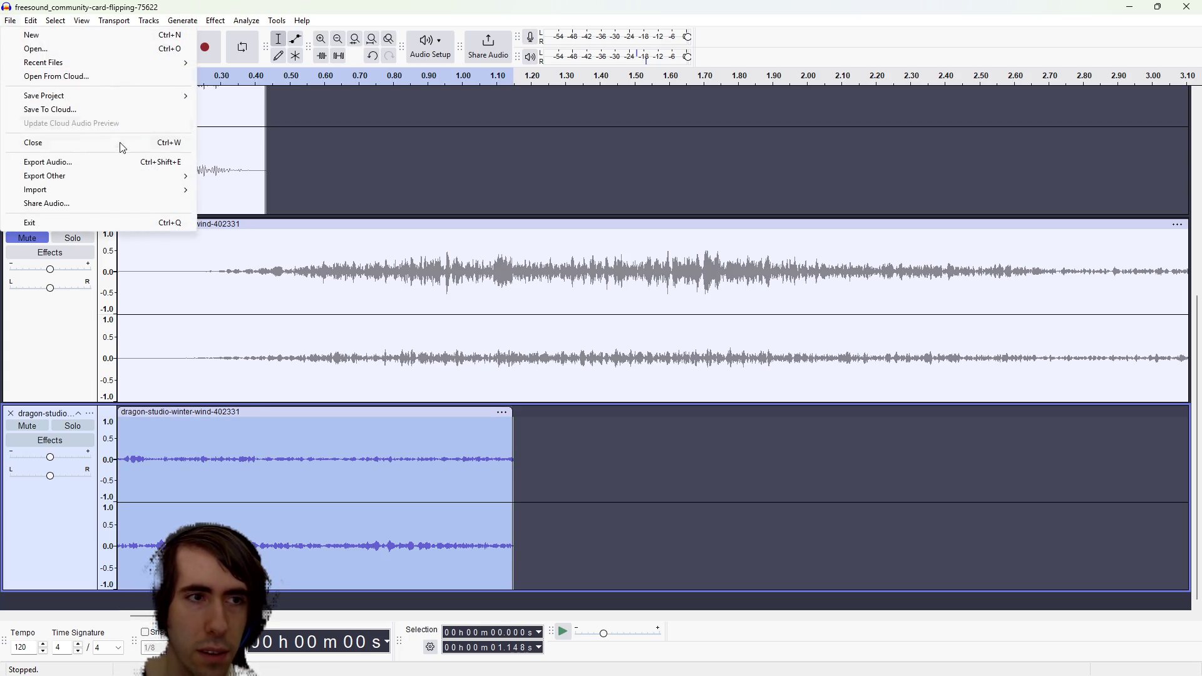
click(75, 163)
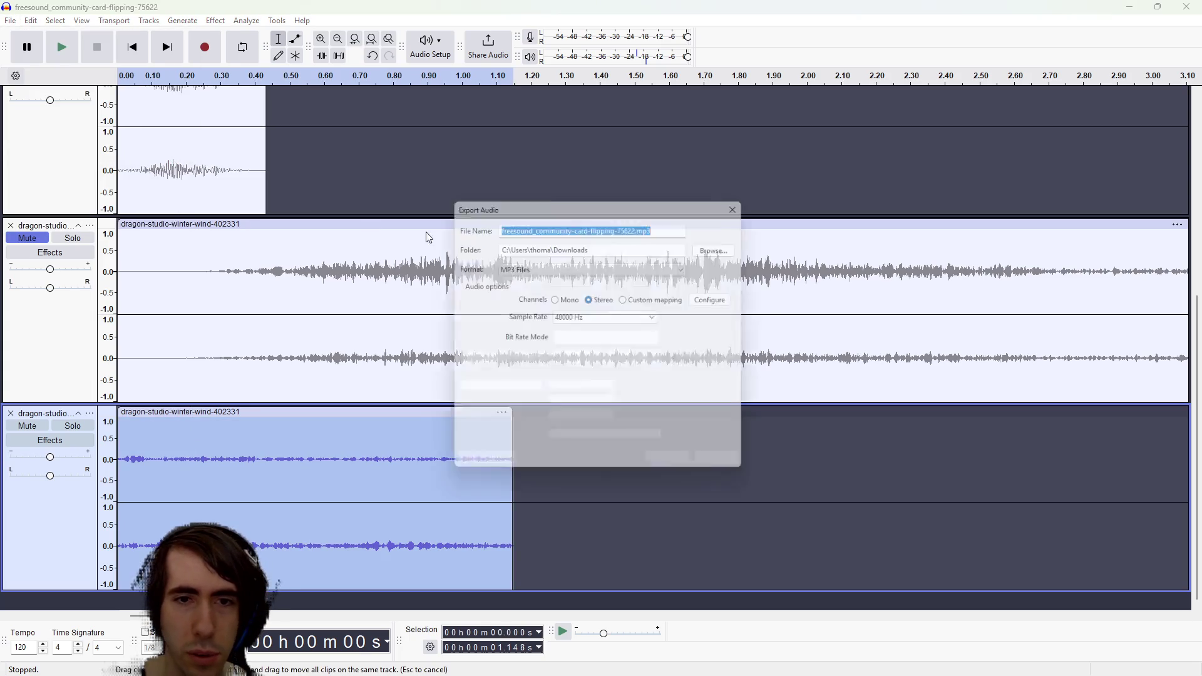
key(Return)
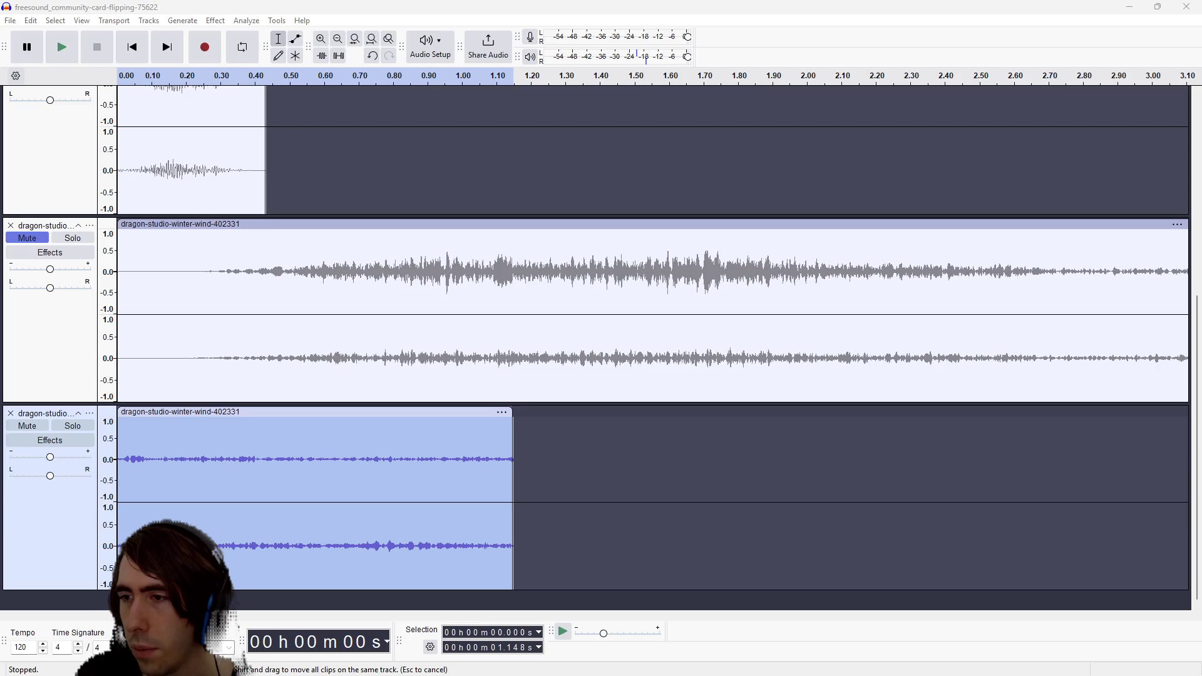
key(Down)
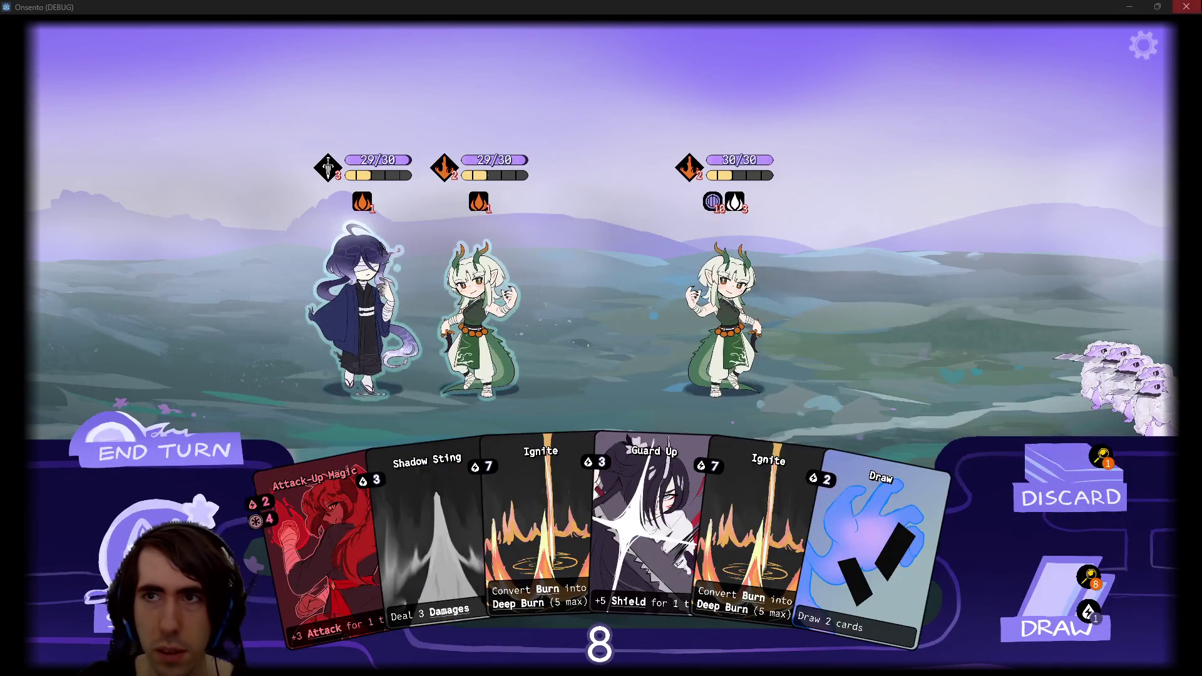
click(1186, 7)
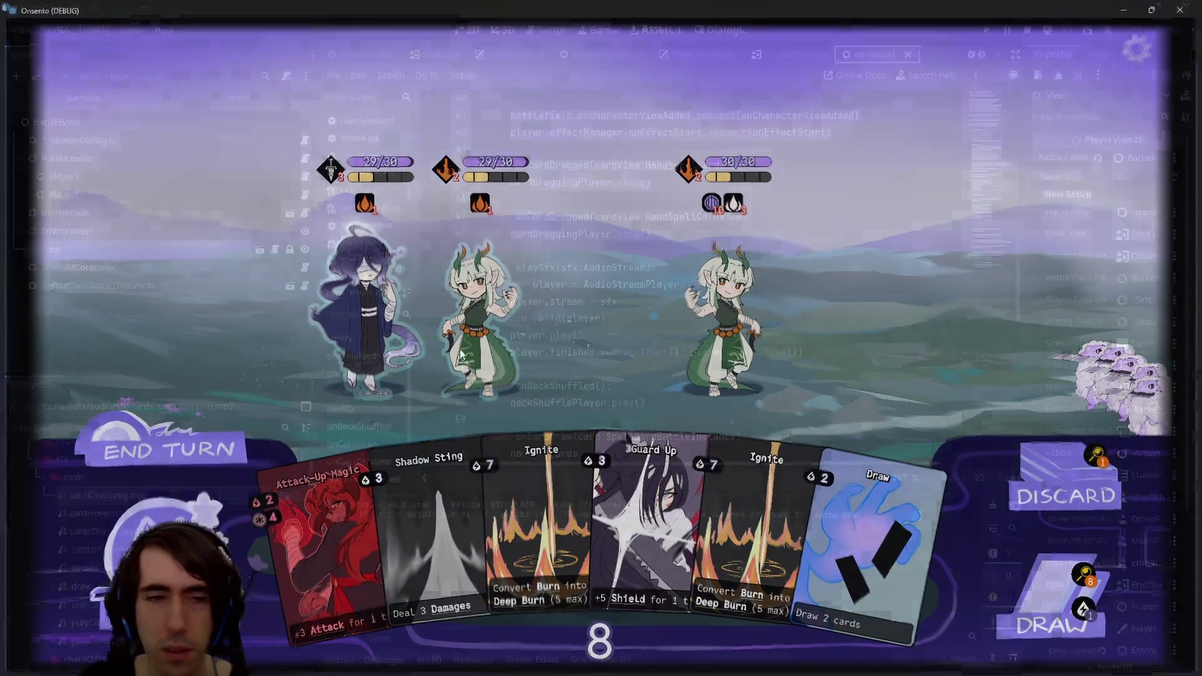
Check the context menus of the cards sound folder and cardDragging.mp3 in FileSystem.
scroll(116, 475, down, 1)
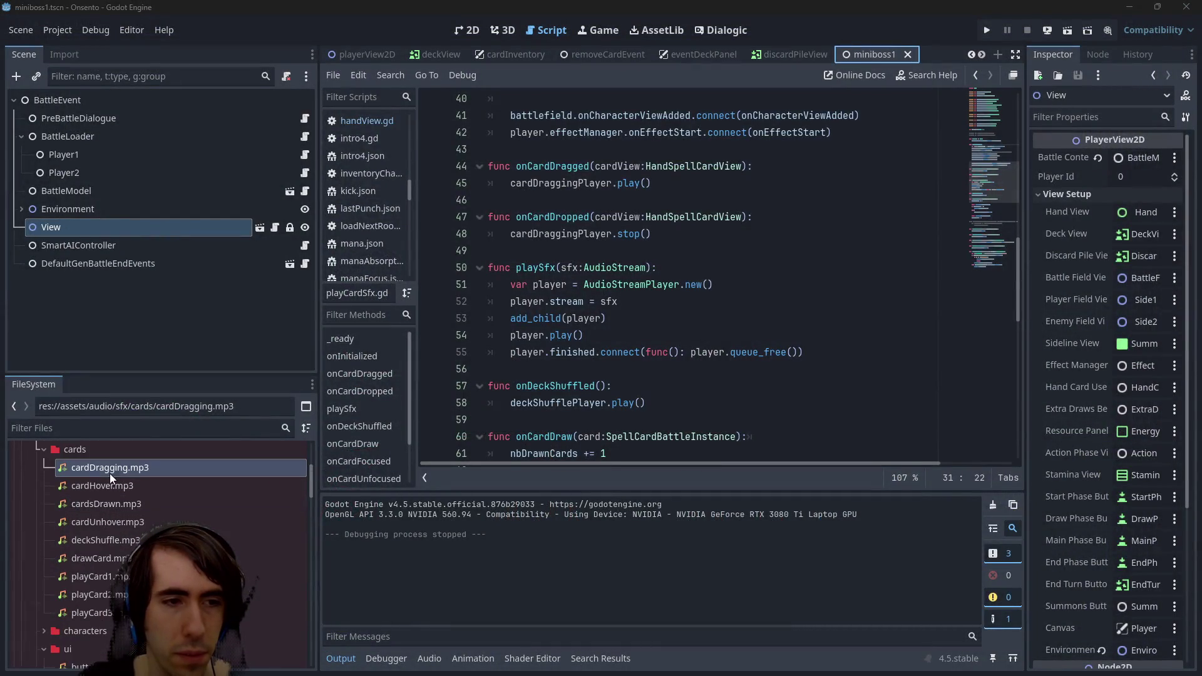
right_click(104, 451)
key(Escape)
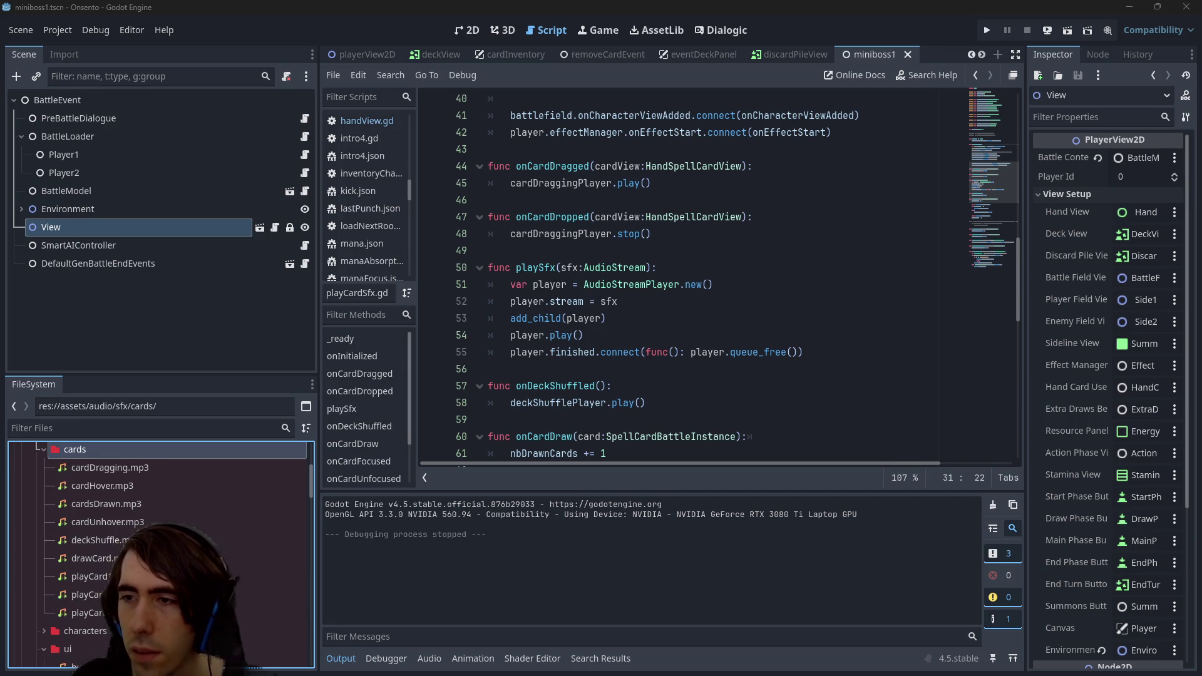
right_click(177, 467)
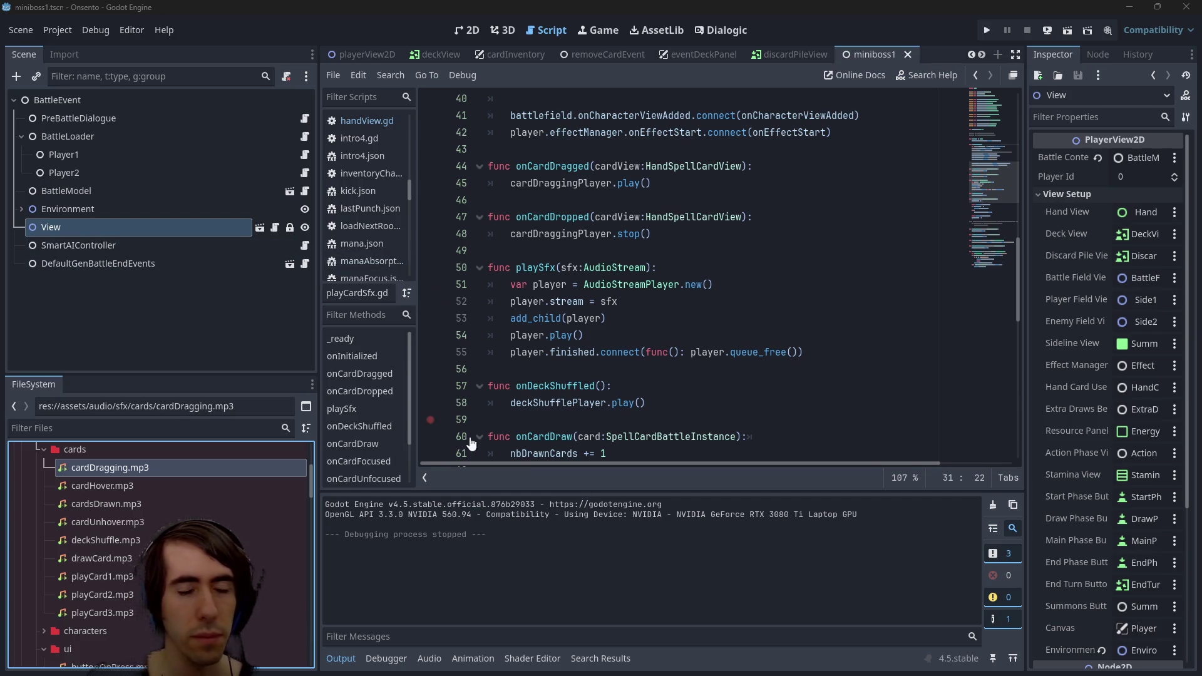
Open cardDragging.mp3's import settings and enable Loop.
click(100, 296)
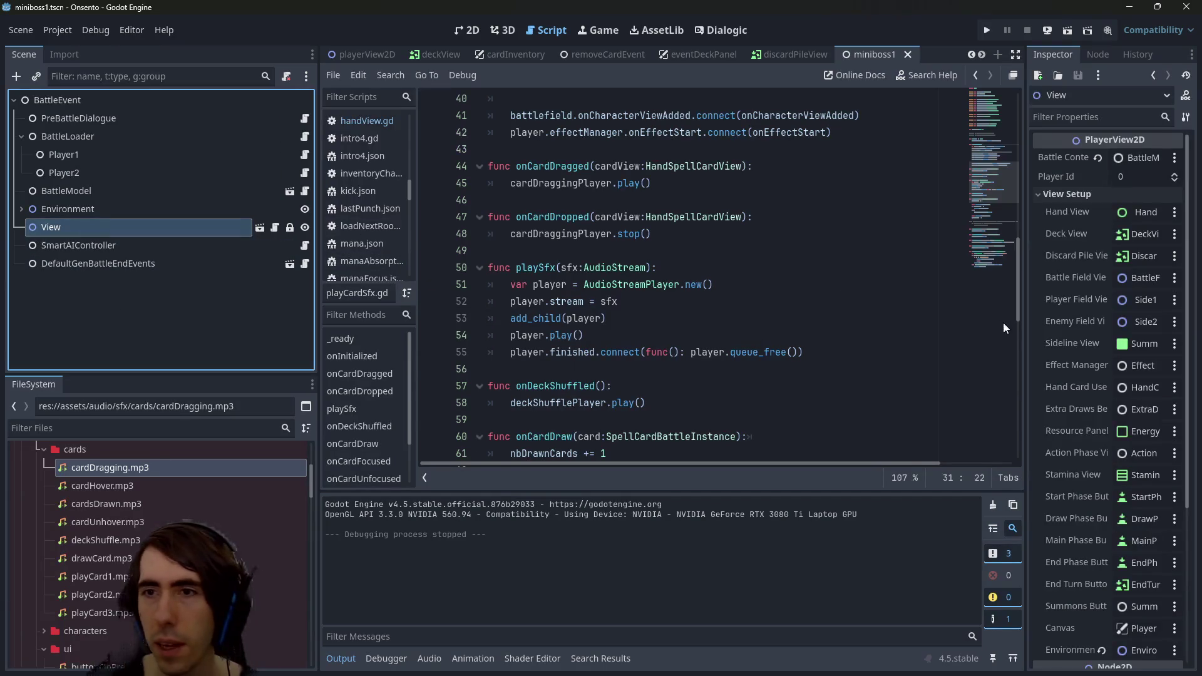
drag(1024, 310, 931, 351)
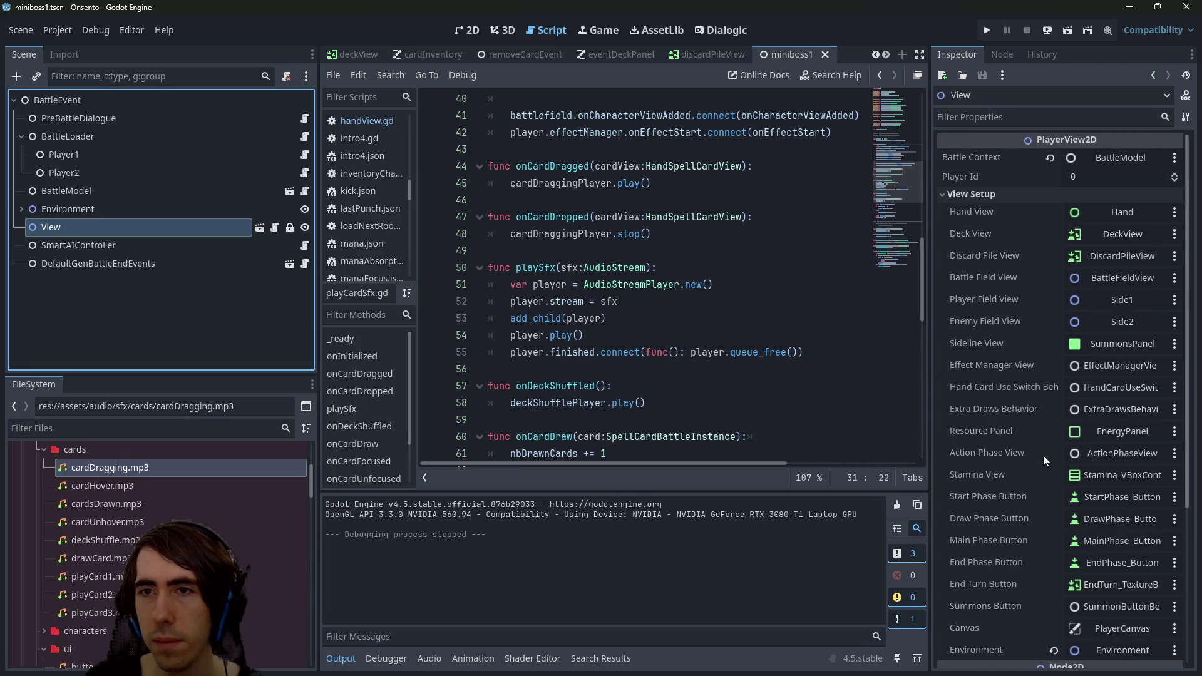
scroll(1044, 461, down, 5)
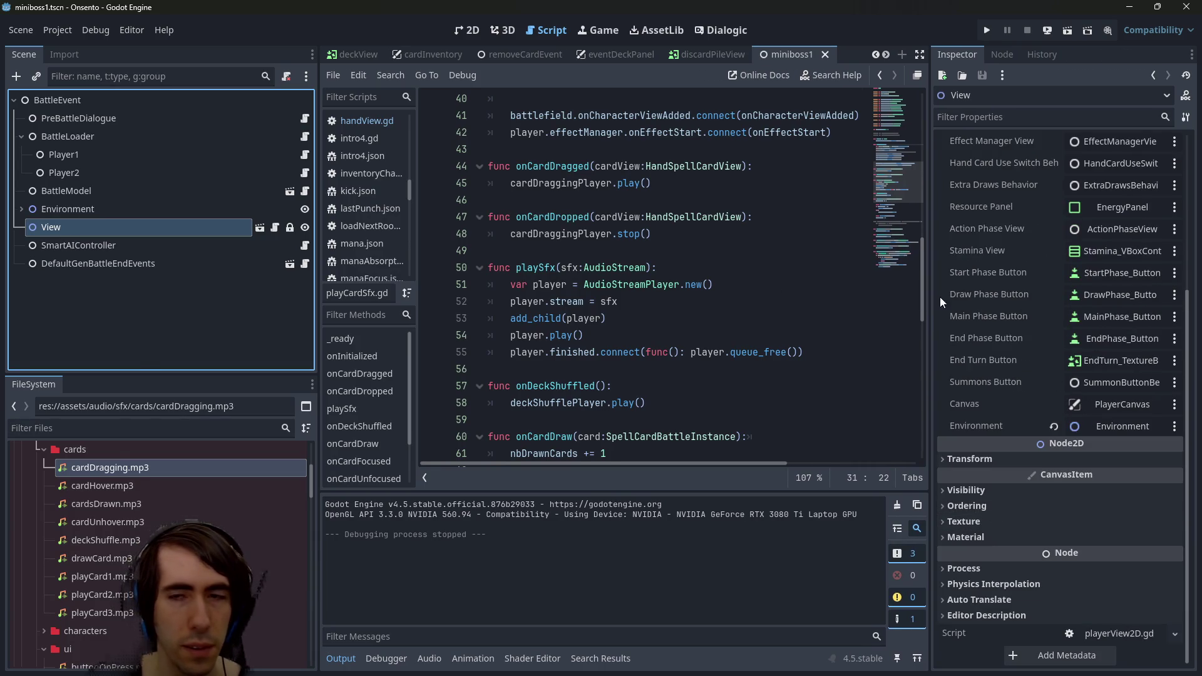
drag(929, 289, 1002, 292)
double_click(116, 467)
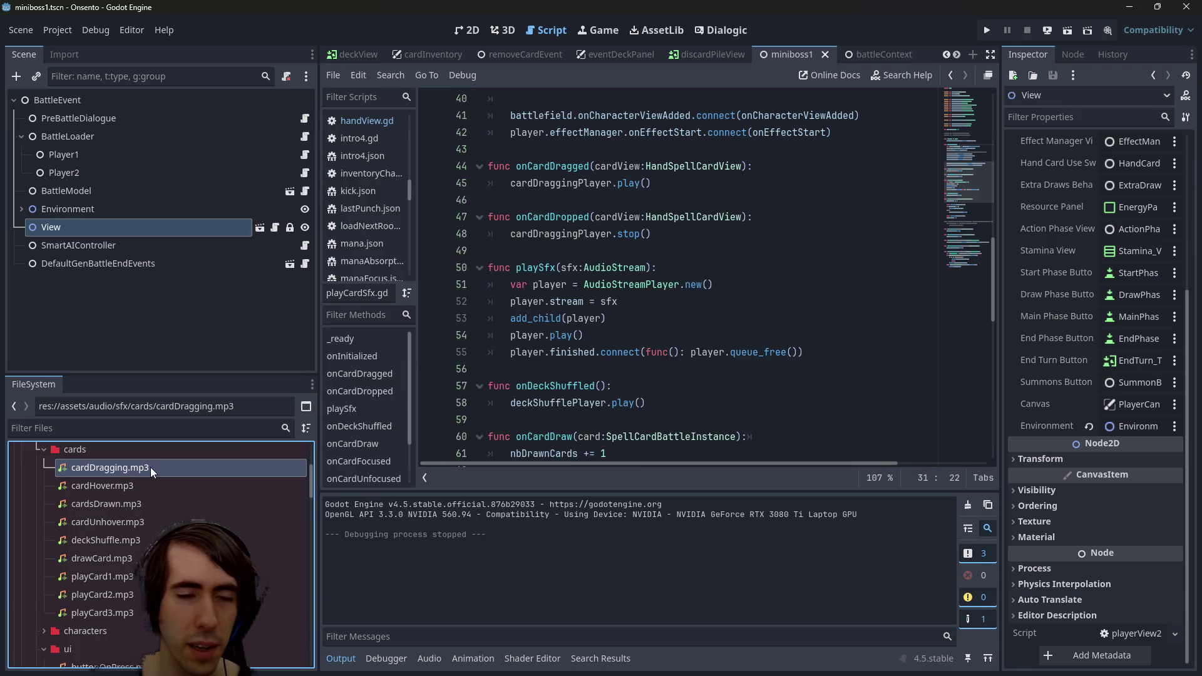
click(249, 239)
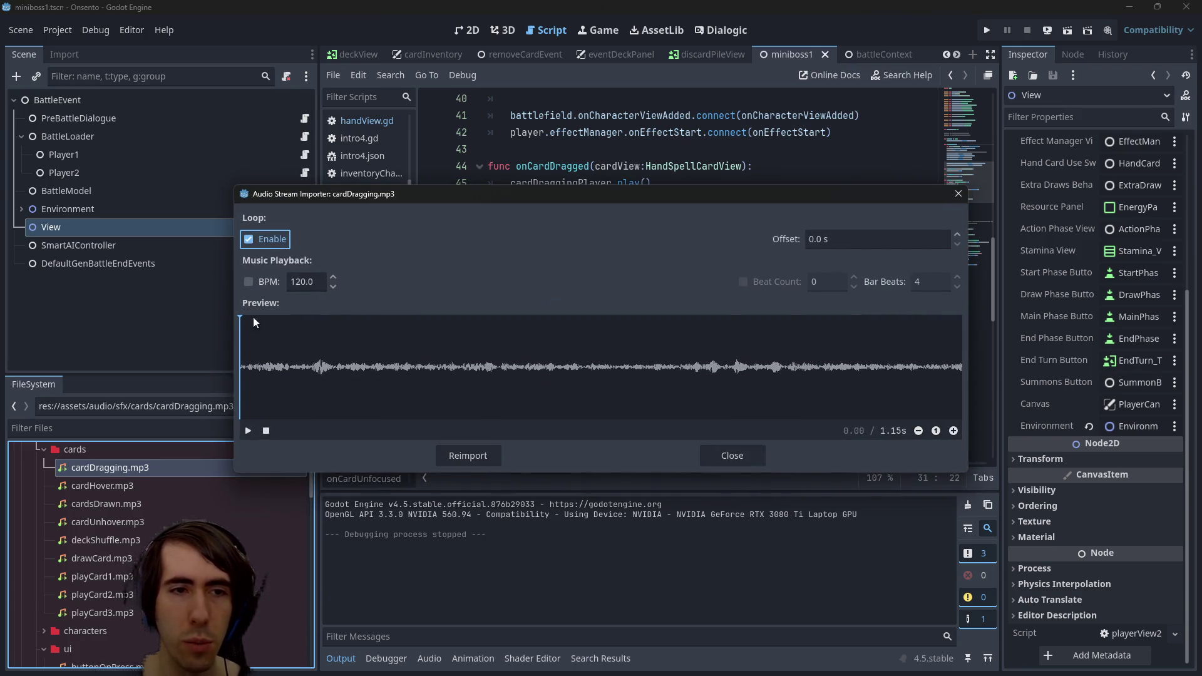
Preview the looping cardDragging.mp3, set its loop offset to 0.033 s, and reimport it.
click(247, 431)
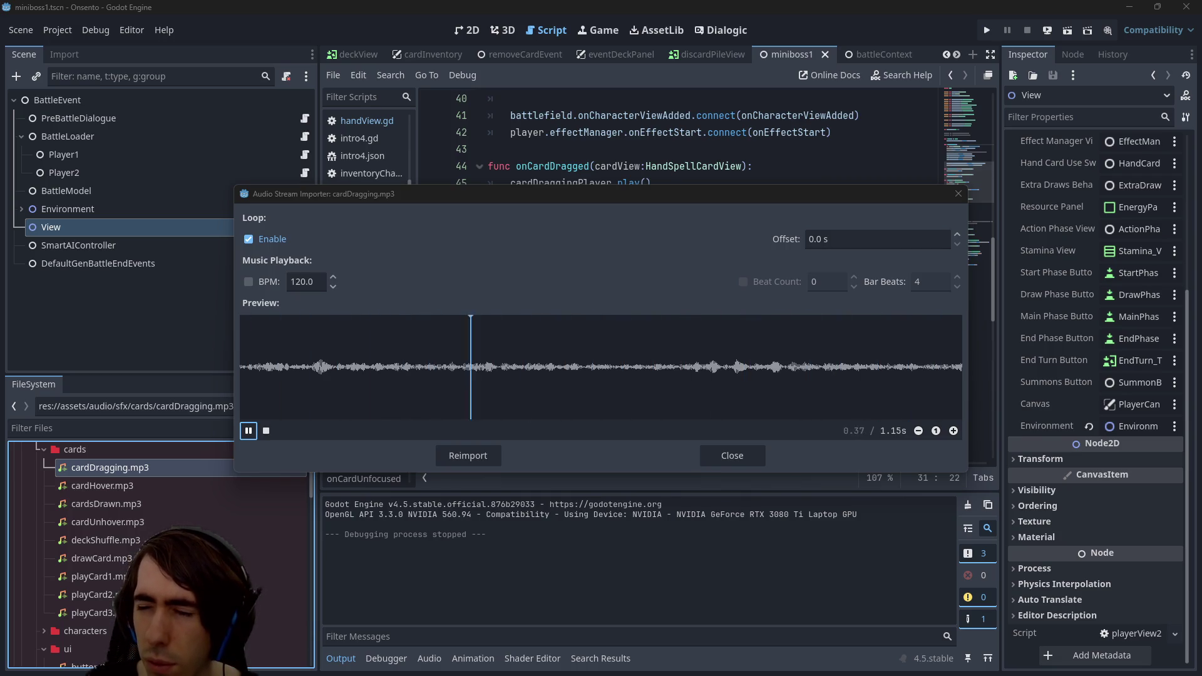
click(249, 431)
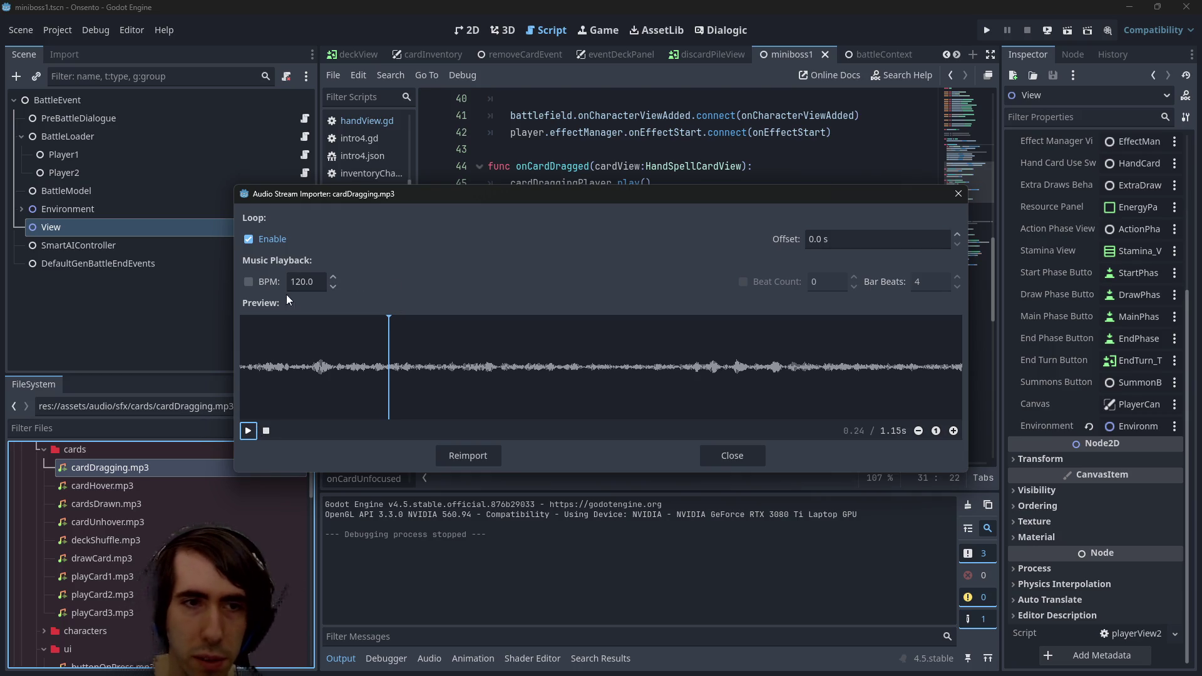
click(844, 243)
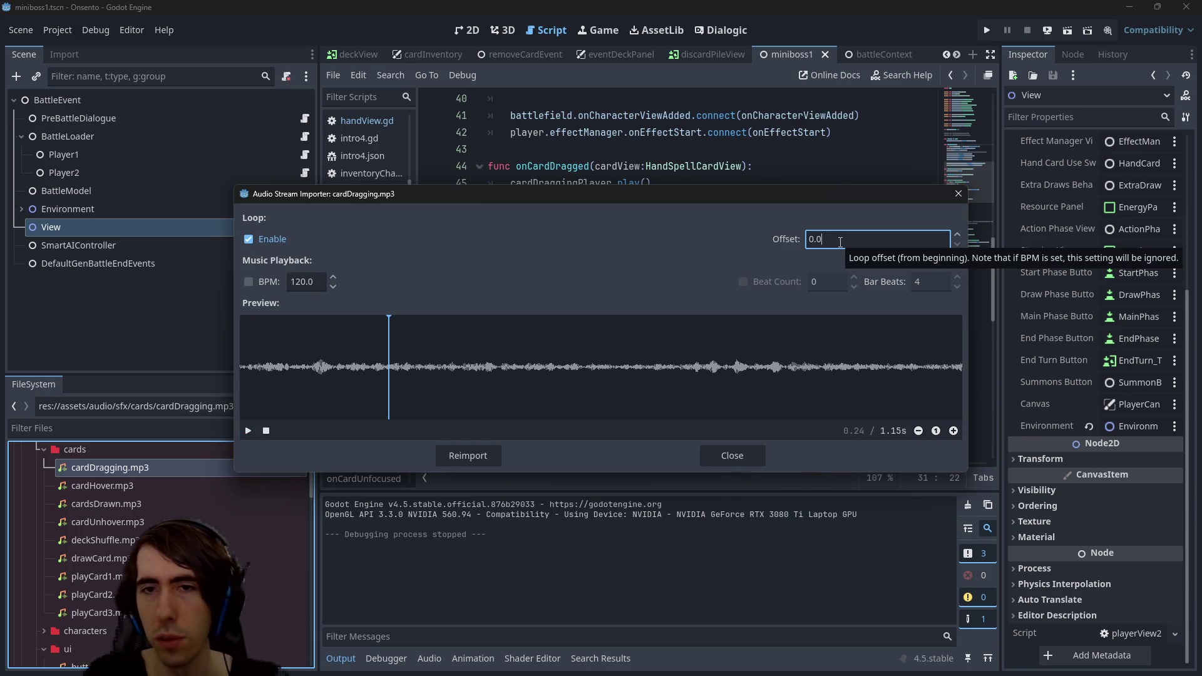
click(248, 430)
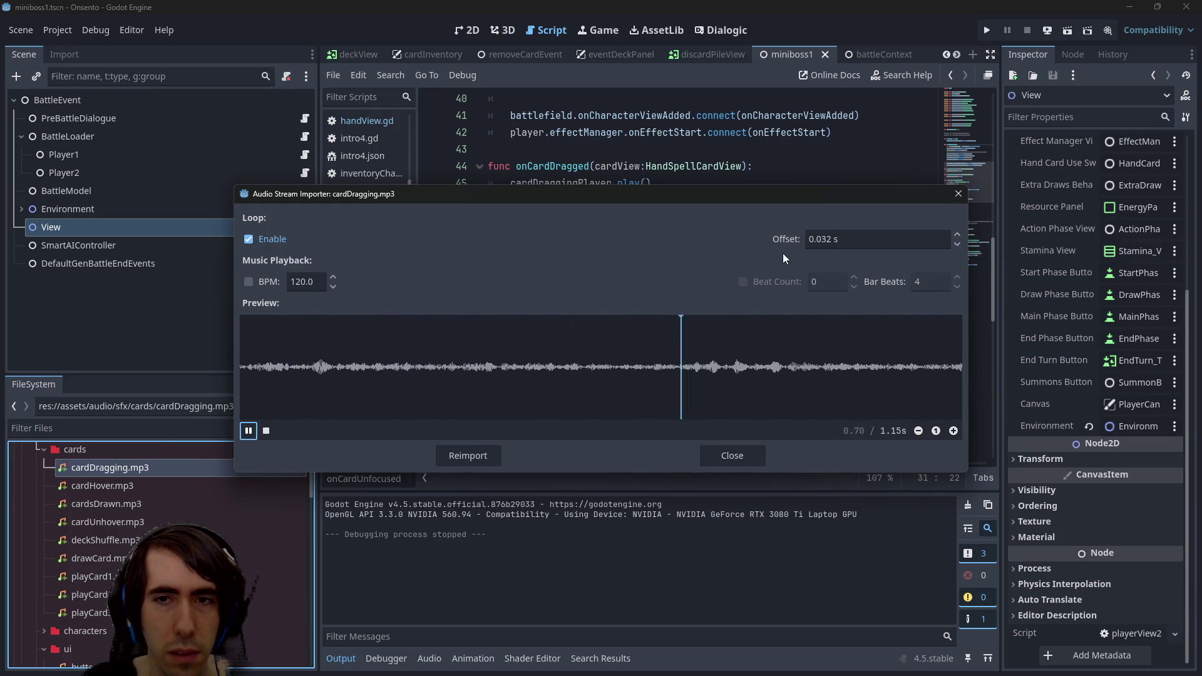
click(853, 238)
scroll(854, 238, up, 1)
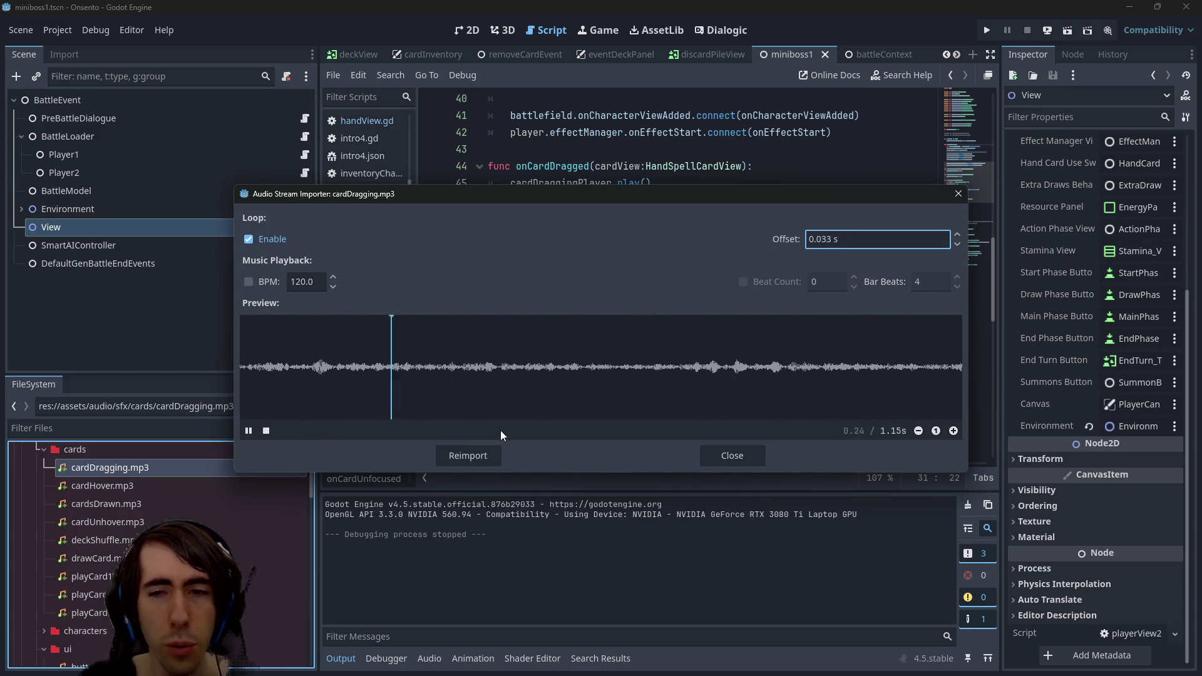
click(475, 459)
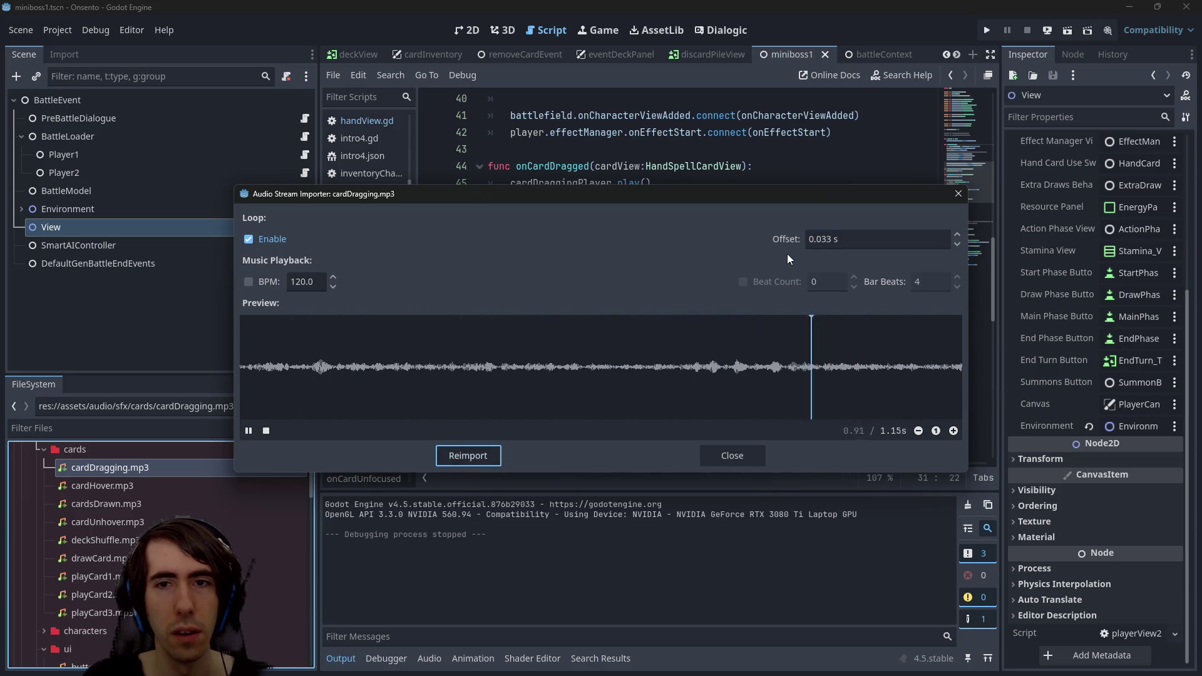
Try other loop offset values such as 0.035 s, then reimport the sound.
click(850, 233)
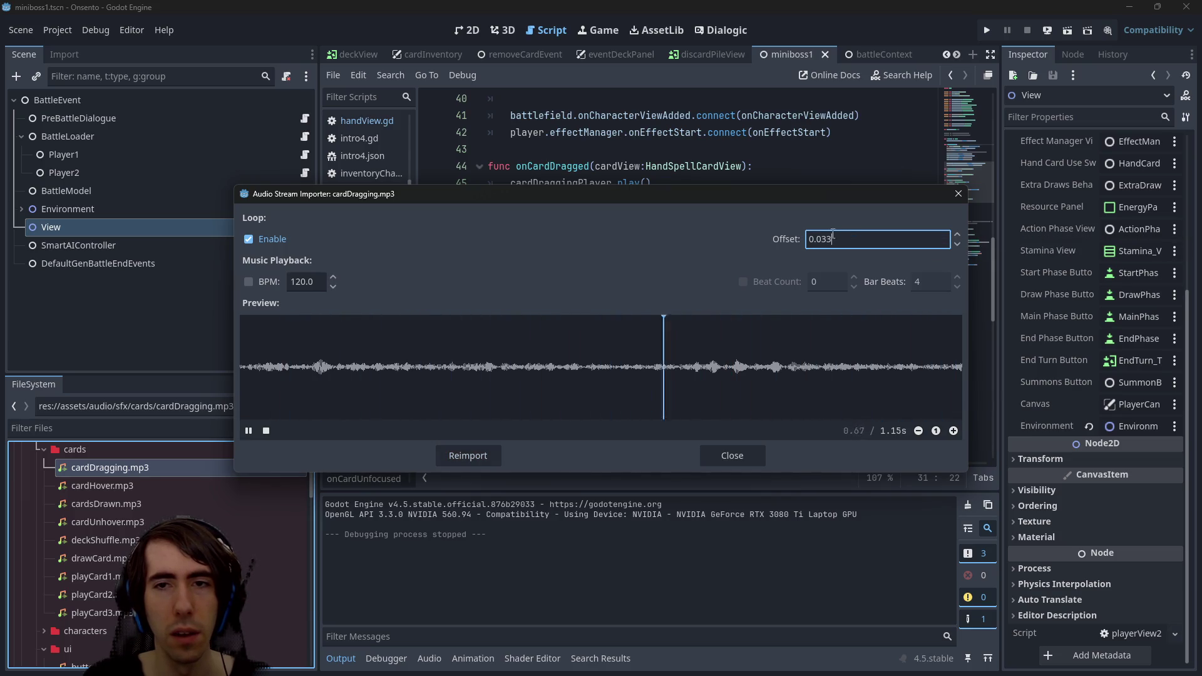
key(BackSpace)
text(5)
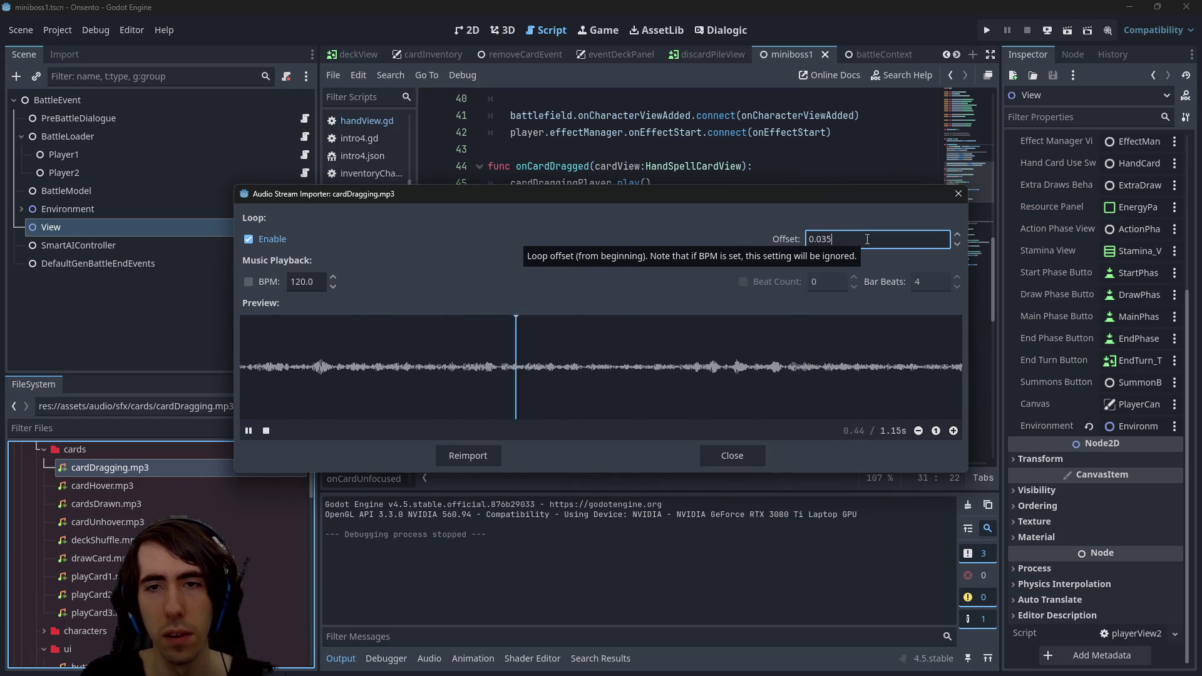
key(Return)
scroll(873, 241, down, 1)
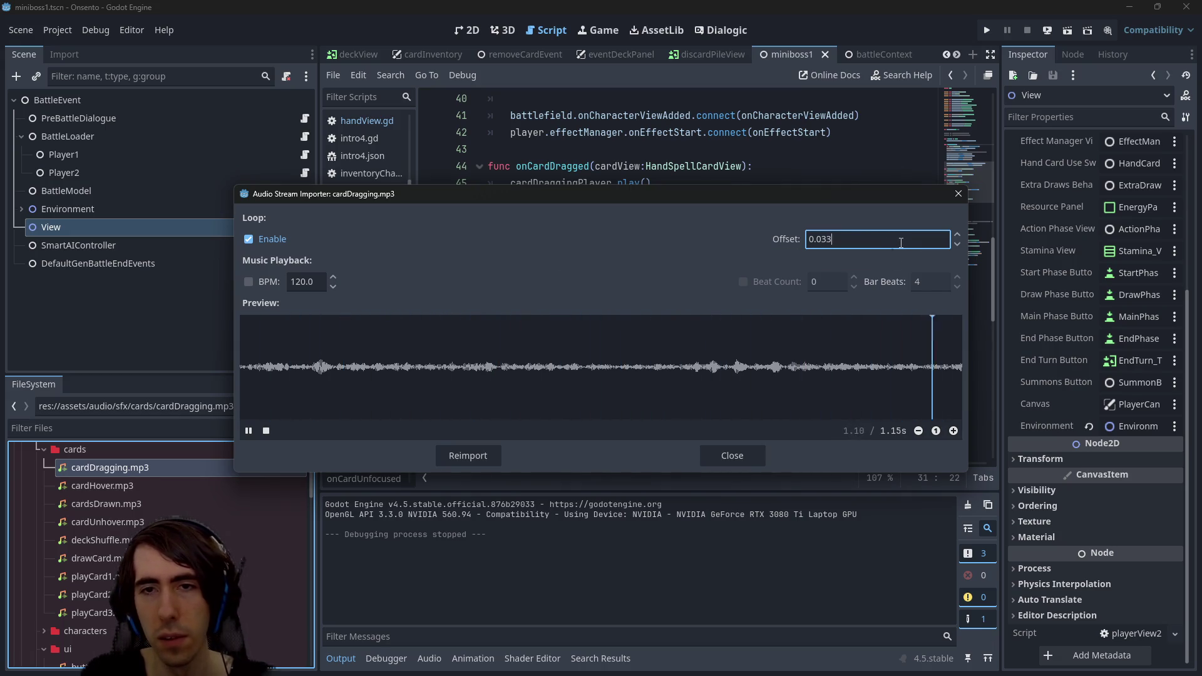
scroll(889, 241, down, 1)
click(900, 242)
key(BackSpace)
text(25)
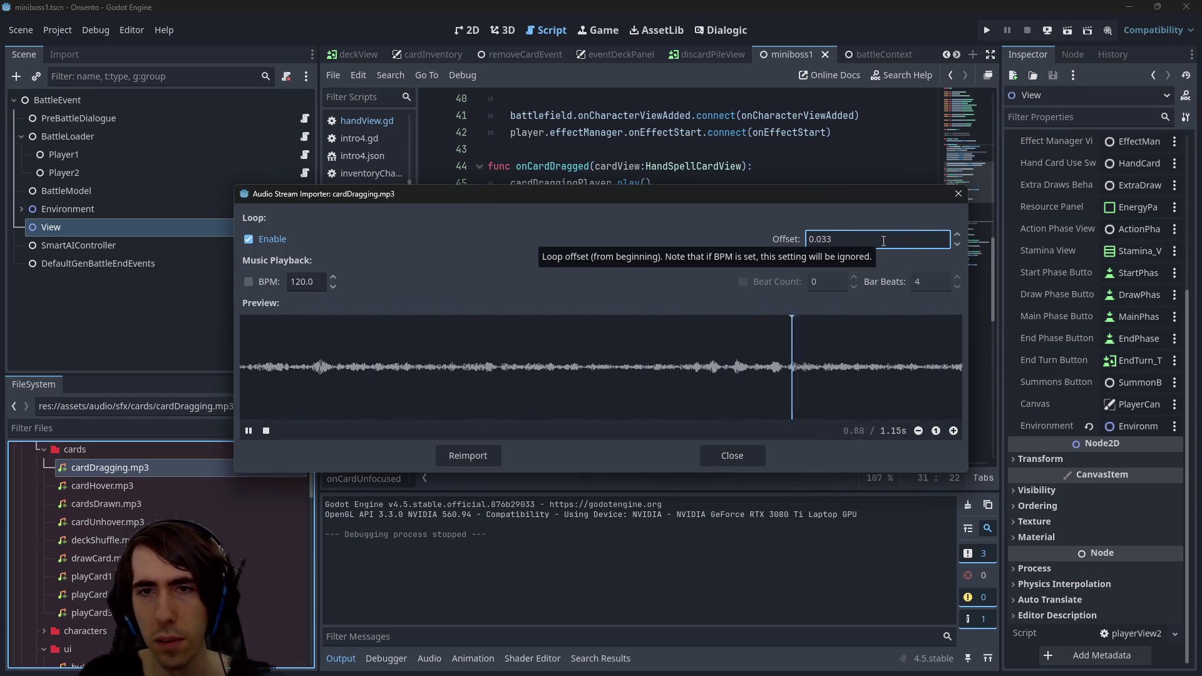
key(Return)
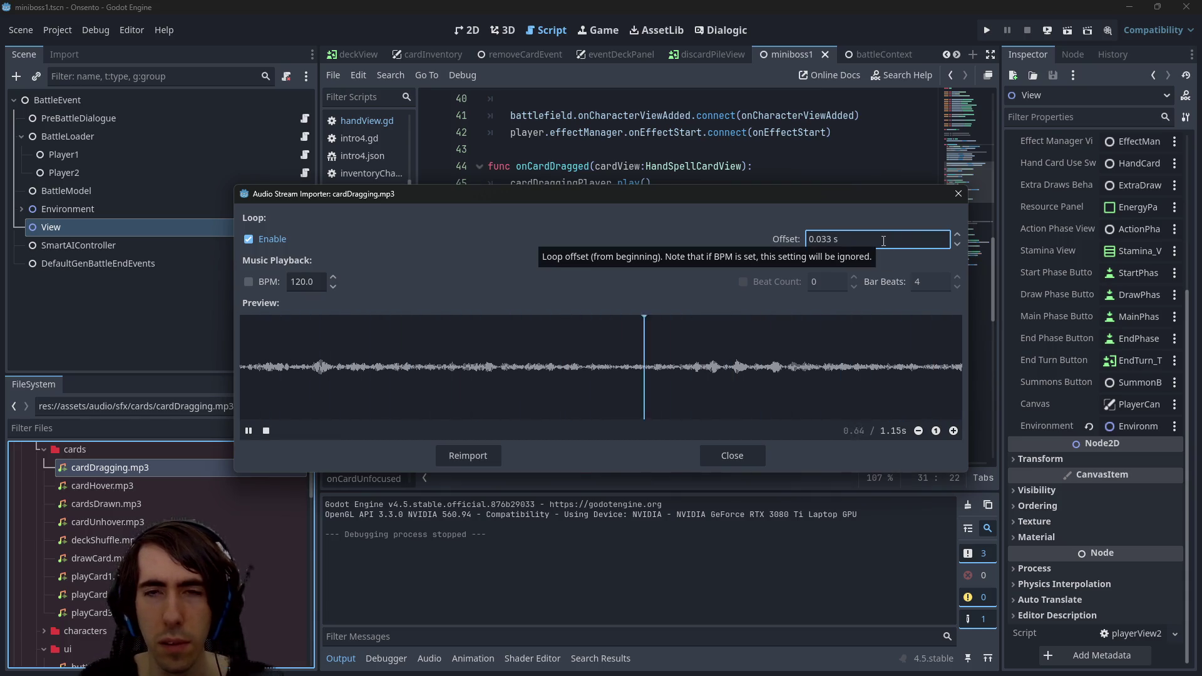
click(877, 241)
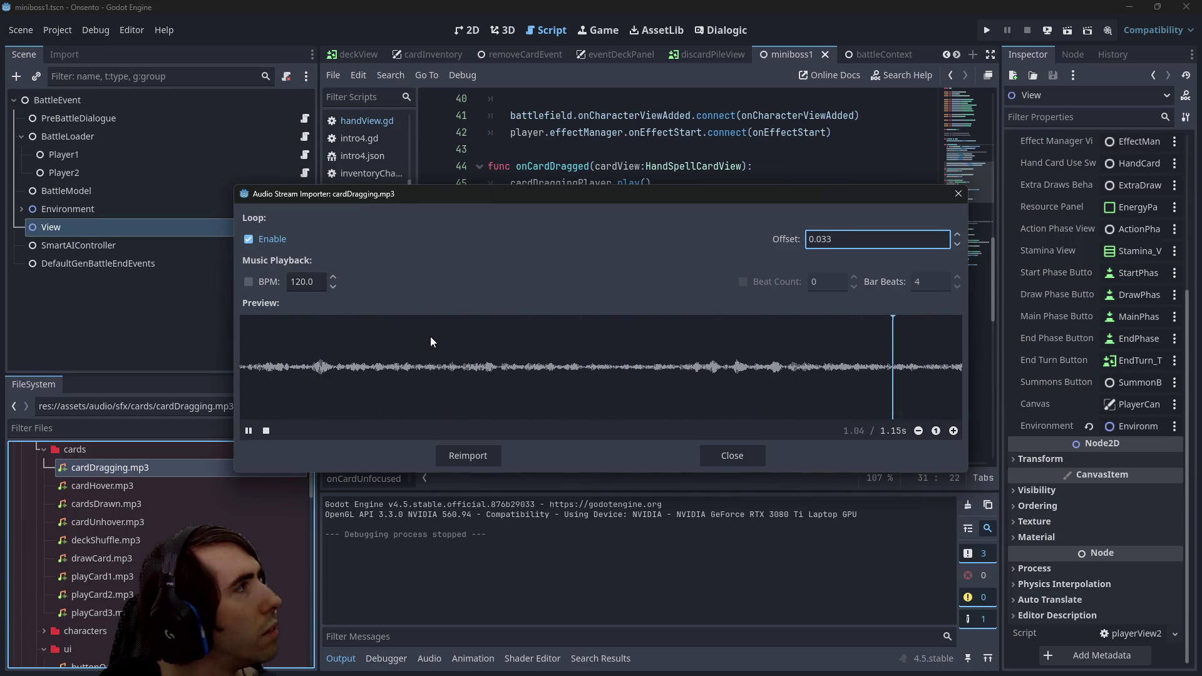
click(476, 463)
Recheck cardDragging.mp3's import settings, then open the View node's playerView2D scene.
double_click(164, 465)
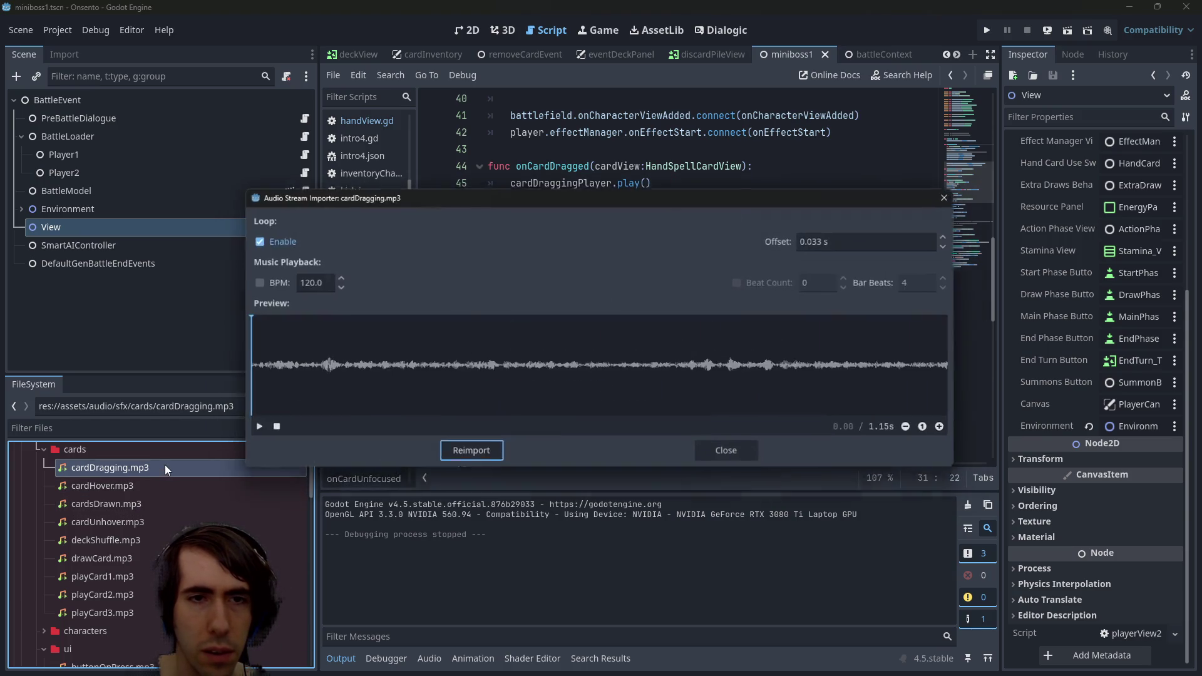
click(745, 460)
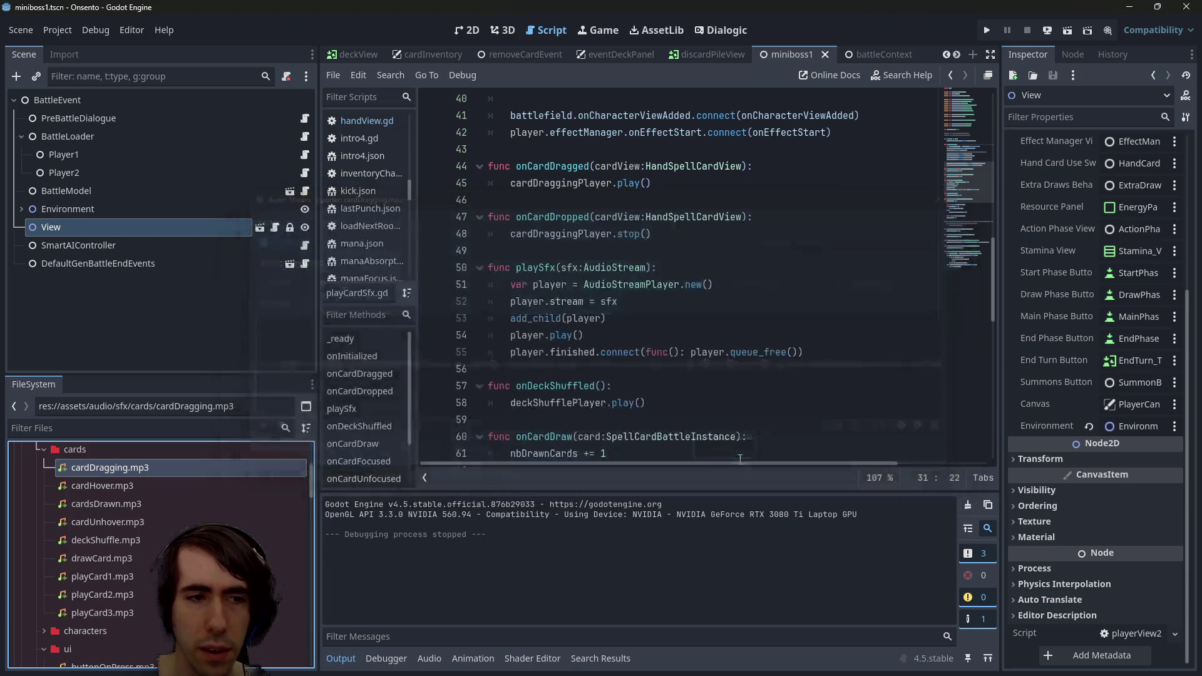
click(588, 336)
click(240, 244)
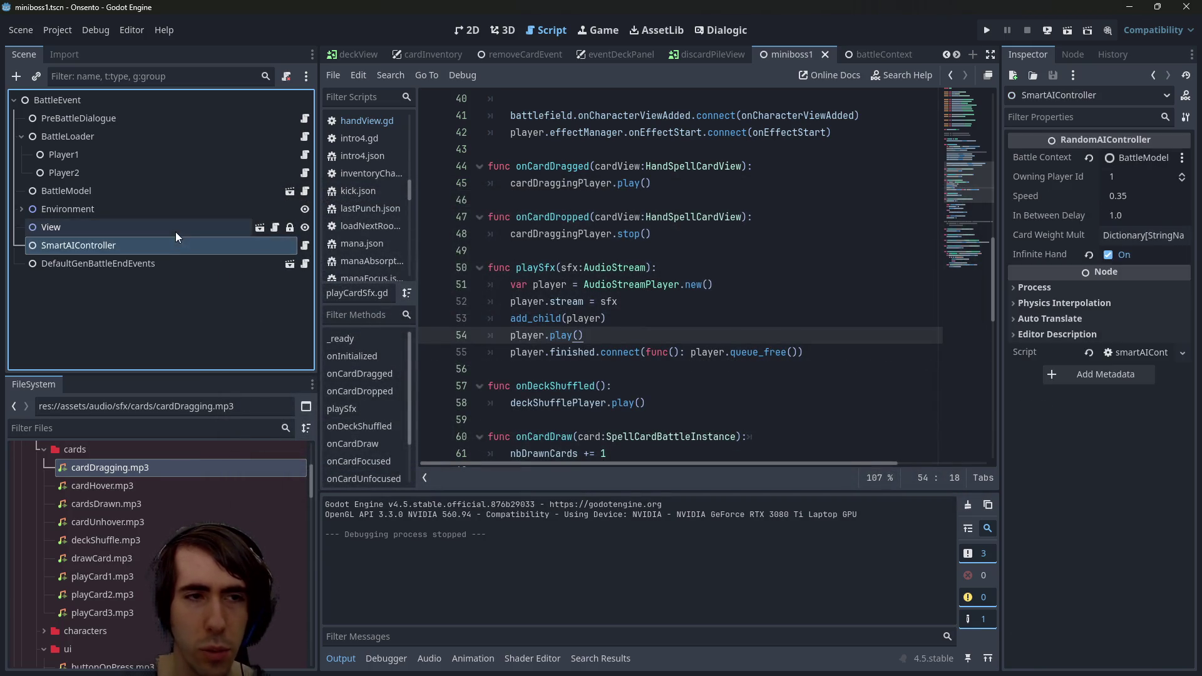
click(176, 229)
click(259, 228)
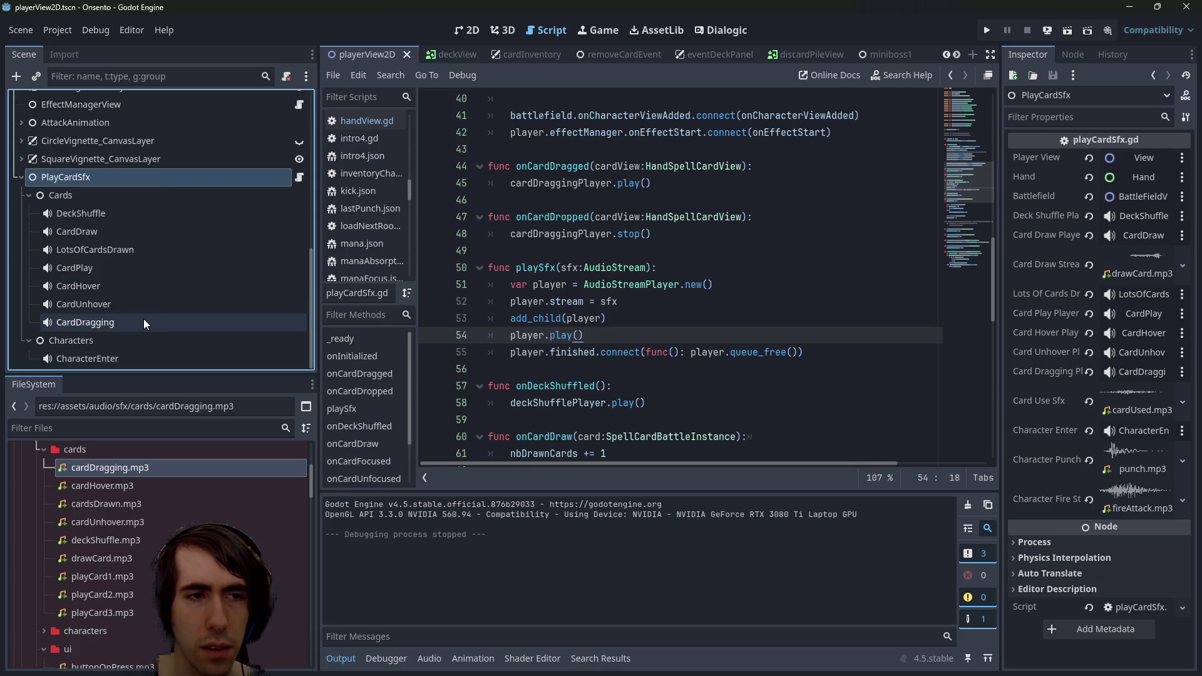
Inspect the CardDragging sound player in playerView2D, then return to miniboss1 and run it with F6.
click(144, 318)
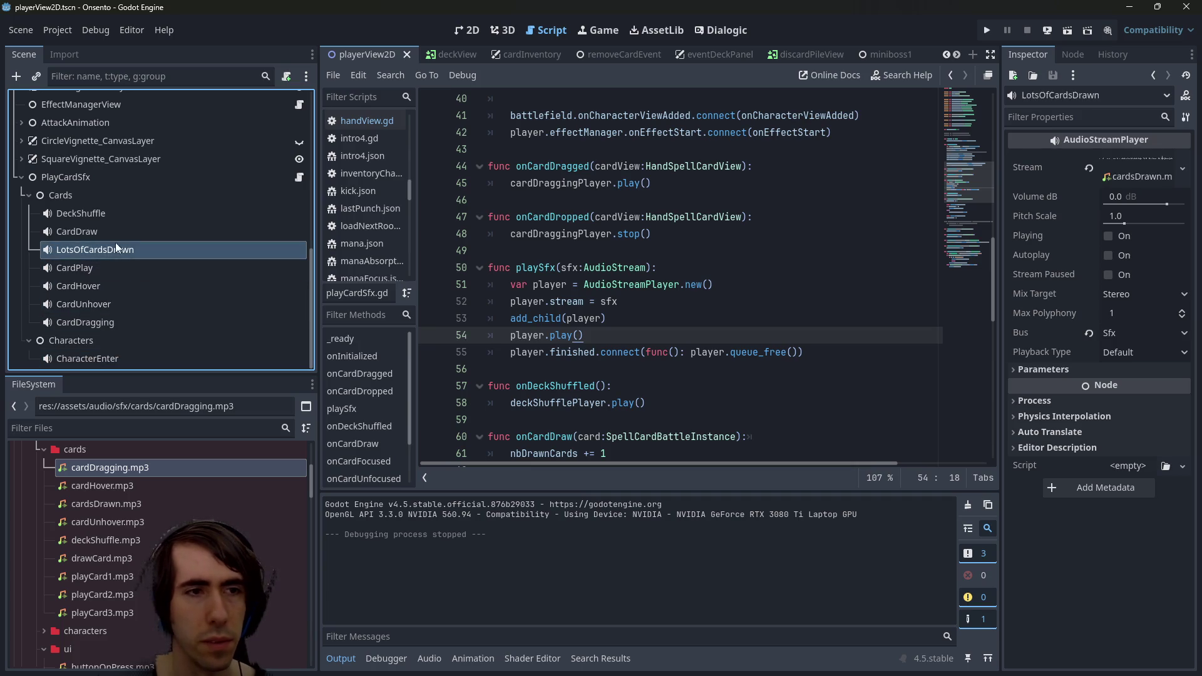
click(100, 216)
click(140, 339)
click(125, 323)
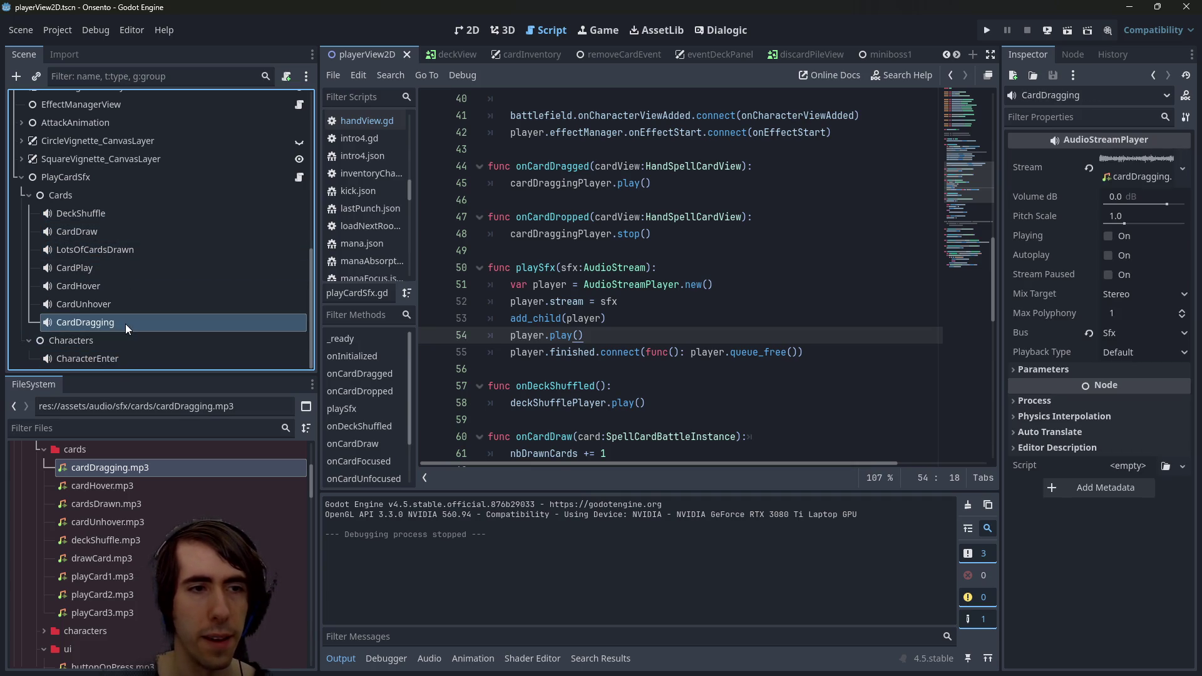
click(876, 54)
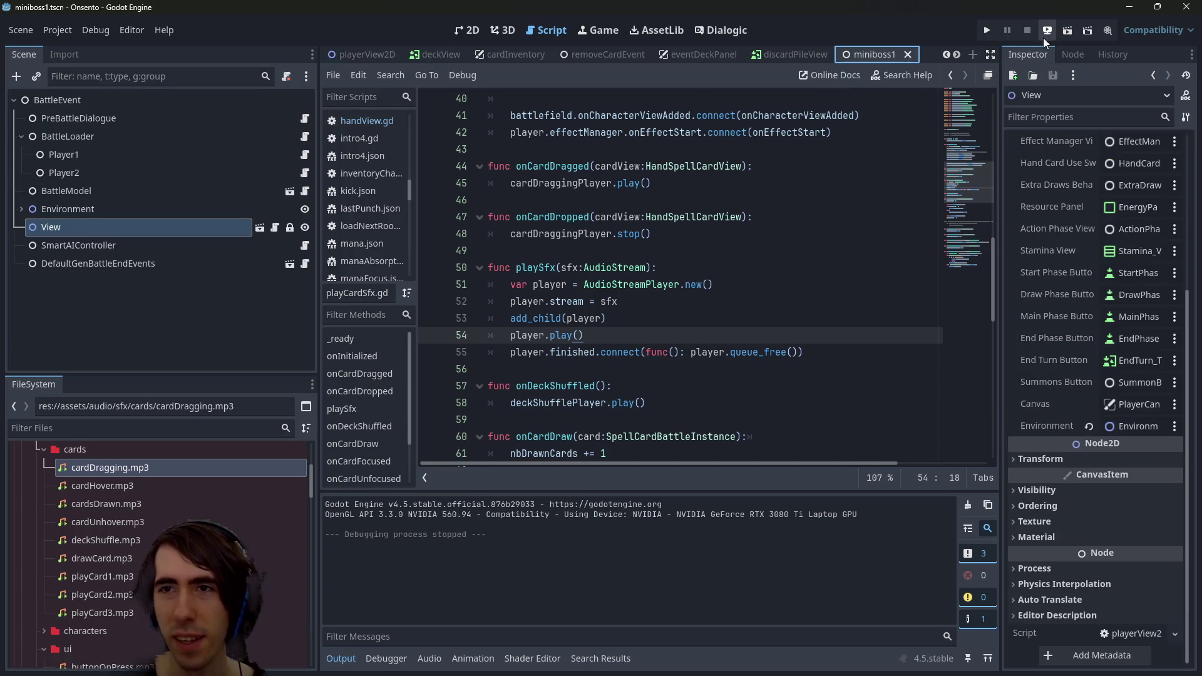
key(F6)
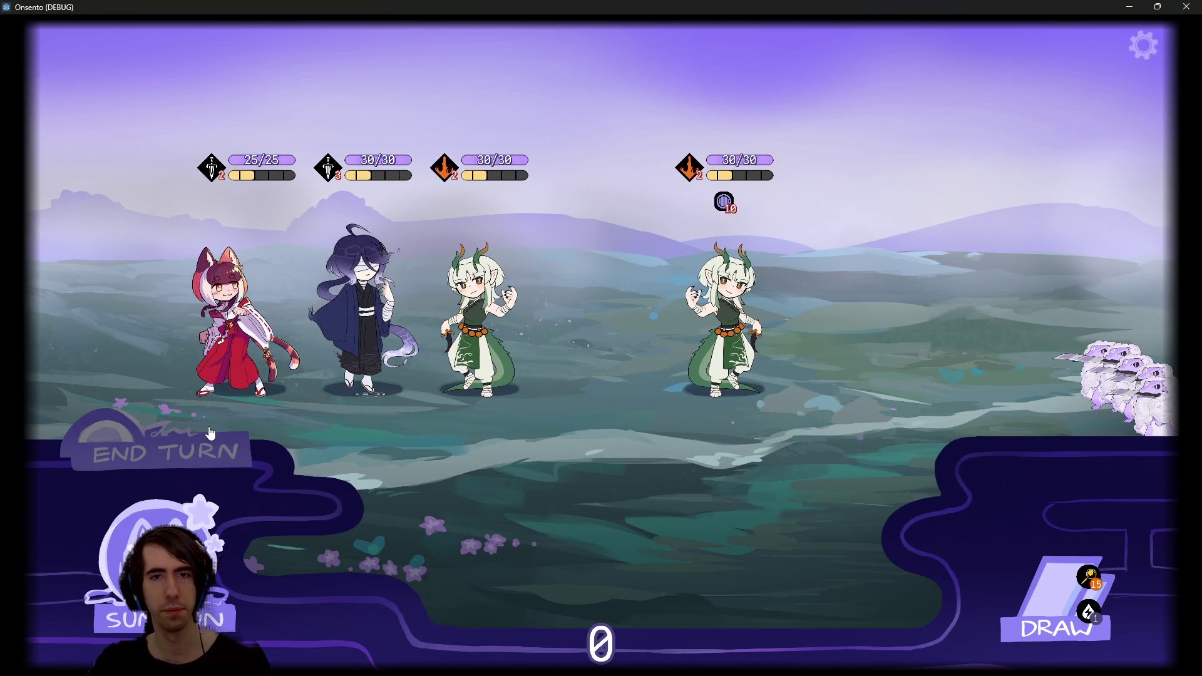
Play Motivation, War Cry and Wind Control onto allies, then draw a new card.
mouse_move(532, 549)
mouse_down()
mouse_move(575, 343)
mouse_move(501, 459)
mouse_move(573, 355)
mouse_move(478, 548)
mouse_up()
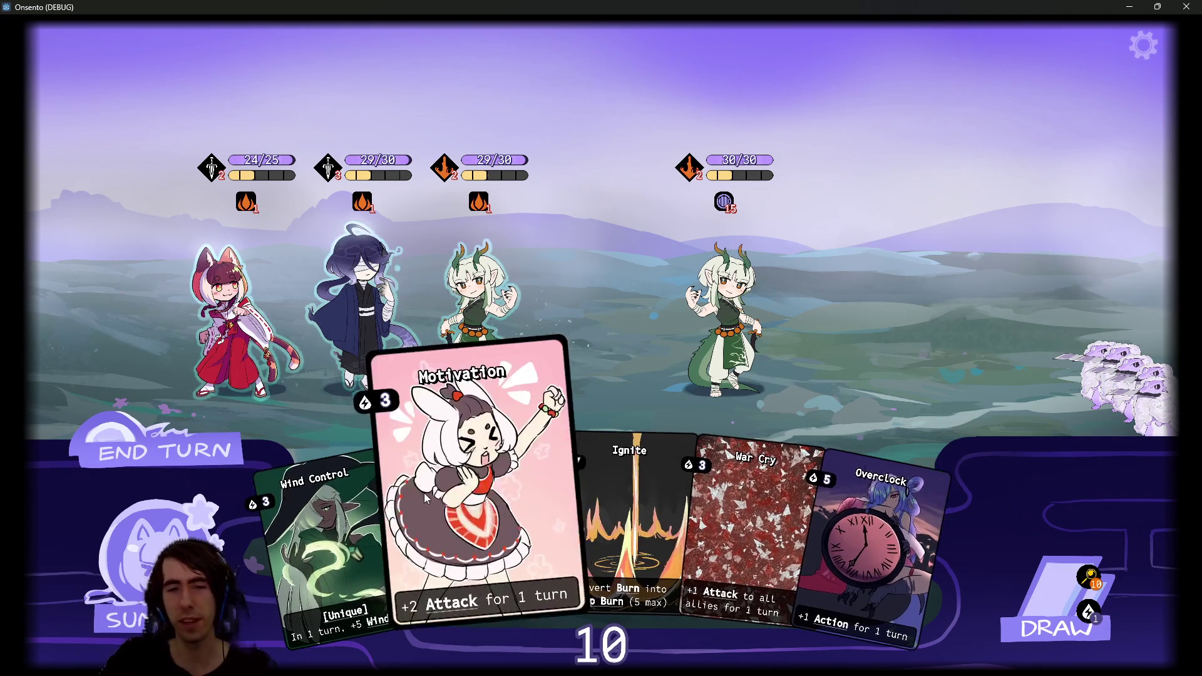
drag(476, 501, 559, 346)
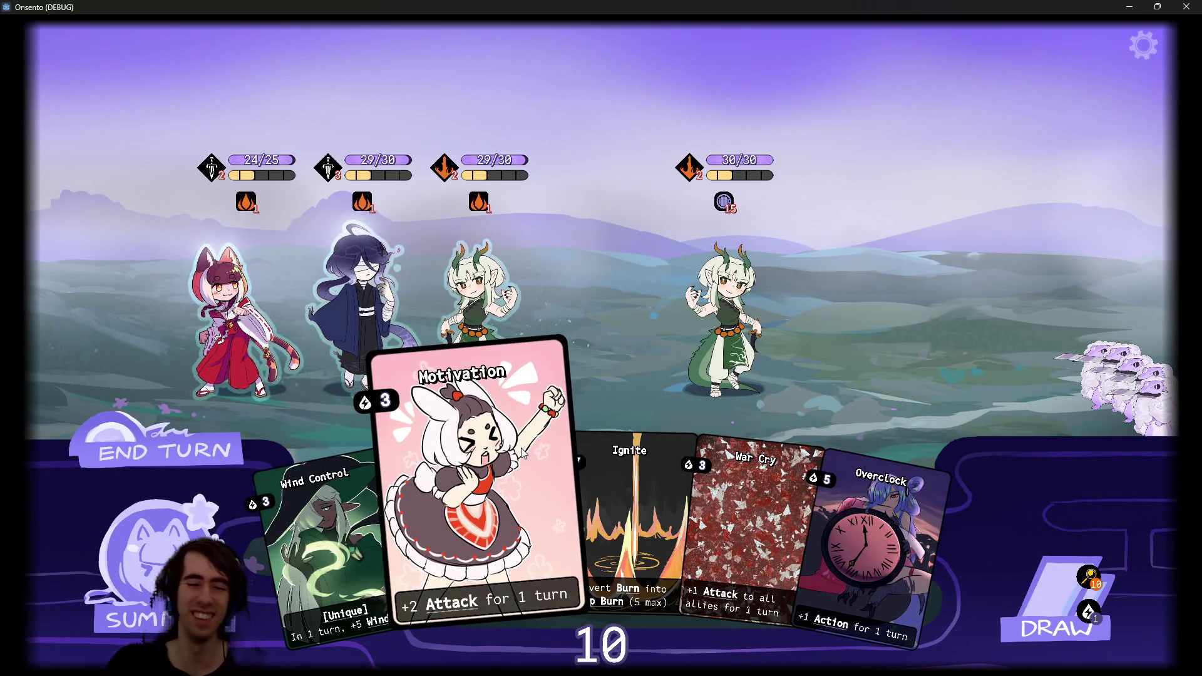
mouse_move(525, 452)
mouse_down()
mouse_move(652, 255)
mouse_move(614, 254)
mouse_move(594, 314)
mouse_move(596, 268)
mouse_move(576, 341)
mouse_move(477, 333)
mouse_up()
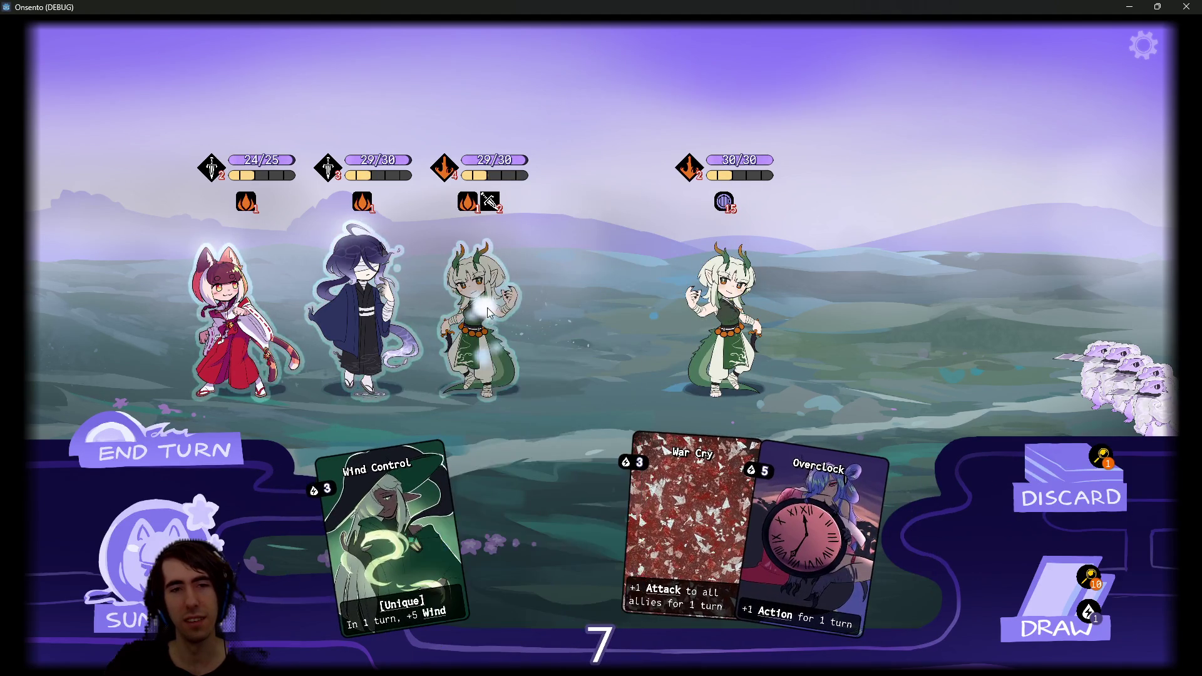
drag(643, 485, 626, 282)
drag(407, 532, 479, 313)
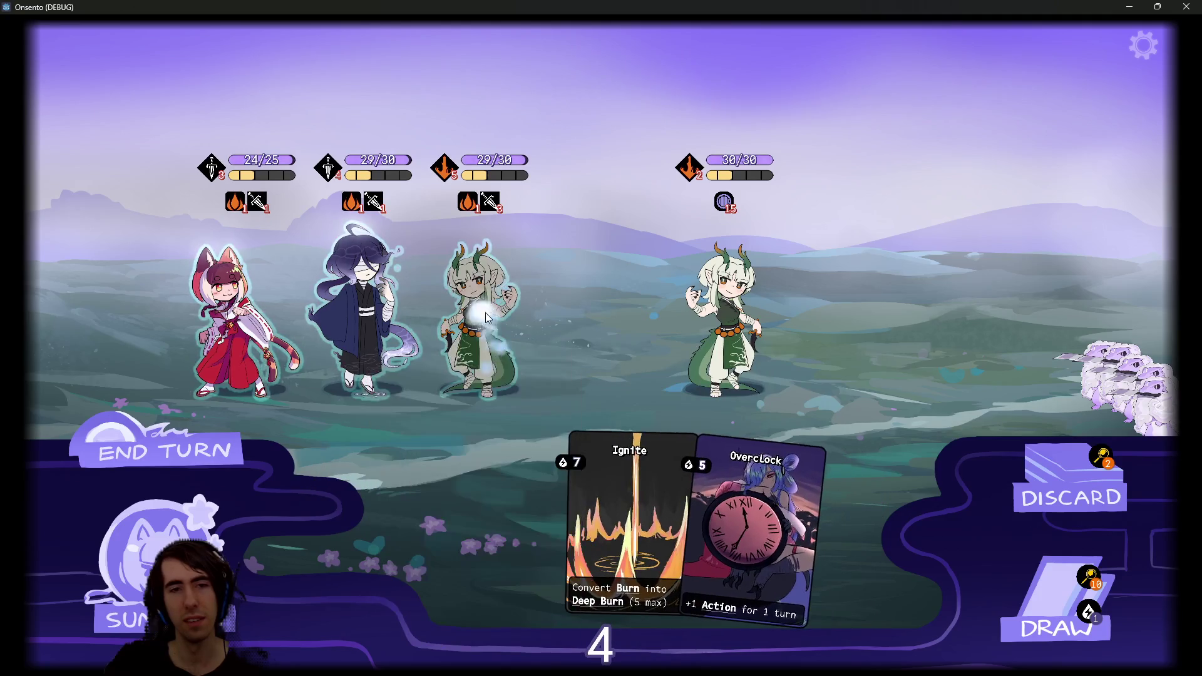
click(1058, 601)
Drag Overclock and Shadow Sting around to hear the drag sound, then close the game.
mouse_move(578, 489)
mouse_down()
mouse_move(555, 264)
mouse_move(569, 368)
mouse_move(538, 351)
mouse_move(517, 239)
mouse_move(643, 227)
mouse_move(582, 238)
mouse_up()
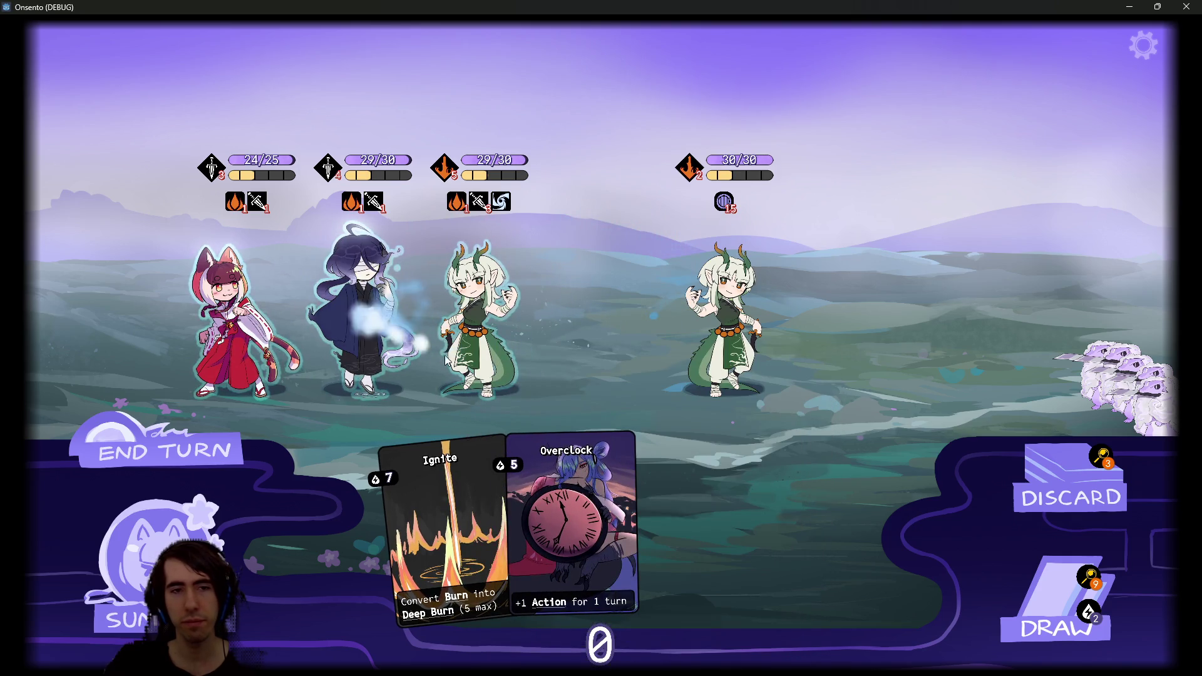
mouse_move(669, 485)
mouse_down()
mouse_move(706, 383)
mouse_move(706, 395)
mouse_move(610, 305)
mouse_move(595, 263)
mouse_move(704, 319)
mouse_up()
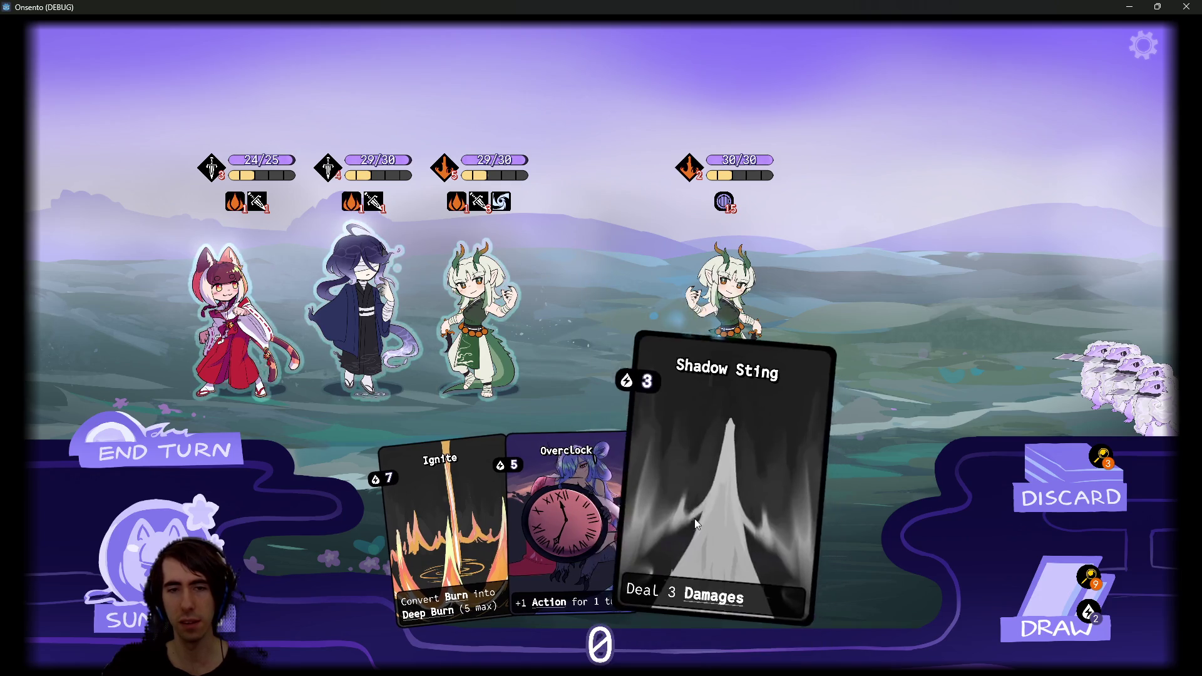
mouse_move(716, 424)
mouse_down()
mouse_move(659, 373)
mouse_move(628, 313)
mouse_move(641, 285)
mouse_move(687, 448)
mouse_up()
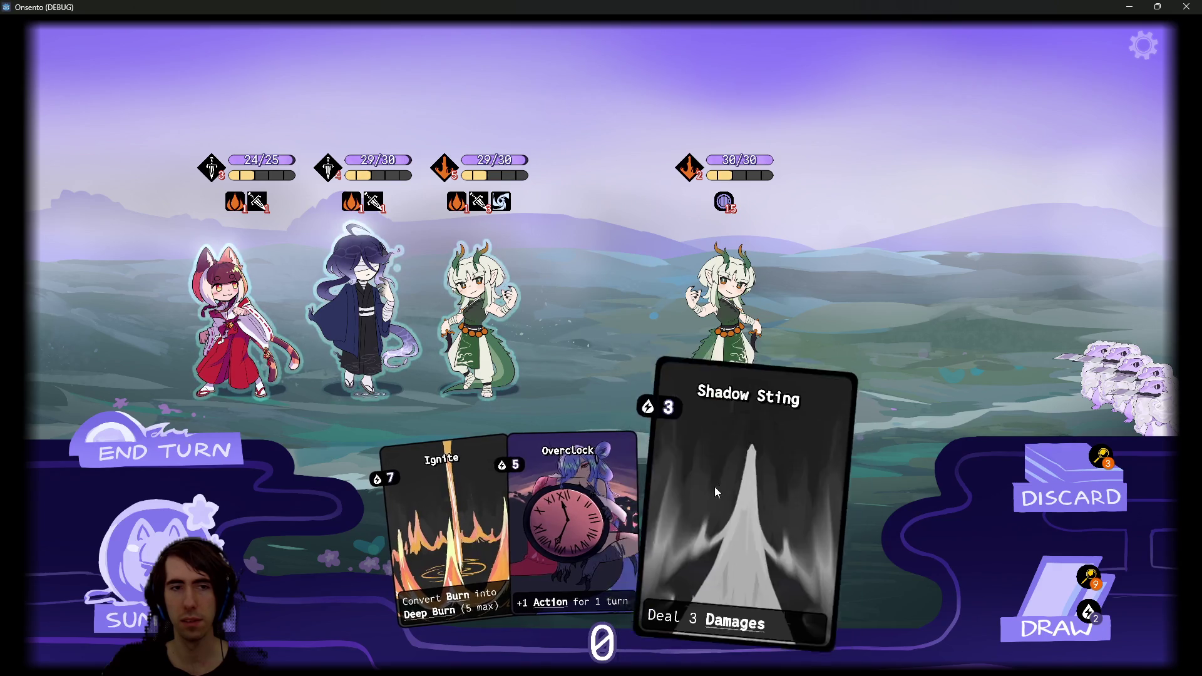
drag(709, 459, 644, 313)
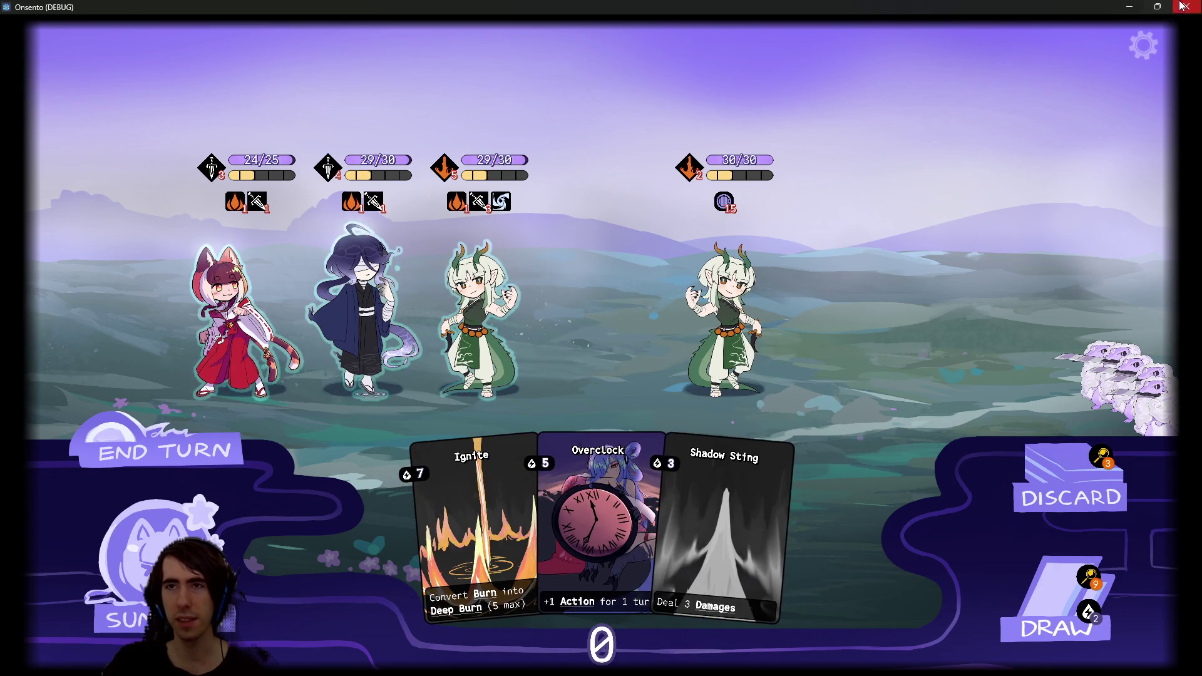
click(1186, 6)
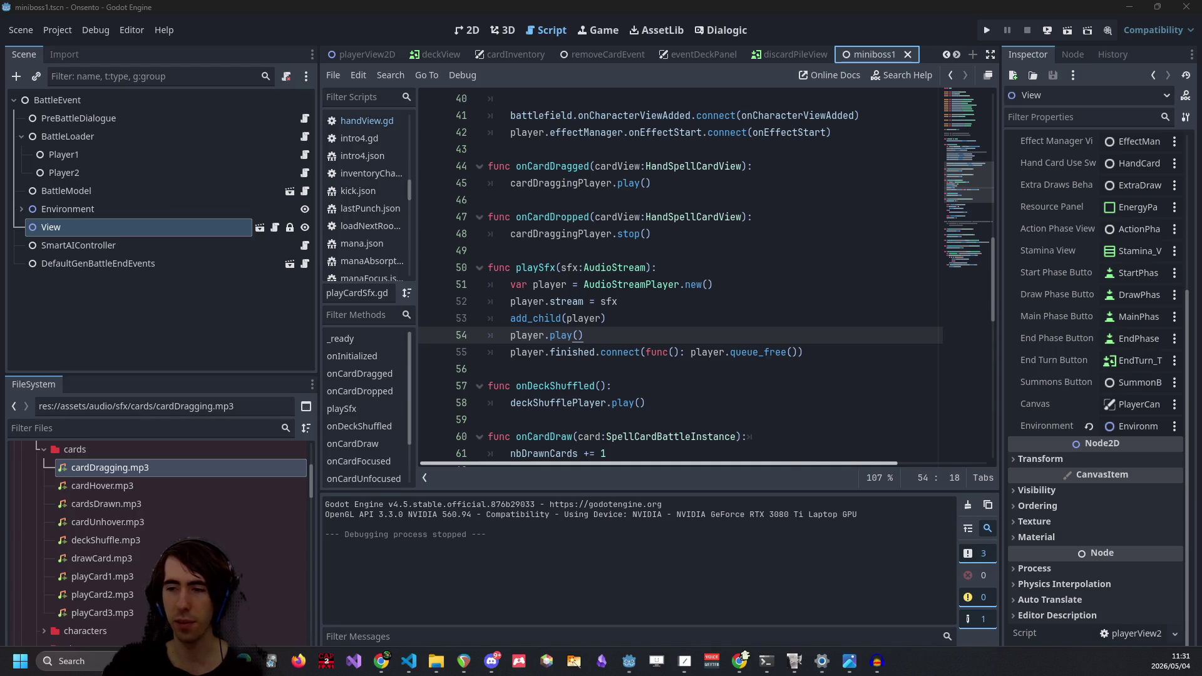
Glance at Audacity, review cardDragging.mp3's import settings in Godot, then return to Audacity.
click(872, 666)
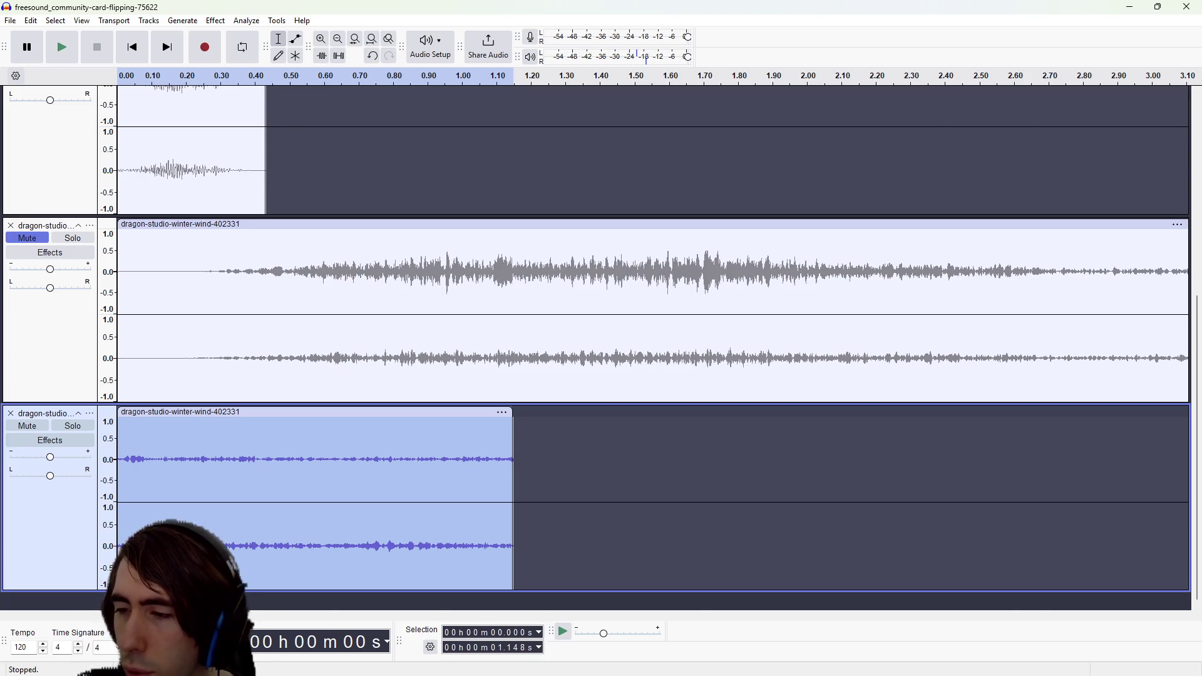
key(alt+Tab)
double_click(224, 468)
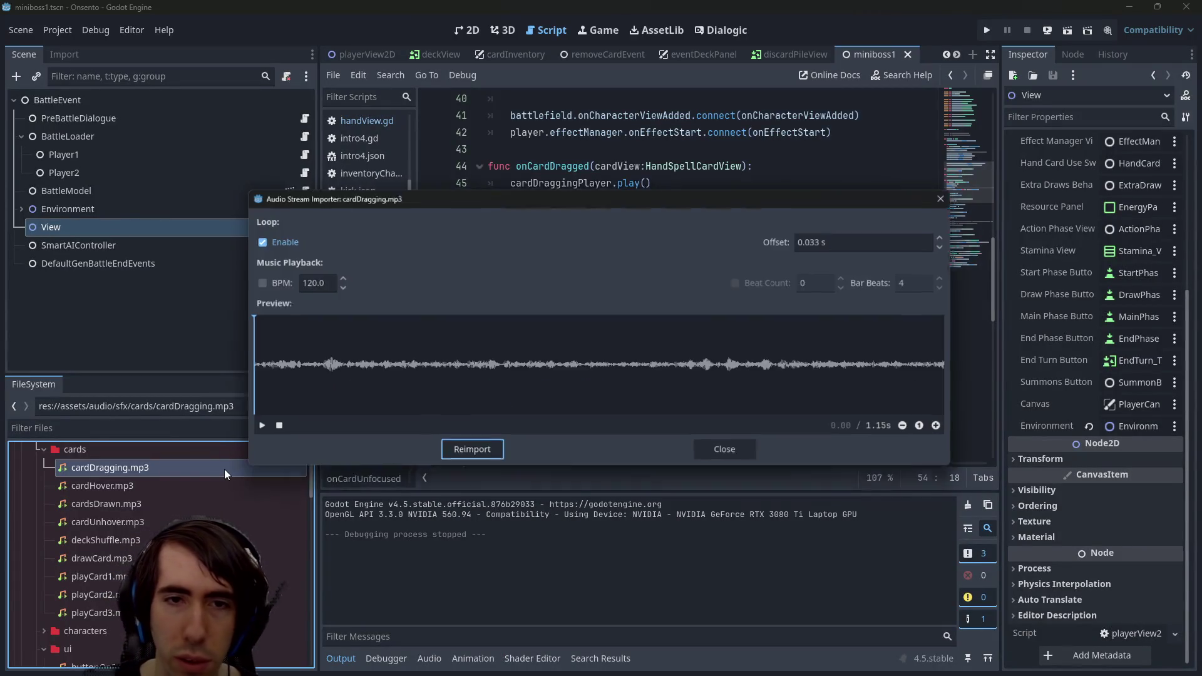
click(939, 198)
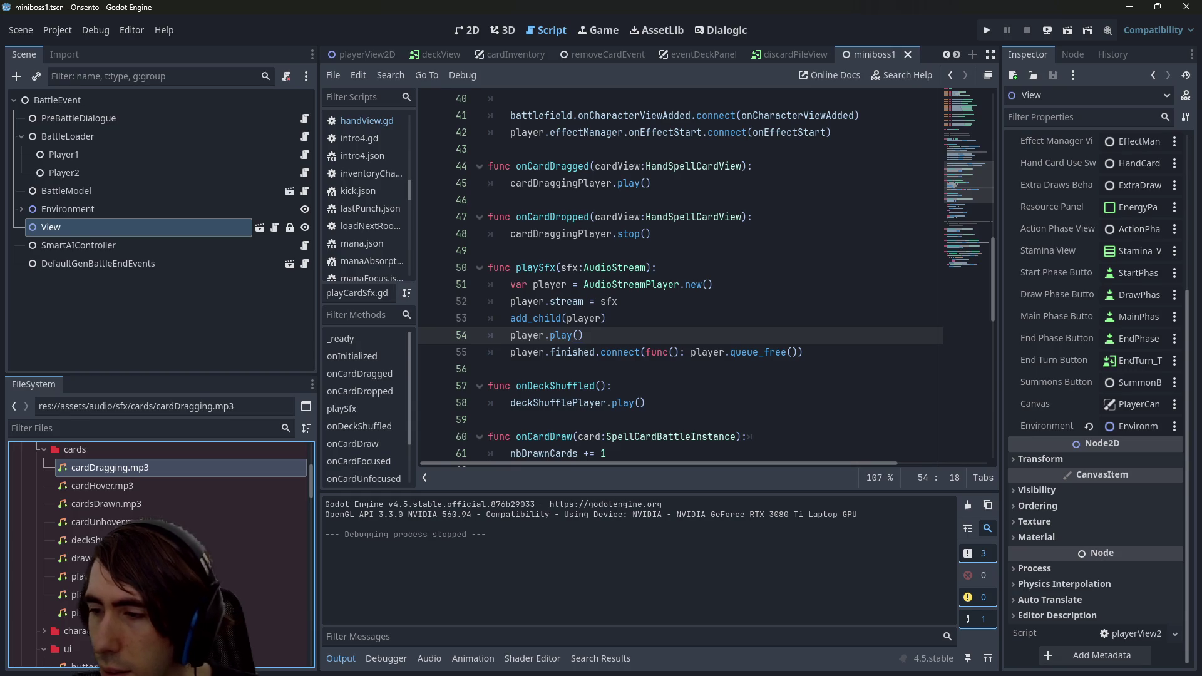
key(alt+Tab)
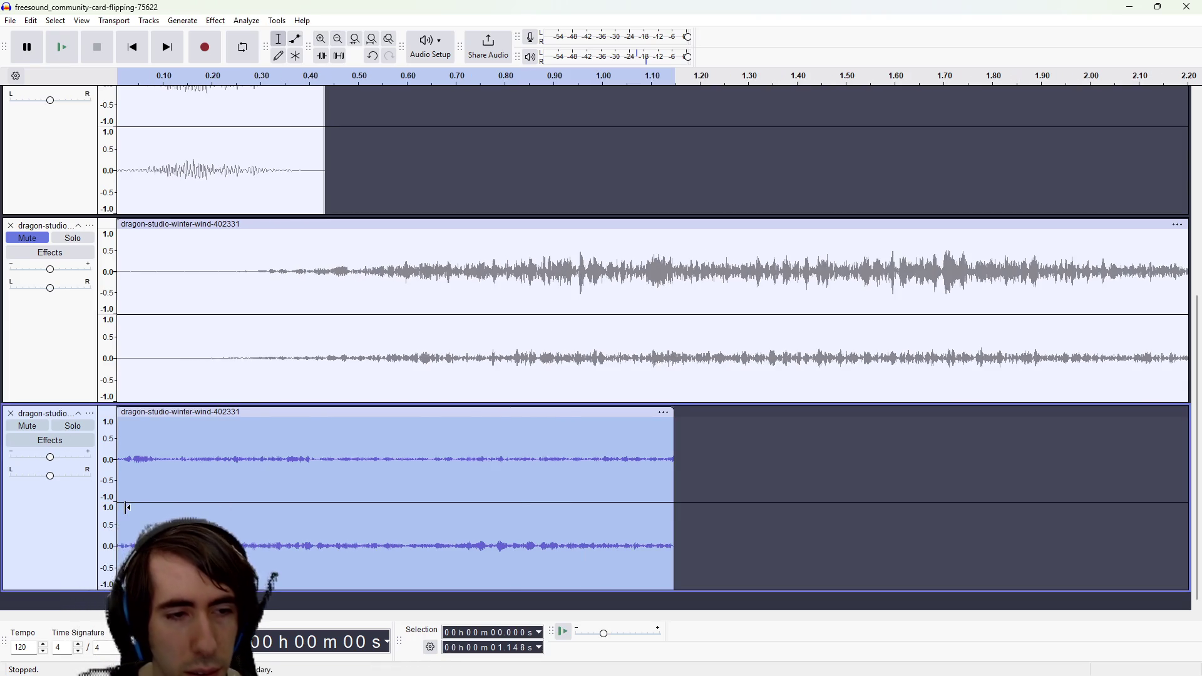
Select the wind clip's first 0.033 s, apply Fade In, and go back to Godot.
ctrl+scroll(150, 505, up, 1)
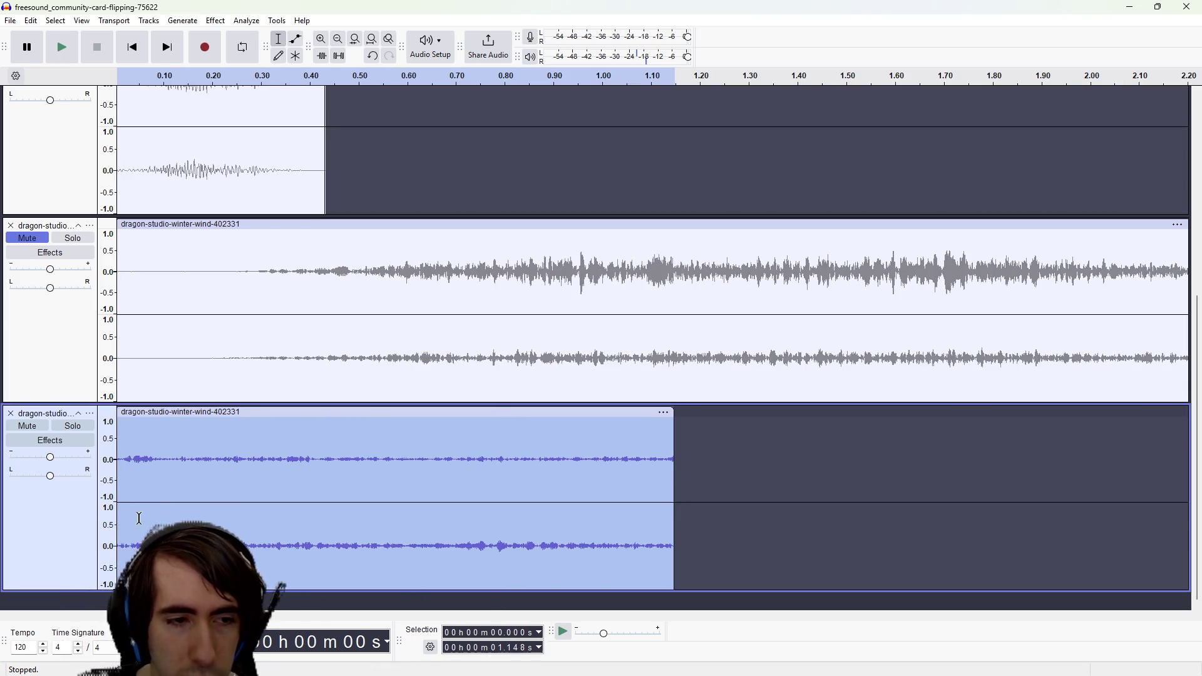
click(119, 468)
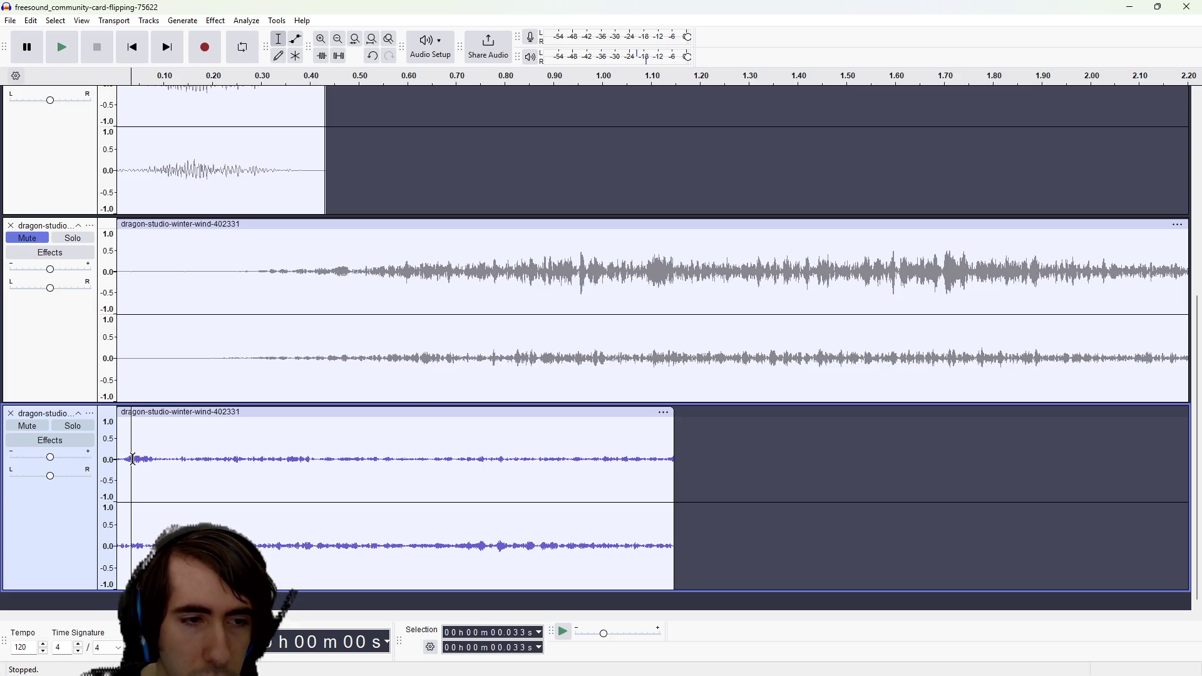
drag(134, 458, 73, 462)
click(90, 456)
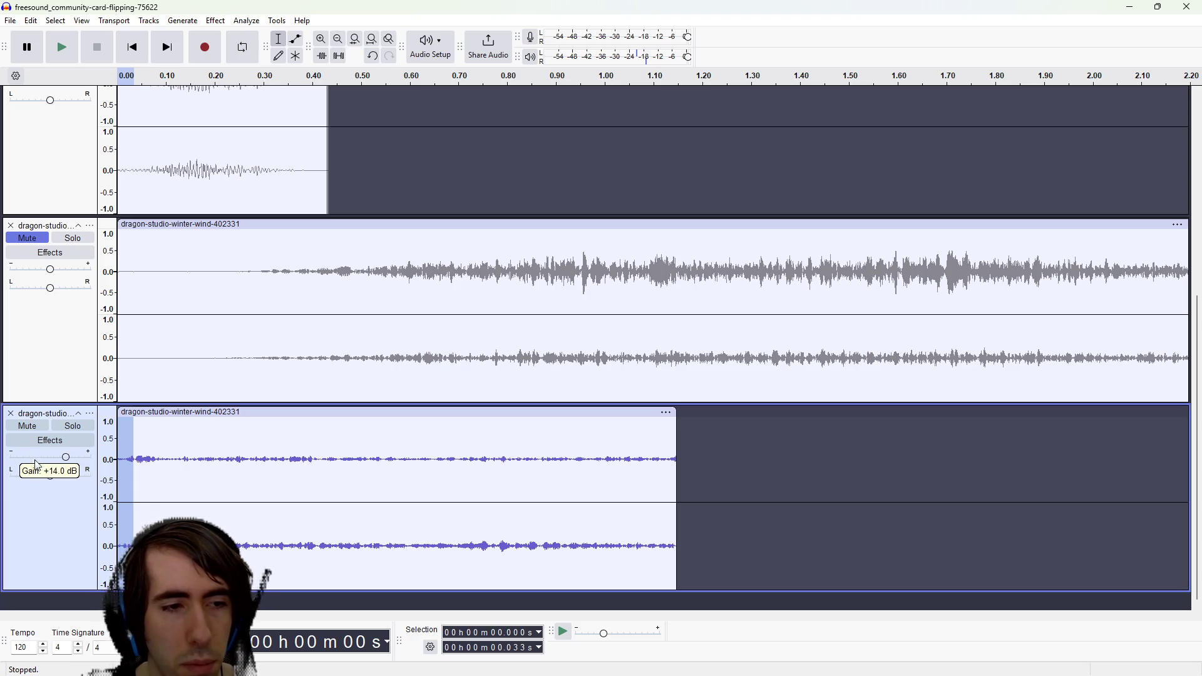
key(alt+shift+Down)
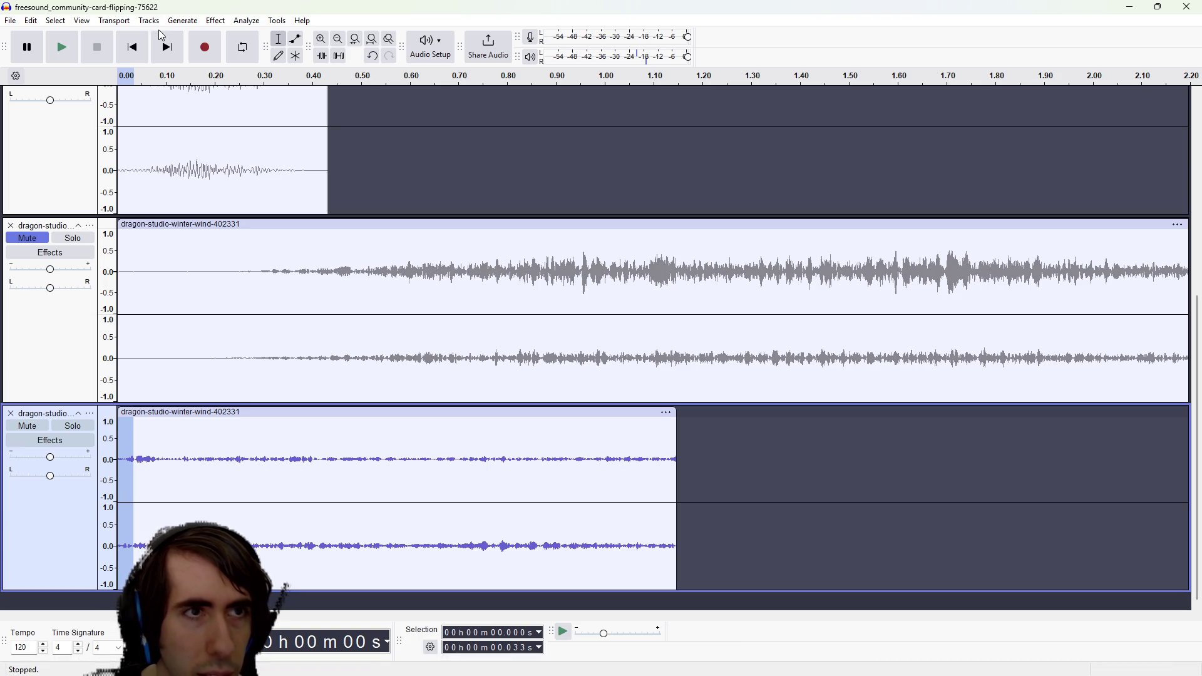
click(216, 22)
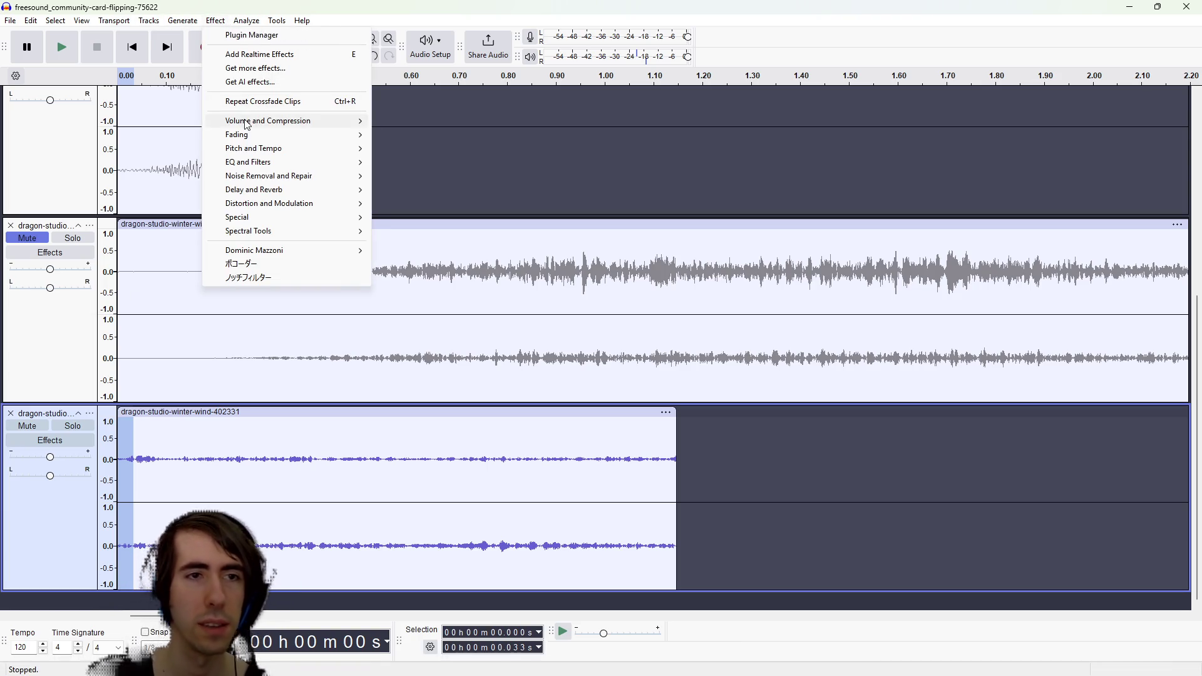
mouse_move(260, 136)
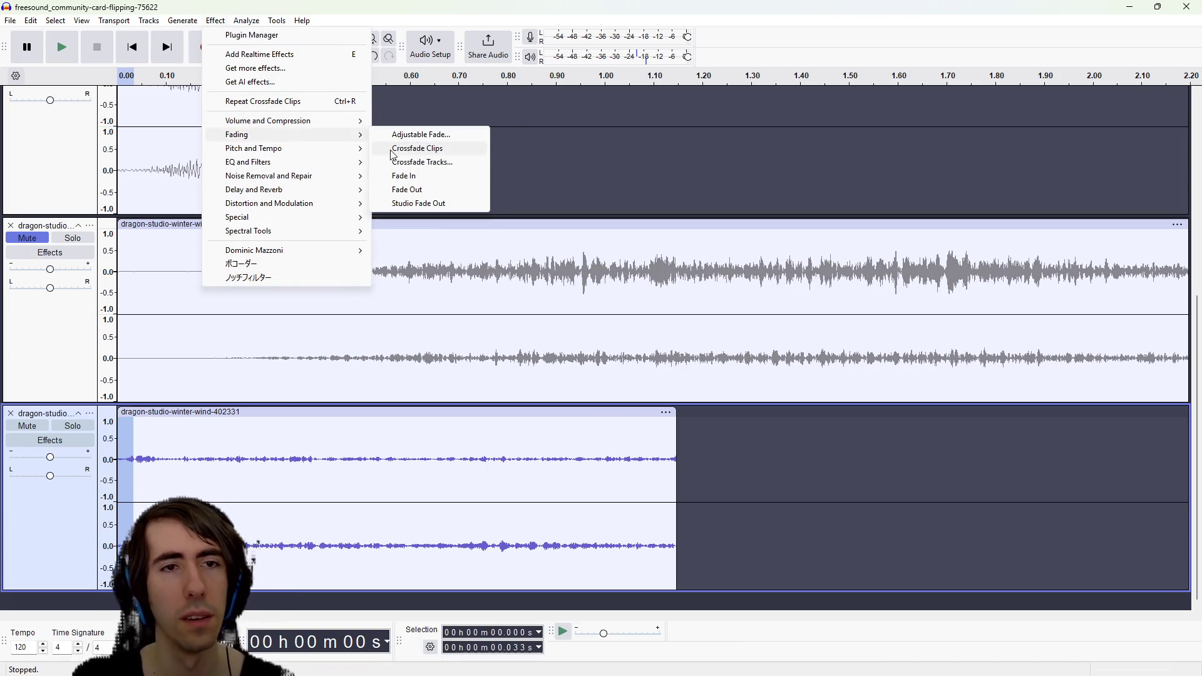
click(432, 178)
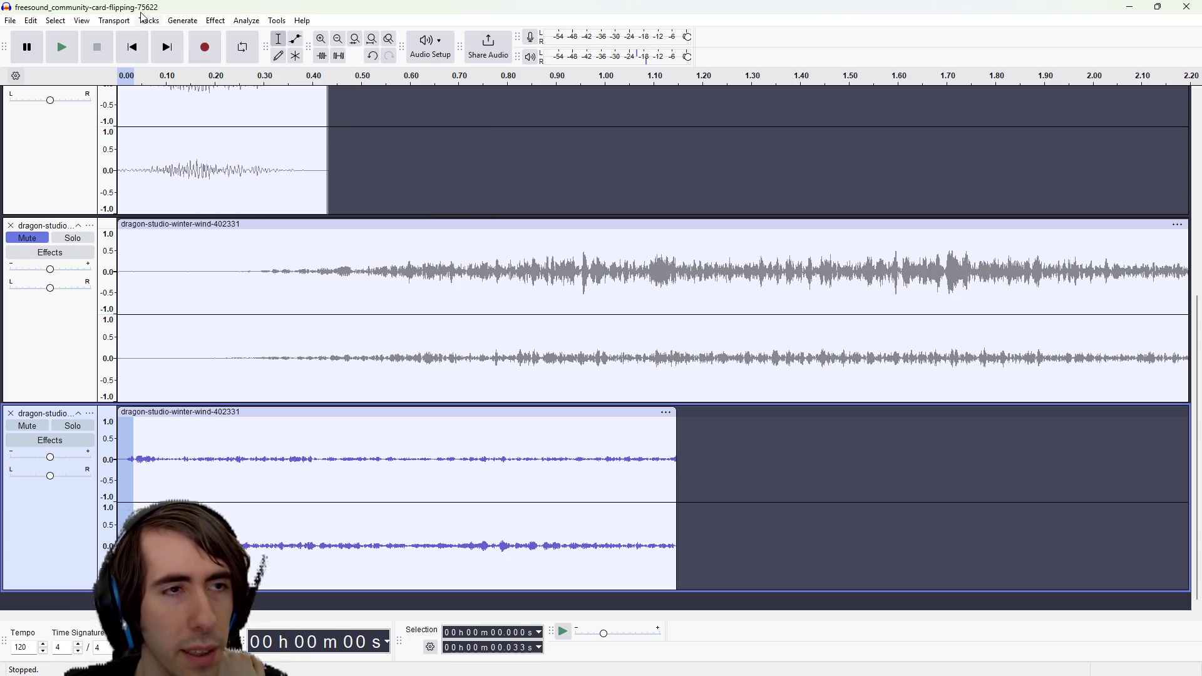
key(super+Down)
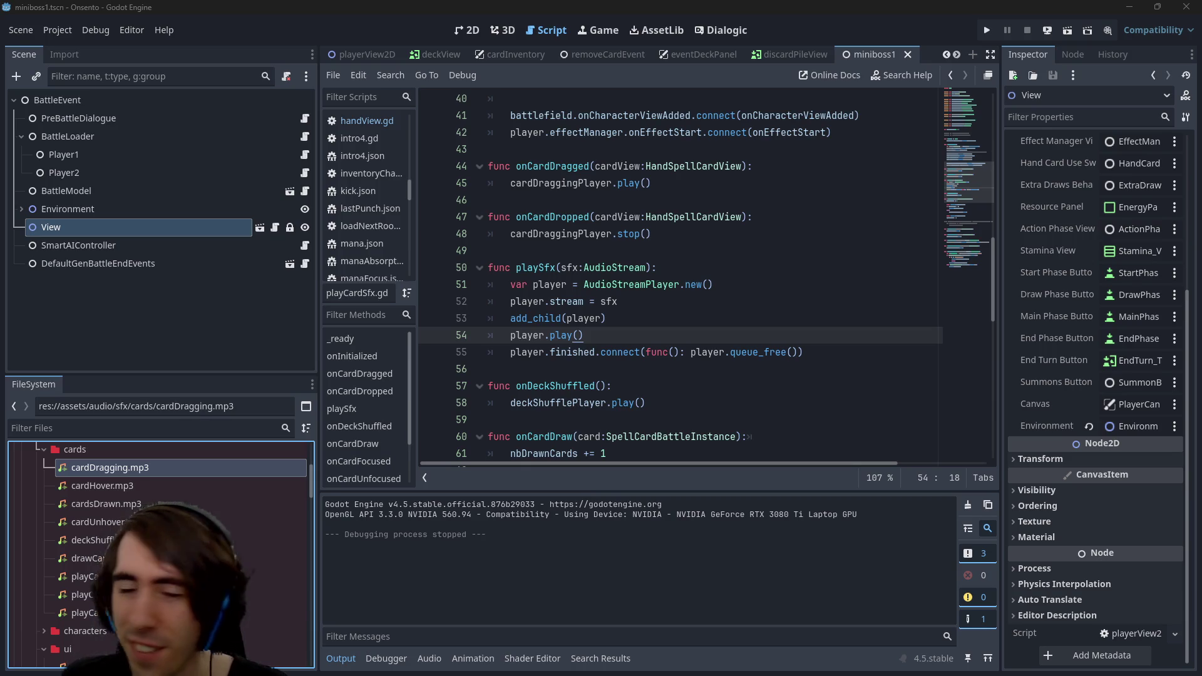
click(595, 285)
Start and stop a test run, then preview cardDragging.mp3 twice in its import settings.
click(1067, 30)
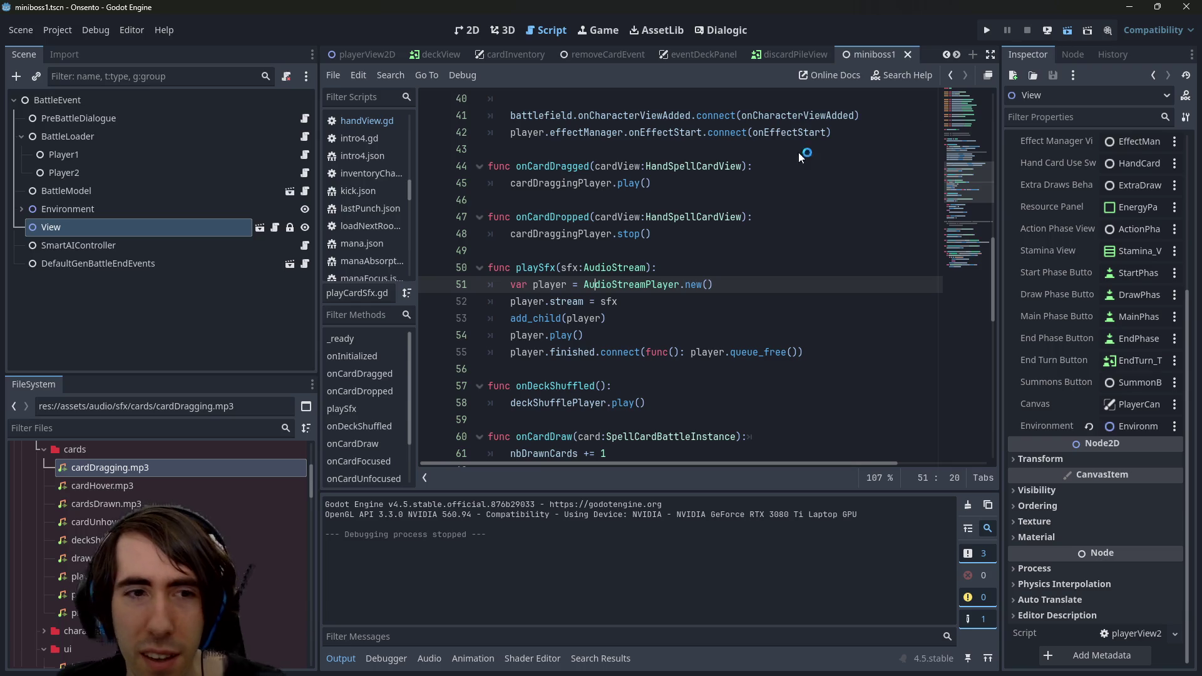
click(1028, 32)
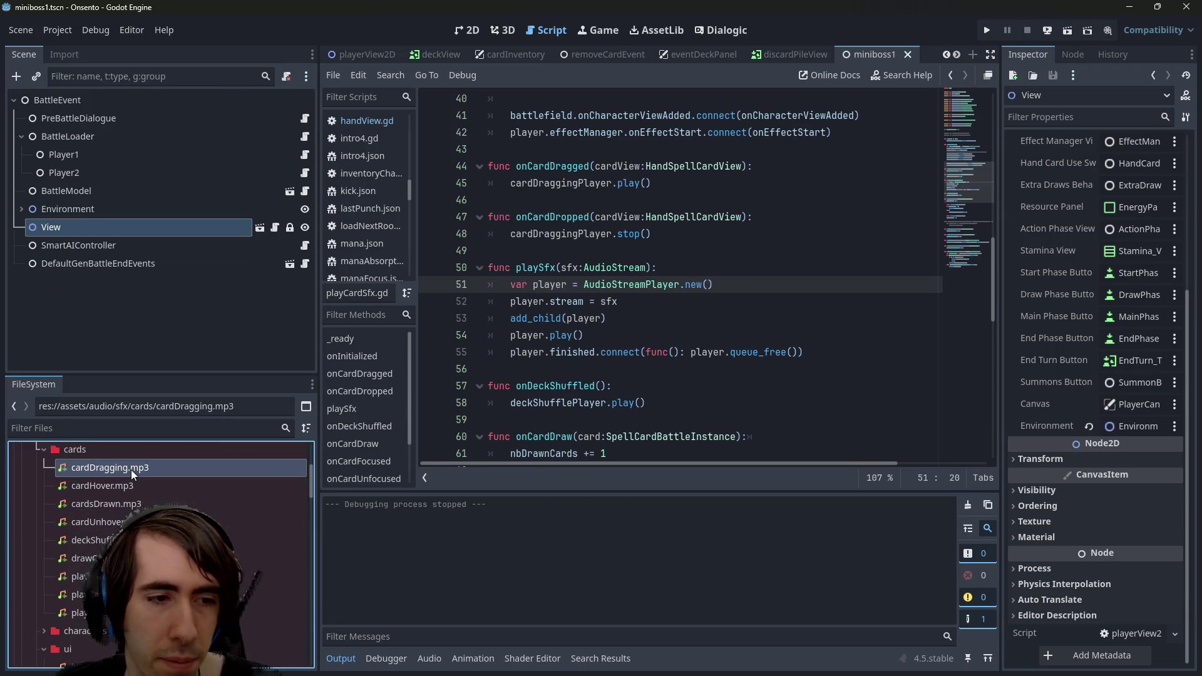
double_click(130, 469)
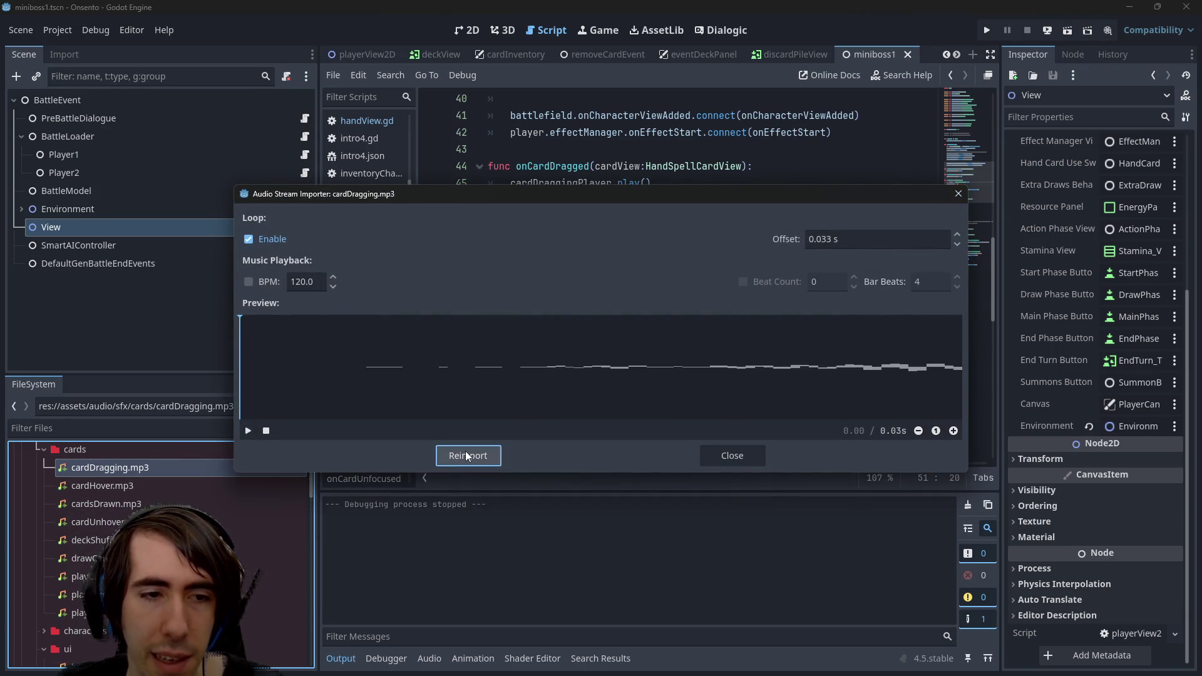
click(248, 432)
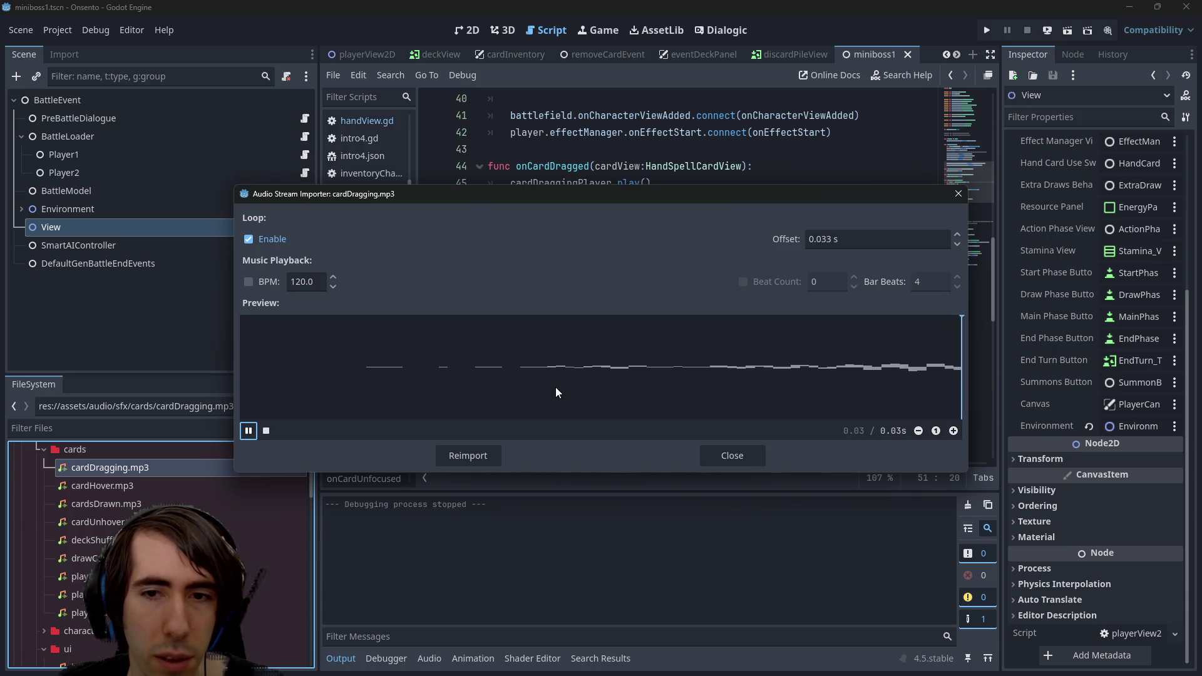
click(758, 455)
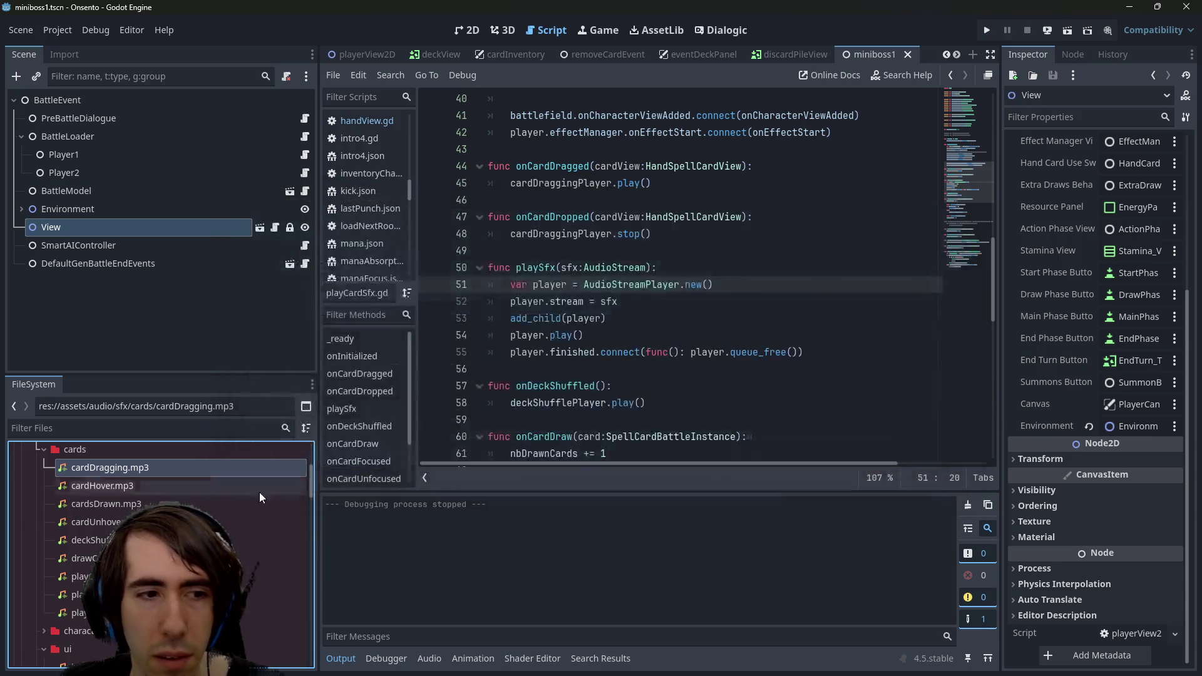
double_click(144, 469)
click(247, 432)
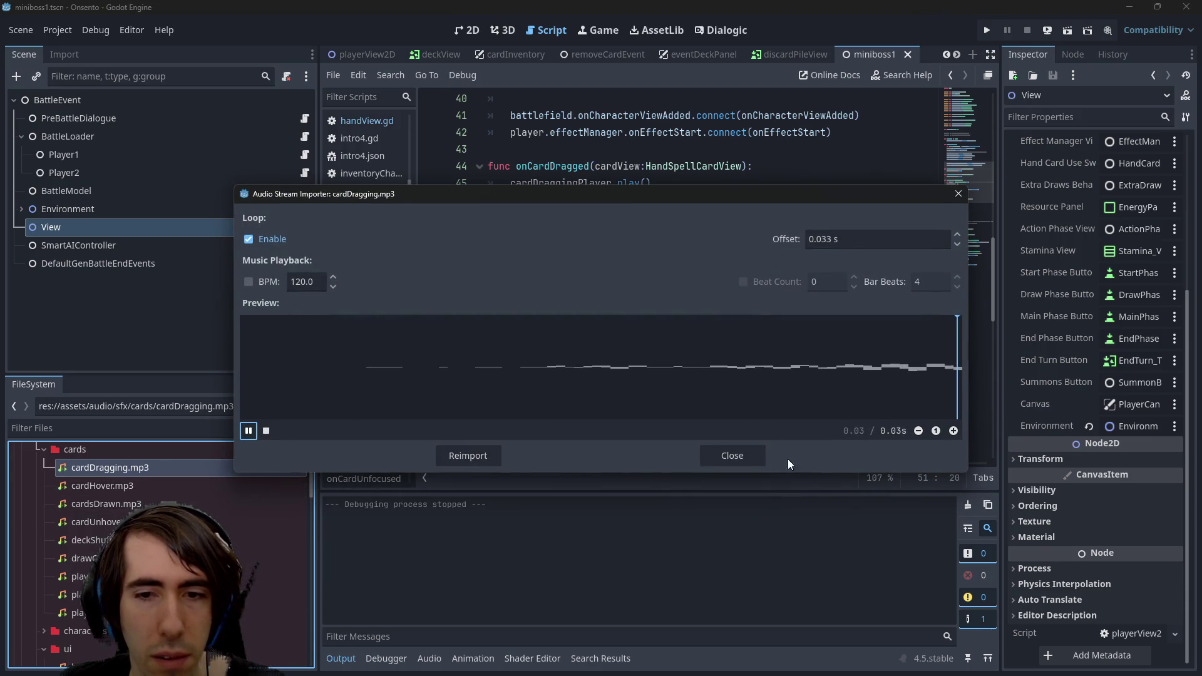
click(752, 456)
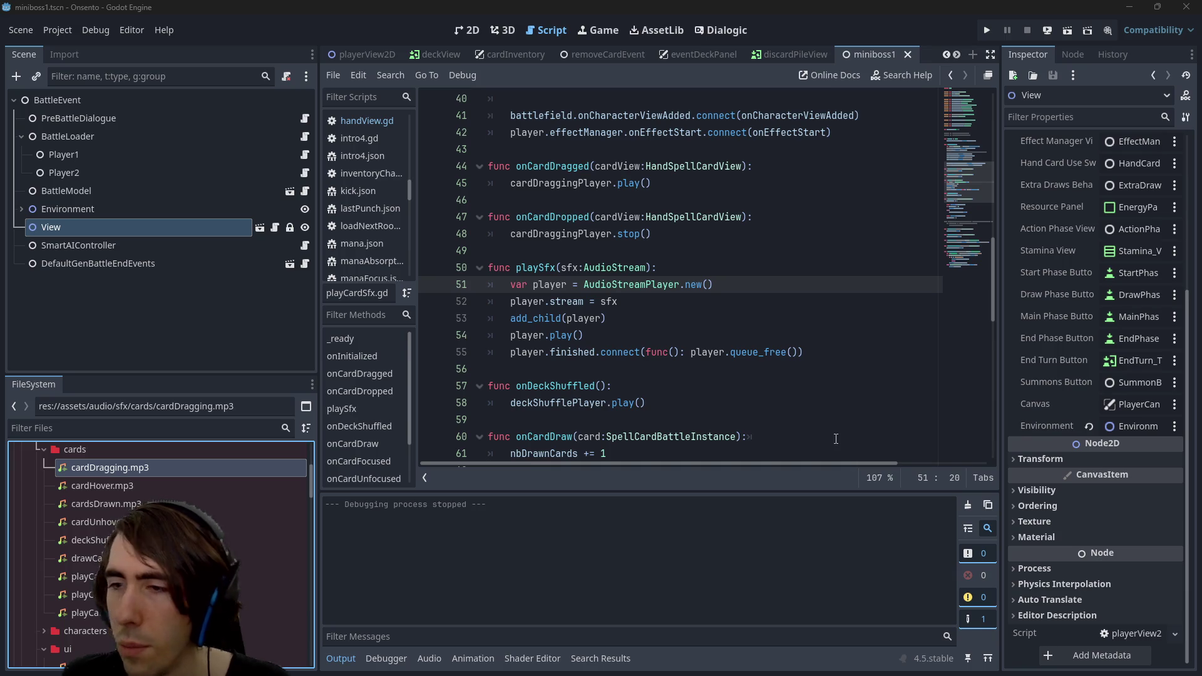
Preview the updated 1.15-second cardDragging sound once more, then switch to Audacity.
click(626, 250)
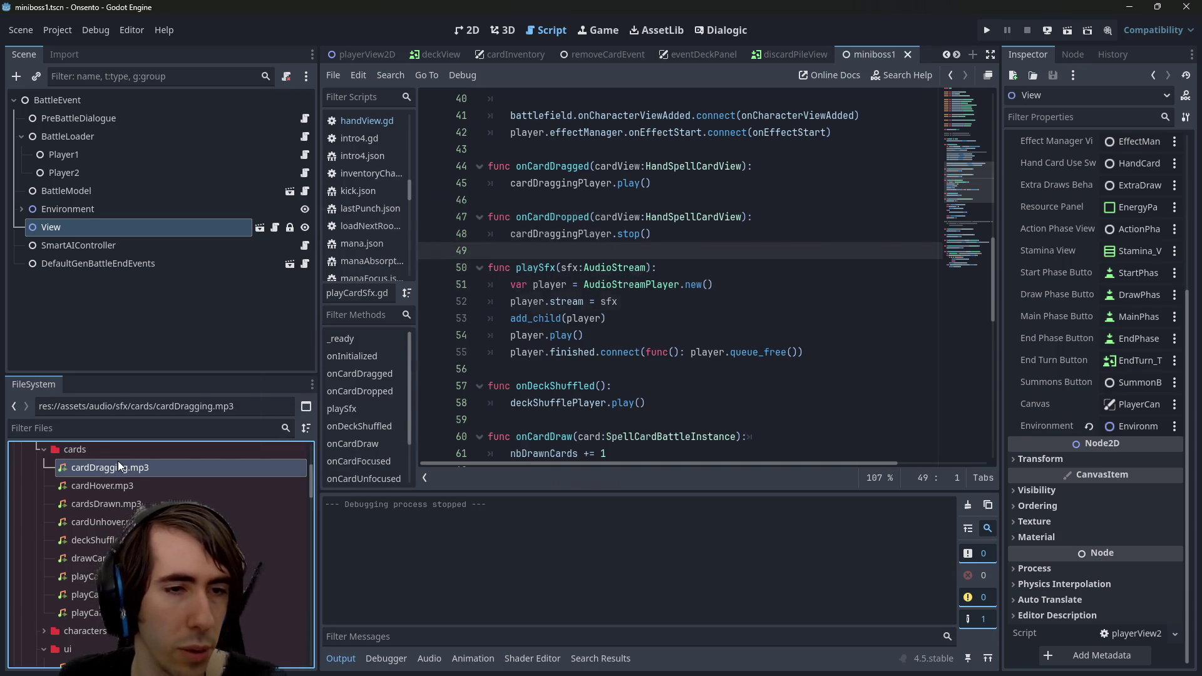
double_click(120, 467)
click(248, 431)
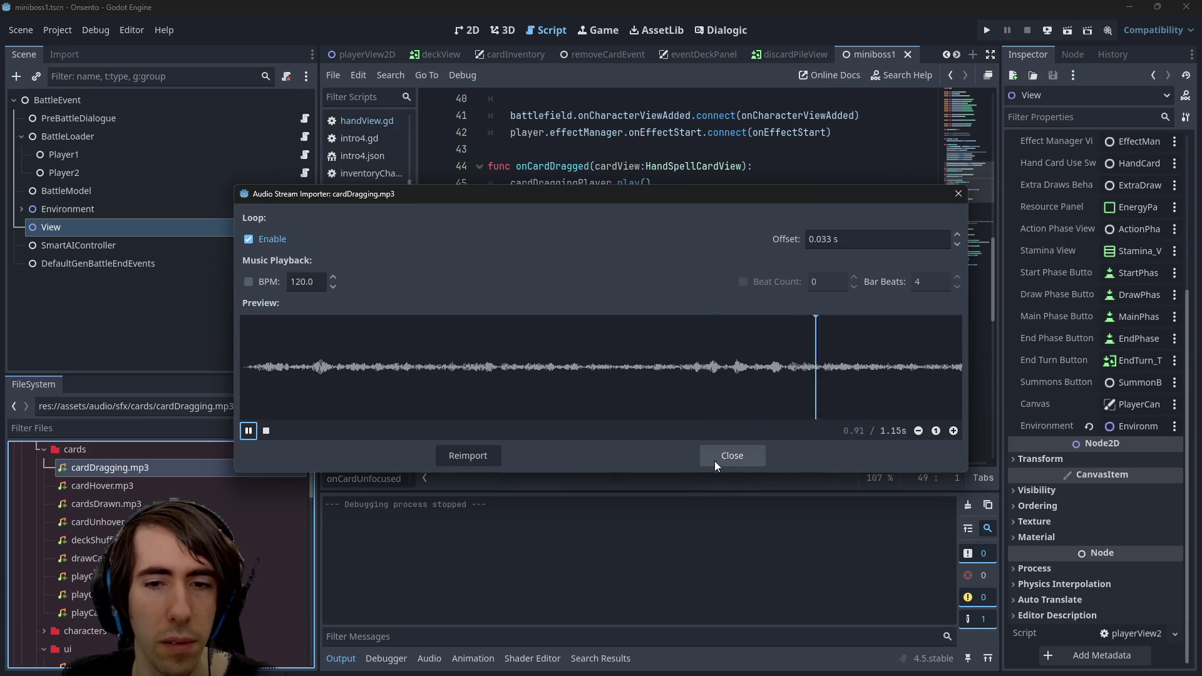
click(733, 457)
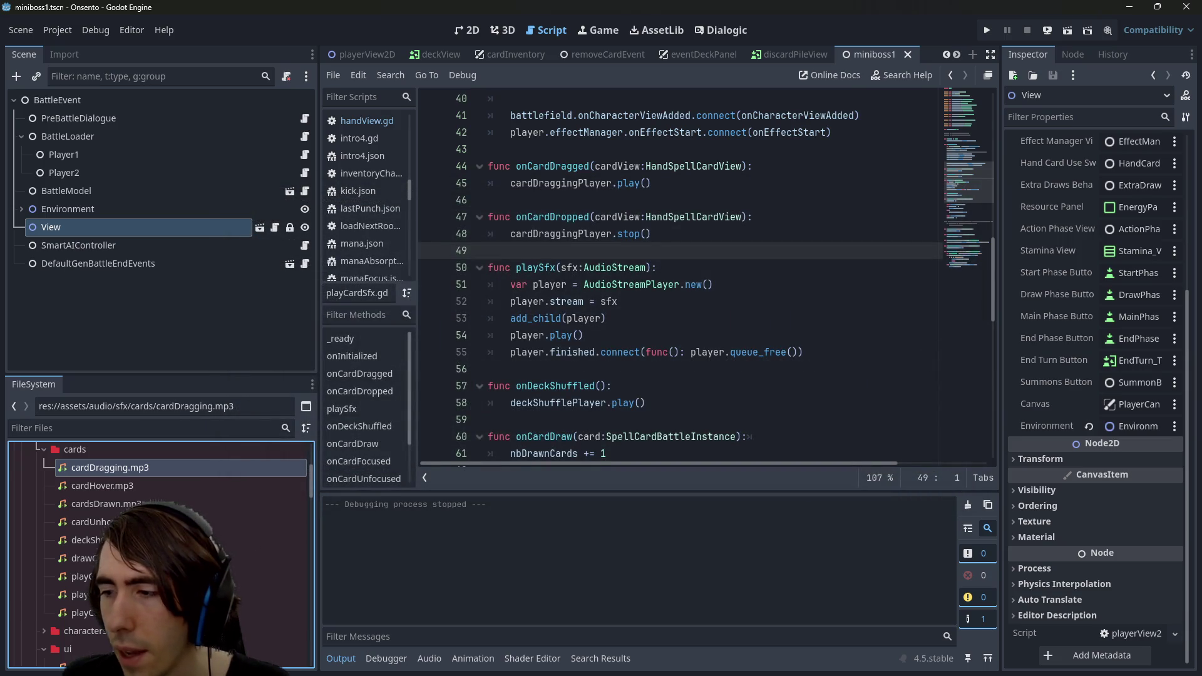
key(alt+Tab)
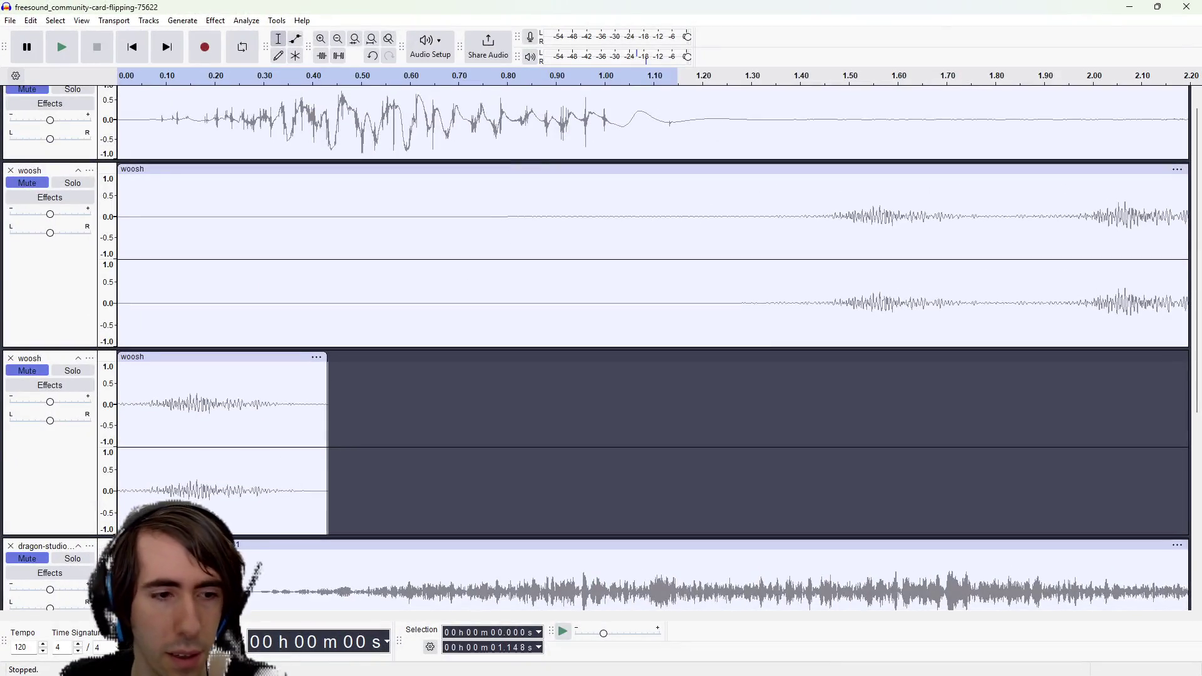
Undo the previous edits back to the 0.033 s selection.
scroll(243, 543, down, 3)
key(ctrl+d)
key(ctrl+z)
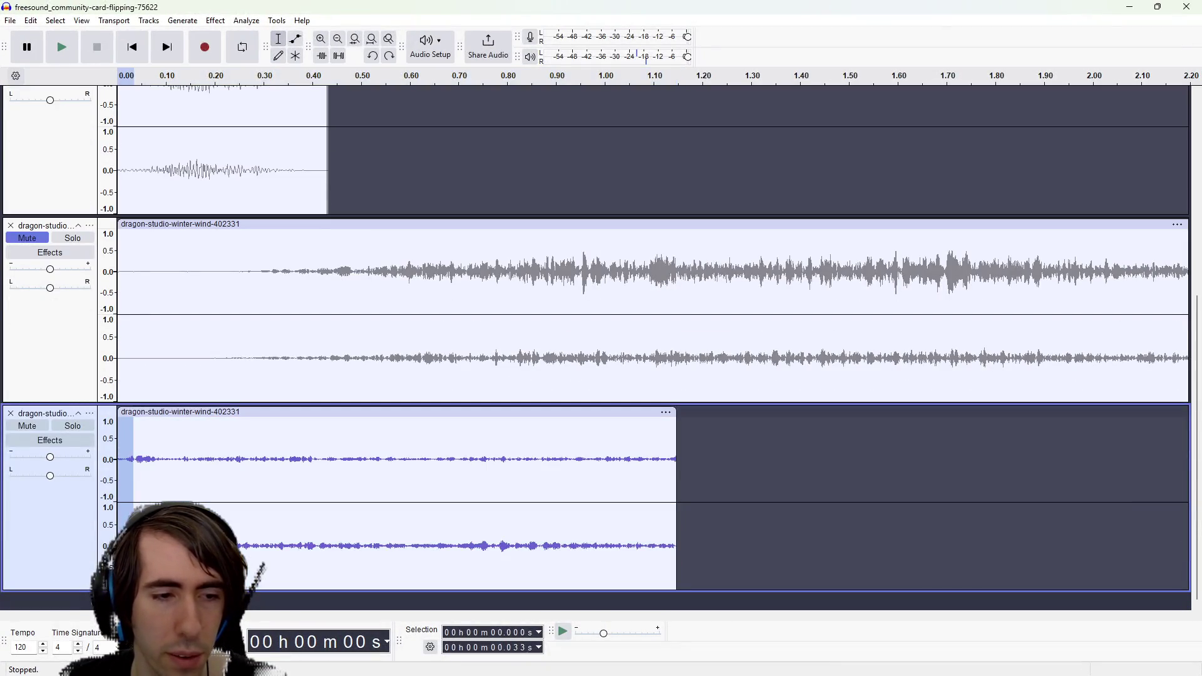
scroll(110, 545, up, 3)
scroll(654, 498, up, 5)
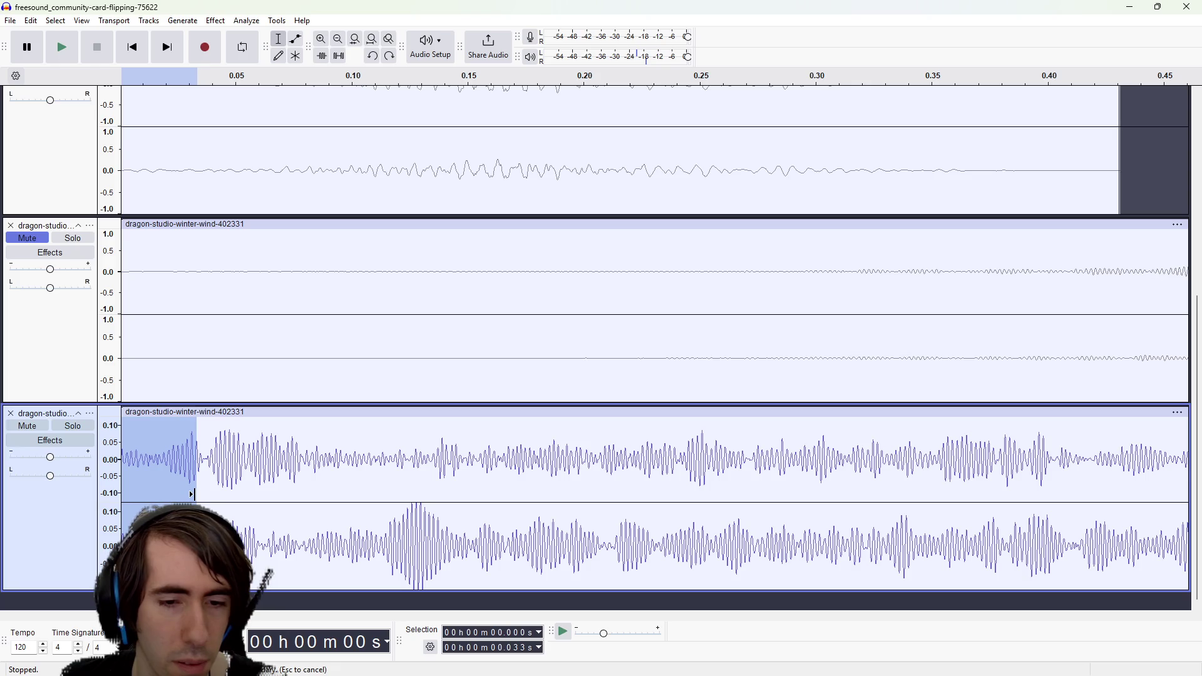
Select the wind clip's first 0.032 s, repeat Fade In, and return to Godot.
click(196, 495)
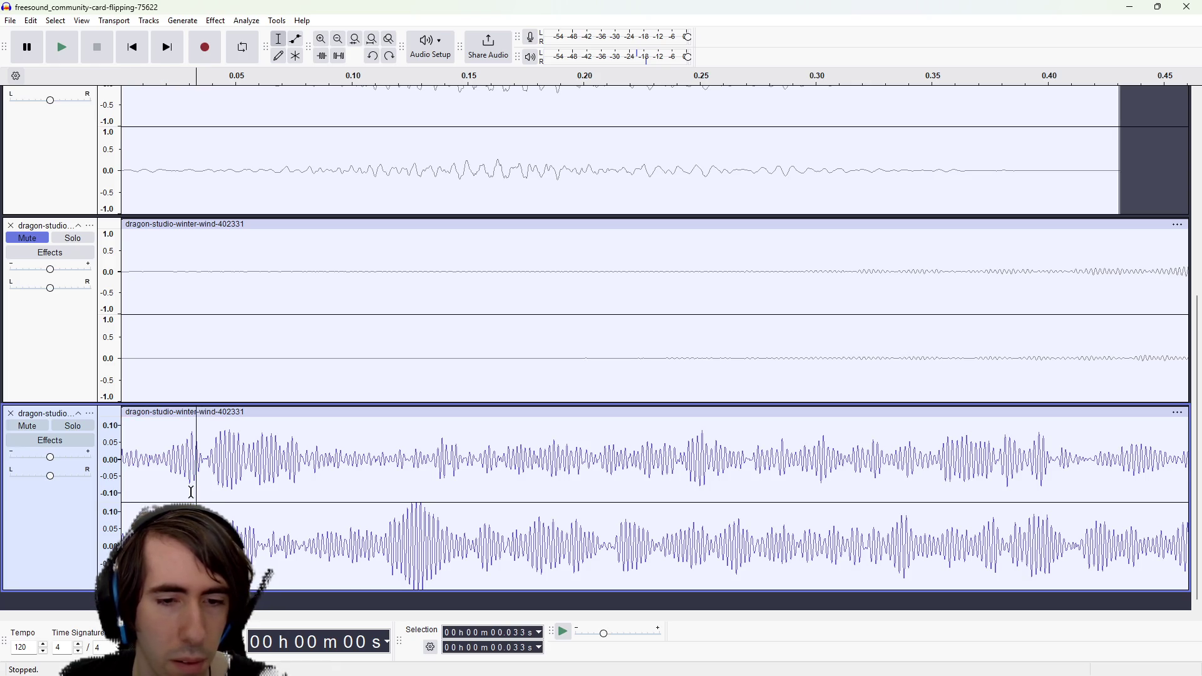
click(471, 462)
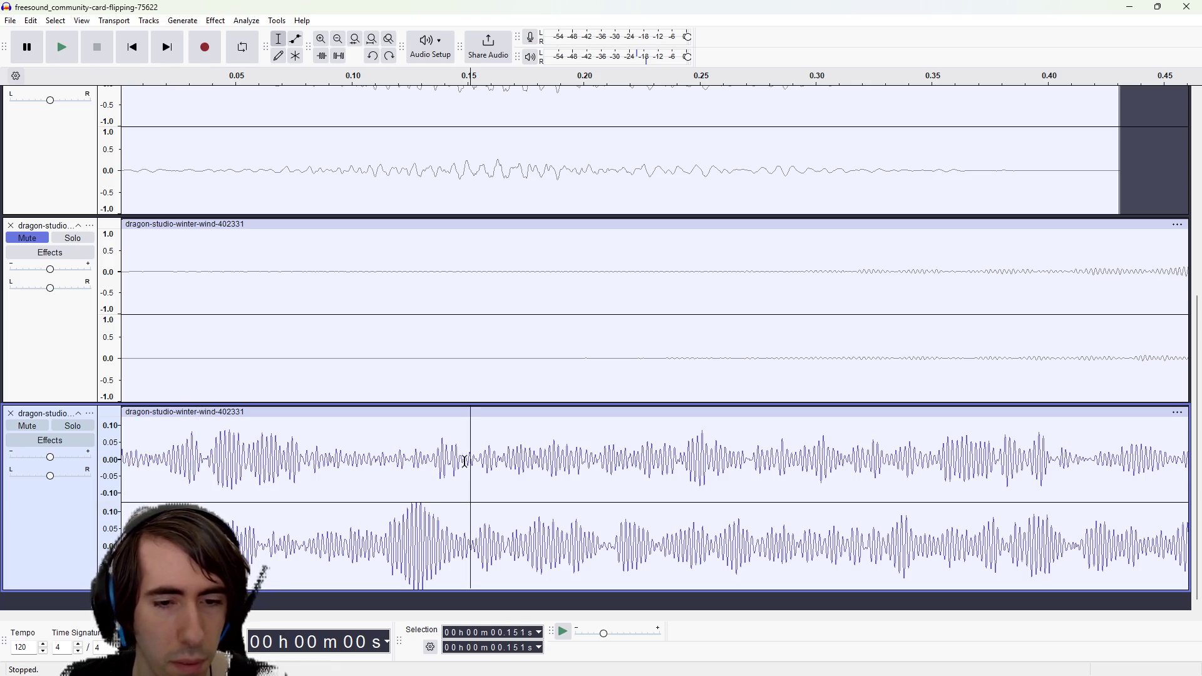
click(275, 445)
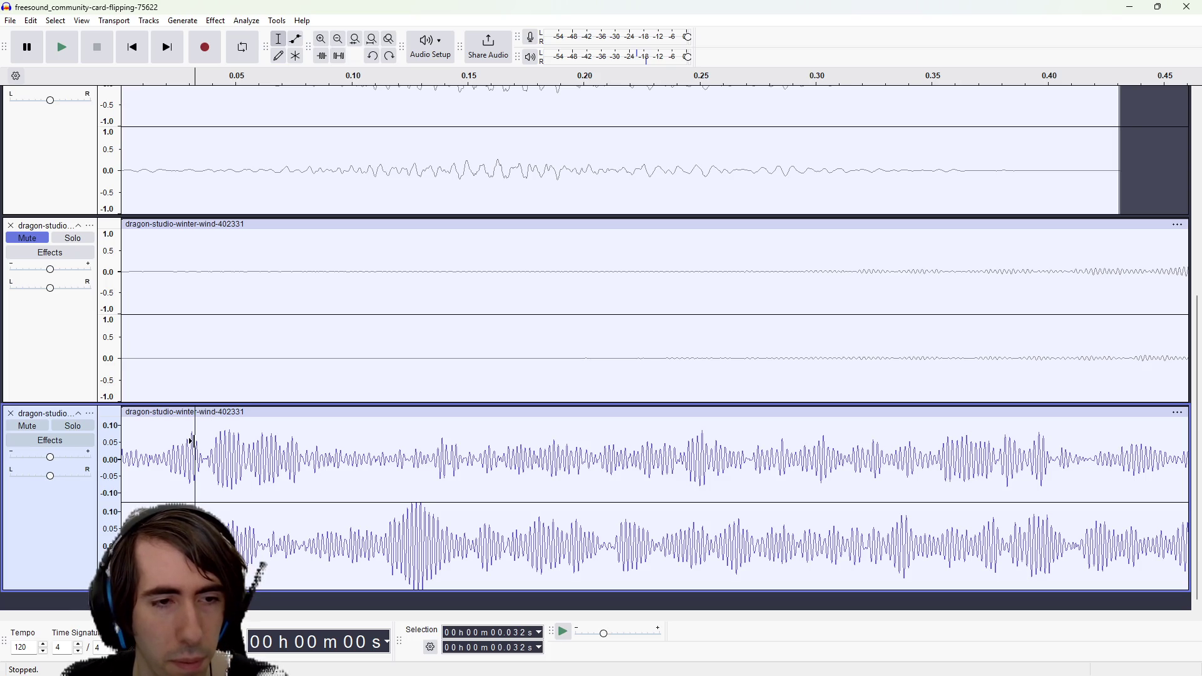
drag(191, 442, 119, 446)
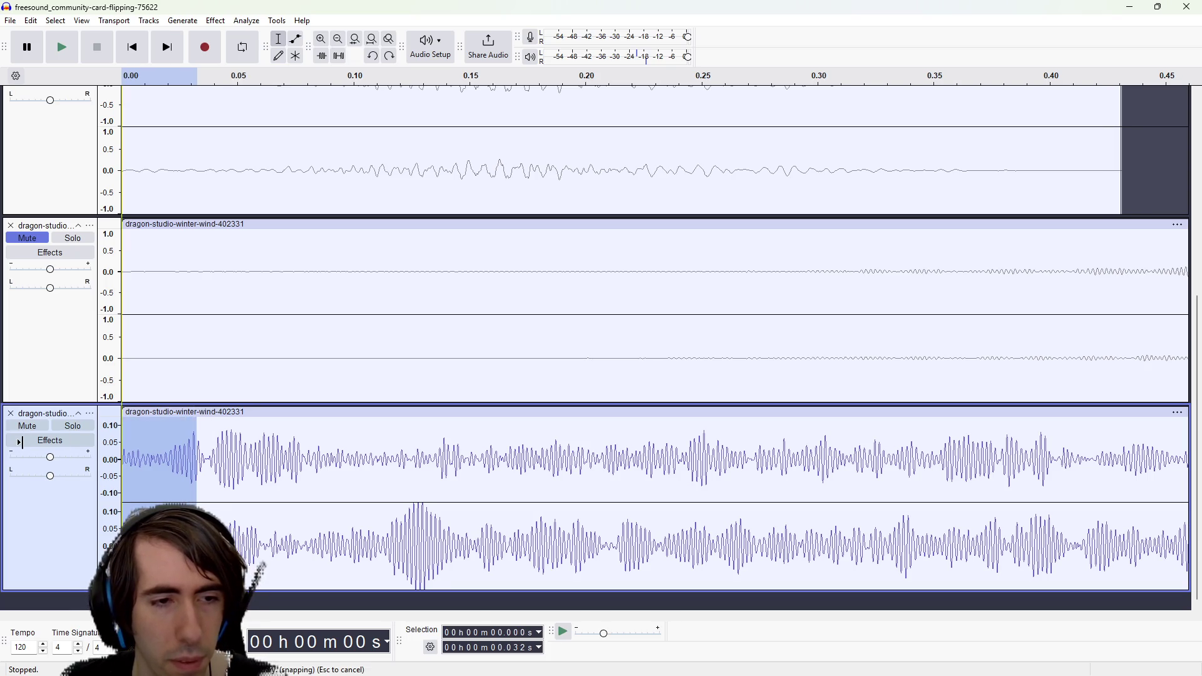
click(216, 20)
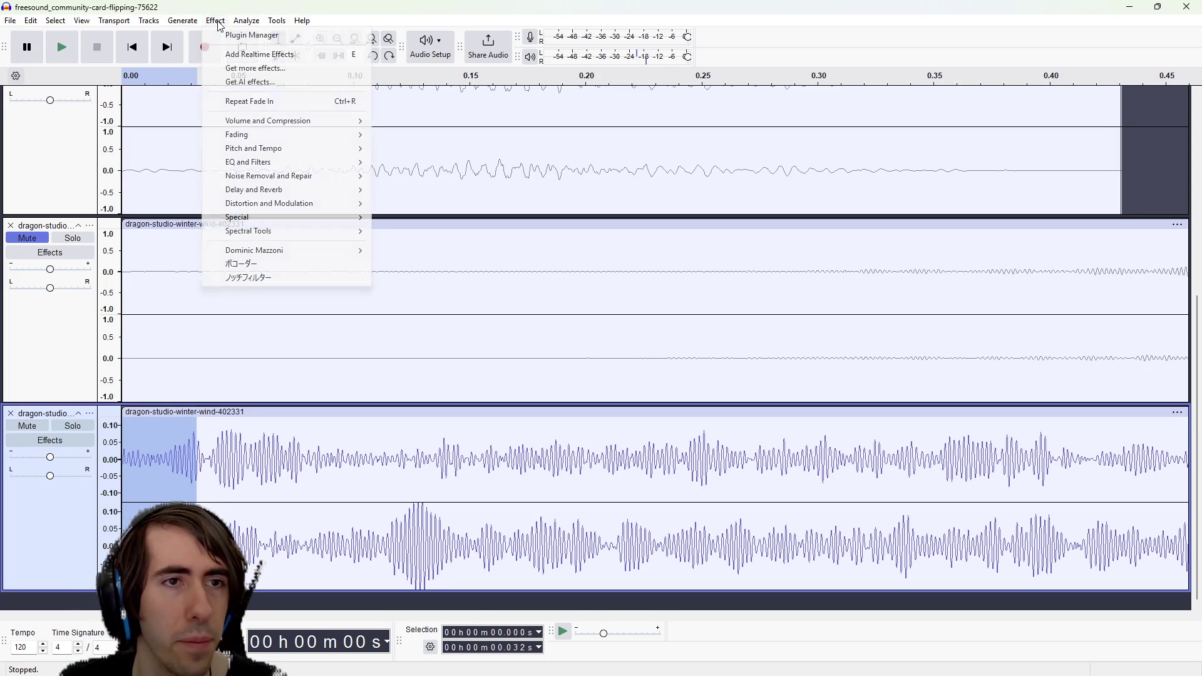
click(292, 108)
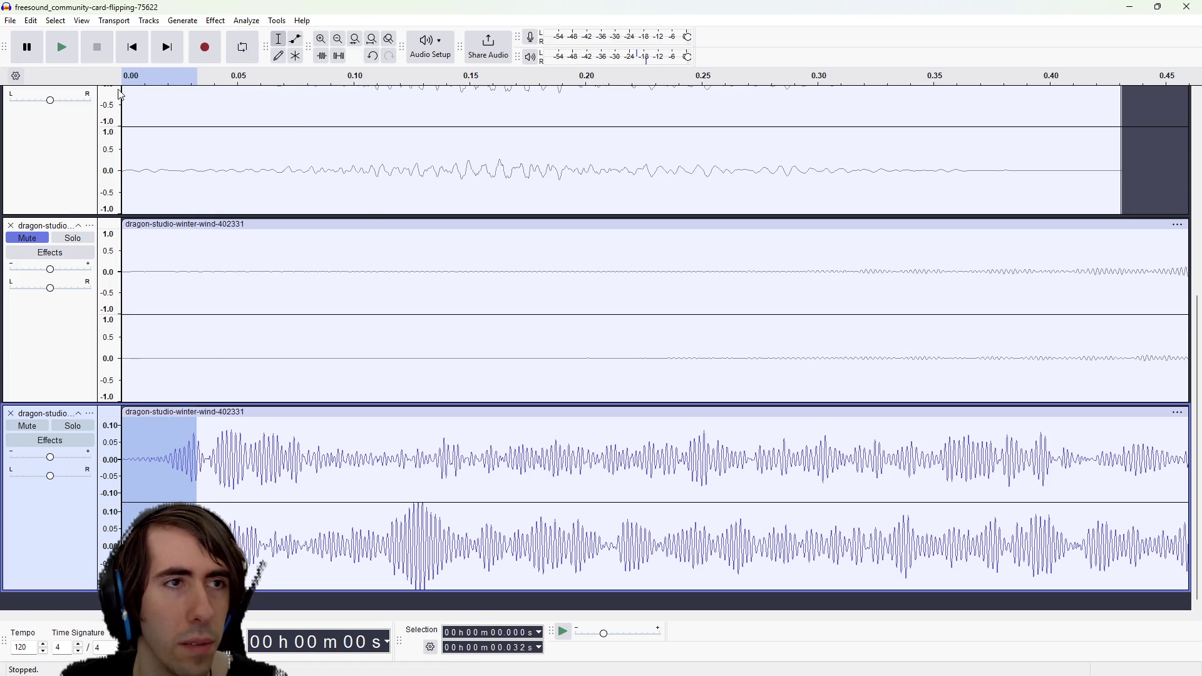
click(31, 21)
key(alt+Tab)
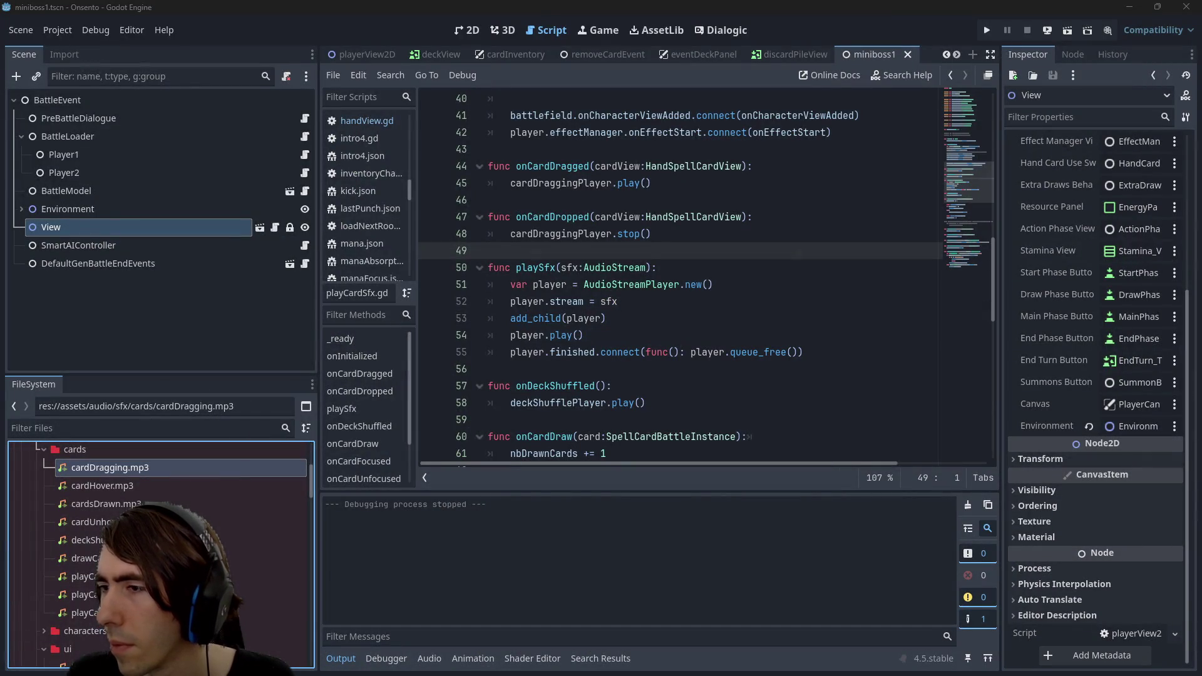
Preview cardDragging.mp3's 1.15 s wind sound twice in its import settings, then run the game.
click(629, 310)
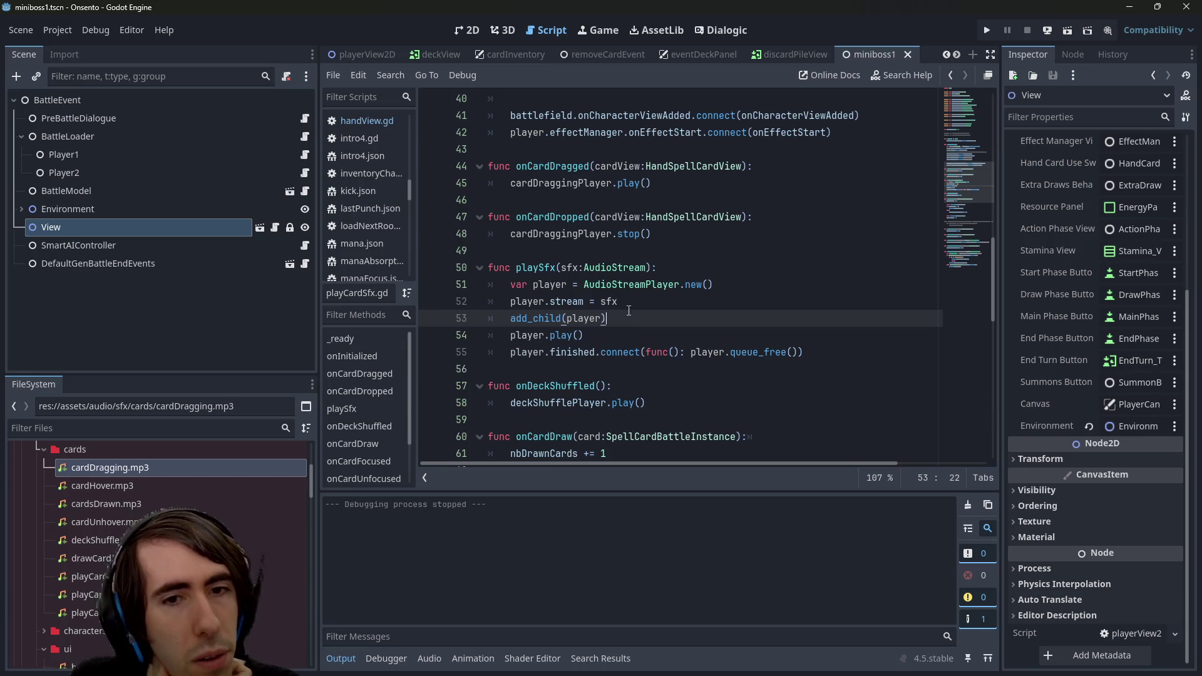
double_click(119, 468)
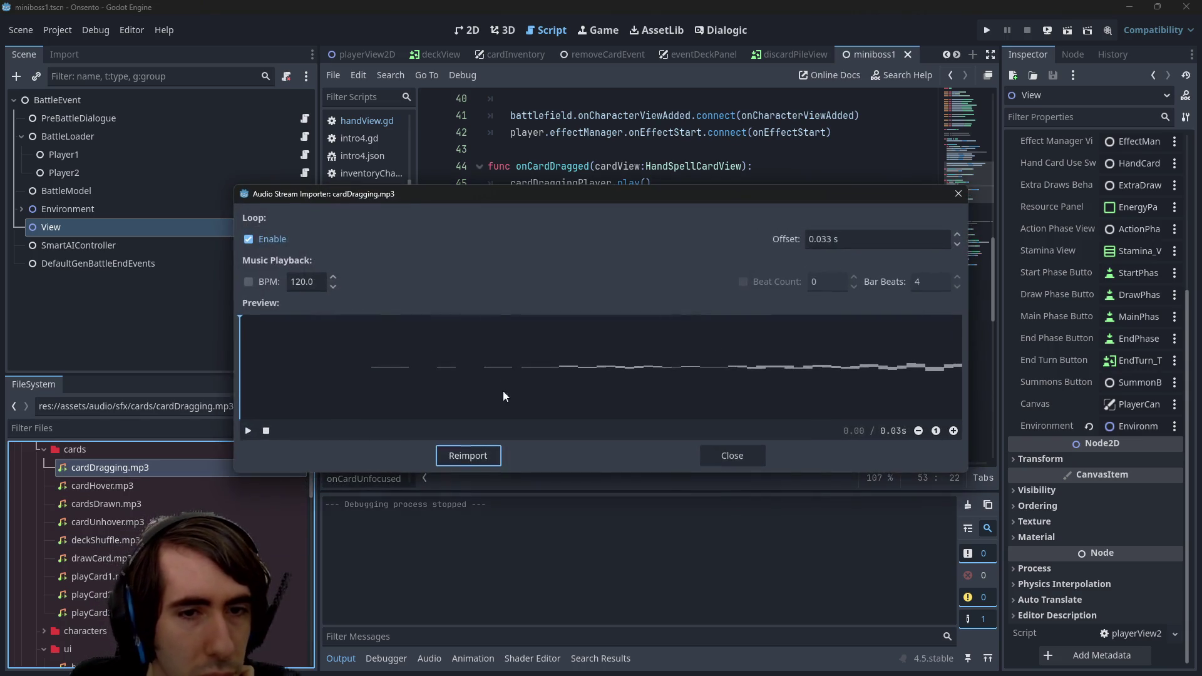
click(248, 430)
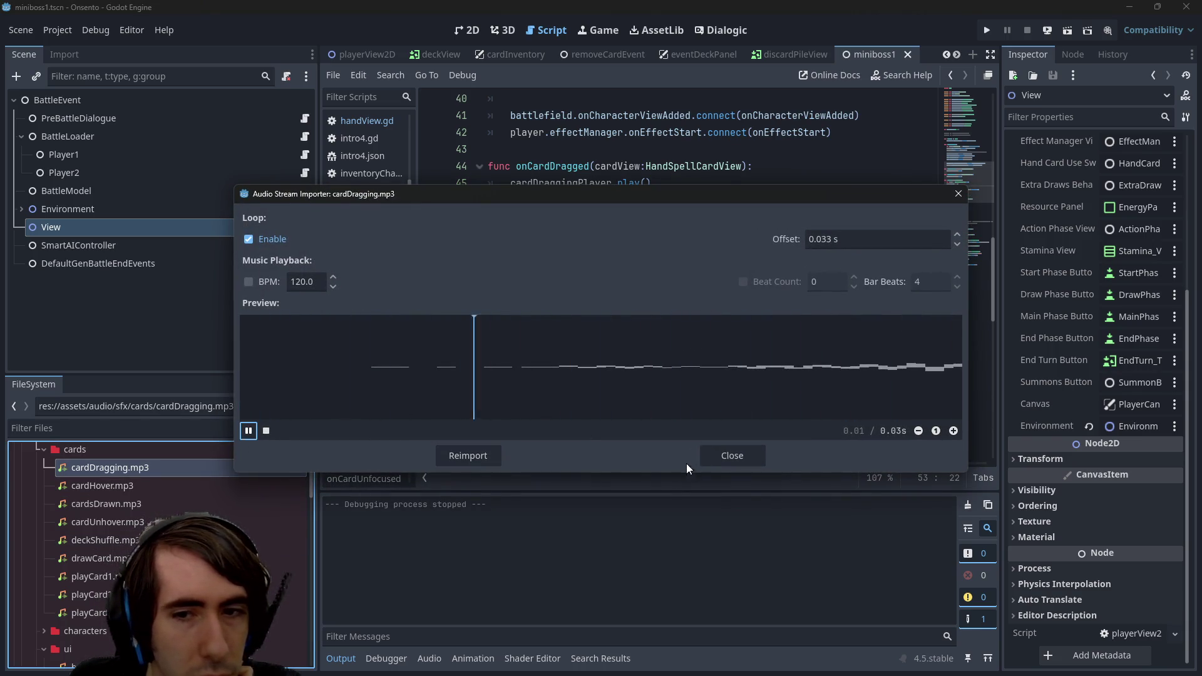
click(732, 455)
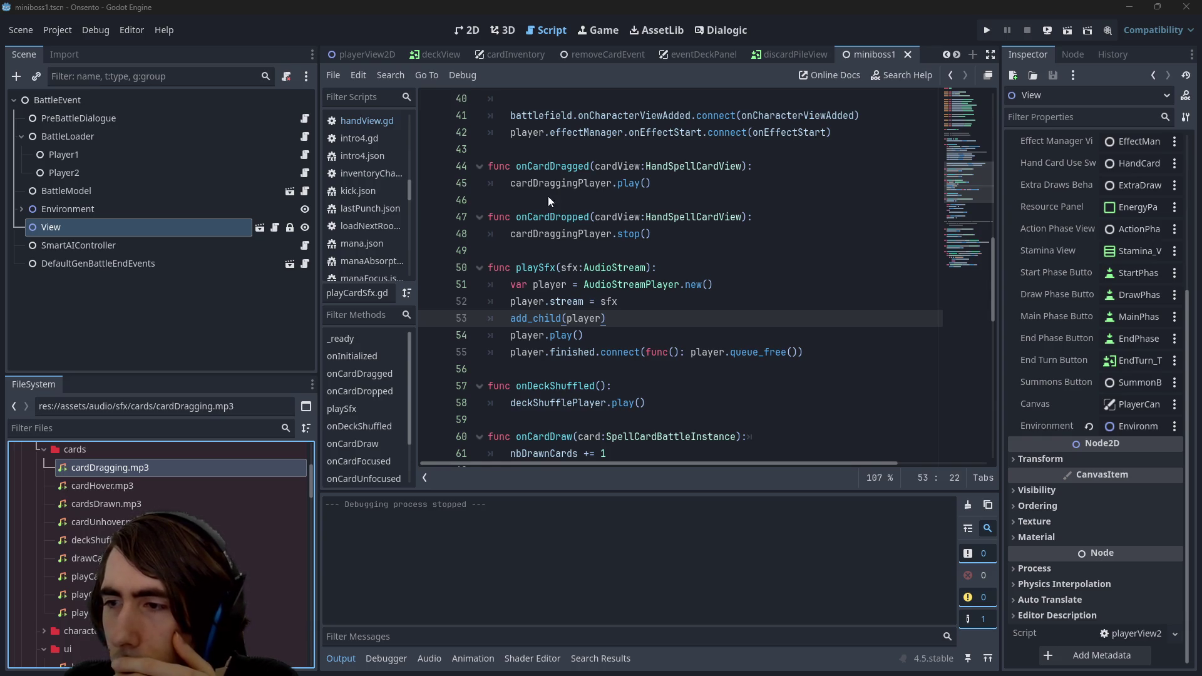
click(750, 240)
double_click(93, 468)
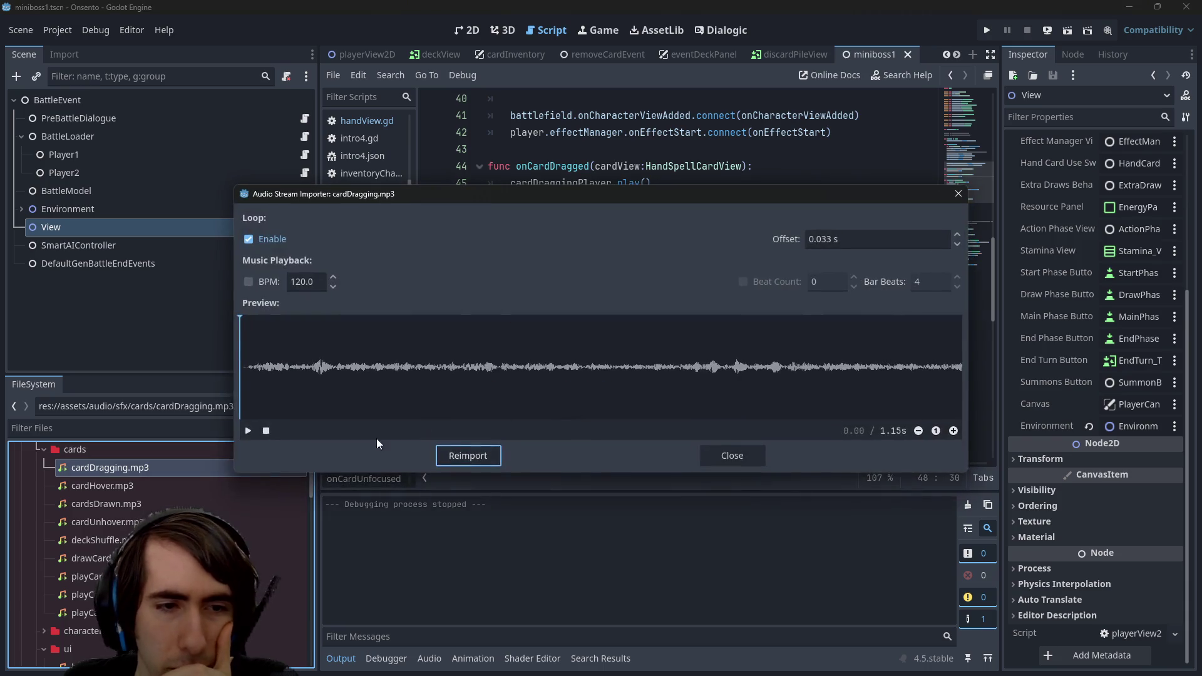
click(248, 431)
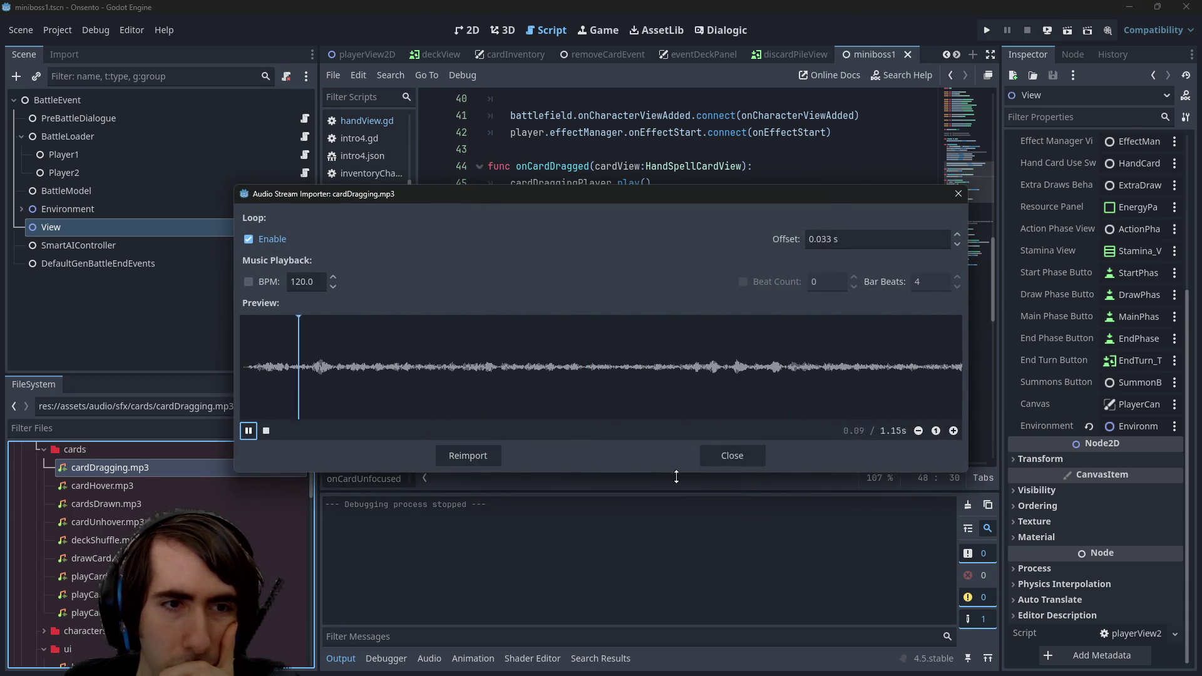
click(728, 457)
click(623, 315)
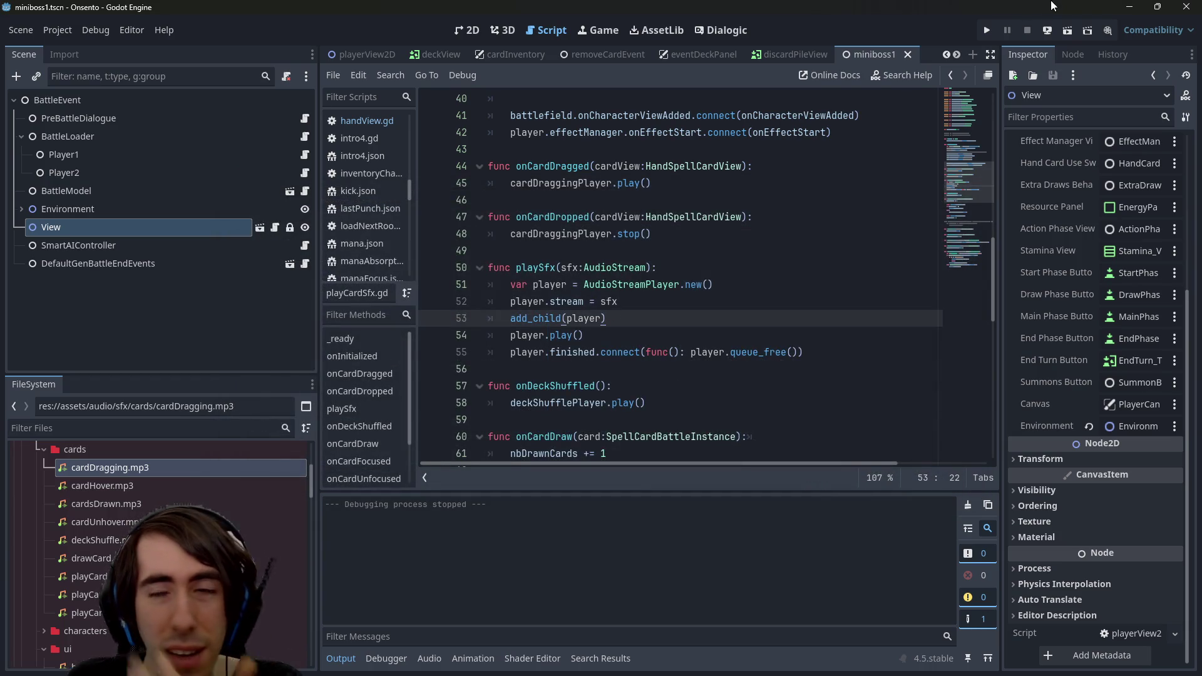
click(1067, 30)
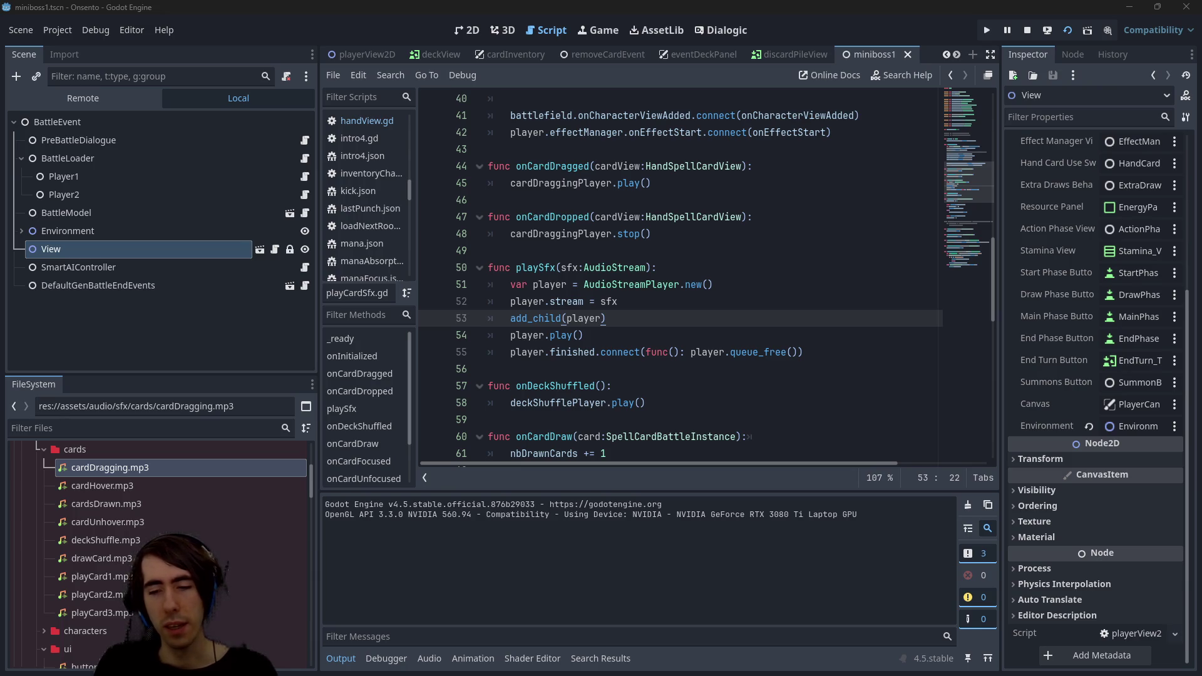
Bring the game window forward and lift Motivation out of the hand, dropping it back.
mouse_move(745, 656)
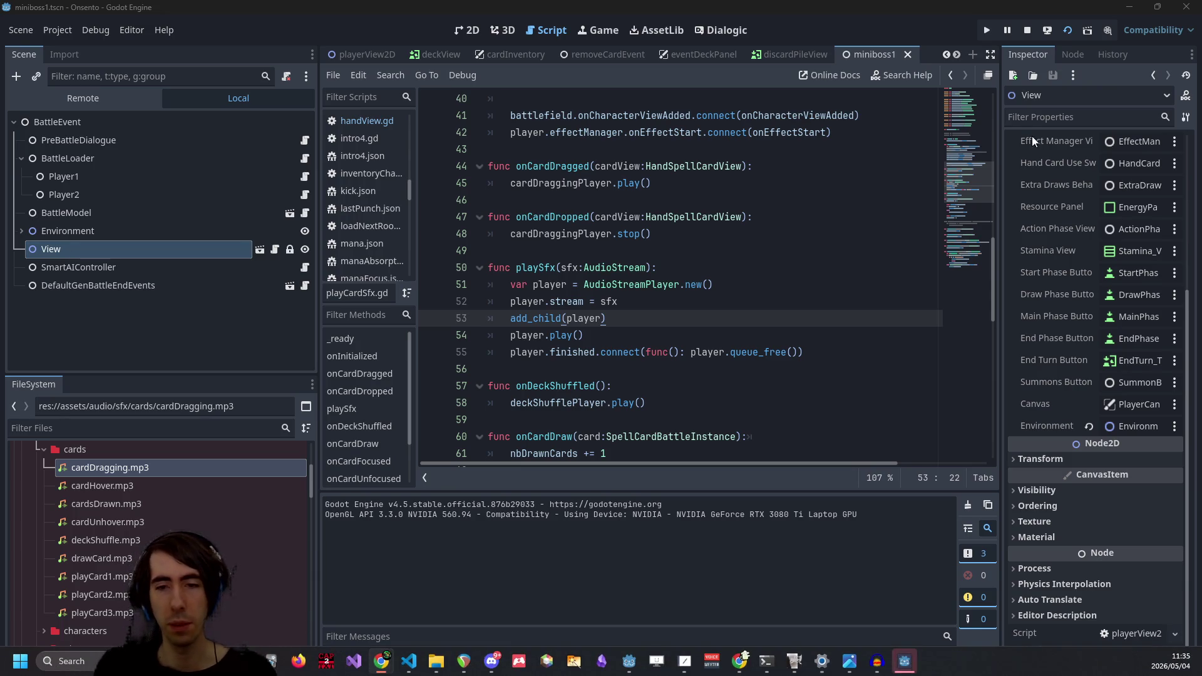
click(905, 662)
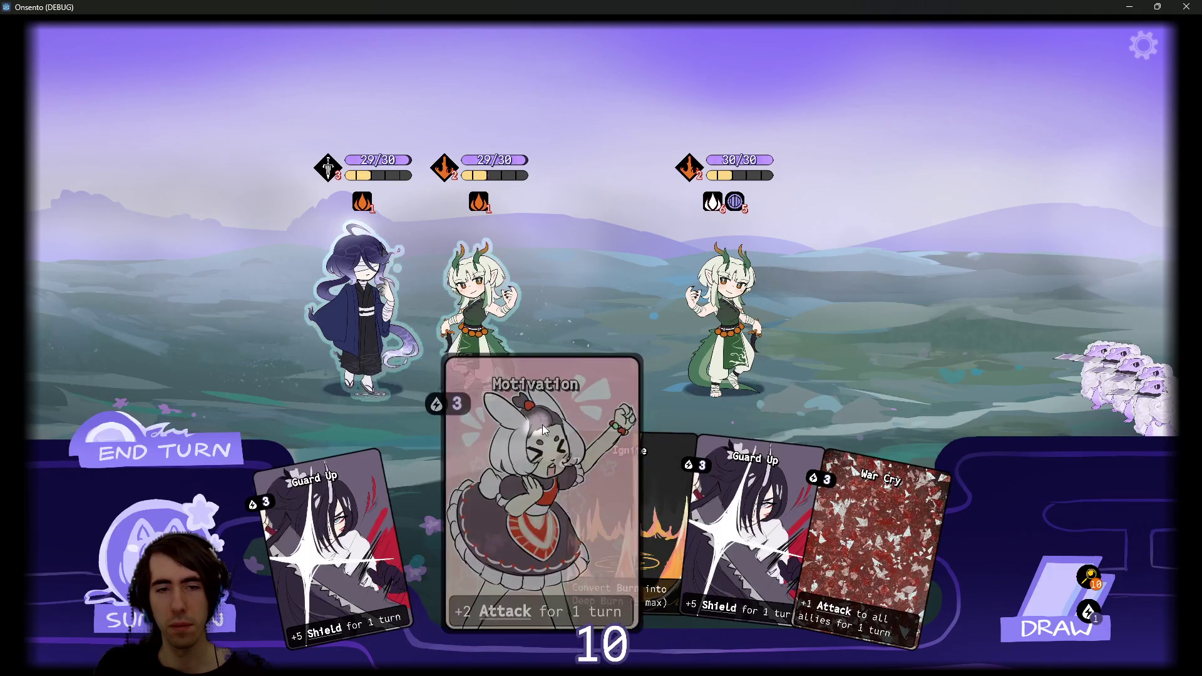
mouse_move(469, 529)
mouse_down()
mouse_move(626, 256)
mouse_move(739, 213)
mouse_move(551, 282)
mouse_move(870, 221)
mouse_move(893, 230)
mouse_move(893, 219)
mouse_move(526, 136)
mouse_move(238, 122)
mouse_move(332, 393)
mouse_move(215, 206)
mouse_move(792, 118)
mouse_move(727, 288)
mouse_move(418, 354)
mouse_move(564, 393)
mouse_move(486, 494)
mouse_up()
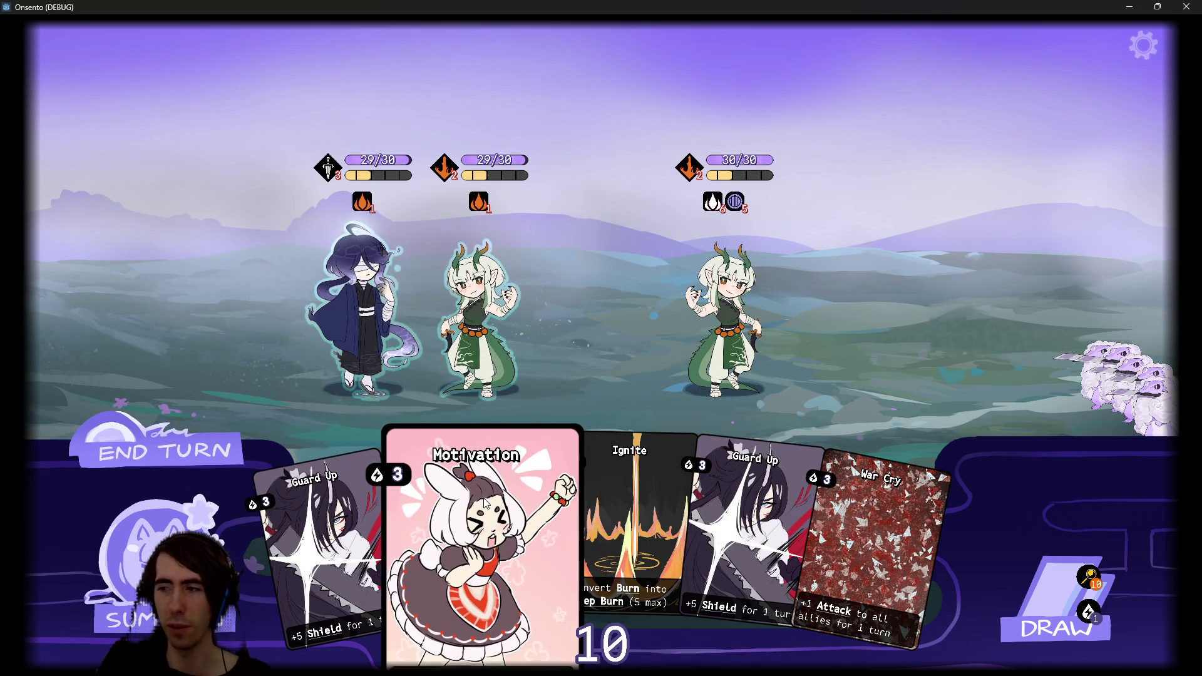
mouse_move(486, 494)
mouse_down()
mouse_move(606, 358)
mouse_move(797, 255)
mouse_move(255, 194)
mouse_move(808, 288)
mouse_move(301, 438)
mouse_move(878, 255)
mouse_up()
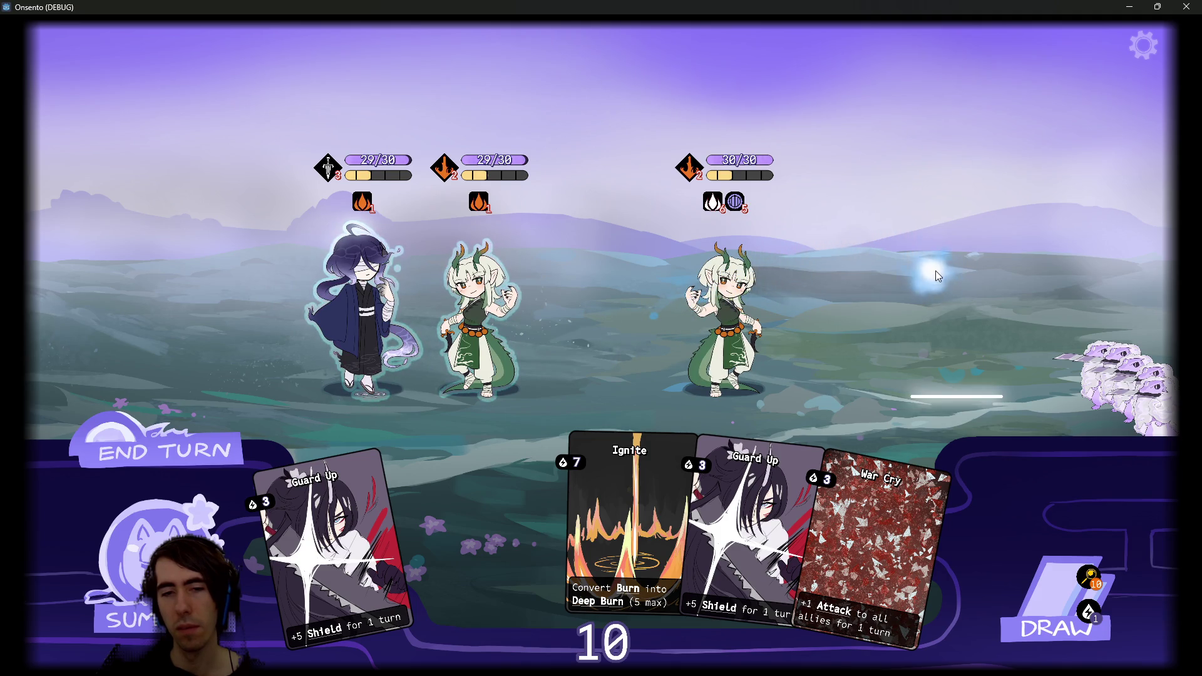
click(936, 271)
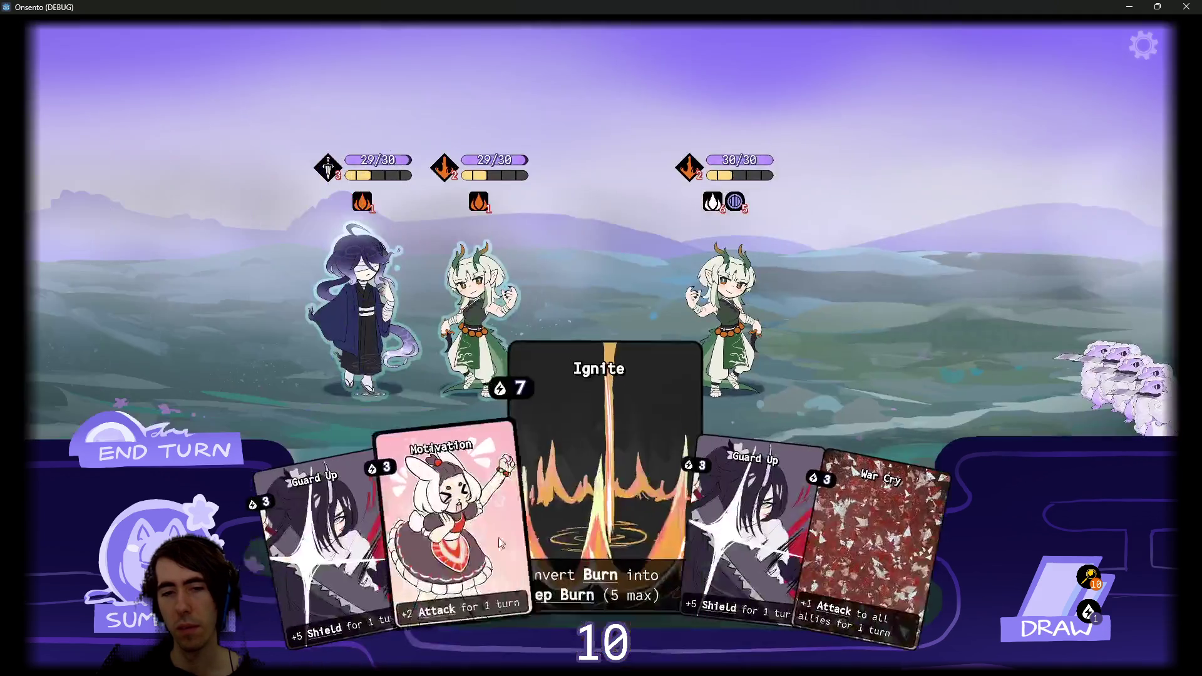
Play Motivation and both Guard Up cards on allies, draw, then play Wind Control.
mouse_move(501, 542)
mouse_down()
mouse_move(457, 251)
mouse_move(456, 316)
mouse_up()
drag(651, 498, 475, 313)
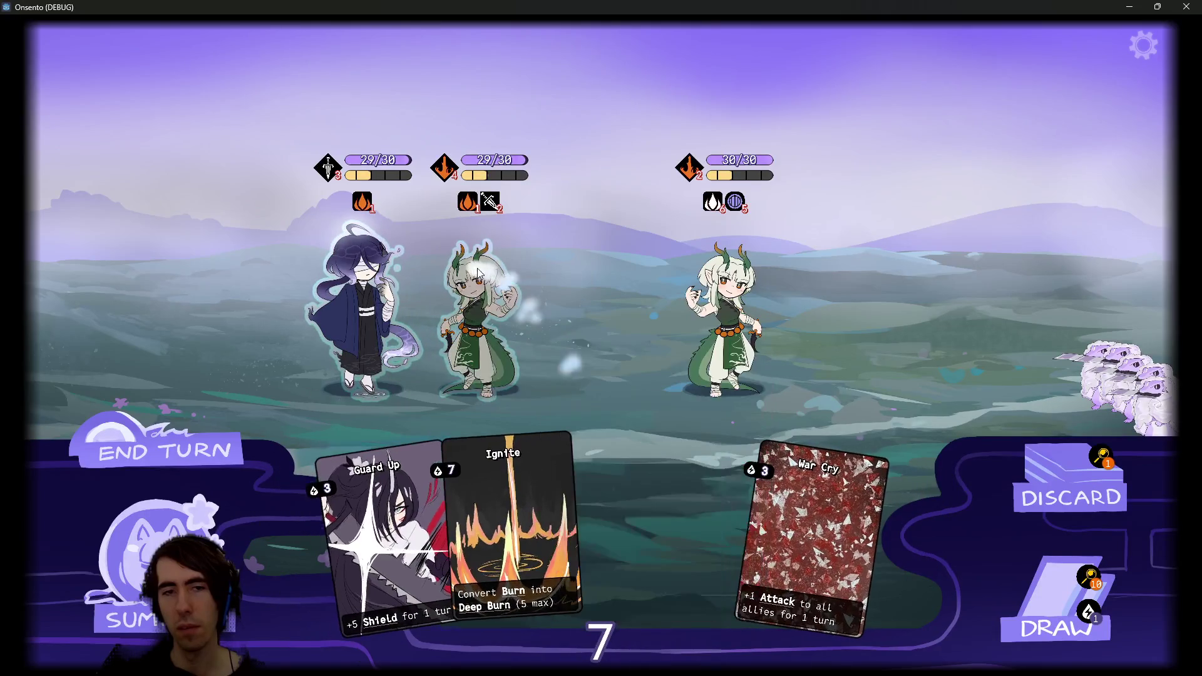
drag(438, 532, 473, 385)
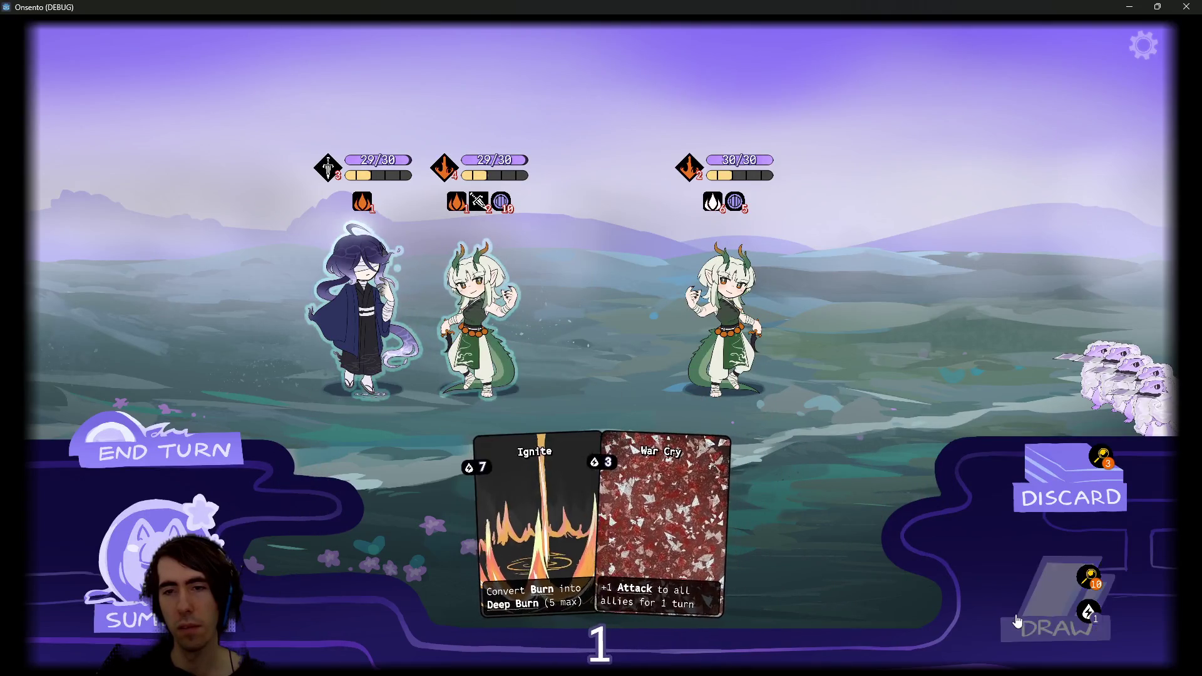
click(1058, 601)
click(216, 475)
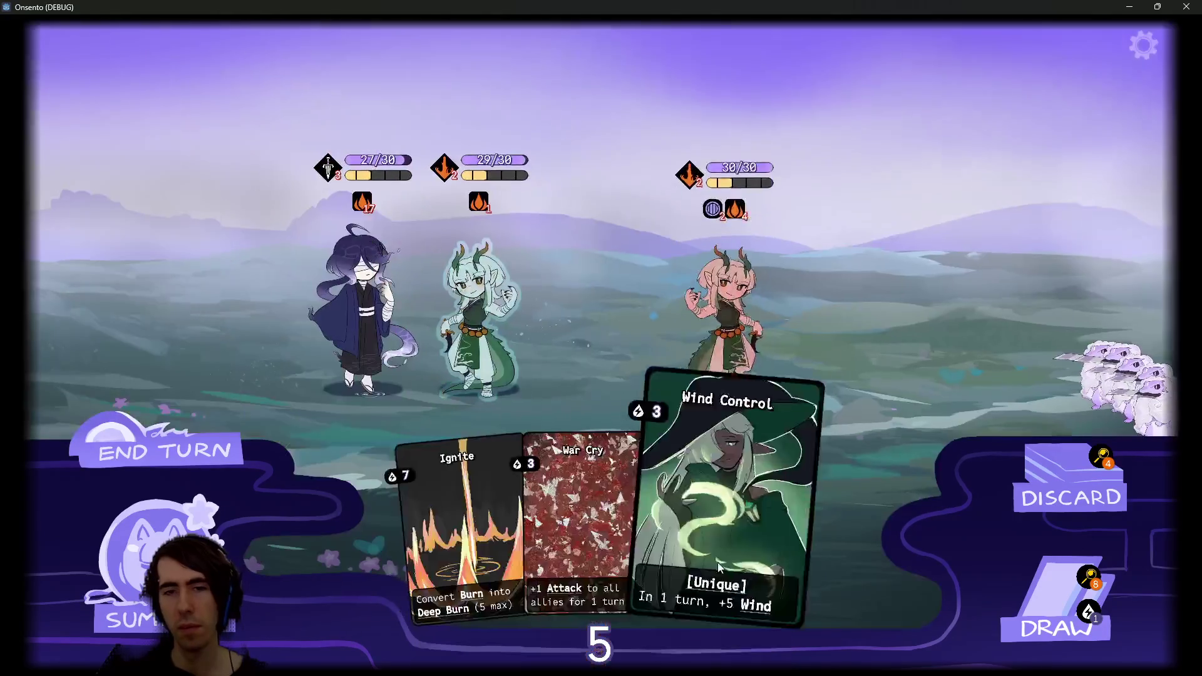
drag(717, 563, 479, 313)
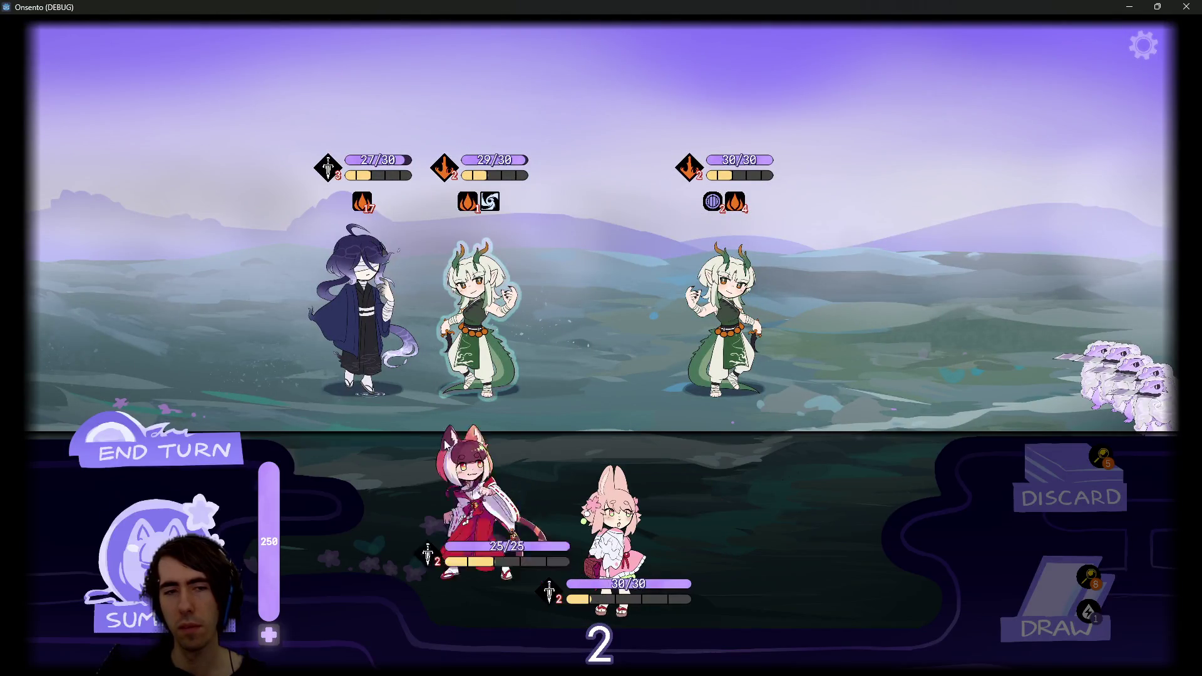
End turns and play Shadow Sting on the right enemy, War Cry, and the Draw card.
click(177, 487)
click(176, 487)
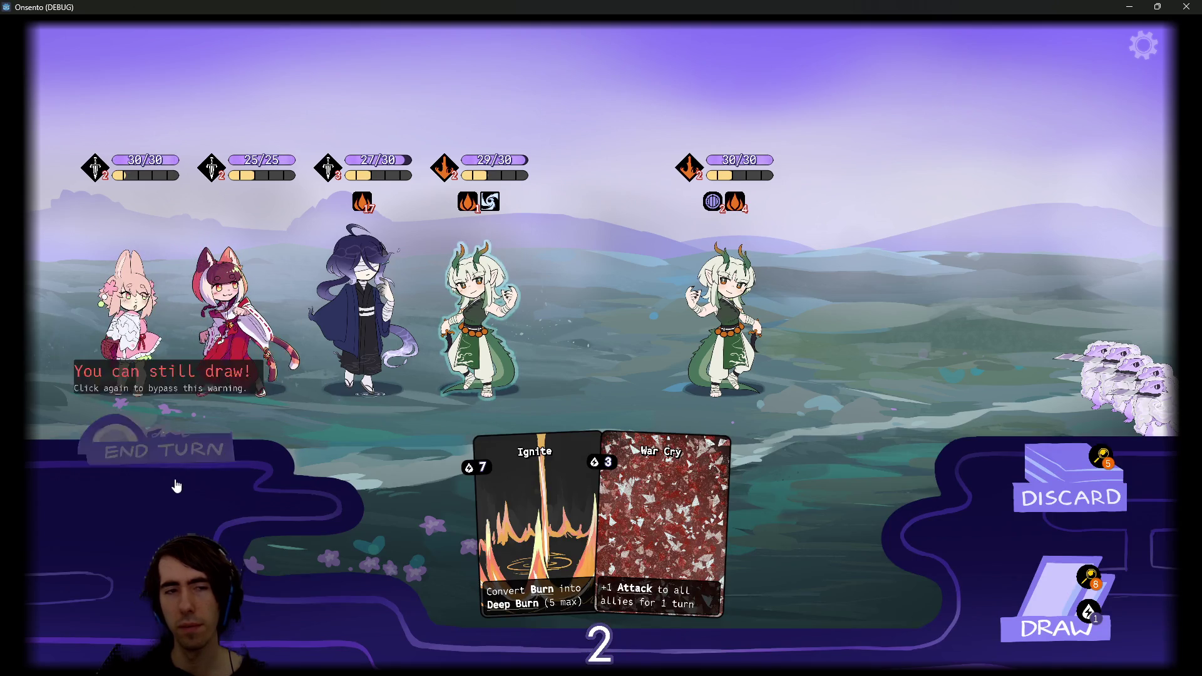
mouse_move(745, 539)
mouse_down()
mouse_move(575, 494)
mouse_move(726, 301)
mouse_up()
click(1058, 601)
mouse_move(687, 544)
mouse_down()
mouse_move(688, 301)
mouse_move(561, 314)
mouse_up()
click(141, 470)
click(140, 469)
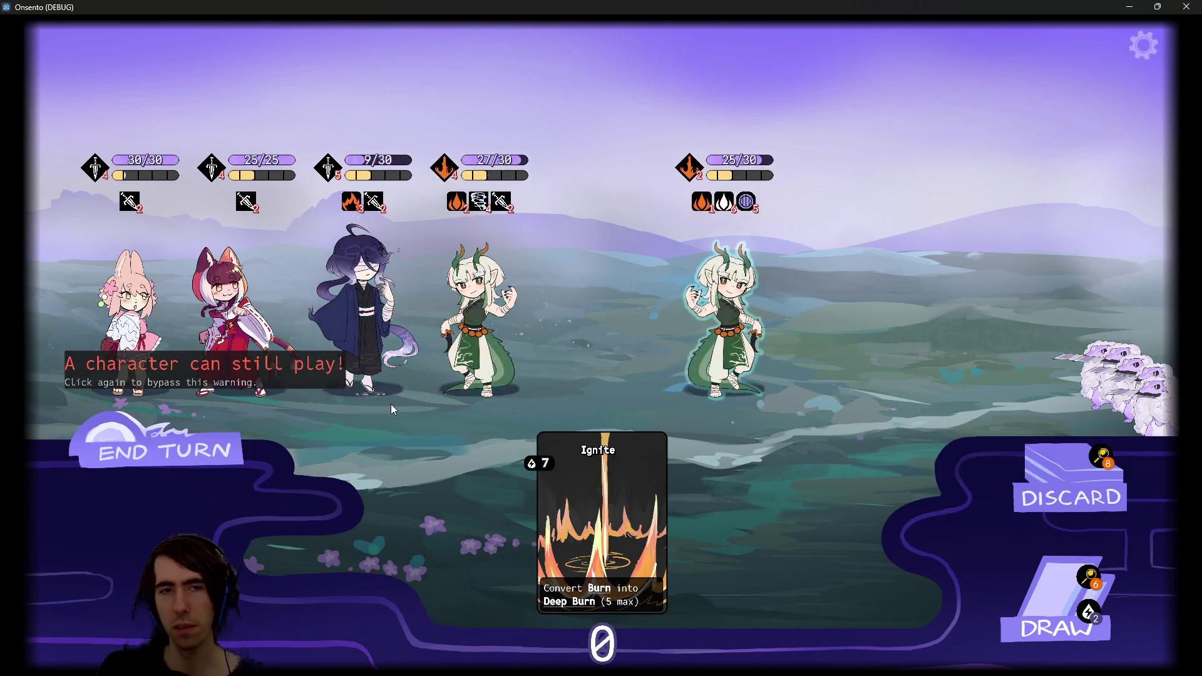
drag(682, 546, 554, 369)
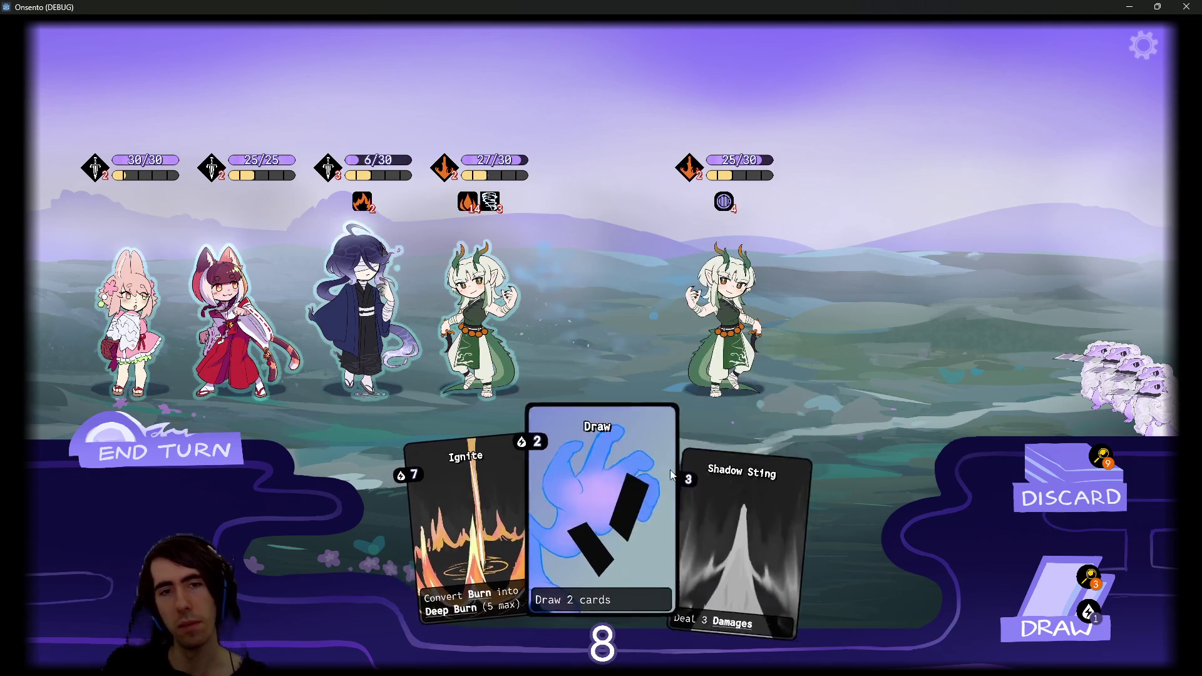
Drag Shadow Sting out and back, then play it on the right enemy.
mouse_move(651, 476)
mouse_down()
mouse_move(482, 326)
mouse_move(626, 438)
mouse_up()
drag(563, 532, 446, 340)
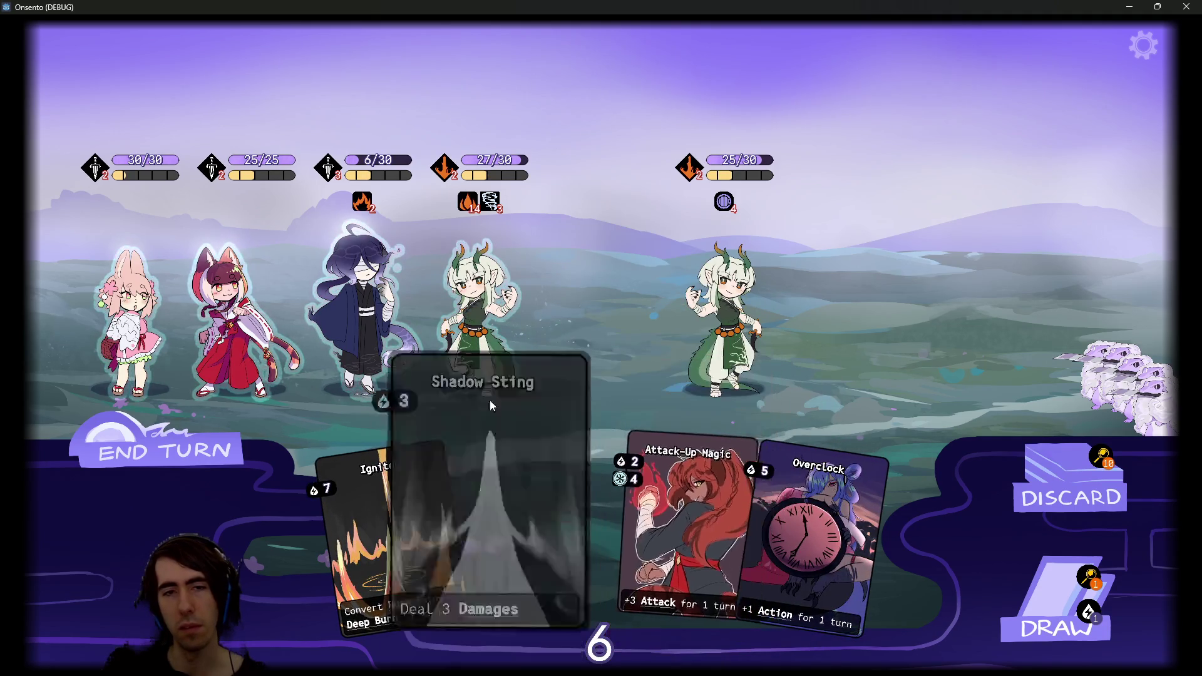
drag(489, 400, 726, 313)
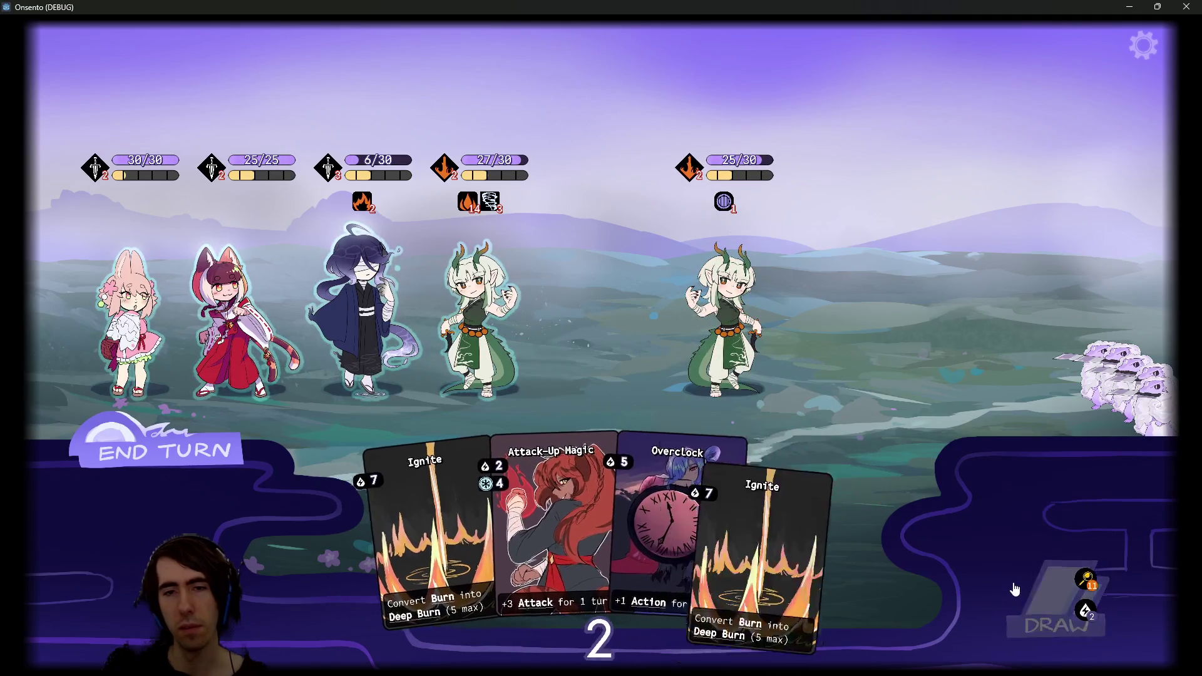
click(194, 440)
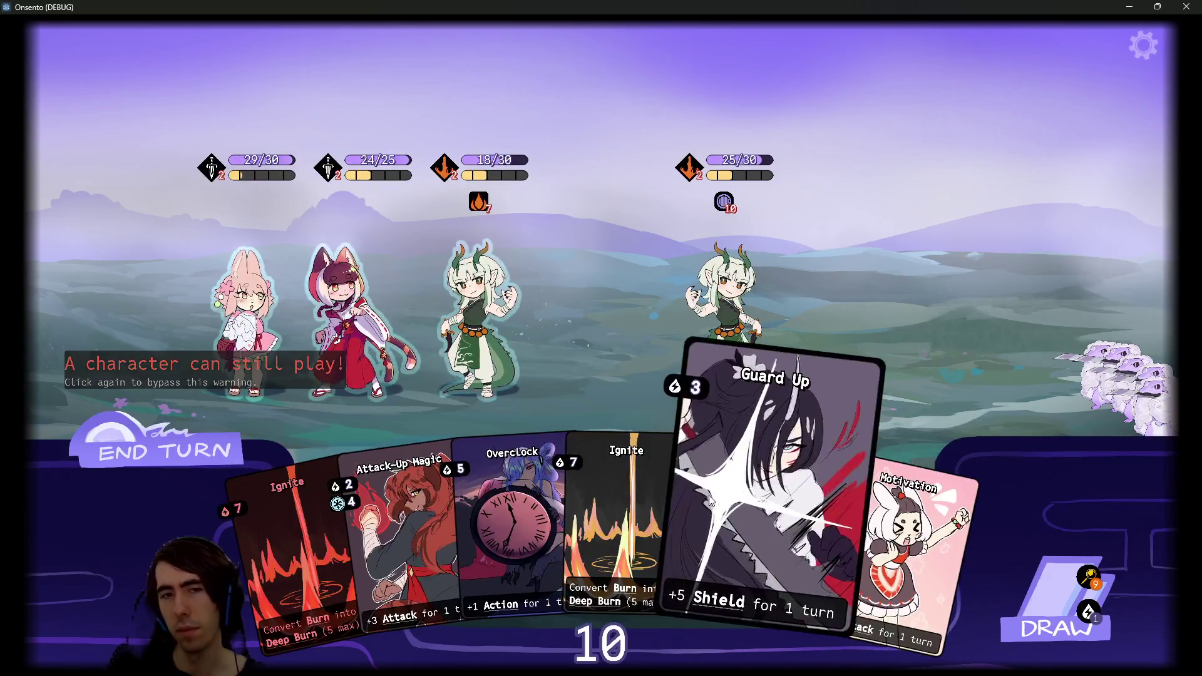
Play Guard Up, Motivation and Overclock on allies, draw a card, then close the game.
drag(709, 494, 347, 306)
drag(826, 544, 479, 293)
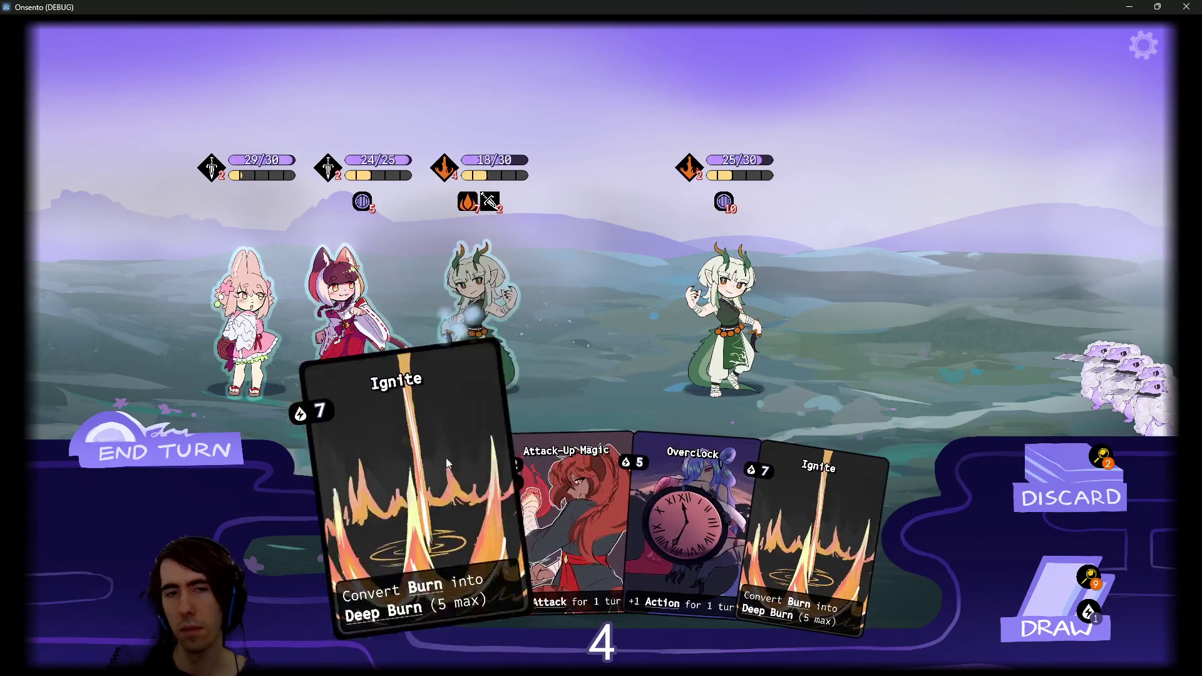
drag(828, 517, 513, 328)
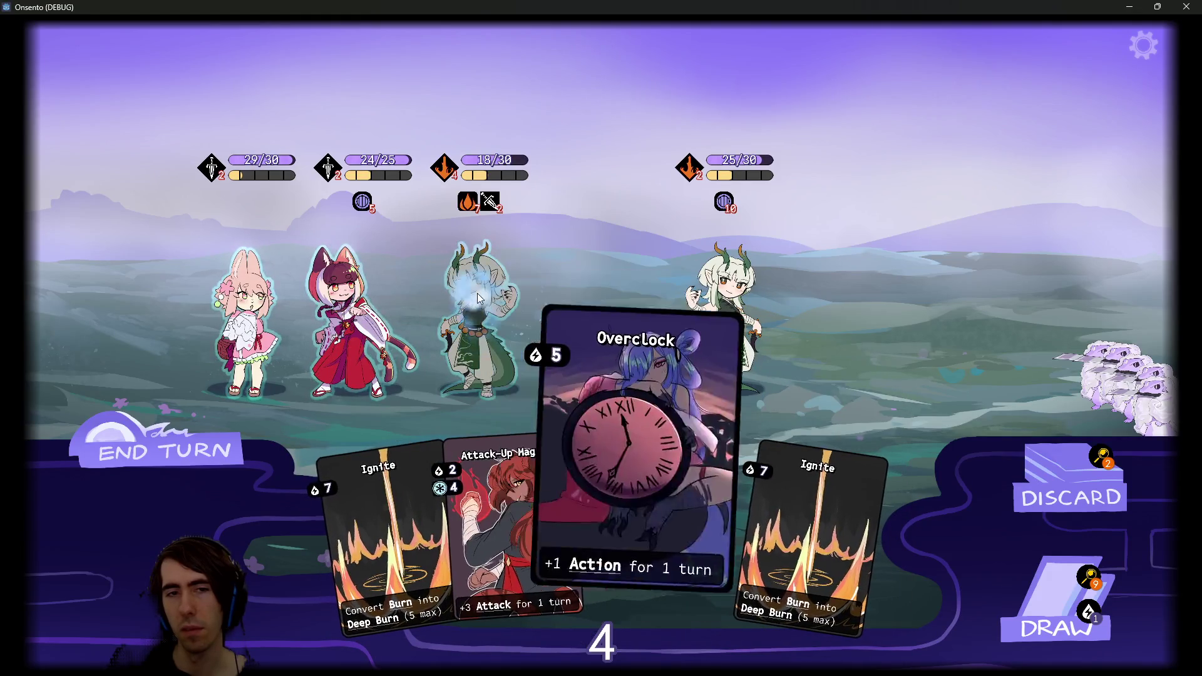
drag(497, 363, 456, 298)
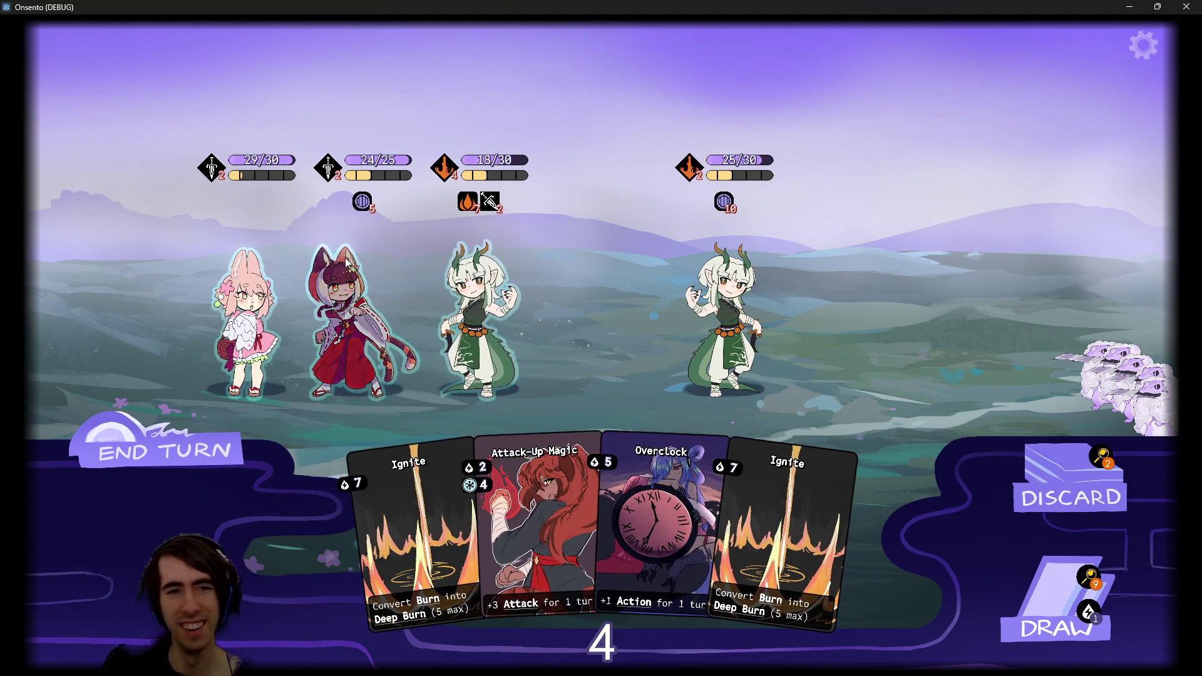
click(160, 451)
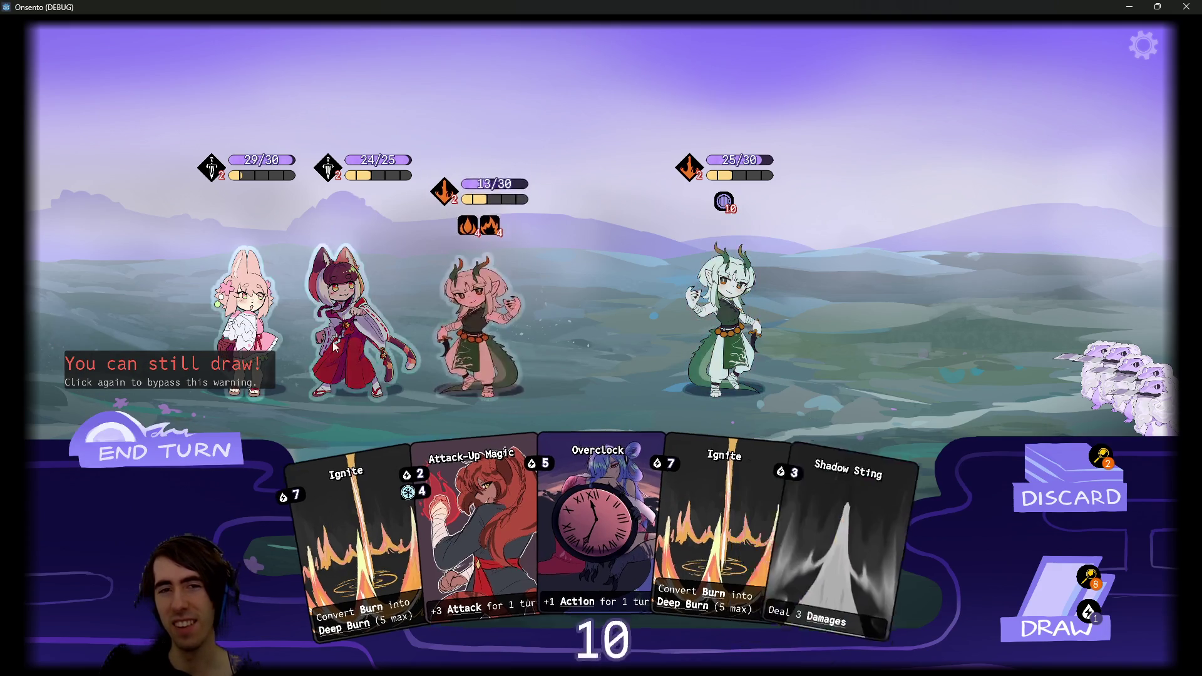
click(1057, 588)
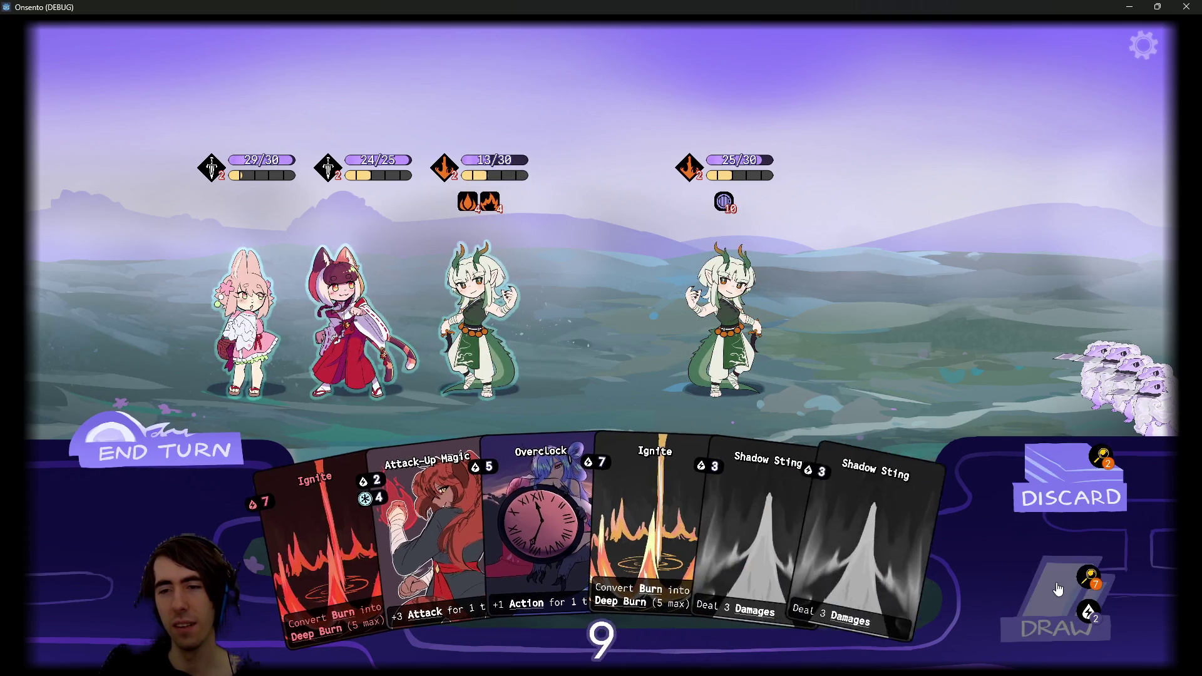
click(194, 442)
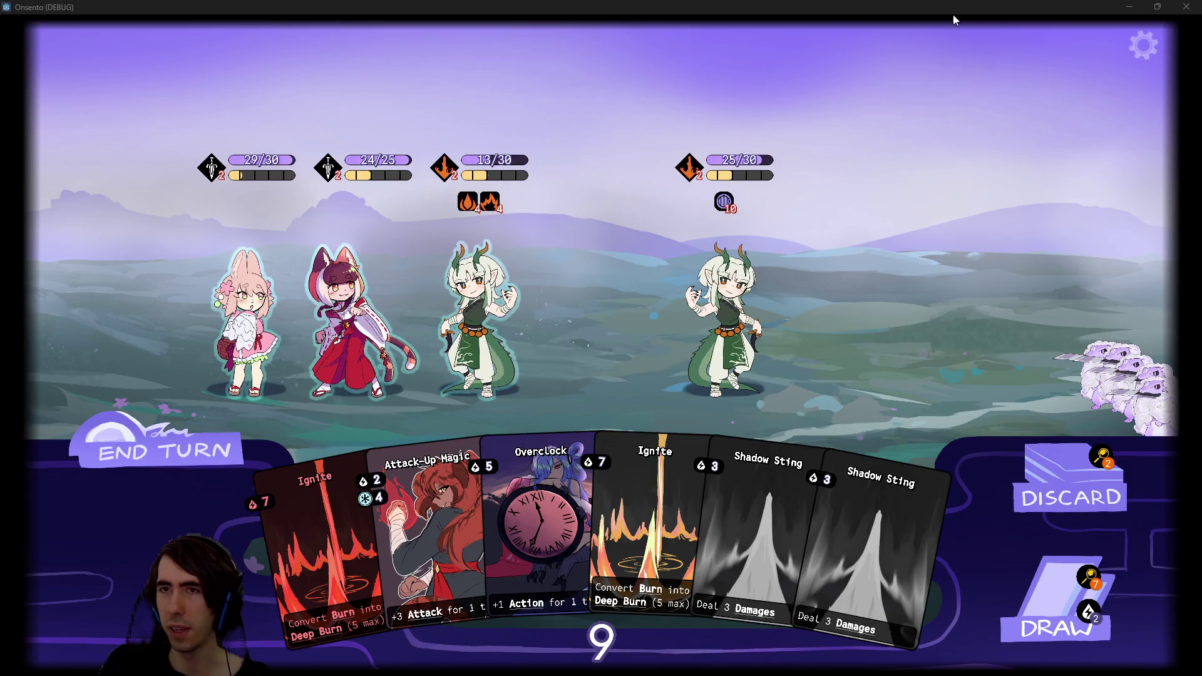
click(1186, 6)
Open buttonOnPress.mp3 from assets/audio/sfx/ui in Audacity as a new track.
scroll(150, 494, up, 3)
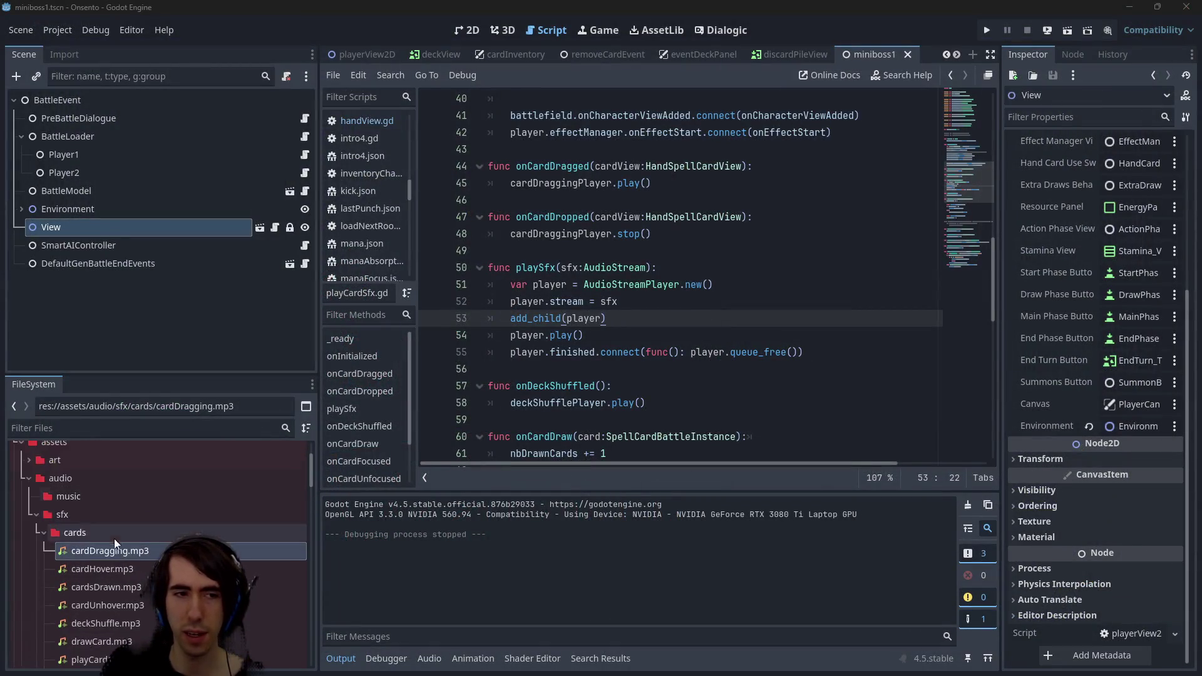
scroll(152, 532, down, 6)
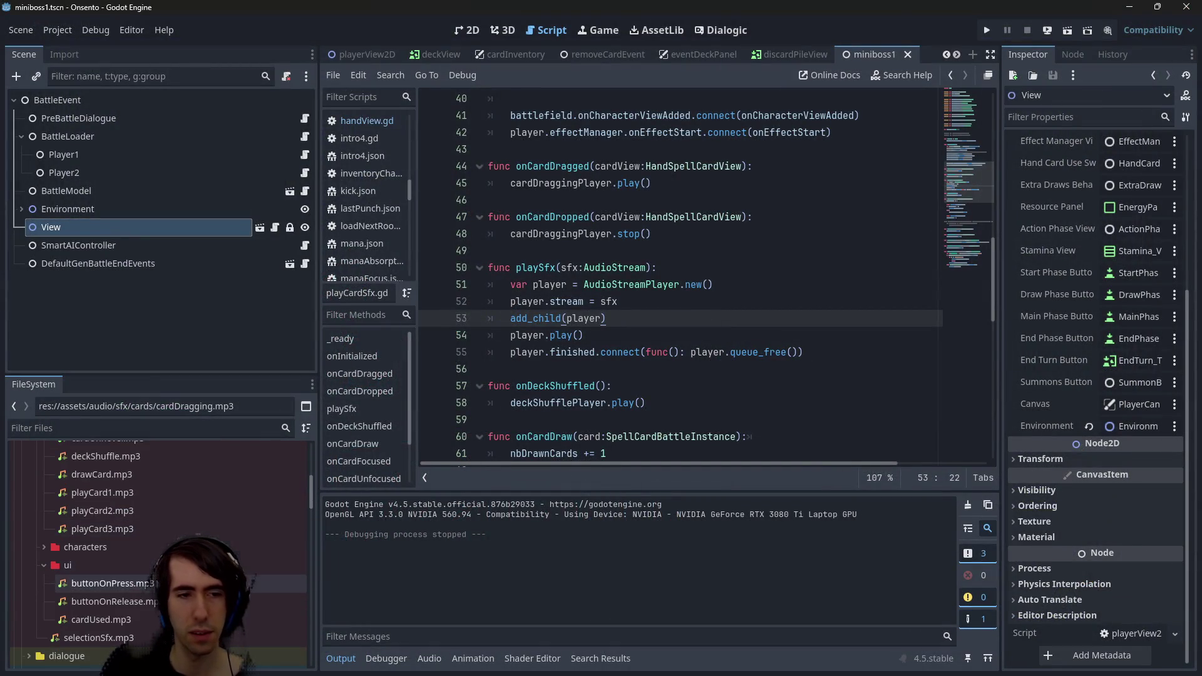
right_click(153, 583)
click(475, 624)
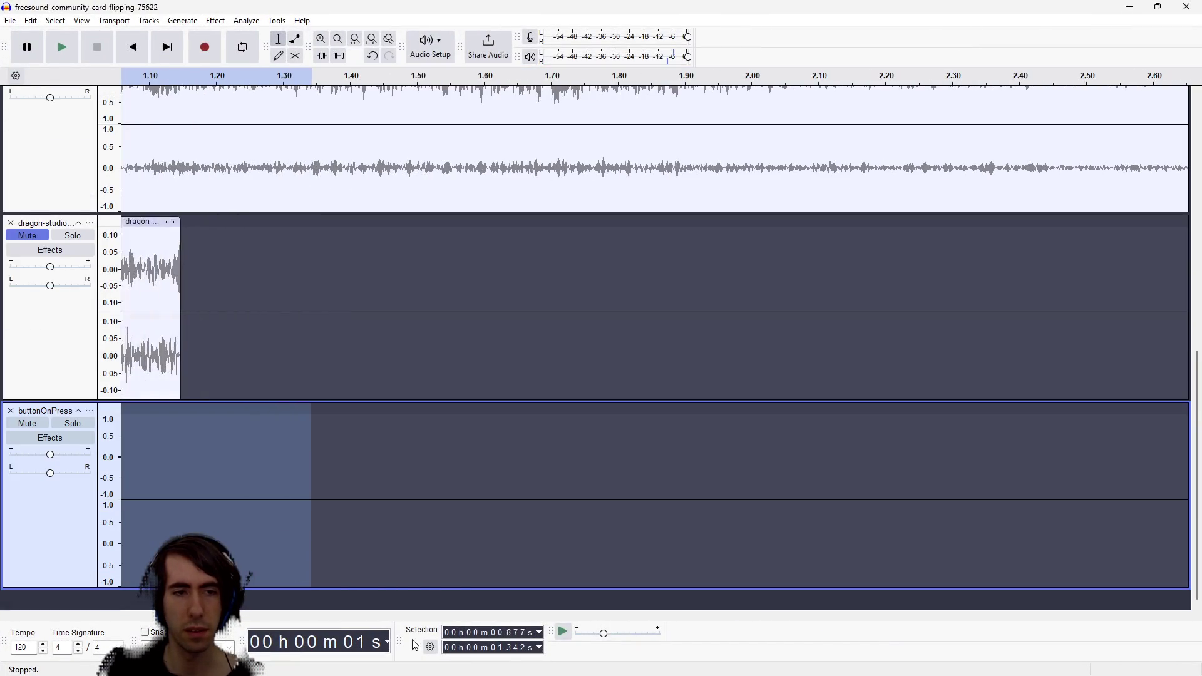
Select the whole buttonOnPress clip and preview Change Pitch drops of about 35% and 22%.
drag(156, 617, 127, 619)
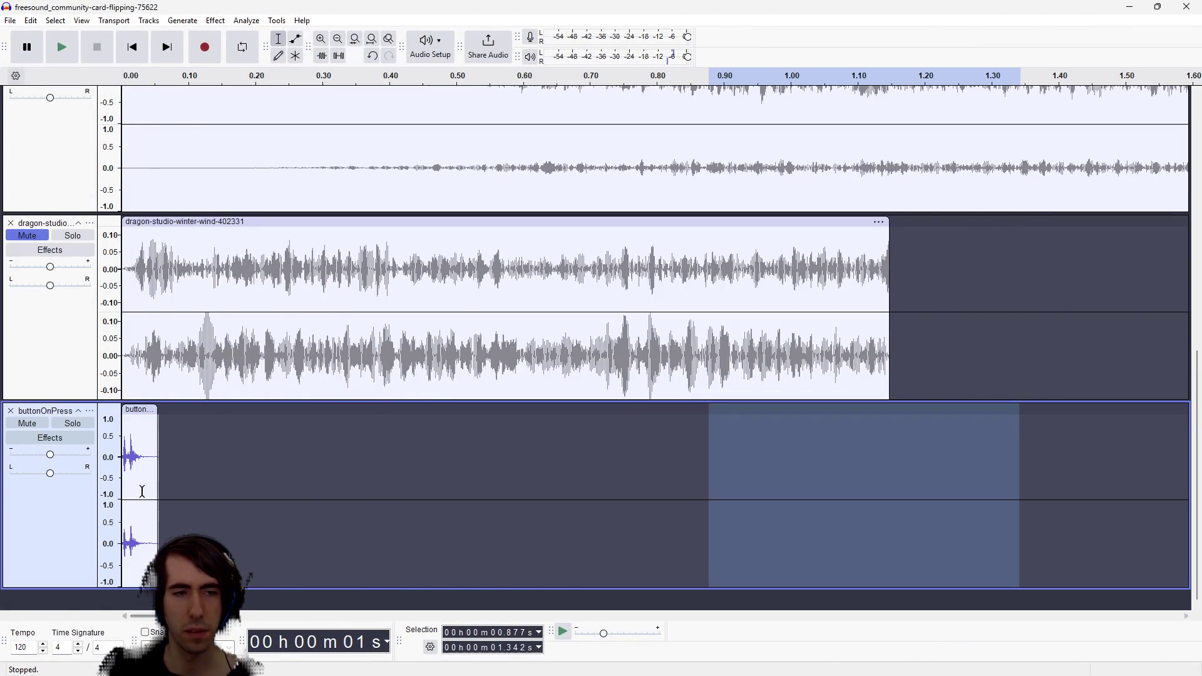
double_click(142, 491)
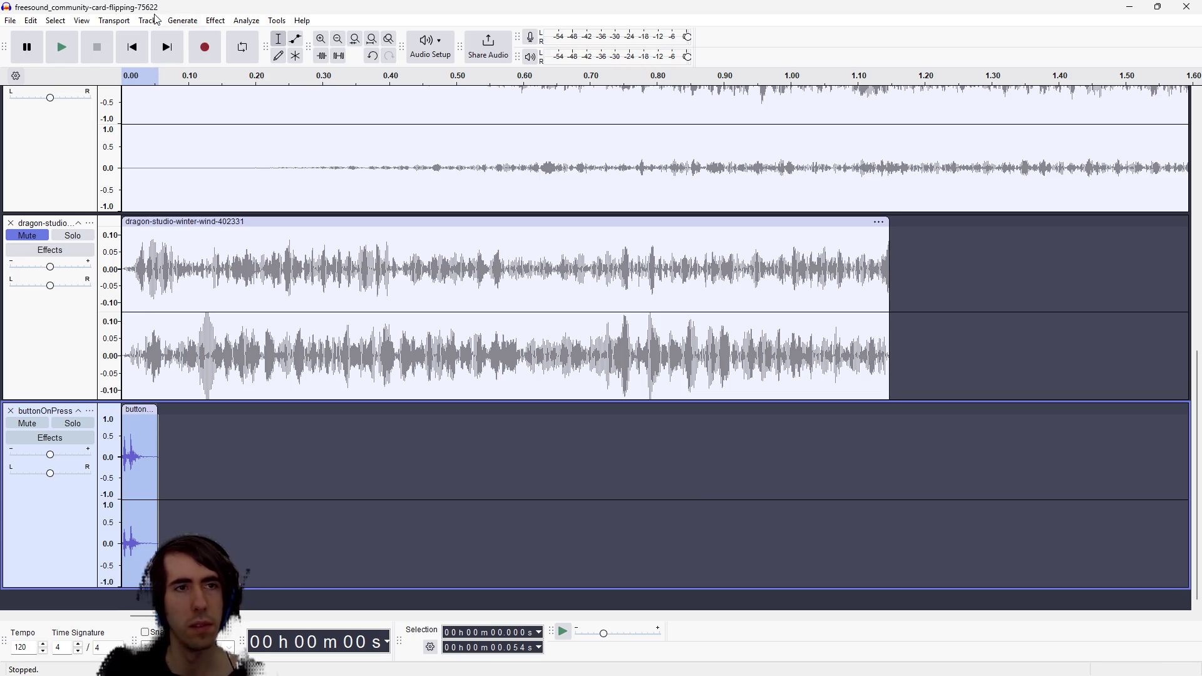
click(215, 20)
mouse_move(286, 157)
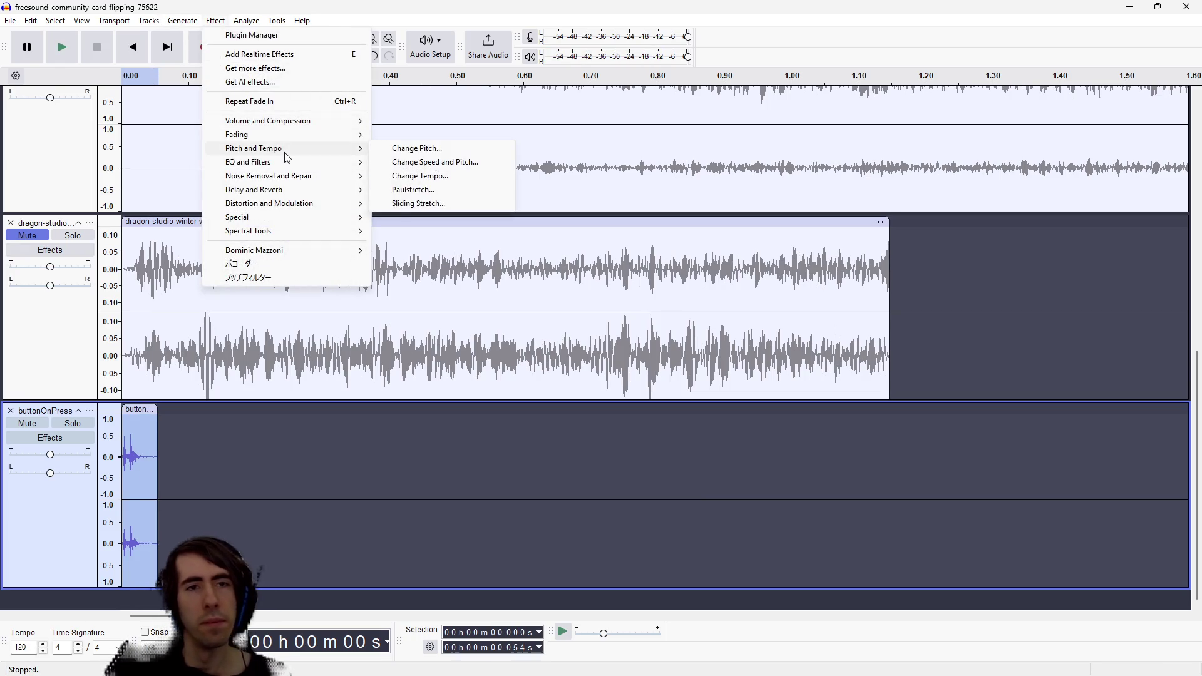
click(417, 149)
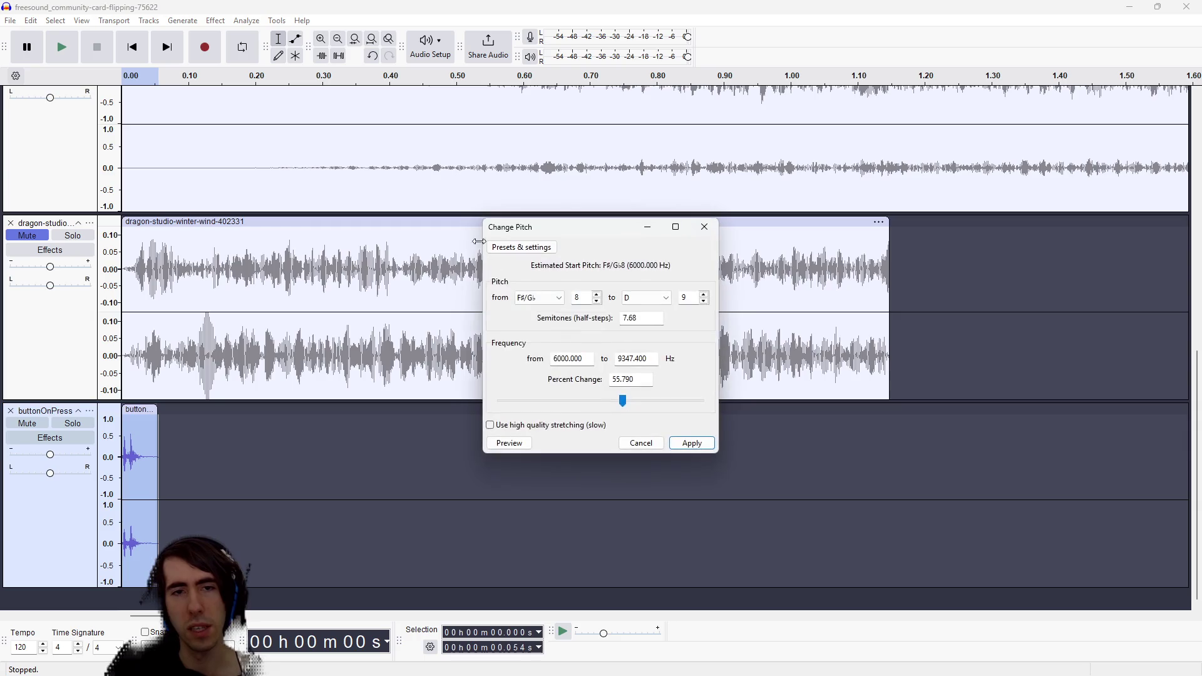
drag(621, 406, 571, 413)
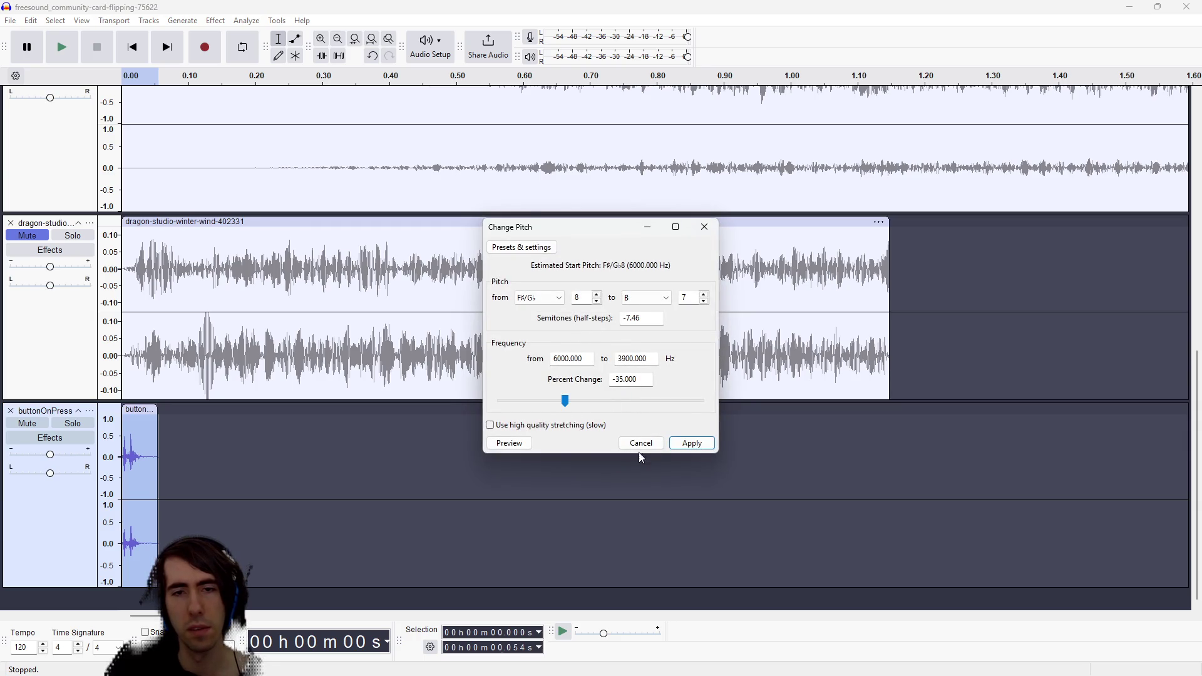
click(509, 443)
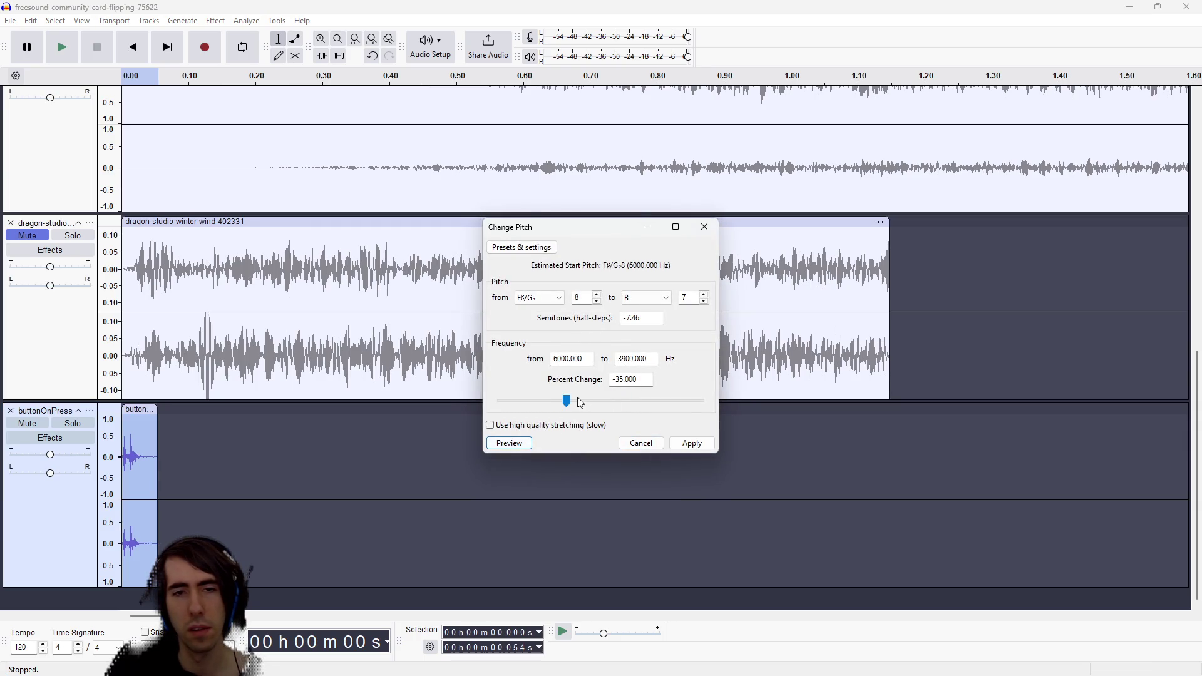
drag(563, 407, 578, 402)
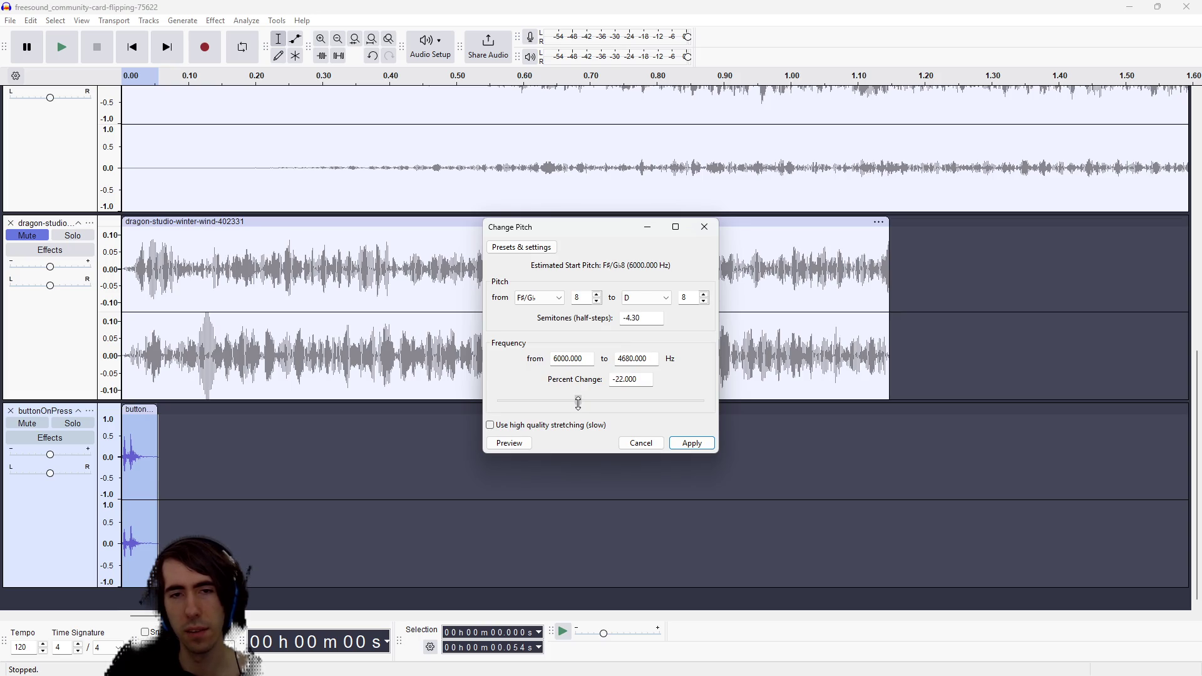
Set Semitones to -8, preview it, and apply the pitch drop to buttonOnPress.
drag(656, 318, 597, 317)
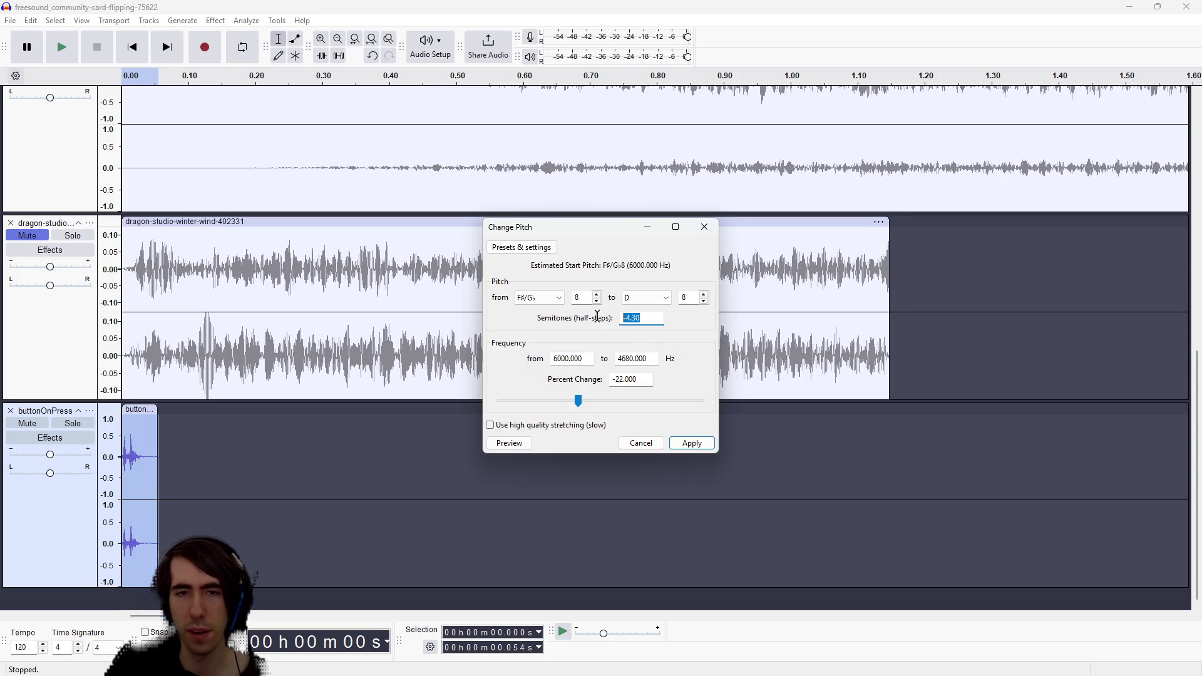
text(8)
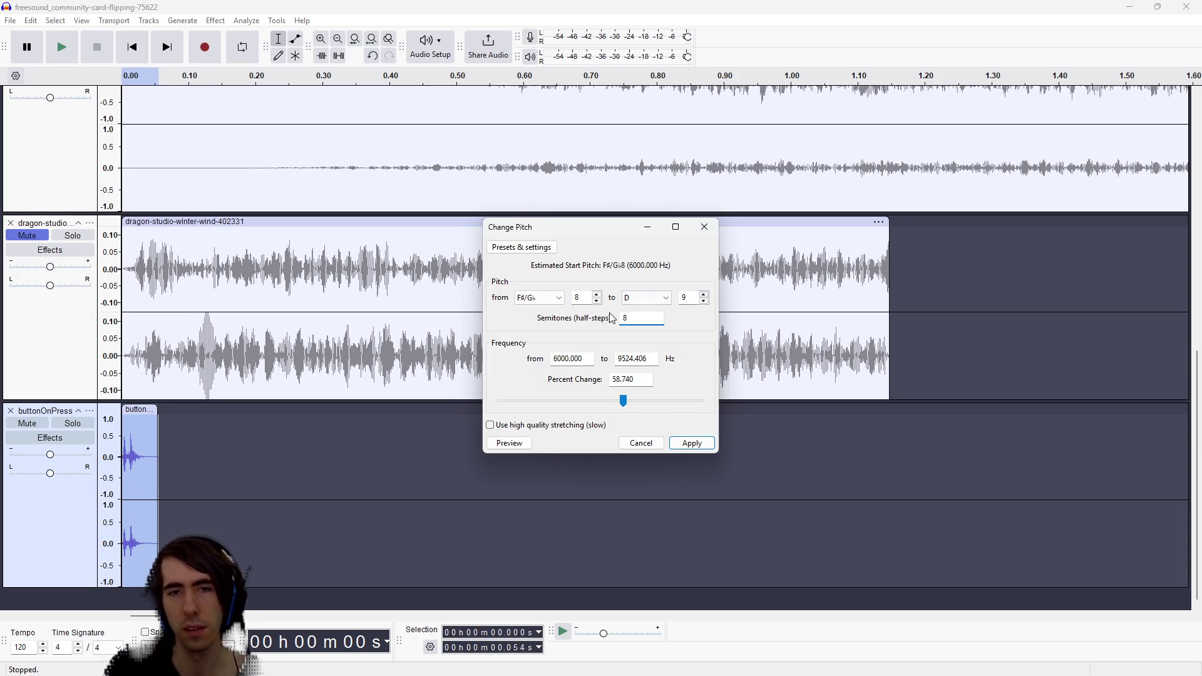
key(BackSpace)
text(-8)
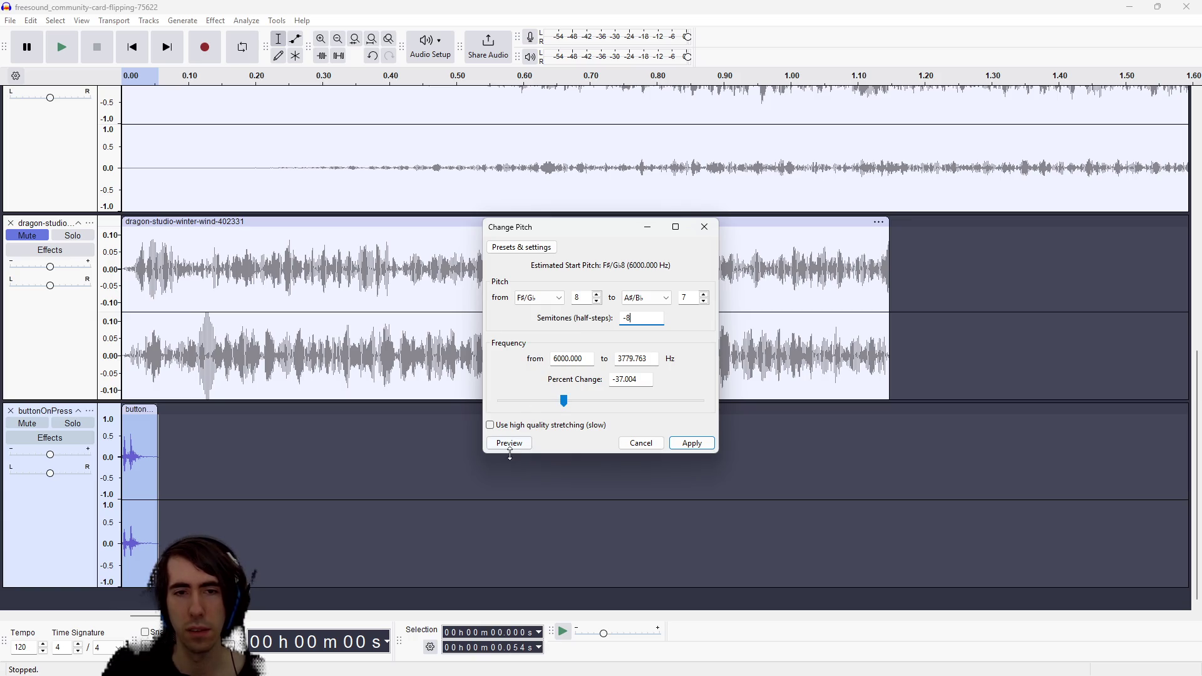
click(510, 446)
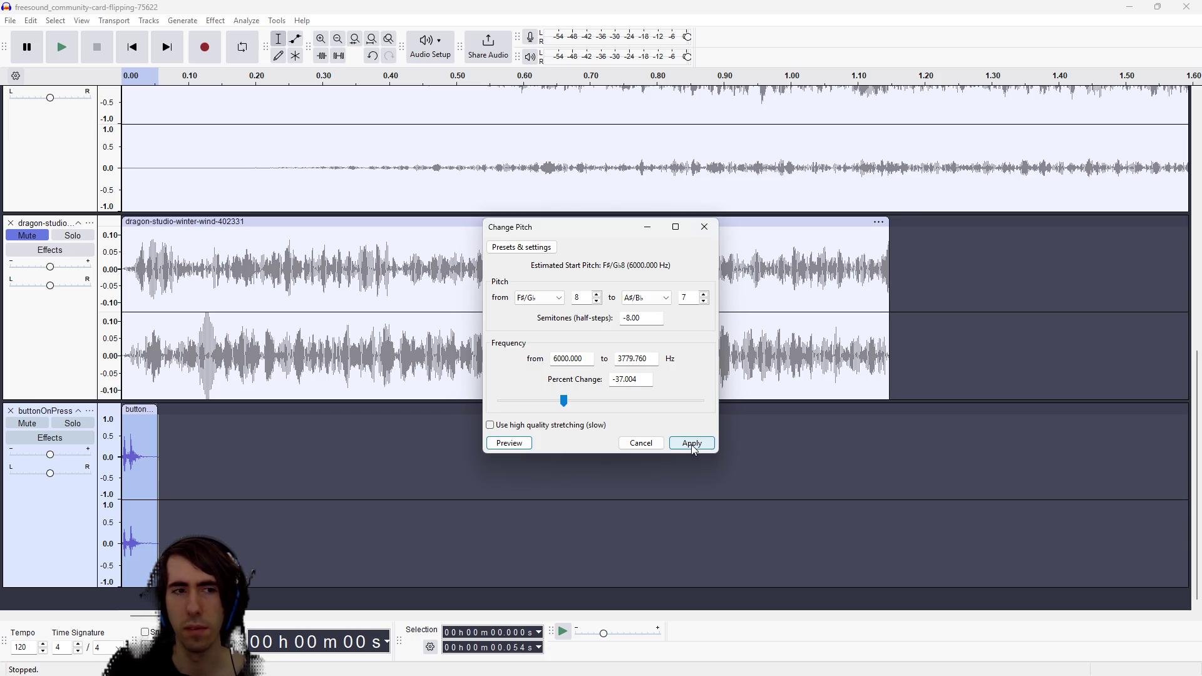
click(696, 448)
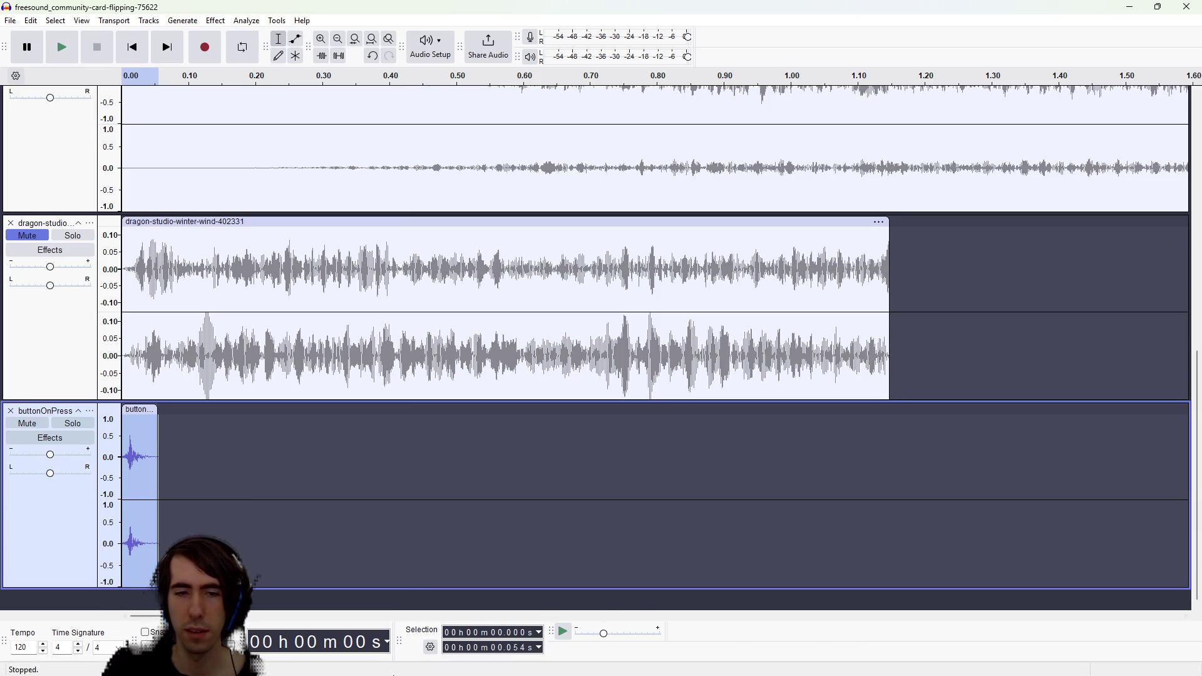
right_click(447, 647)
Drag buttonOnRelease from the file manager into Audacity below buttonOnPress, zoom in, and play it twice.
click(656, 442)
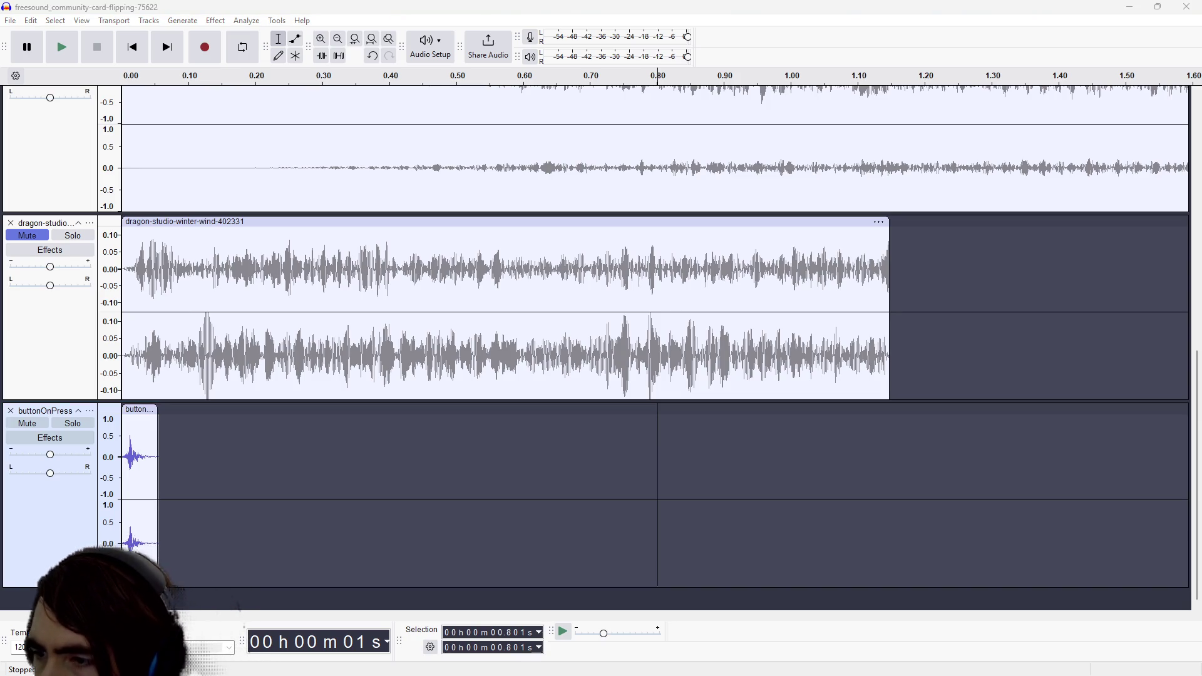
mouse_move(1201, 432)
mouse_down()
mouse_move(869, 427)
mouse_move(661, 546)
mouse_up()
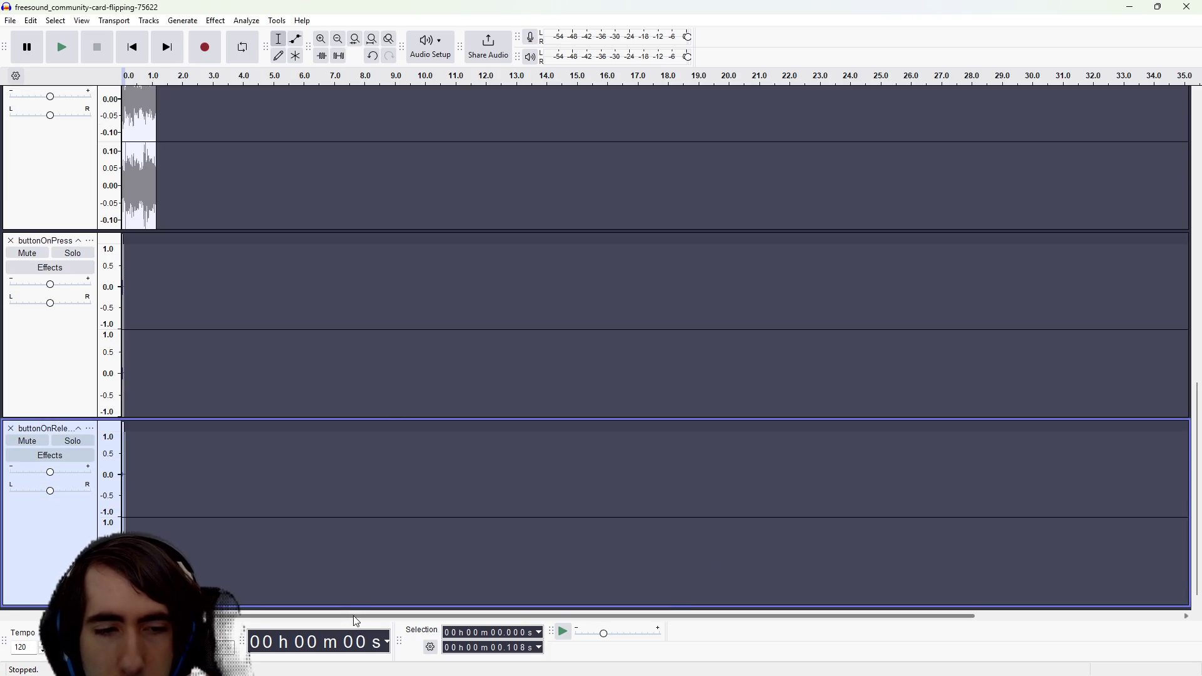
scroll(320, 622, up, 5)
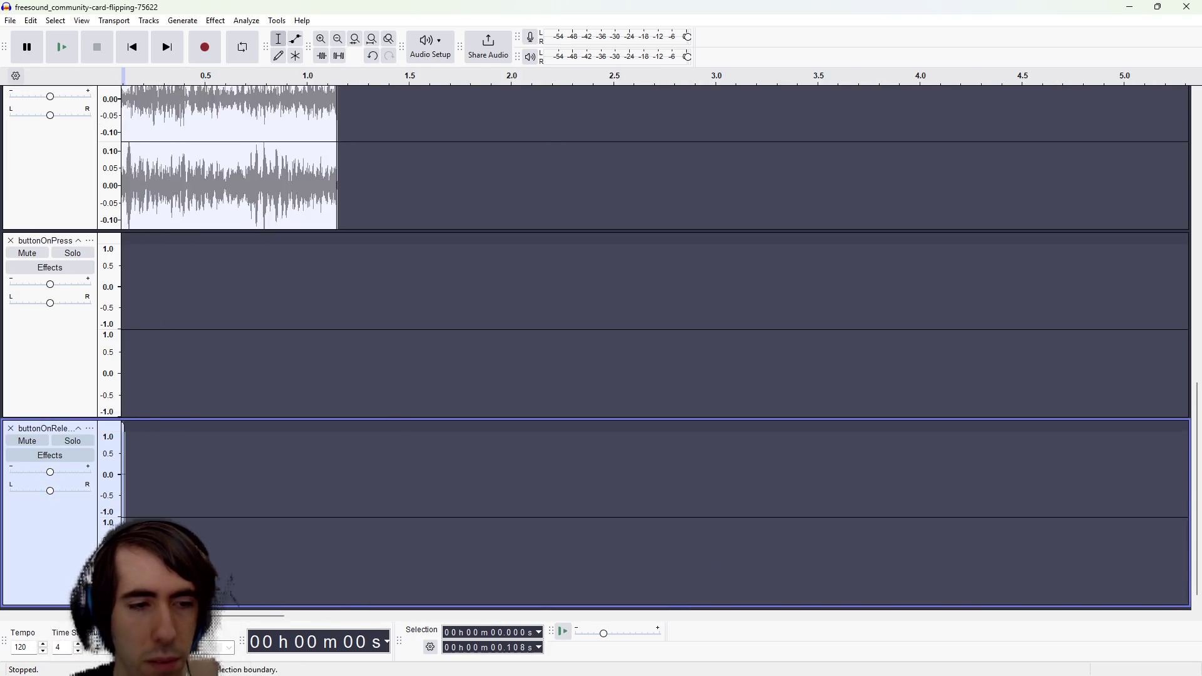
scroll(123, 427, left, 3)
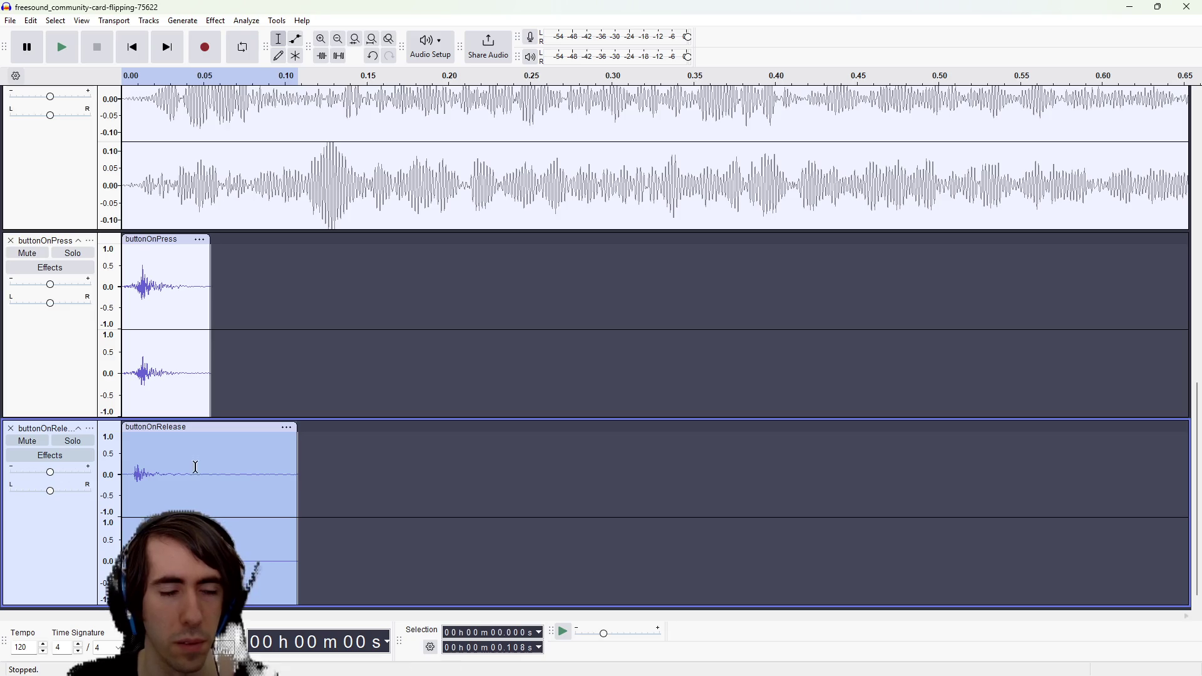
click(209, 22)
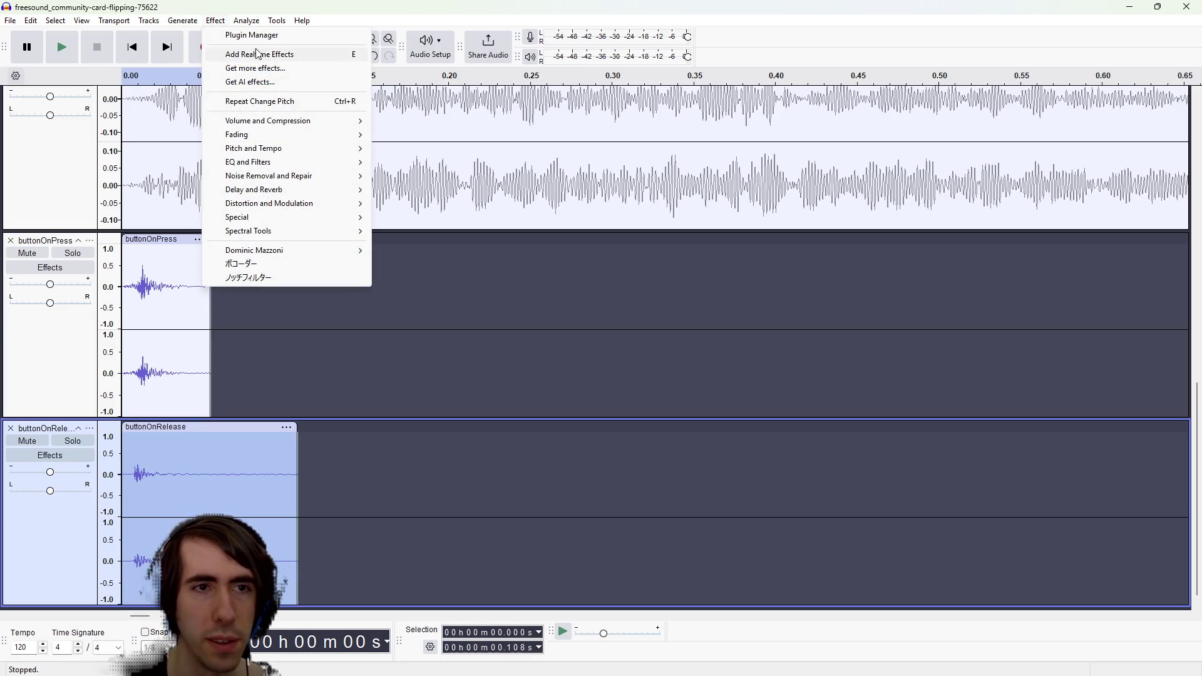
click(268, 102)
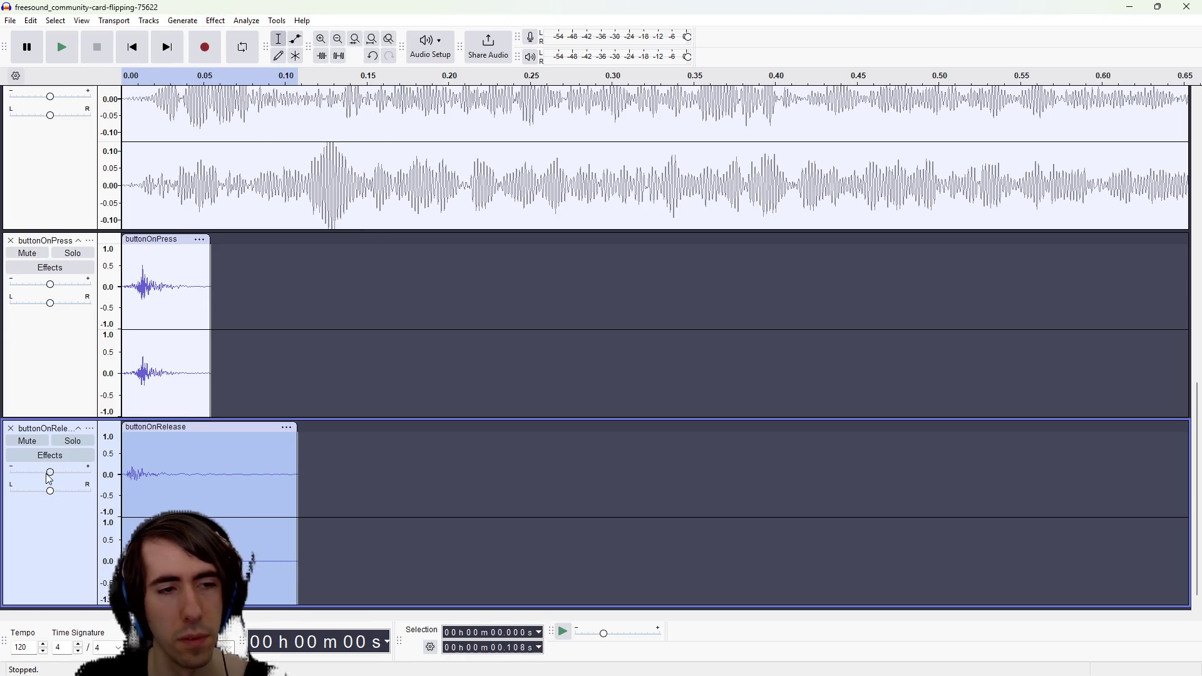
key(space)
key(space)
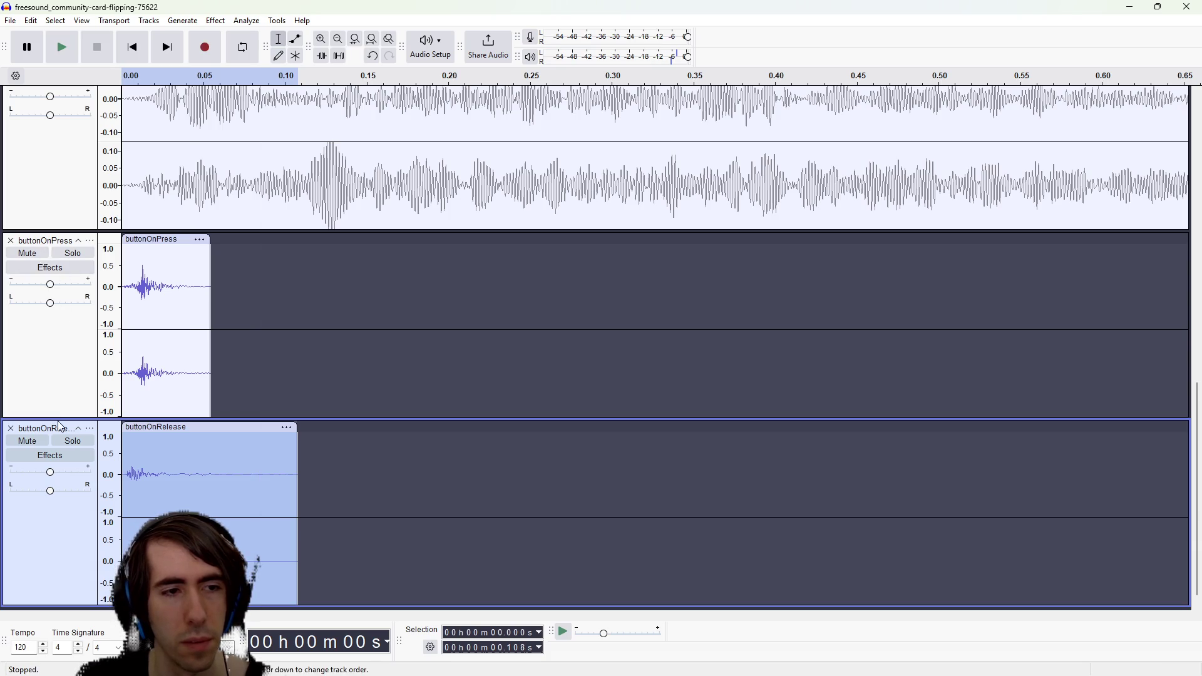
key(space)
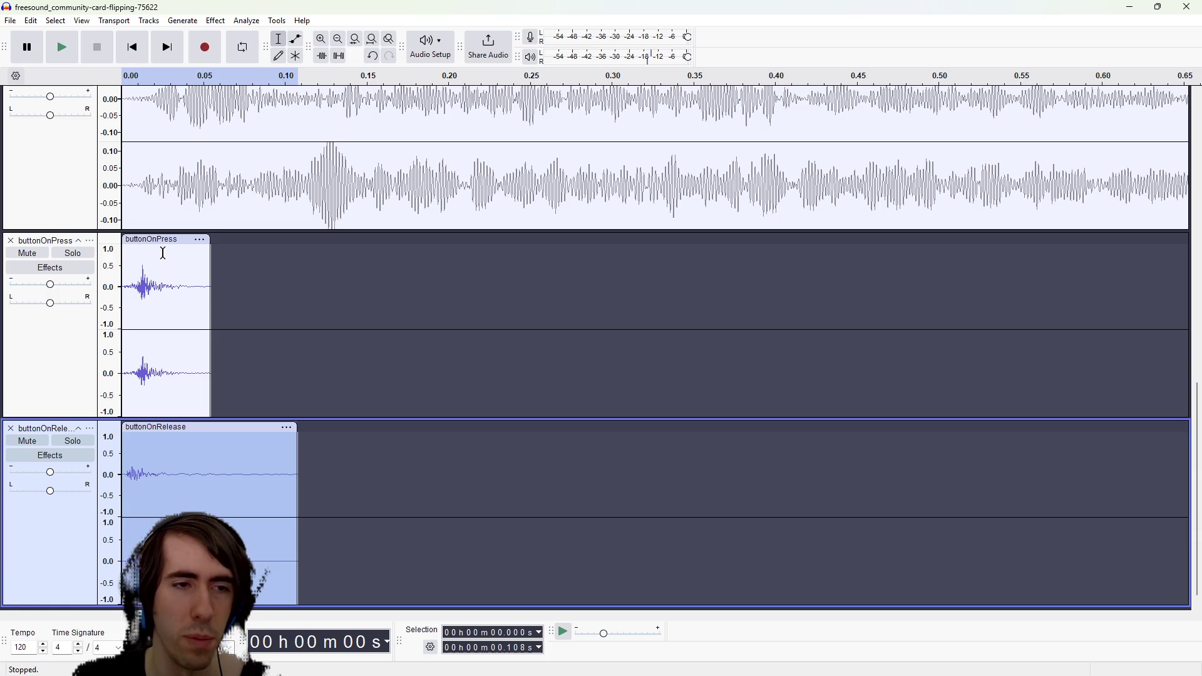
Apply Reverb with default settings to buttonOnRelease, play it, then bring the Reverb settings back up.
click(213, 21)
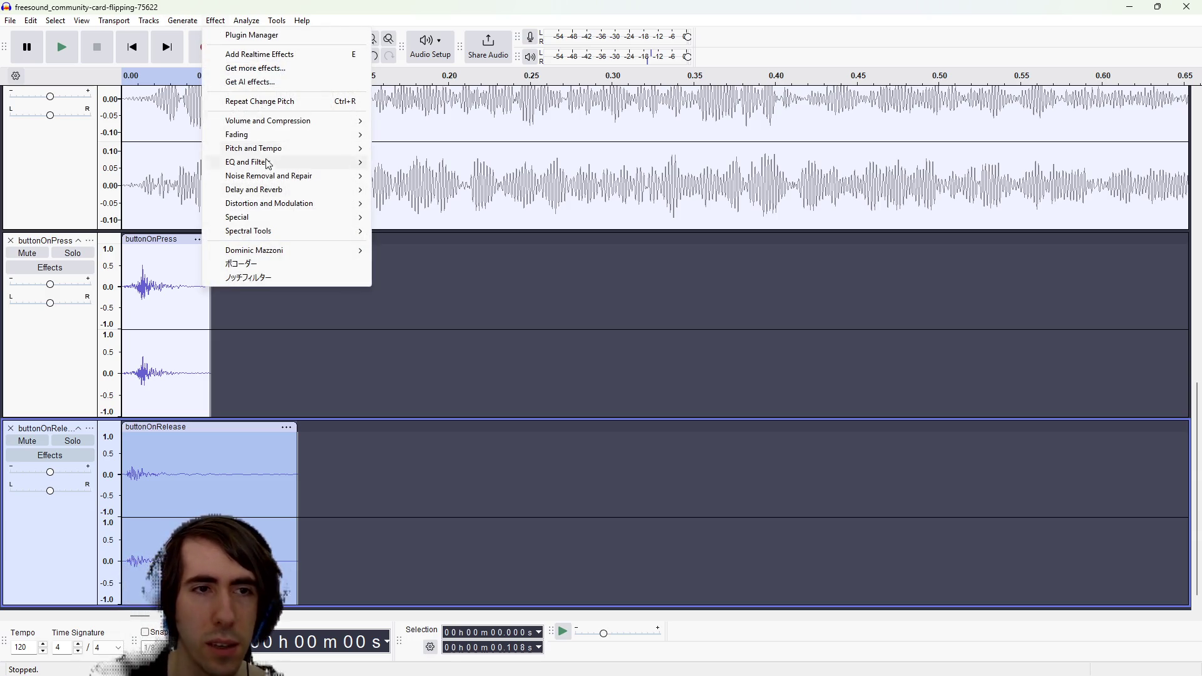
mouse_move(285, 165)
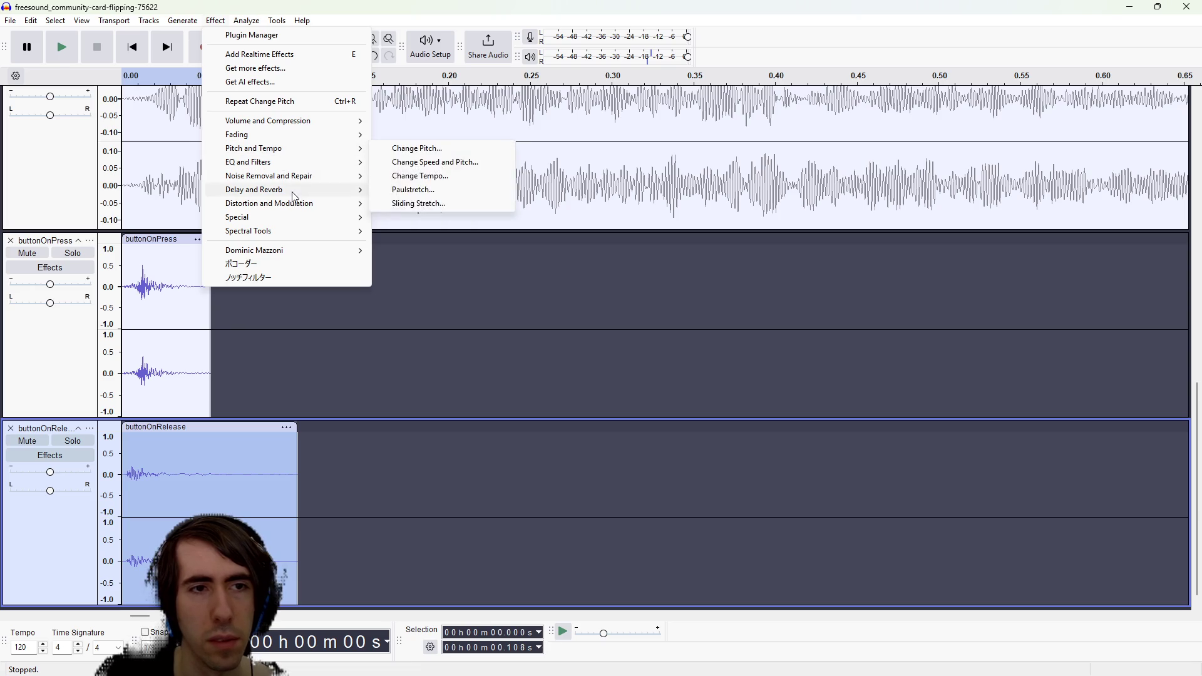
mouse_move(288, 190)
click(410, 217)
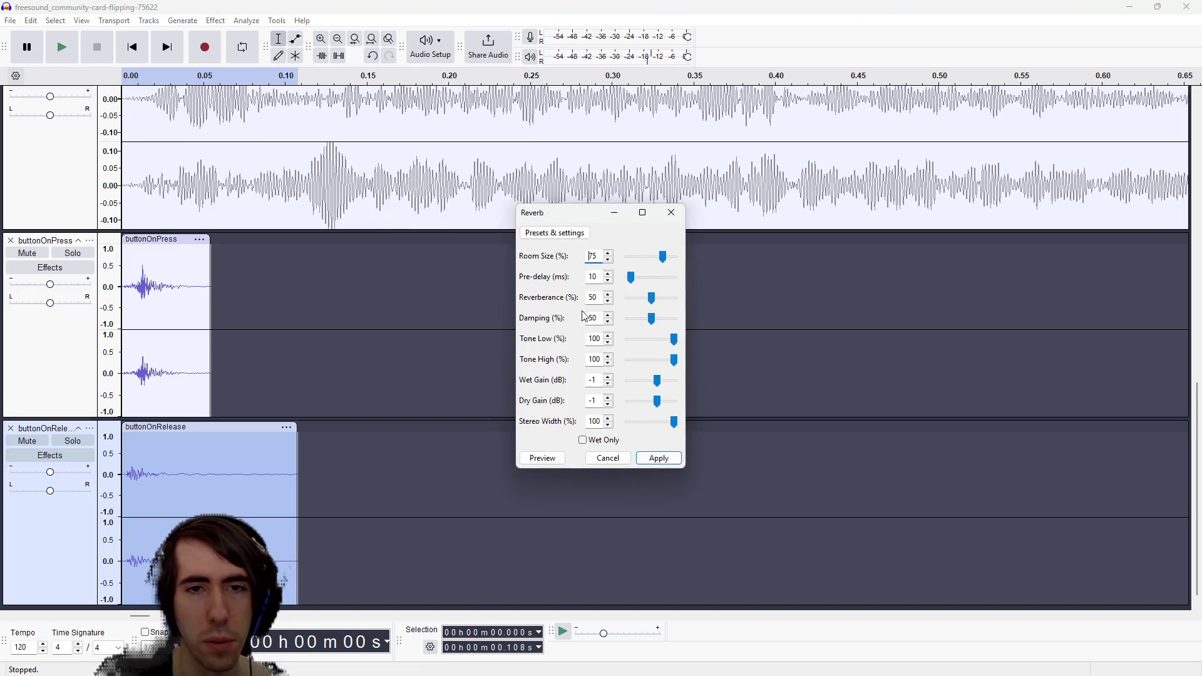
click(645, 460)
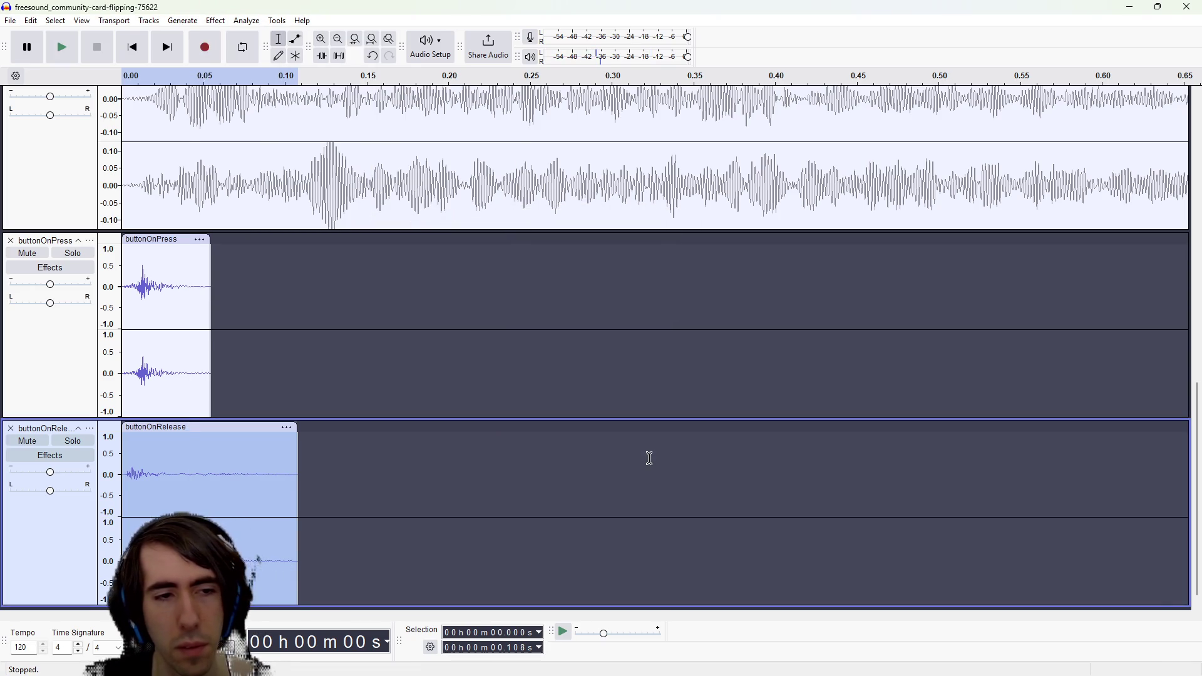
key(space)
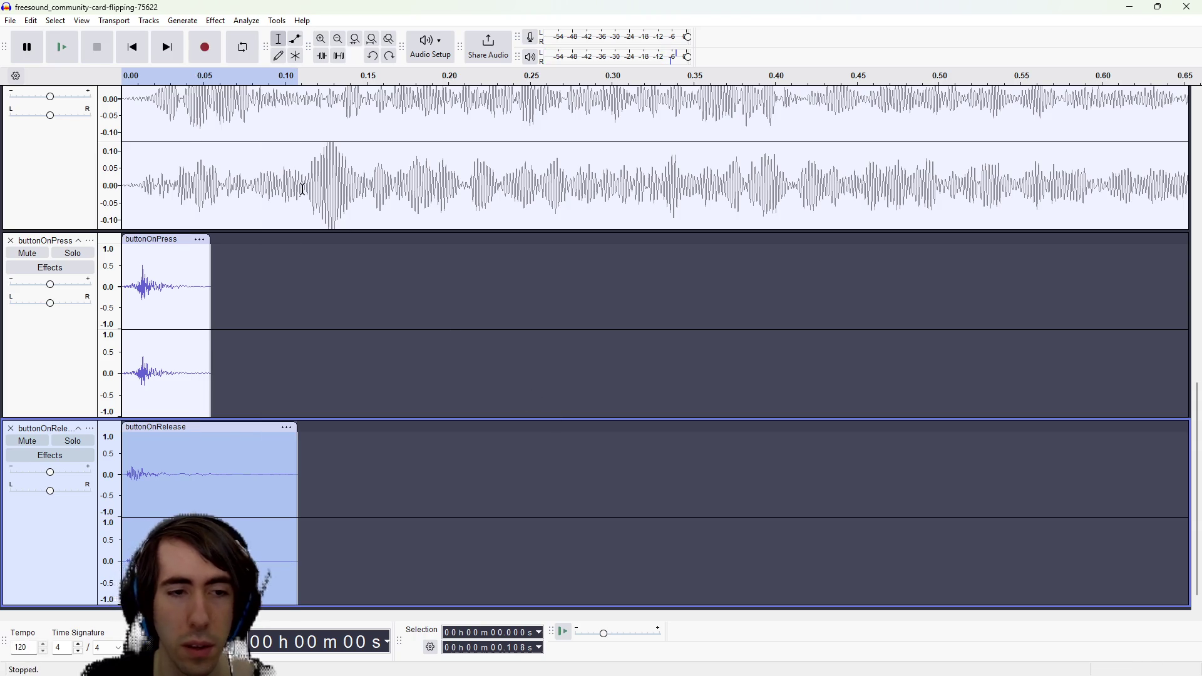
click(216, 22)
mouse_move(300, 190)
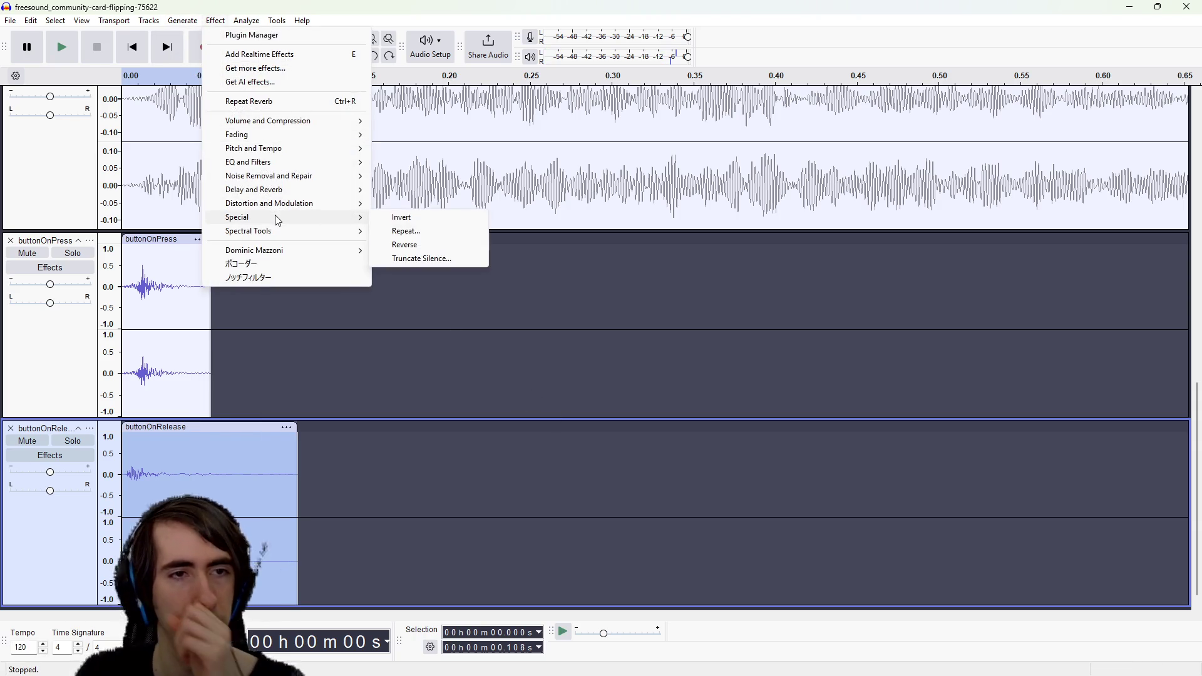
click(431, 217)
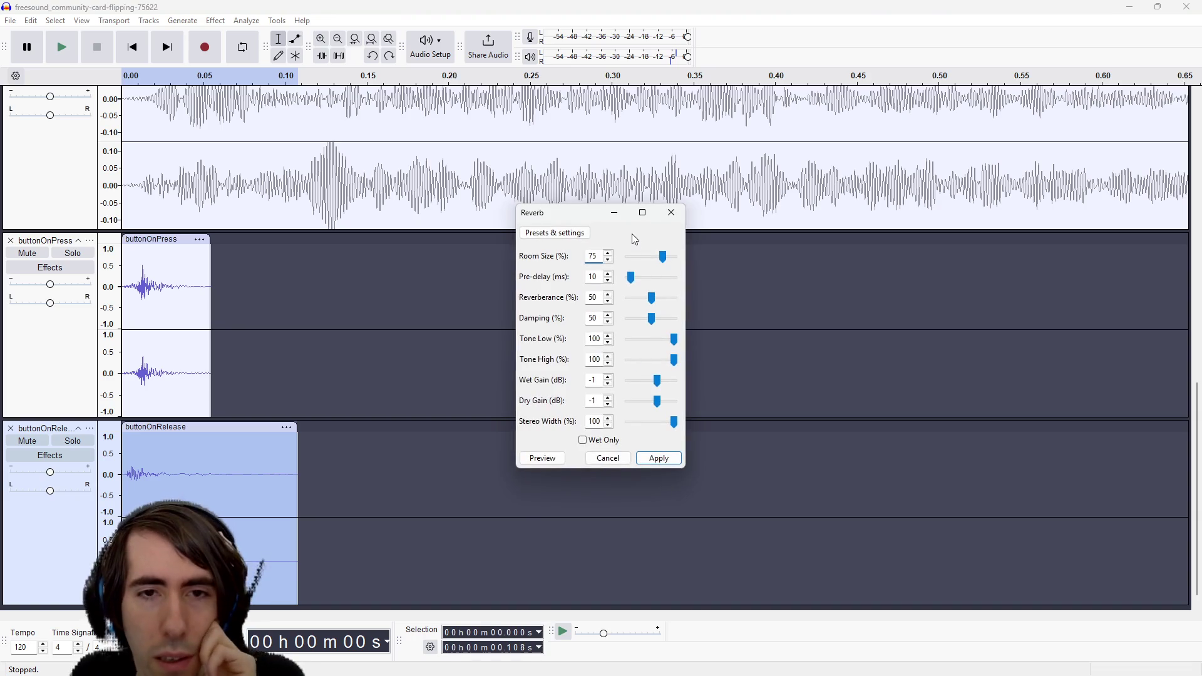
Preview the reverb, try pre-delay 8 and a smaller room size, then restore room size 100.
click(542, 458)
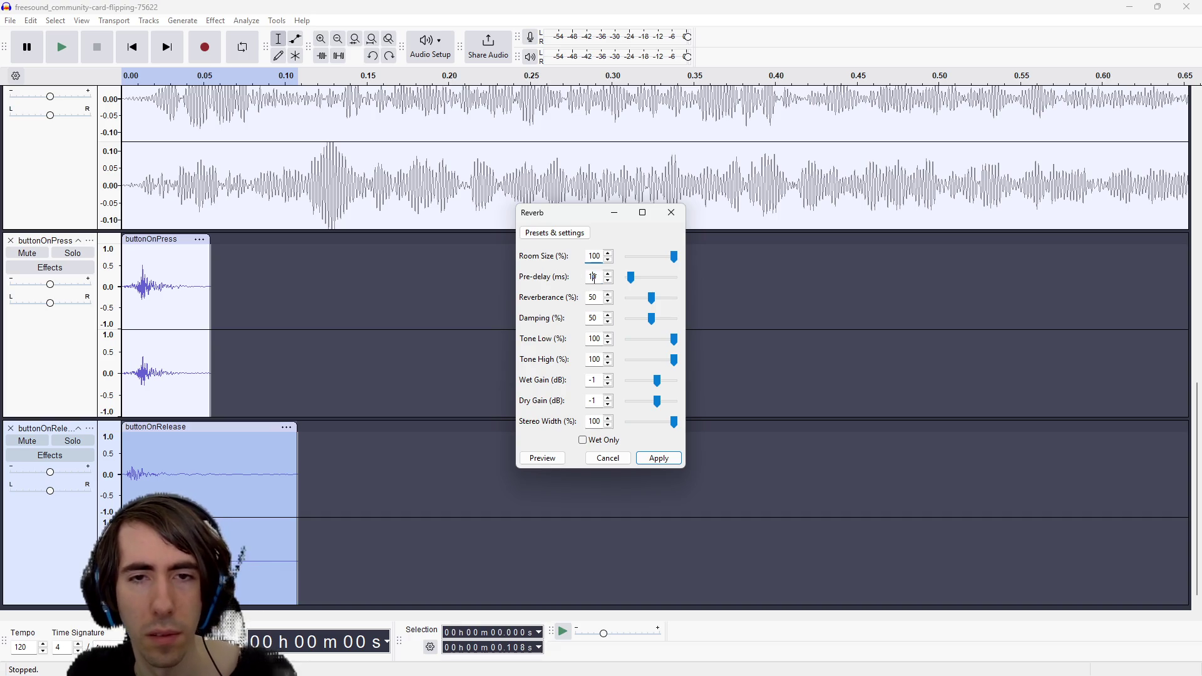
click(541, 460)
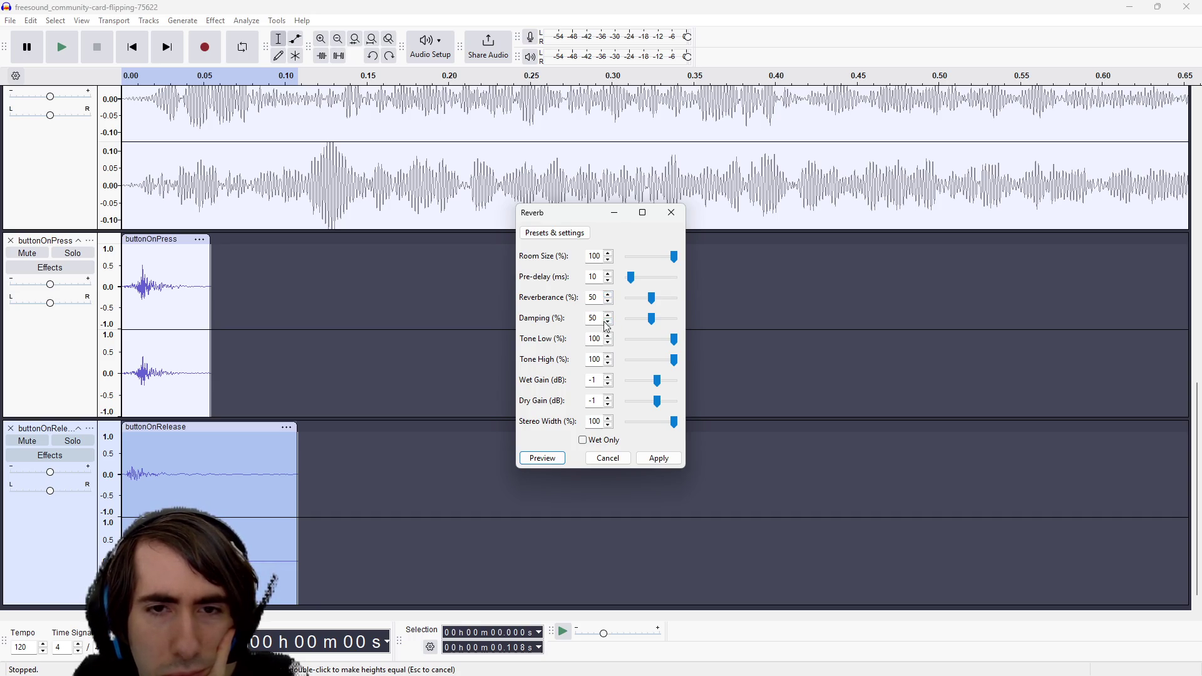
click(598, 278)
text(8)
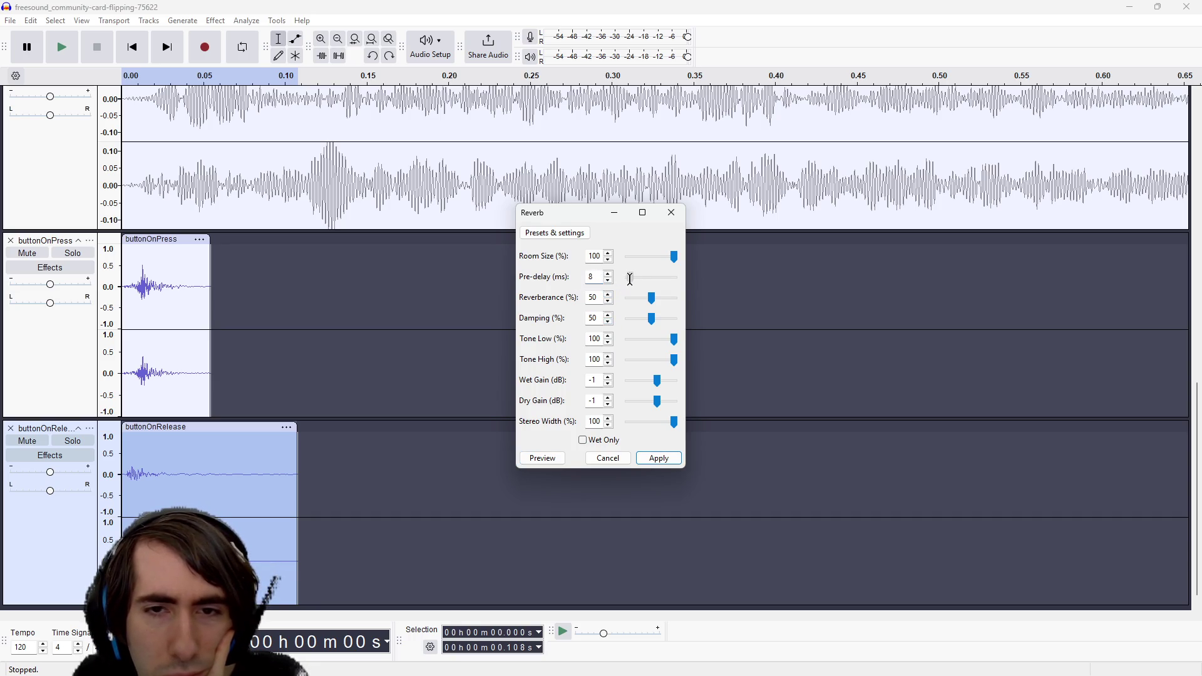
click(540, 456)
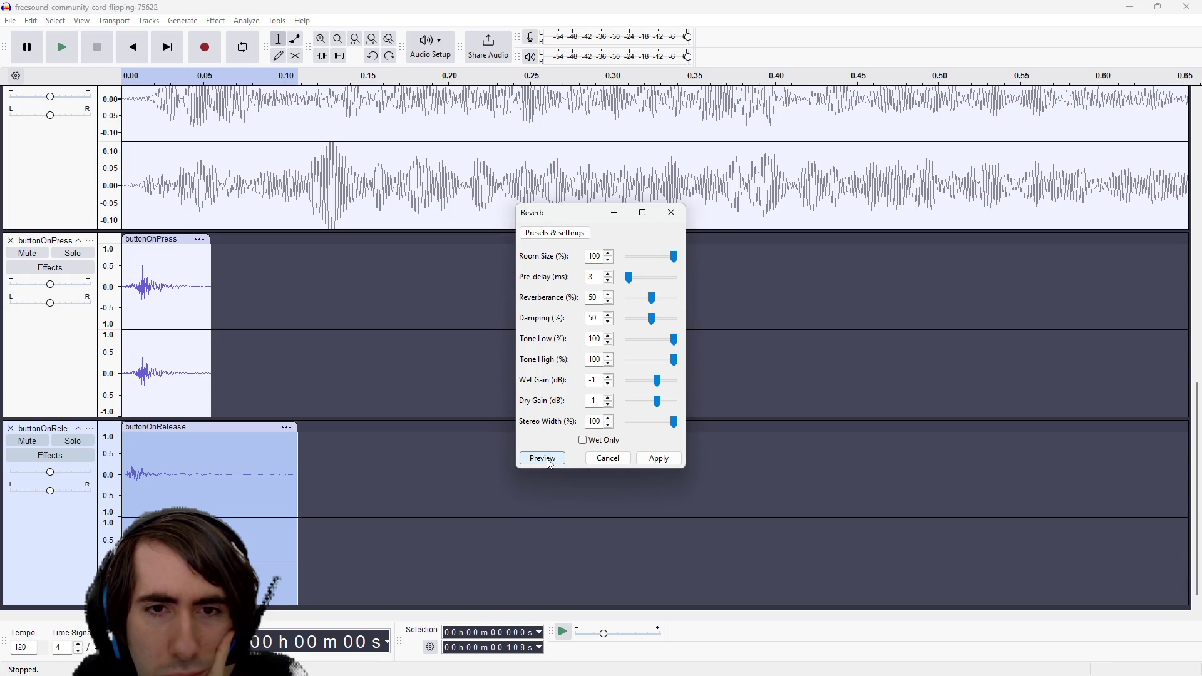
drag(673, 256, 641, 259)
click(545, 457)
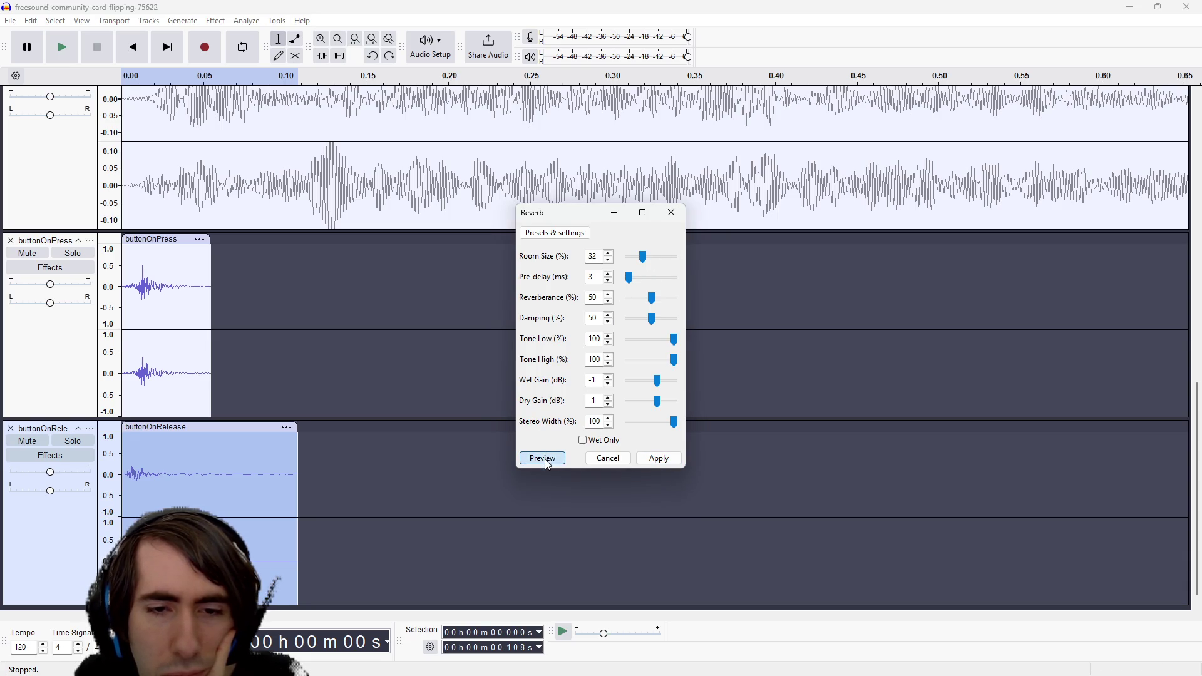
click(640, 260)
click(544, 458)
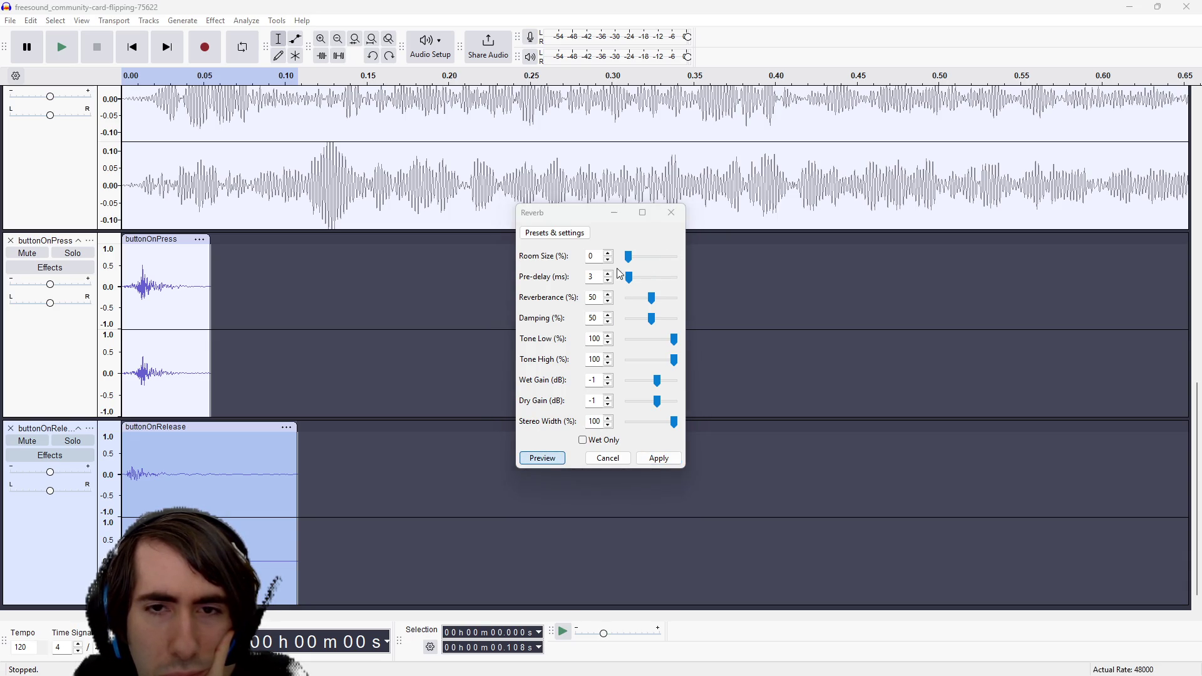
drag(637, 258, 702, 266)
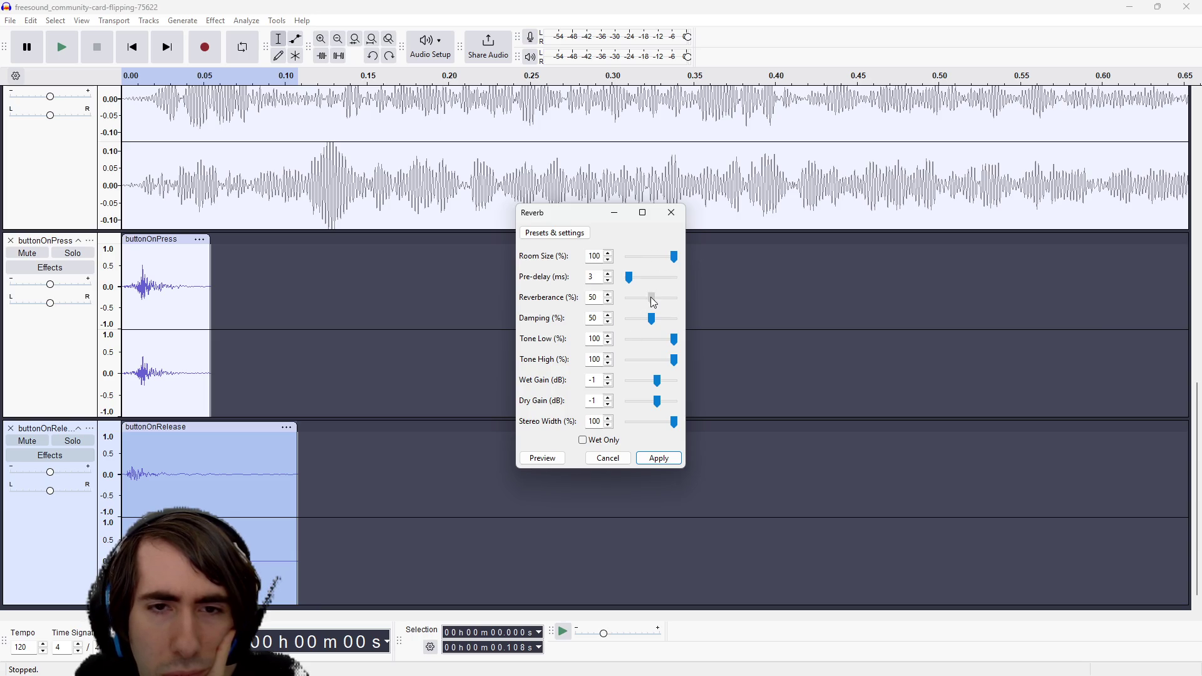
Preview lower reverberance, cut low/high tones and stereo width 80, then cancel and replay the track.
mouse_move(653, 302)
mouse_down()
mouse_move(630, 303)
mouse_move(666, 345)
mouse_move(642, 345)
mouse_move(652, 360)
mouse_up()
click(545, 458)
click(545, 458)
click(542, 459)
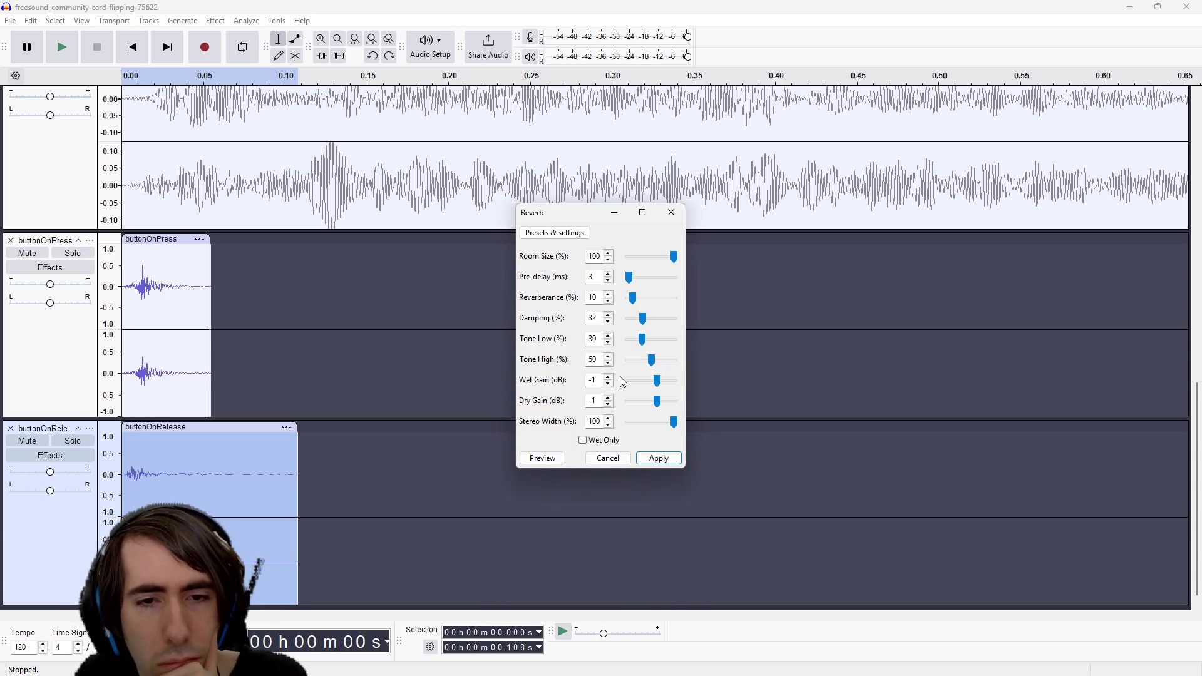
click(544, 458)
drag(674, 421, 664, 422)
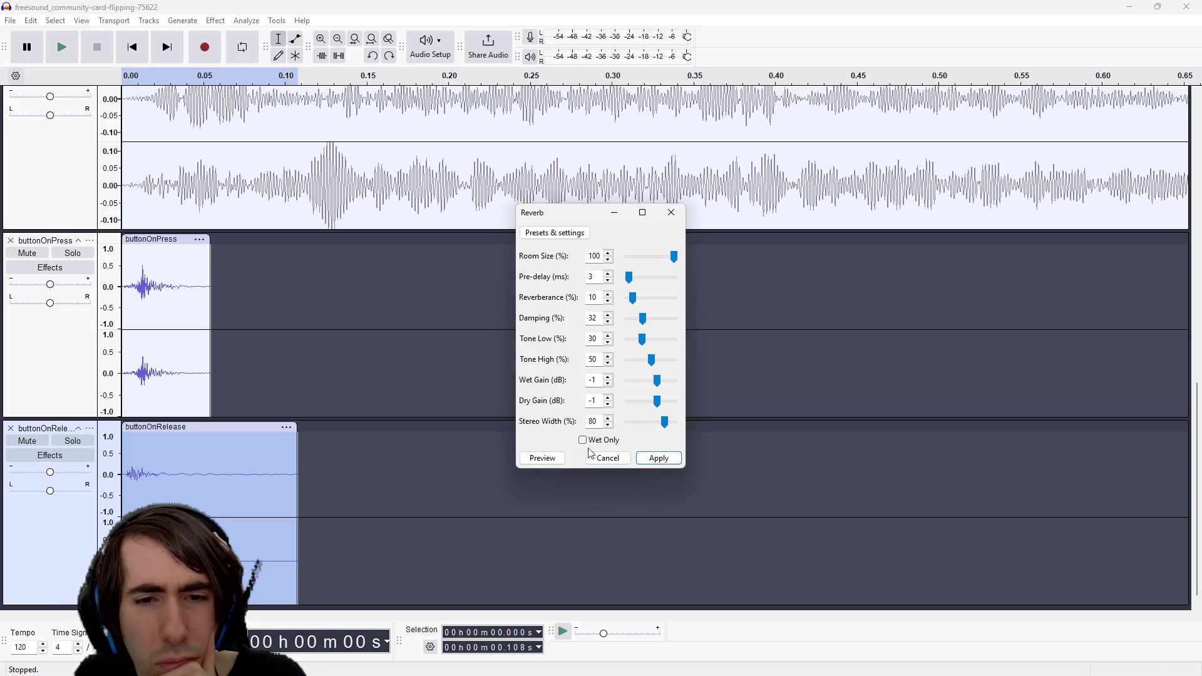
click(539, 457)
click(605, 458)
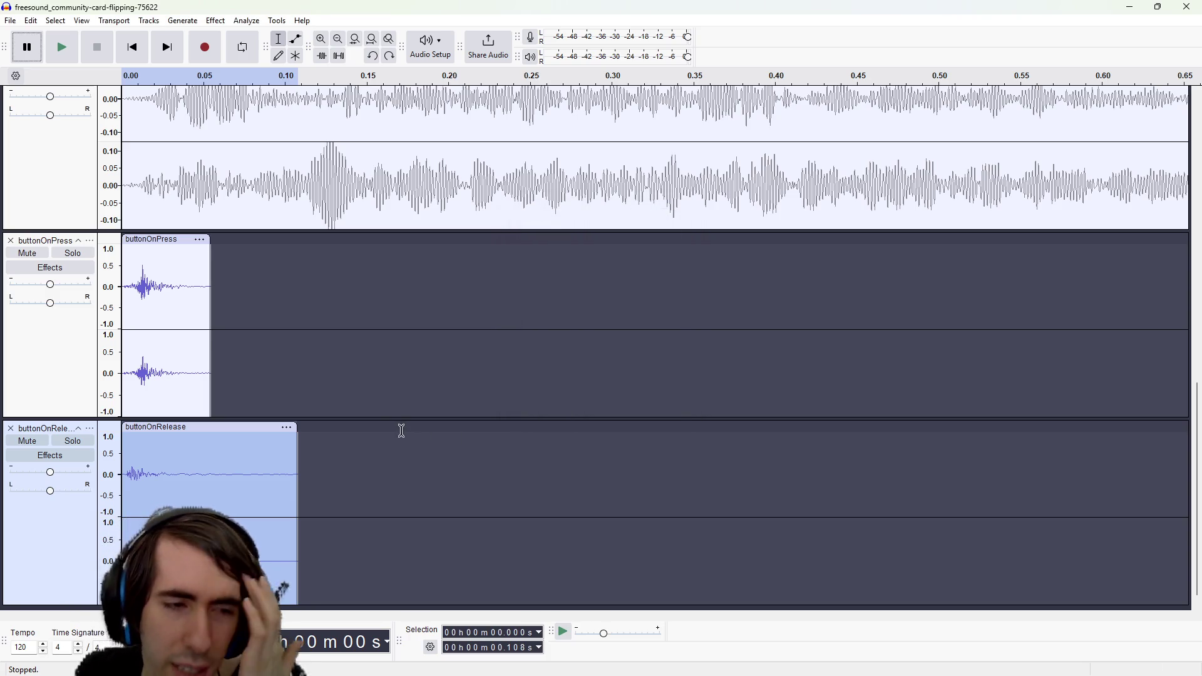
key(space)
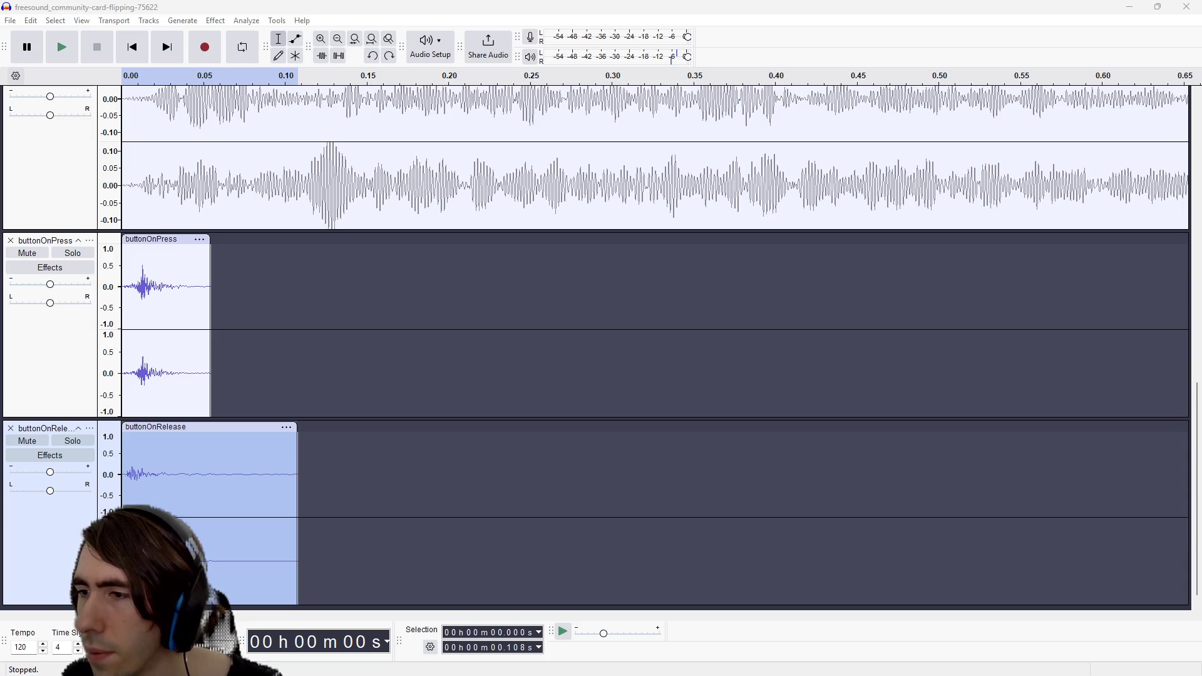
Switch from Audacity back to the Godot miniboss1 script with Alt+Tab.
key(alt+Tab)
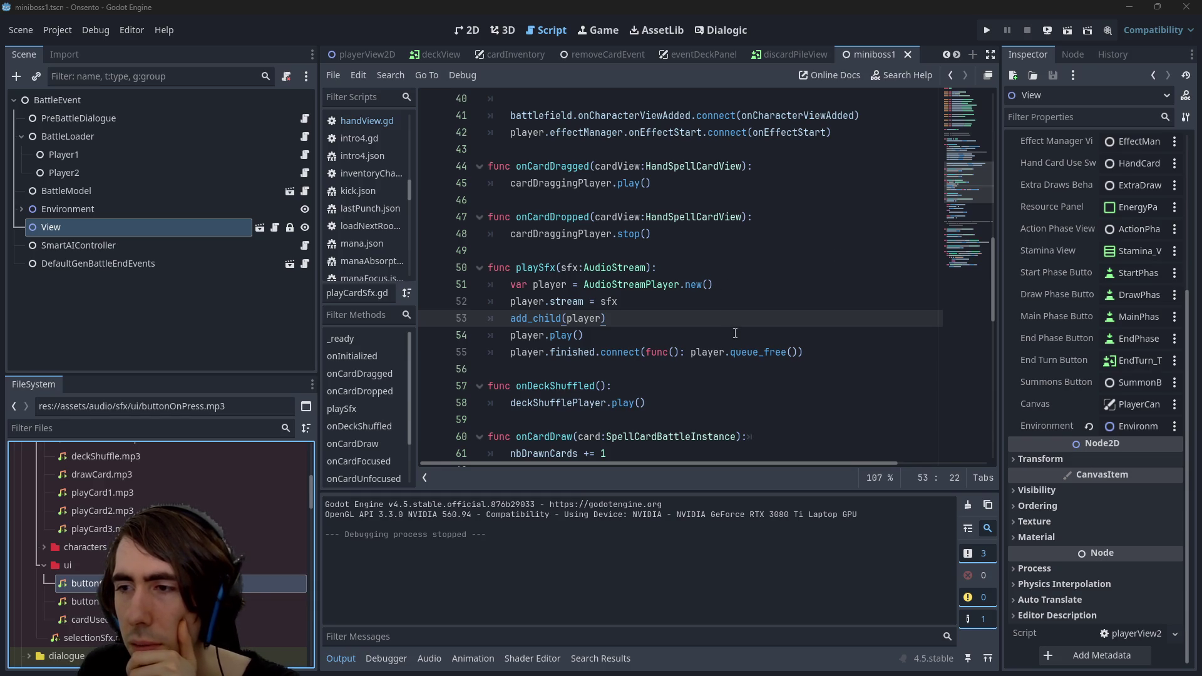
Run the current miniboss1 scene to test the new sounds.
click(735, 335)
scroll(276, 566, up, 2)
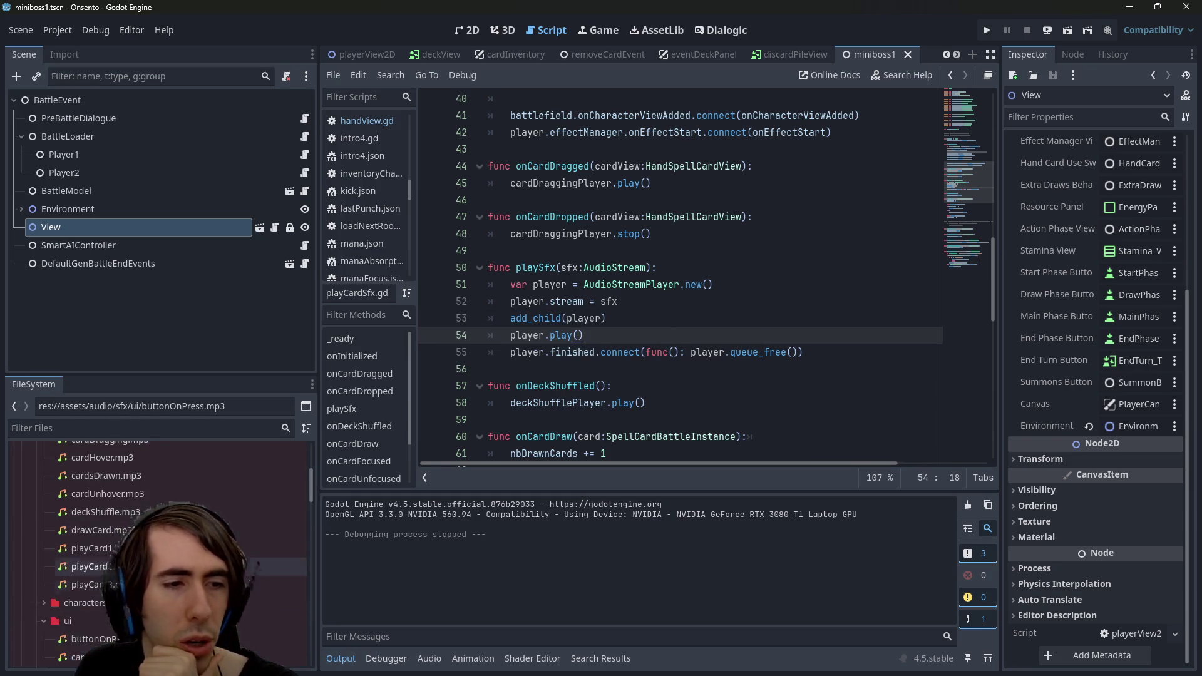
scroll(275, 566, up, 2)
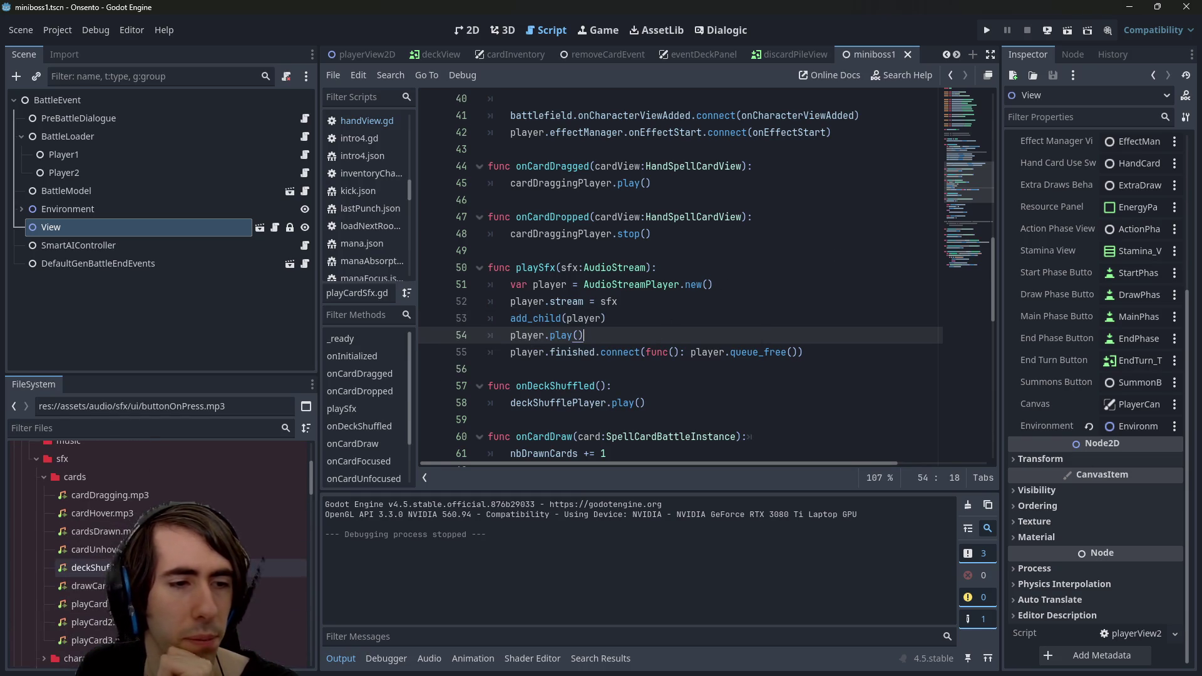
click(1067, 32)
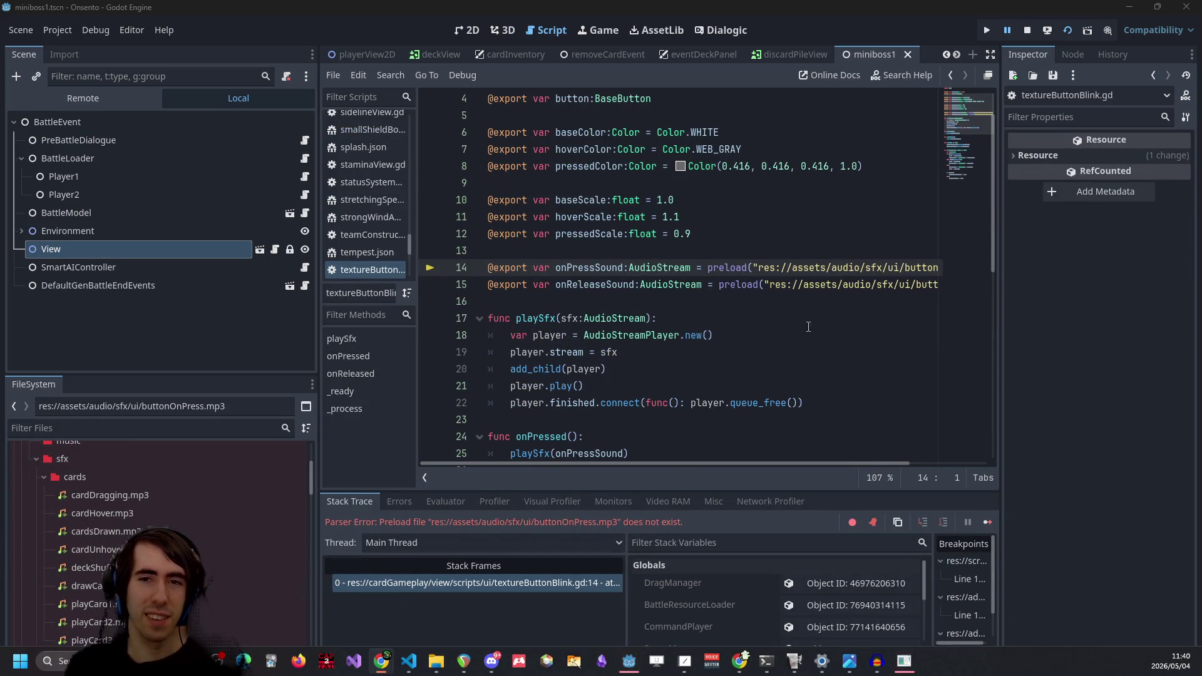
Trace the missing buttonOnPress.mp3 preload error to textureButtonBlink.gd, then stop the running game.
mouse_move(767, 464)
mouse_down()
mouse_move(846, 456)
mouse_move(689, 467)
mouse_up()
scroll(188, 501, down, 1)
scroll(156, 538, down, 5)
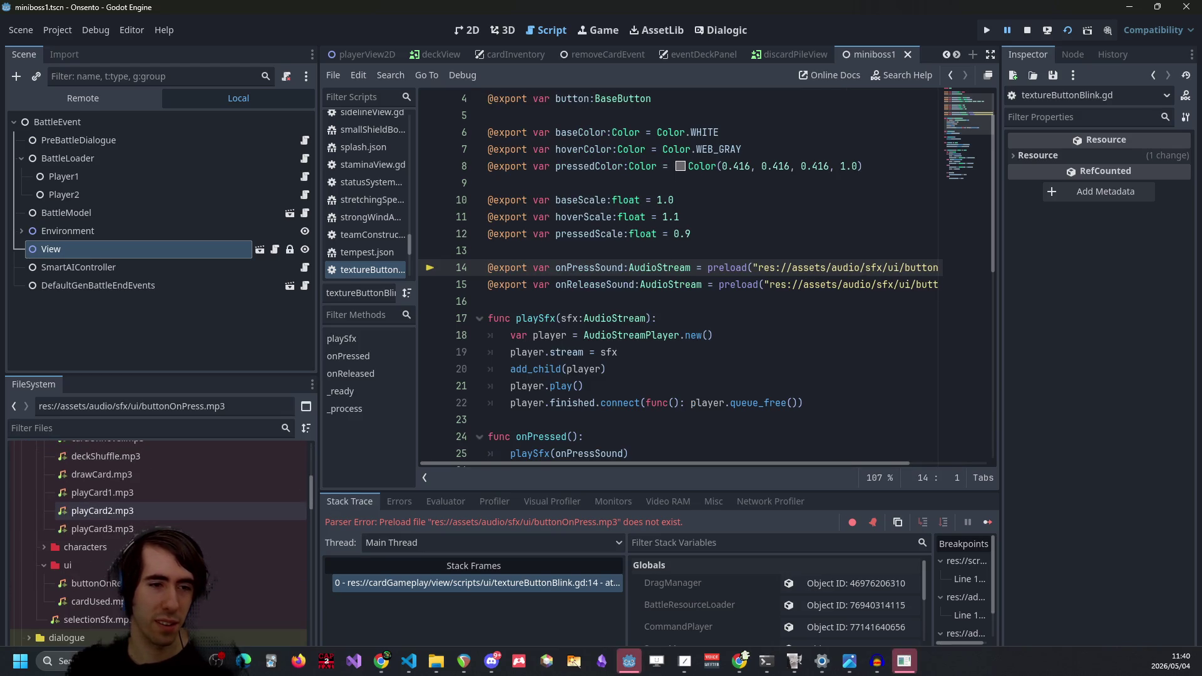
scroll(157, 538, up, 5)
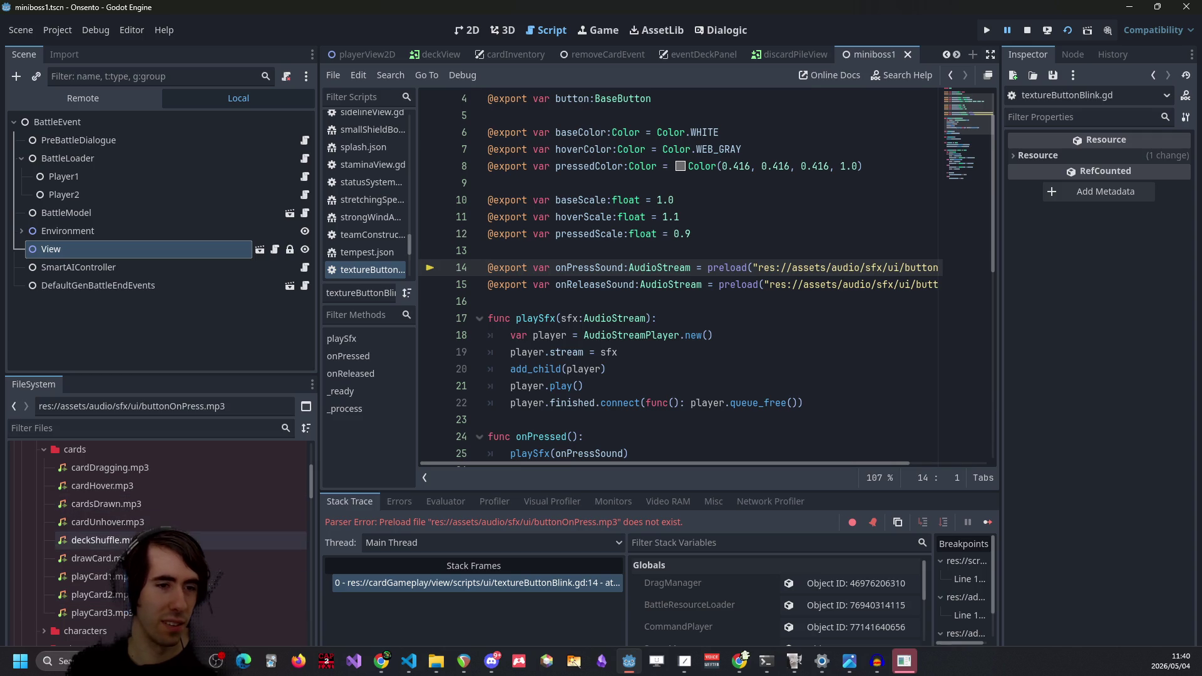
scroll(188, 576, down, 5)
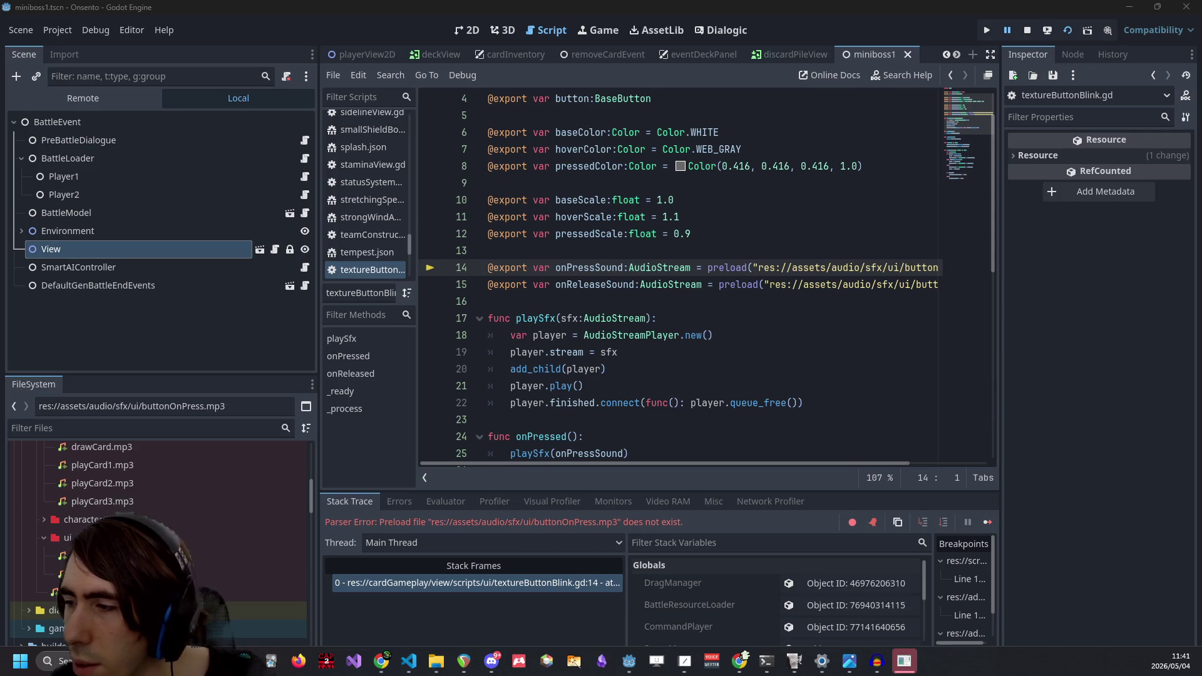
key(super+d)
key(super+d)
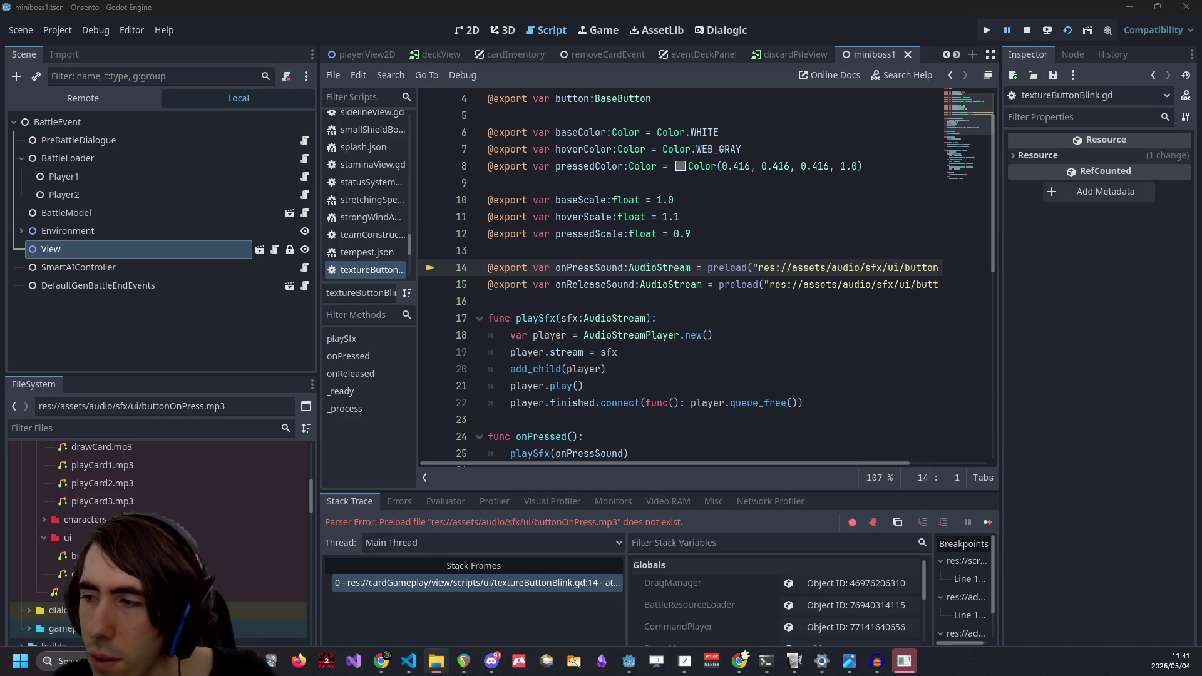
click(757, 248)
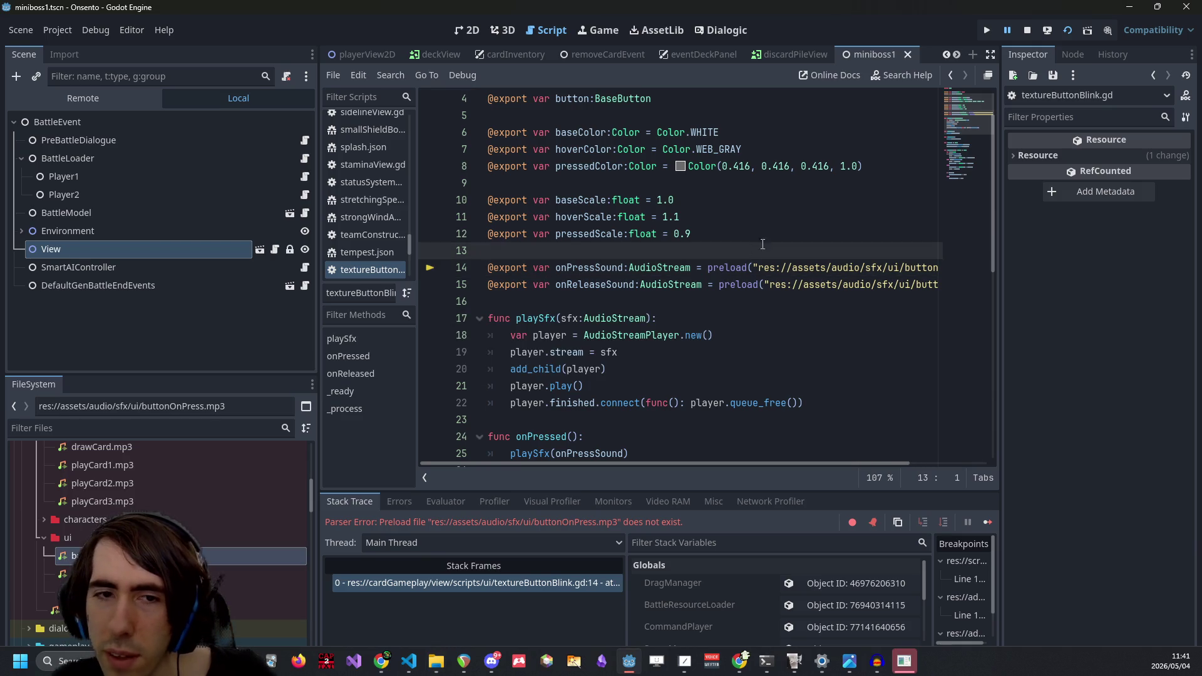
click(1033, 31)
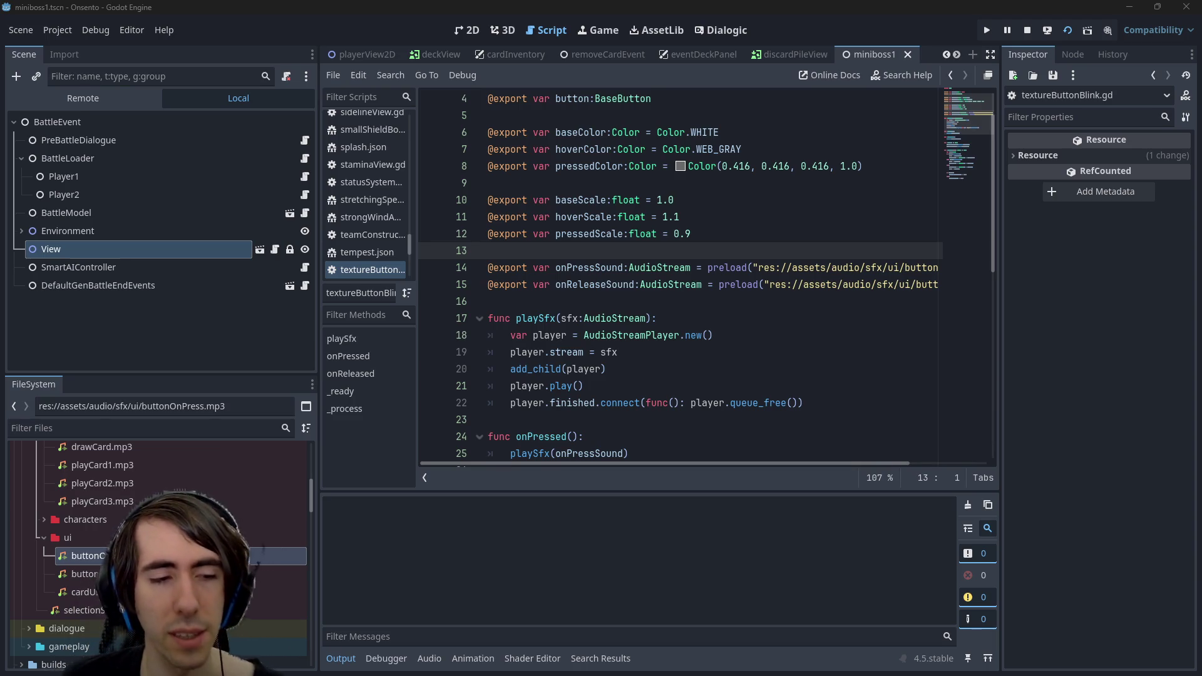
Relaunch Onsento, start the turn, lift the Guard Up card and return it to the hand.
click(986, 30)
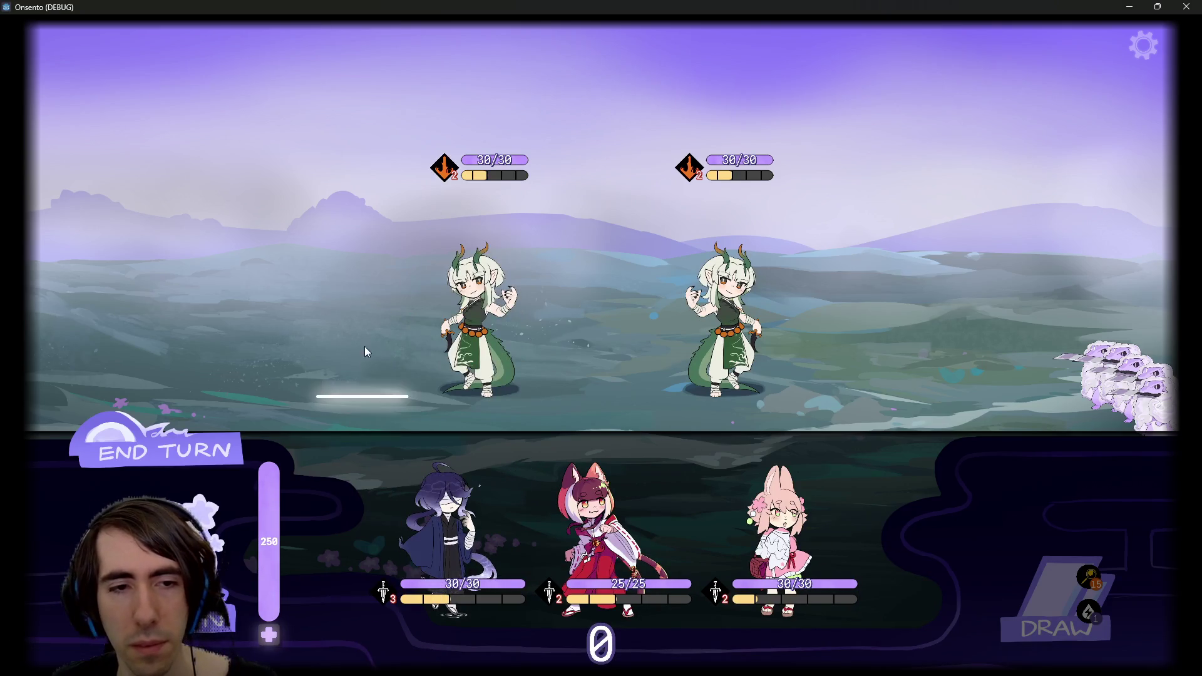
click(165, 450)
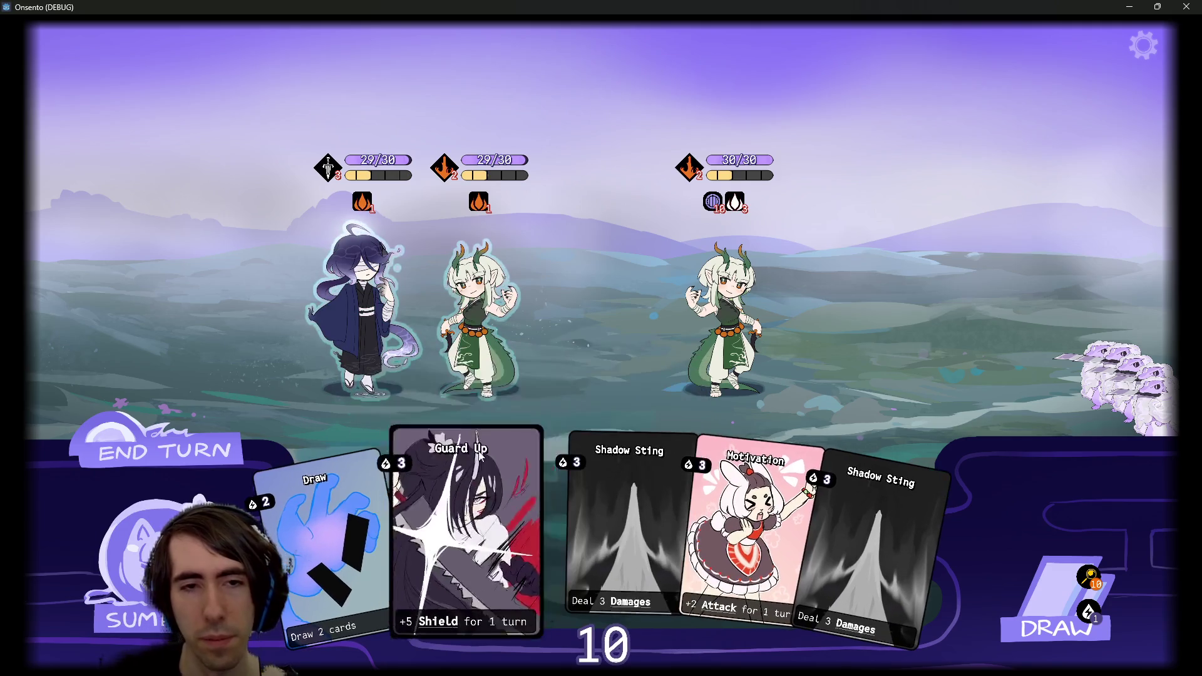
click(451, 476)
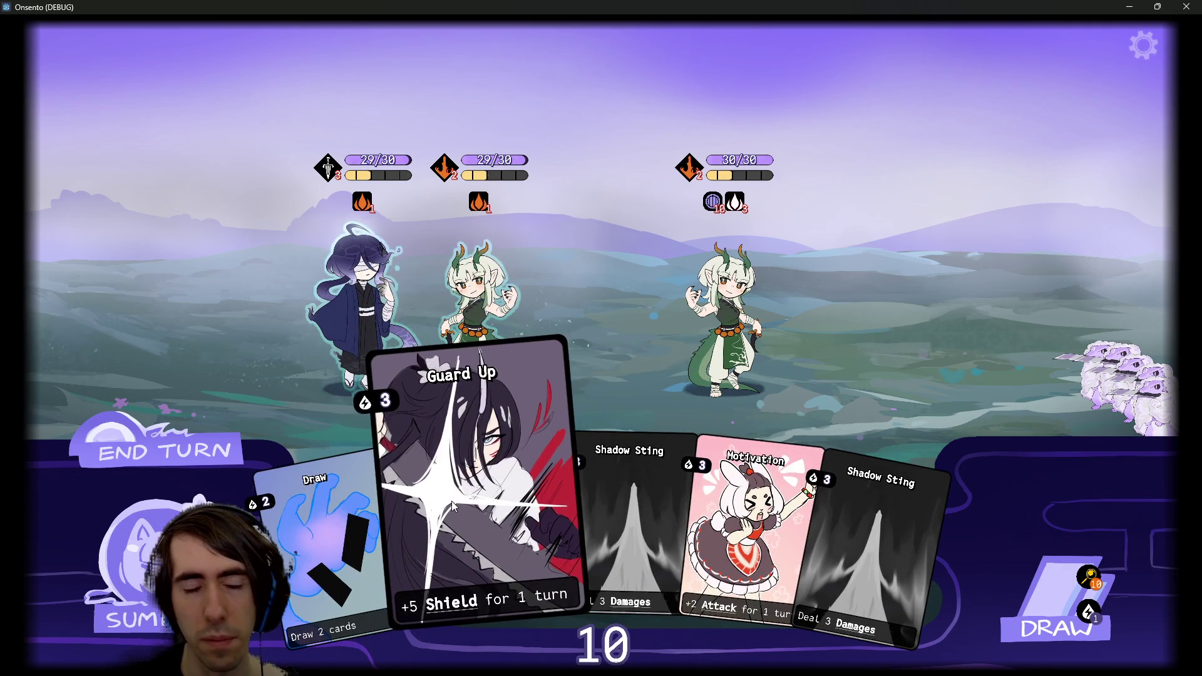
right_click(452, 501)
click(217, 457)
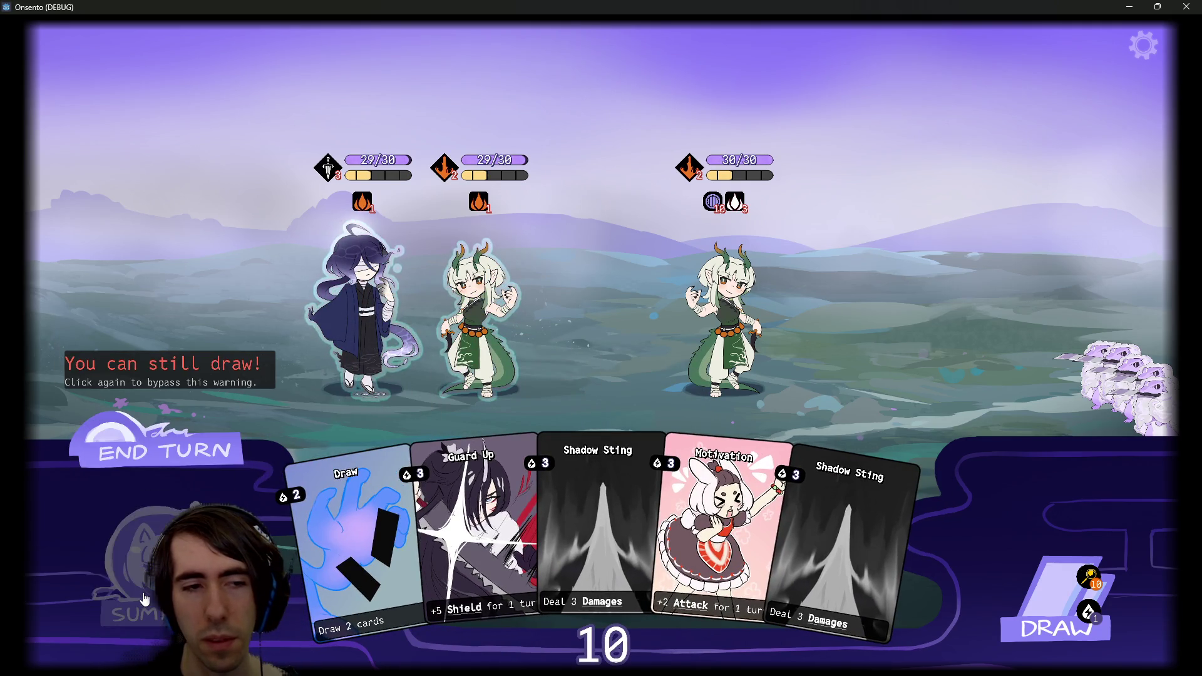
click(217, 457)
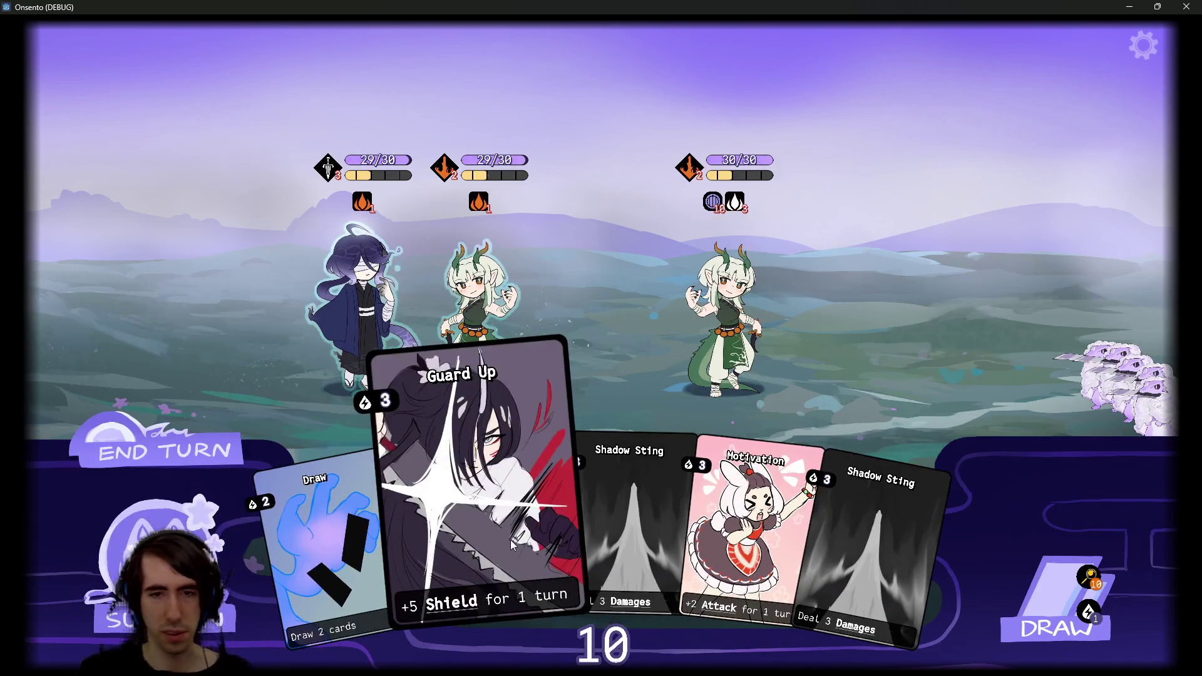
Play Shadow Sting on the dragon, draw cards until the counter hits 0, and open the pause menu.
drag(584, 553, 488, 309)
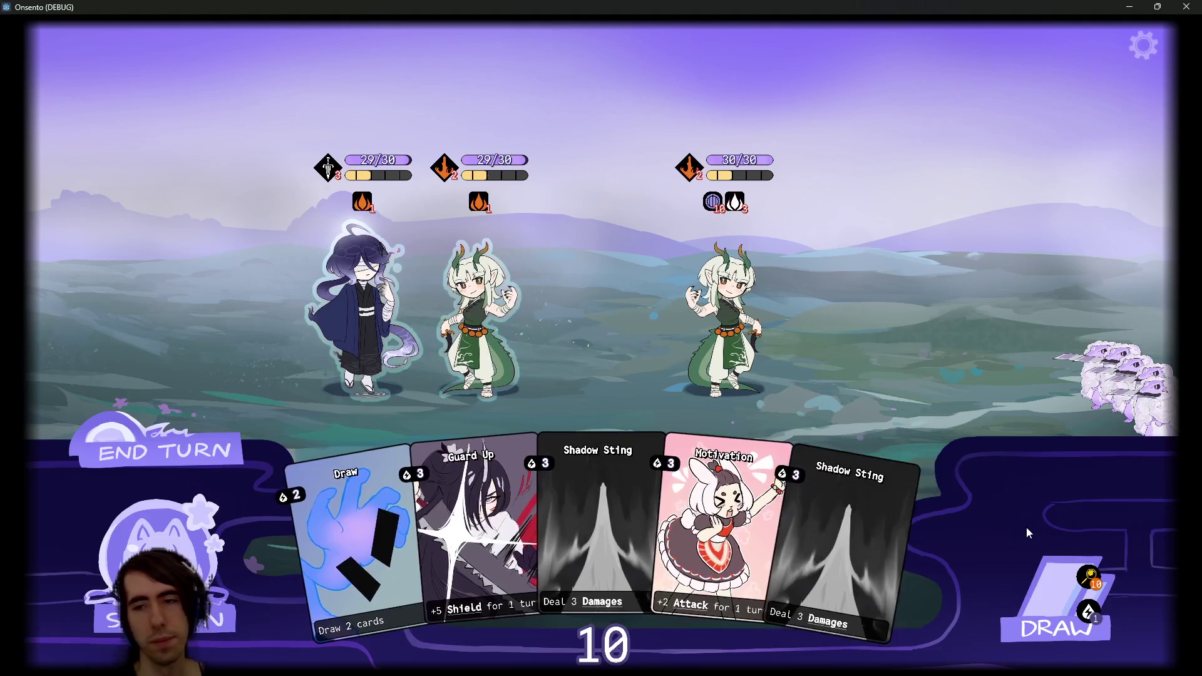
click(1037, 568)
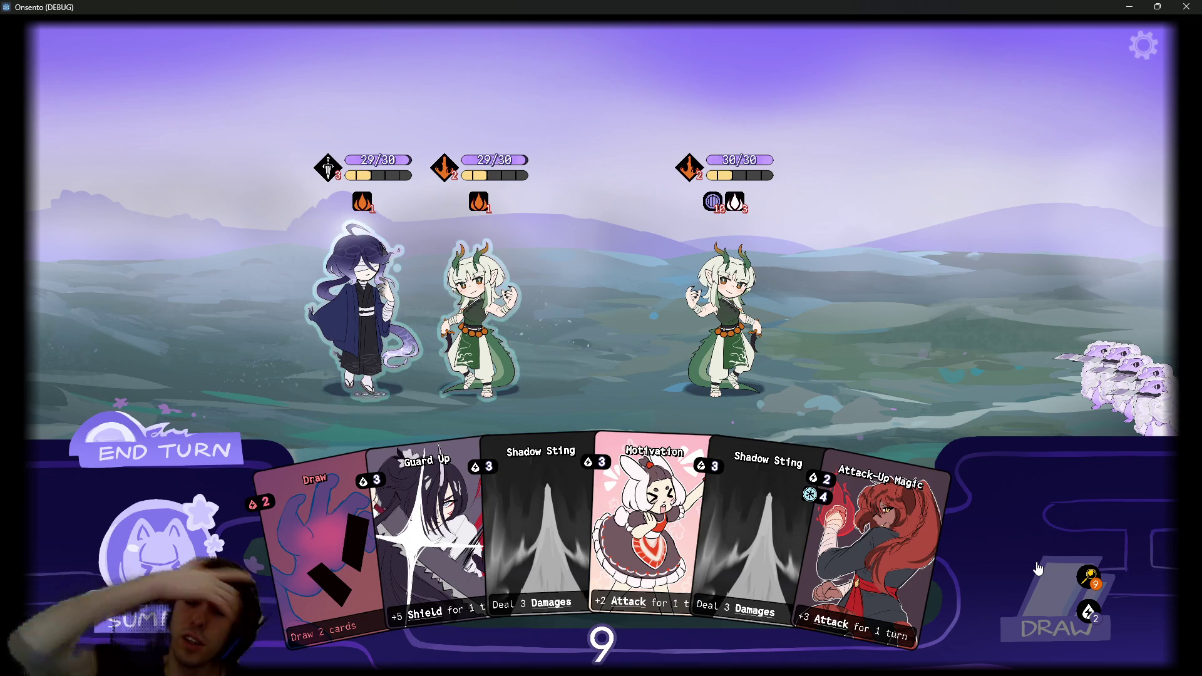
click(1037, 568)
click(1038, 568)
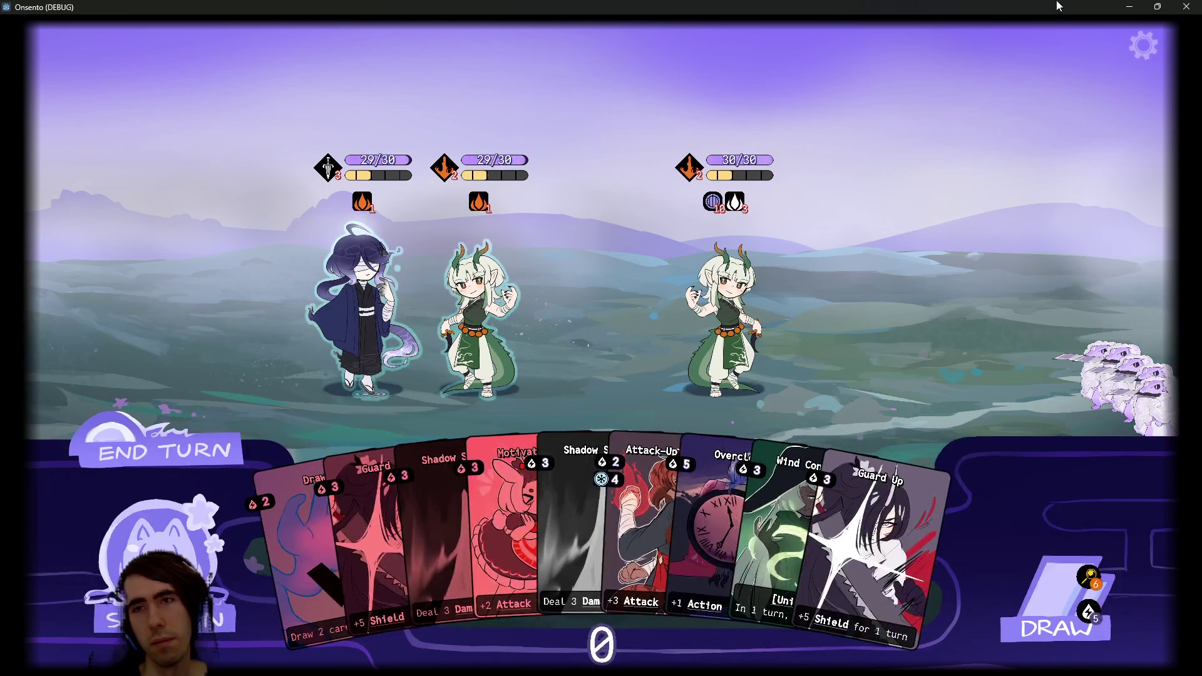
click(1139, 60)
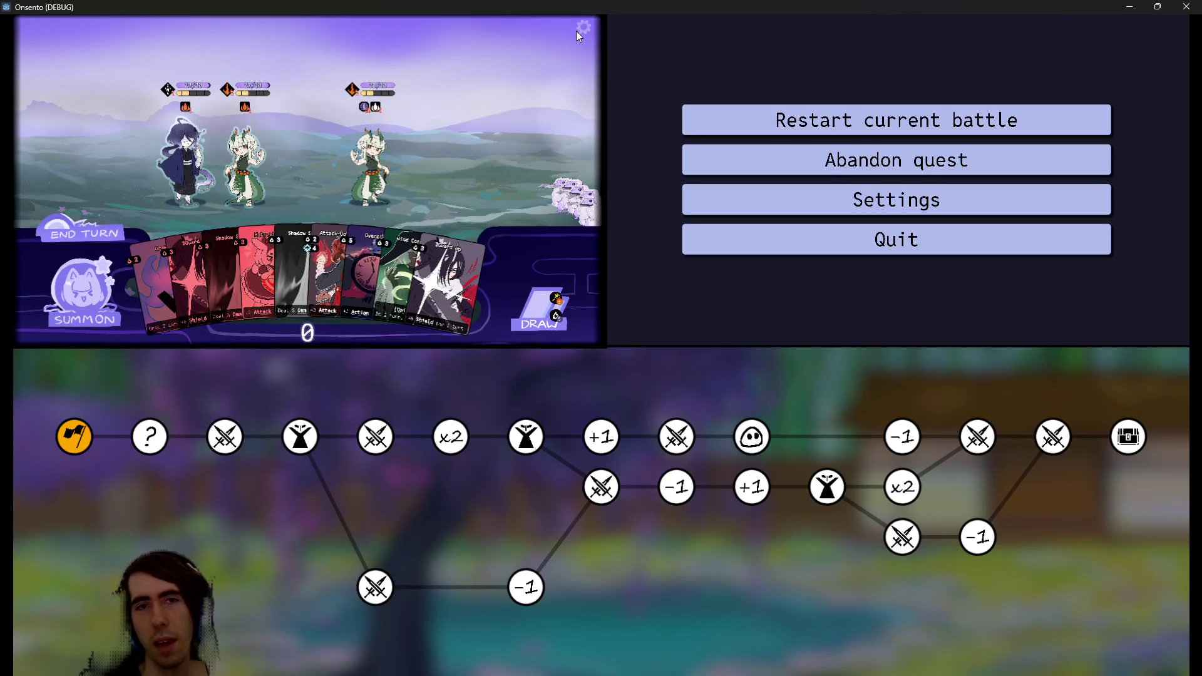
Reopen the gear pause menu four times to hear its button sound, then close it with Escape.
click(576, 31)
click(1140, 45)
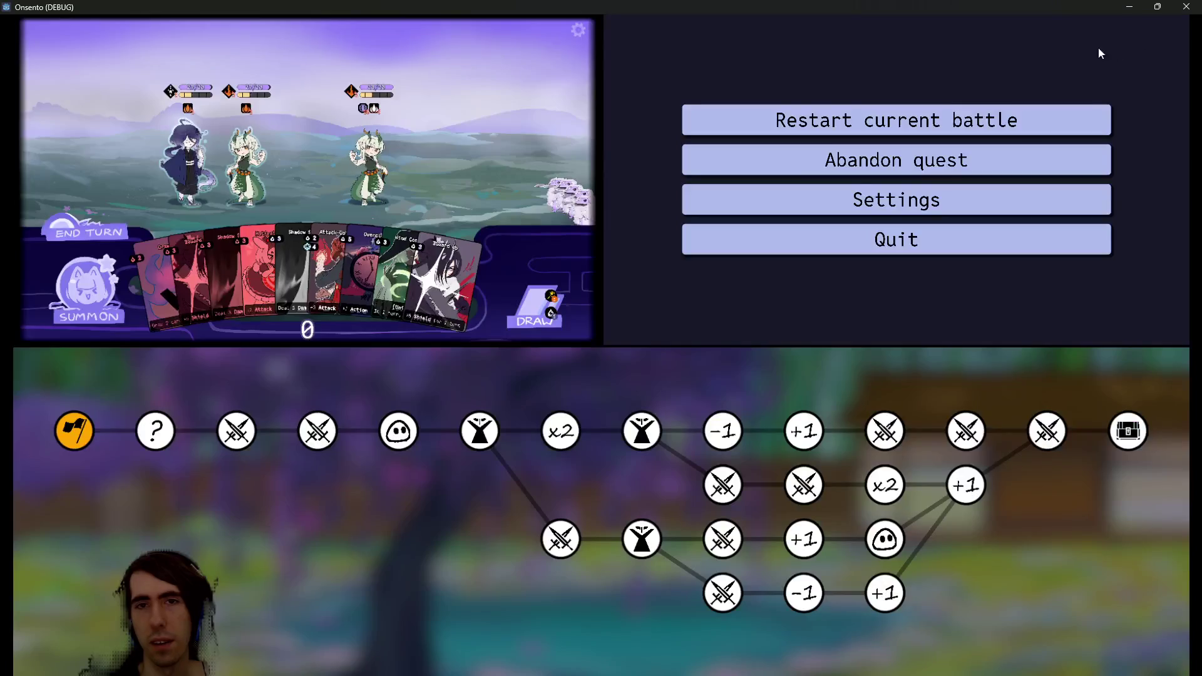
click(1127, 47)
click(1133, 50)
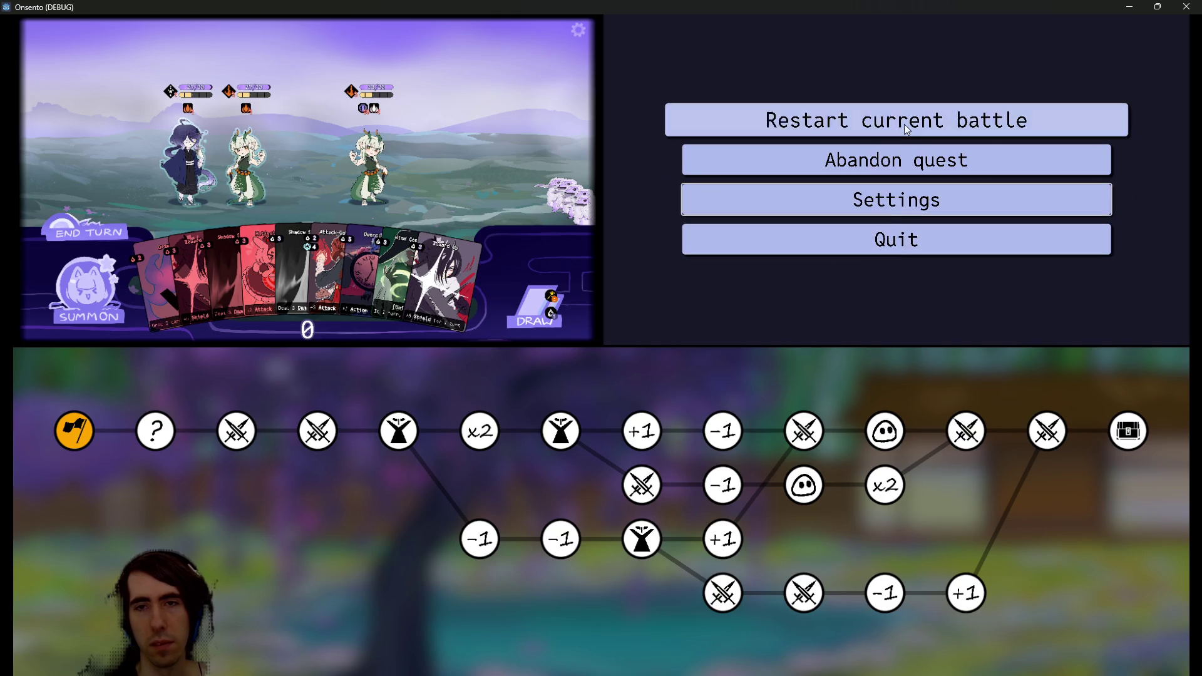
key(Escape)
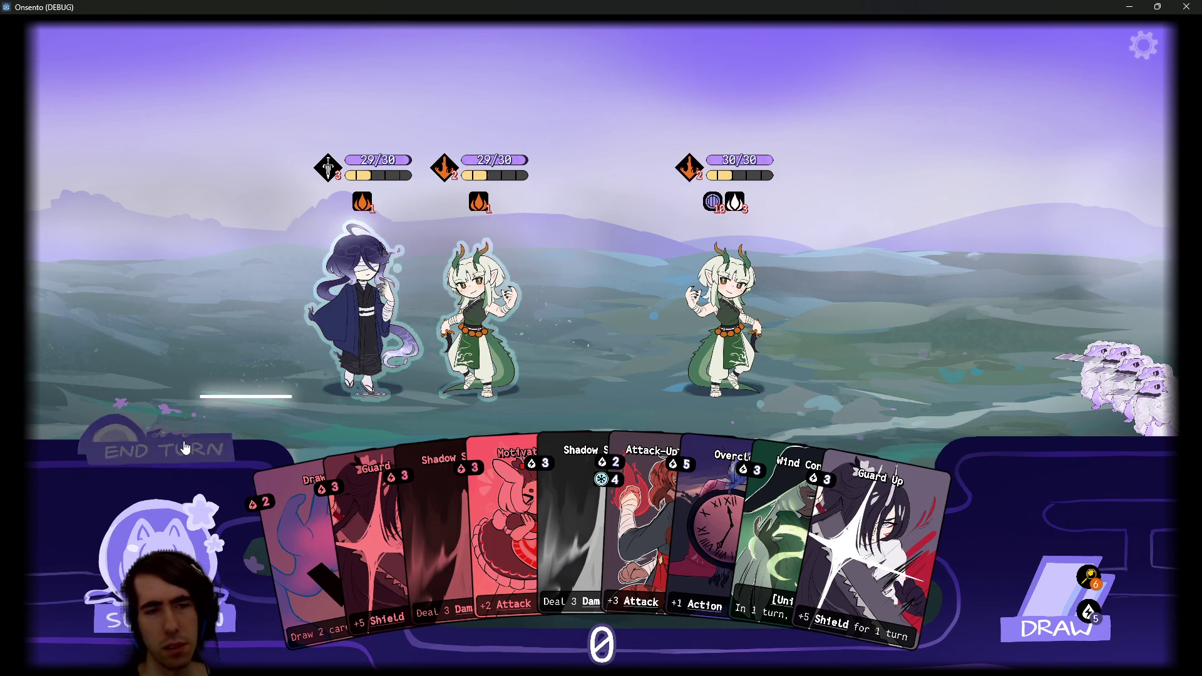
Play a card and end the turn despite the draw warning.
key(space)
key(space)
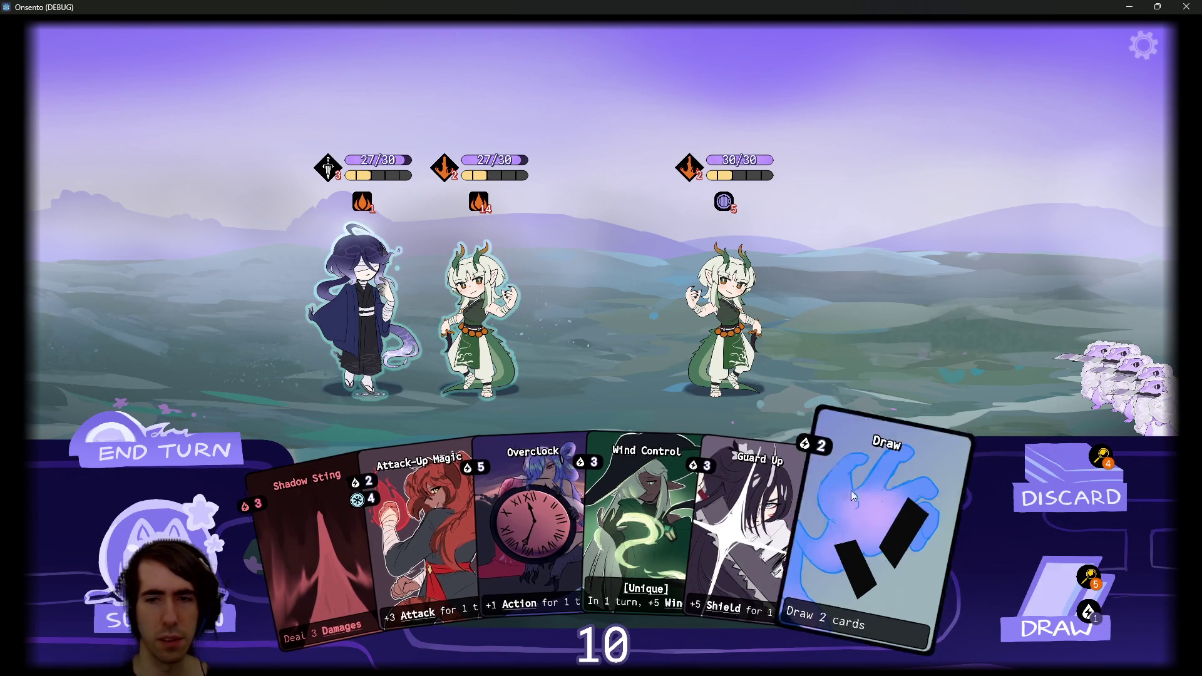
click(651, 514)
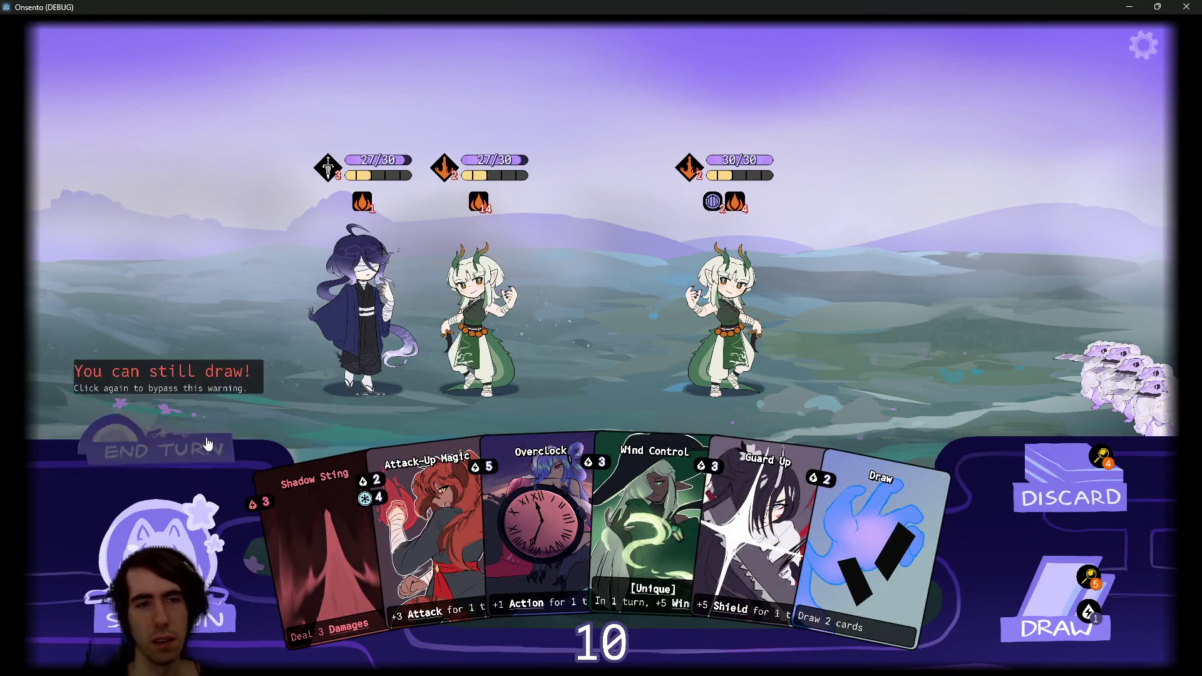
click(203, 460)
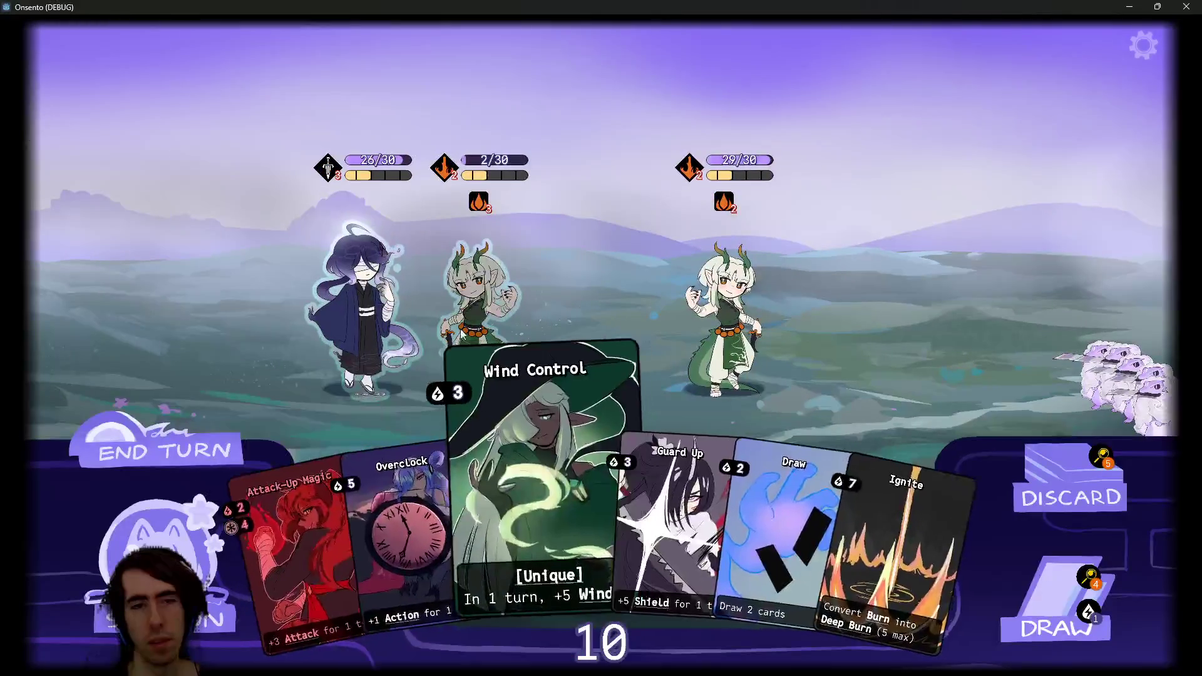
click(201, 435)
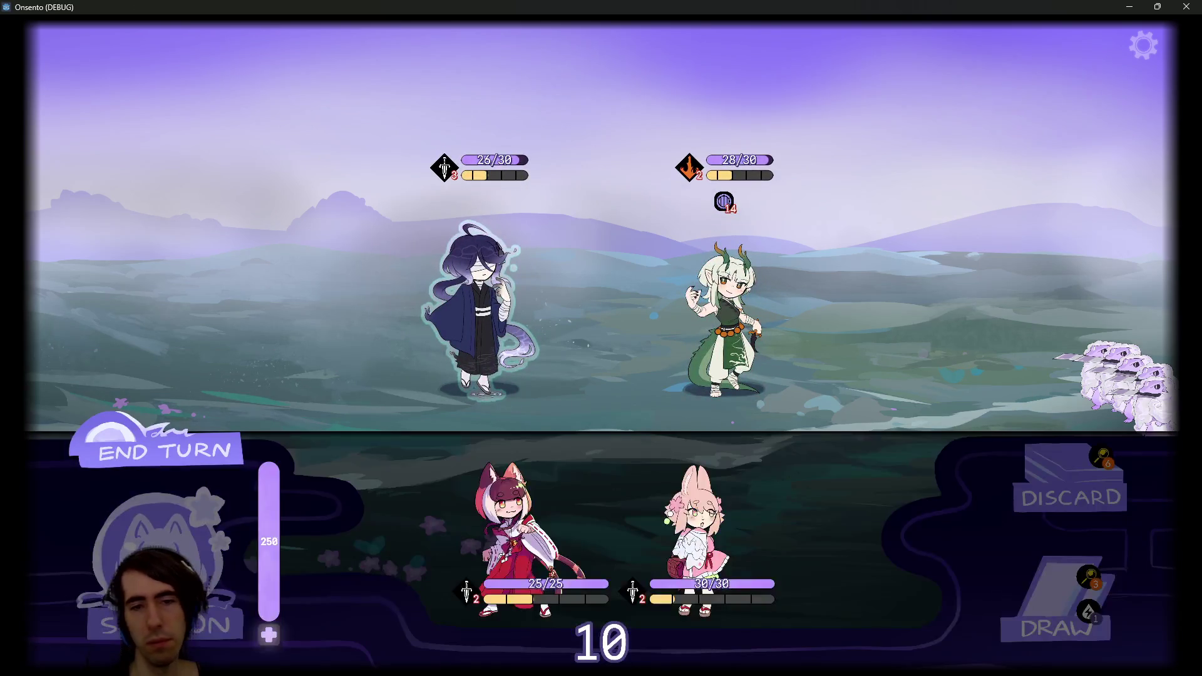
Summon the fox girl onto the battlefield from the allies panel.
drag(510, 520, 370, 278)
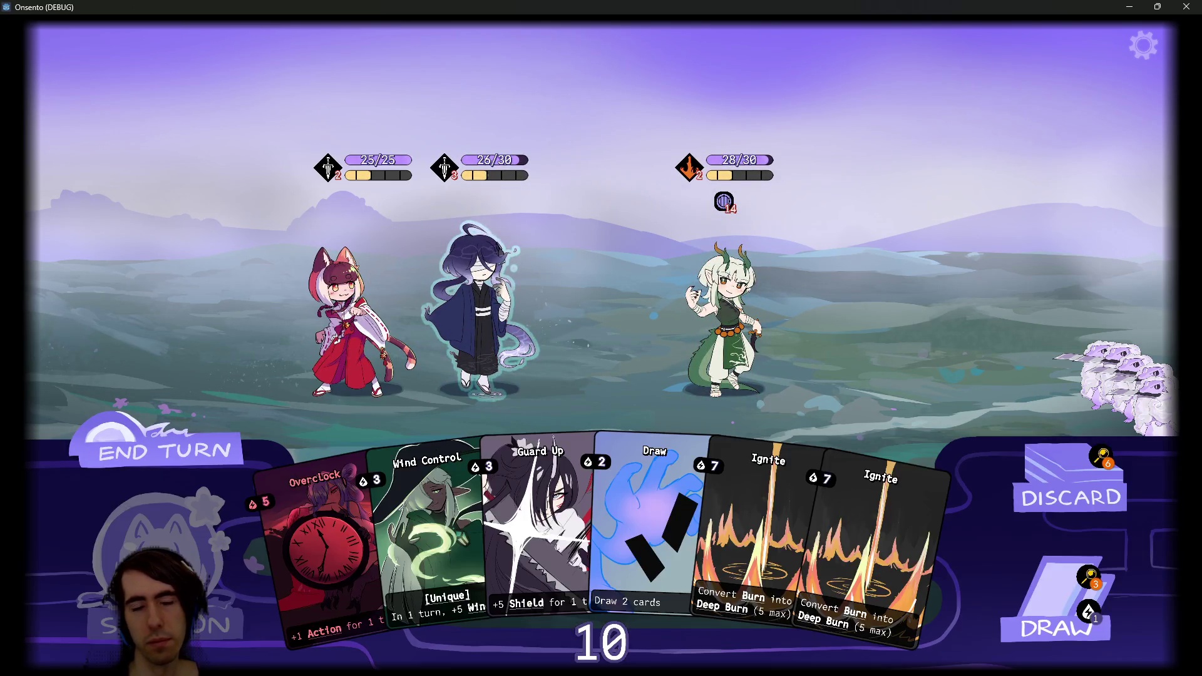
click(204, 505)
mouse_move(610, 538)
mouse_down()
mouse_move(254, 322)
mouse_move(229, 322)
mouse_move(339, 574)
mouse_up()
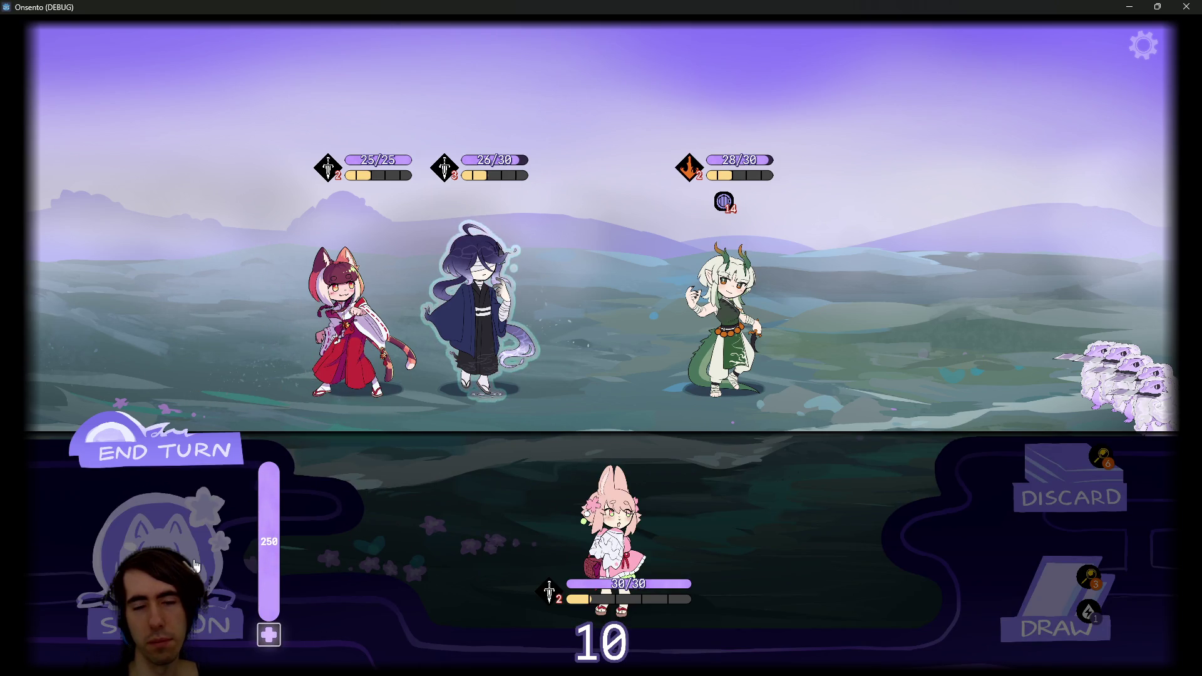
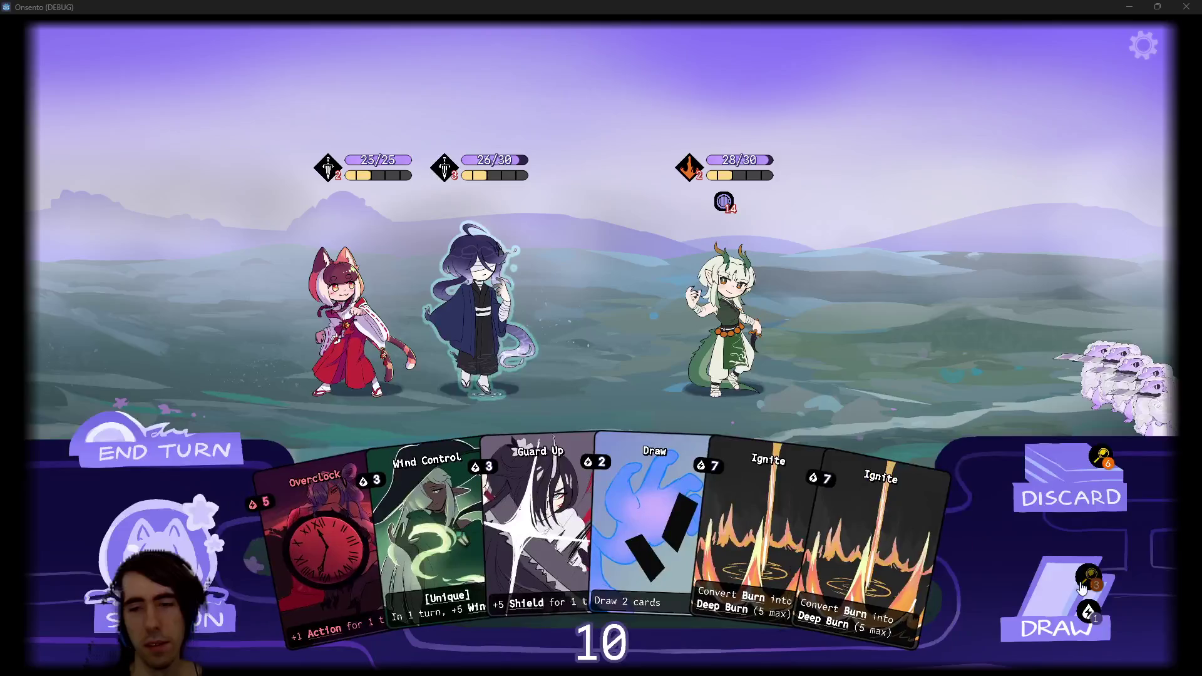
Open and close the draw and discard pile views several times to check their cards.
click(1058, 601)
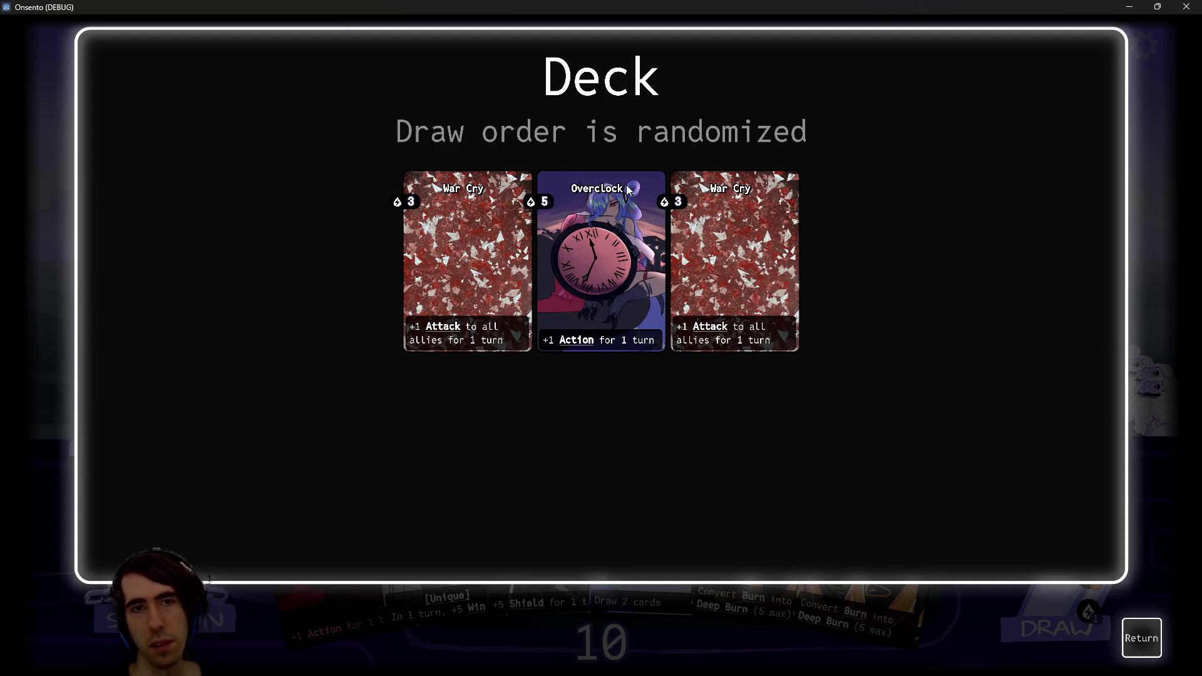
click(1143, 645)
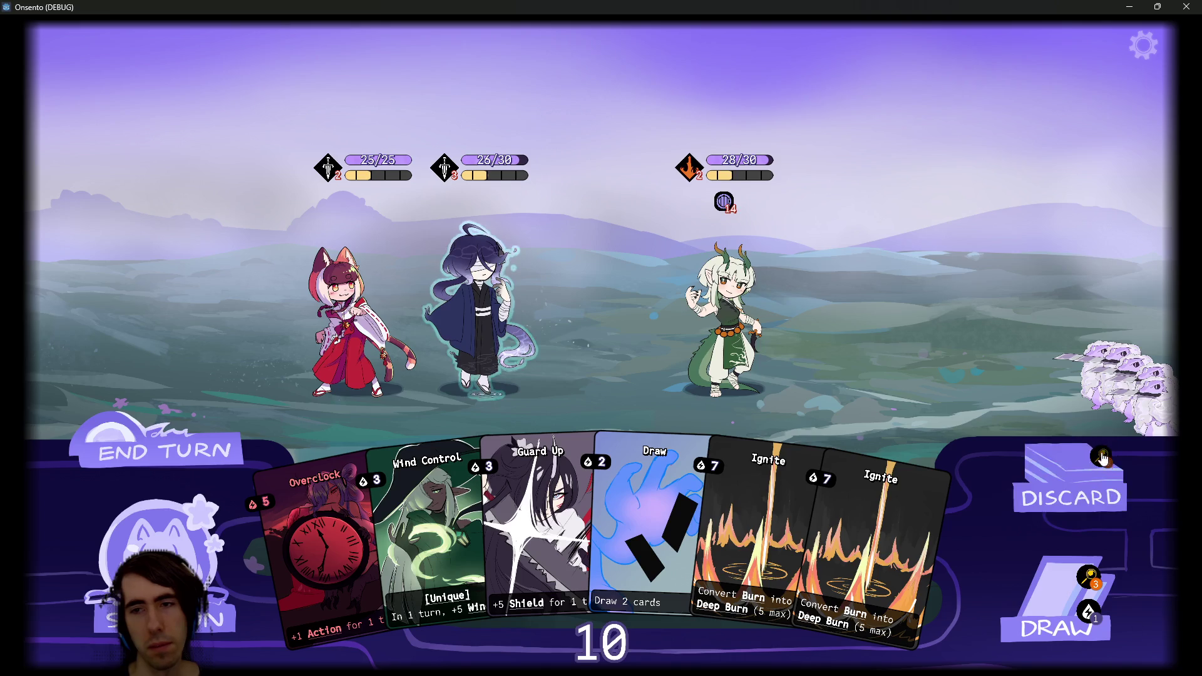
click(1103, 459)
click(1140, 643)
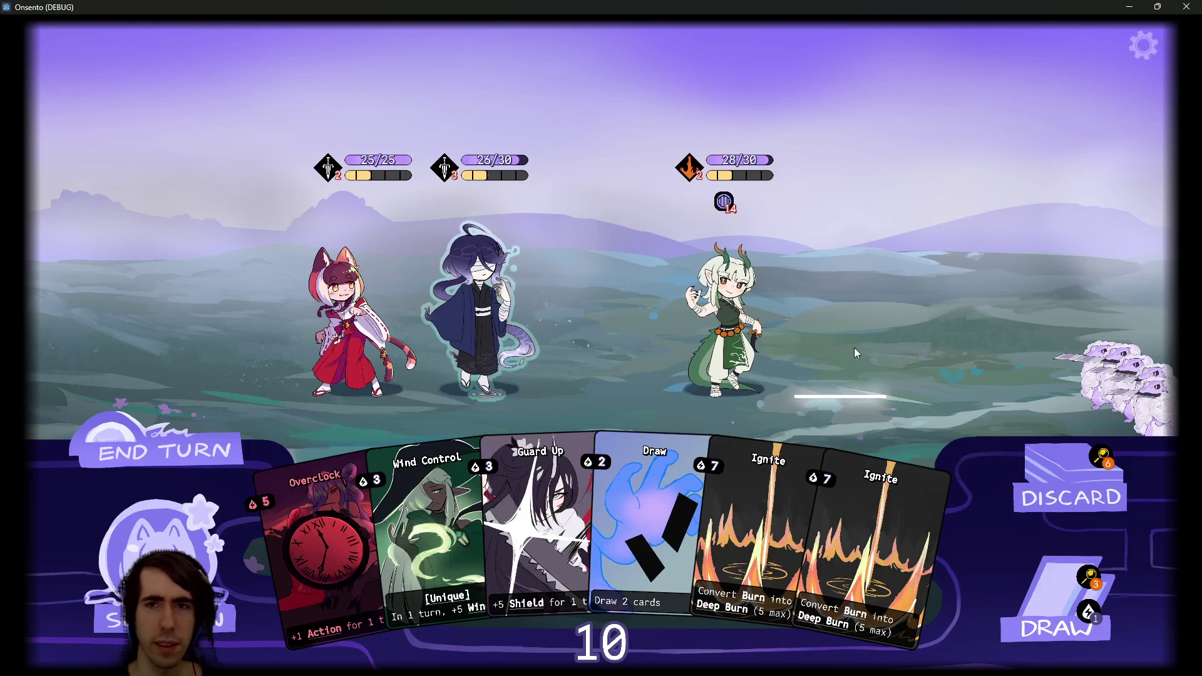
click(1093, 460)
click(1139, 648)
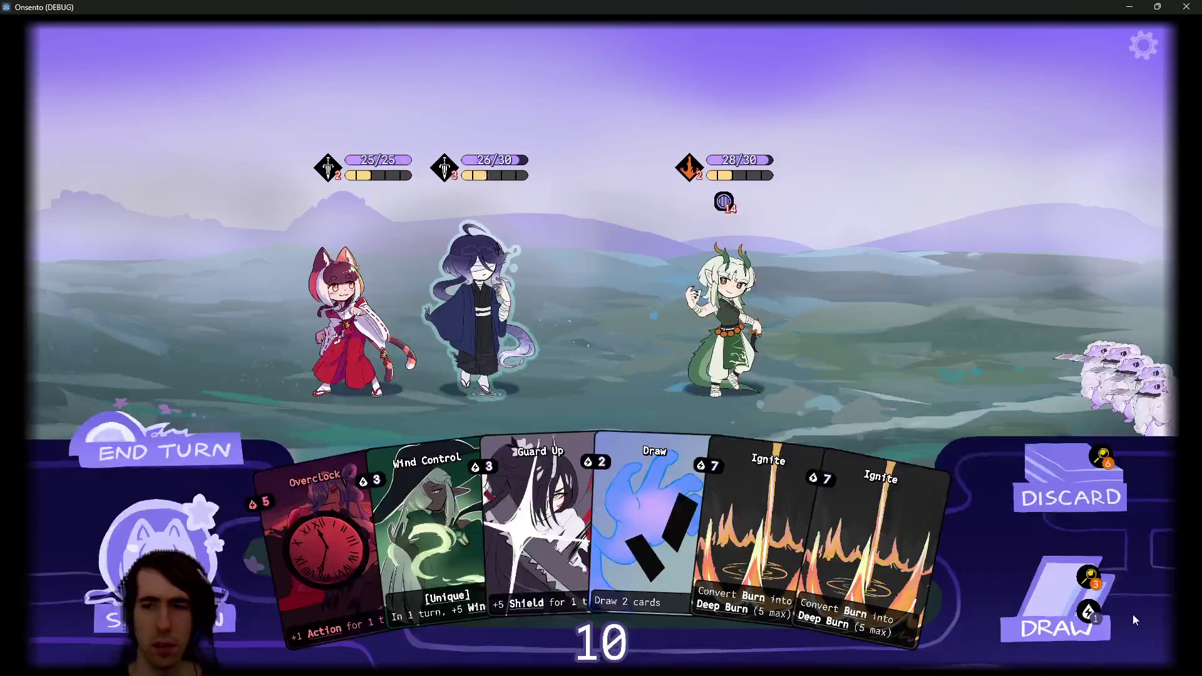
click(1138, 651)
click(1138, 651)
click(1097, 494)
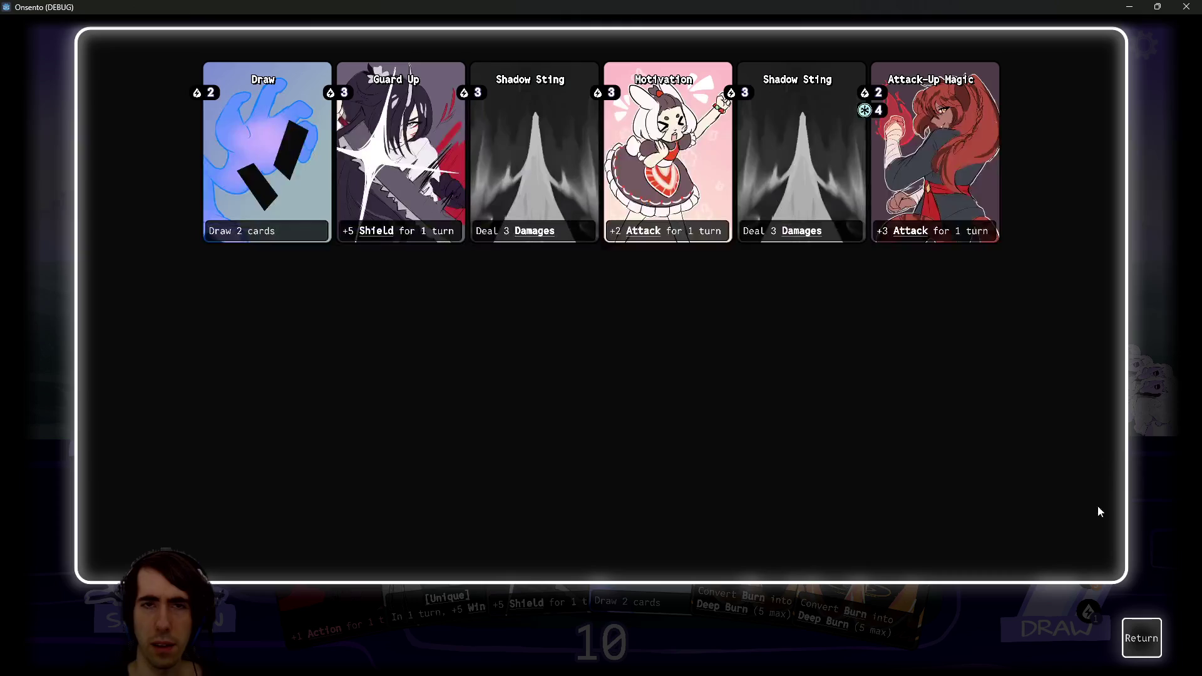
click(1141, 645)
Draw a War Cry card into the hand, recheck the draw pile, and quit the game.
click(1088, 572)
click(1088, 572)
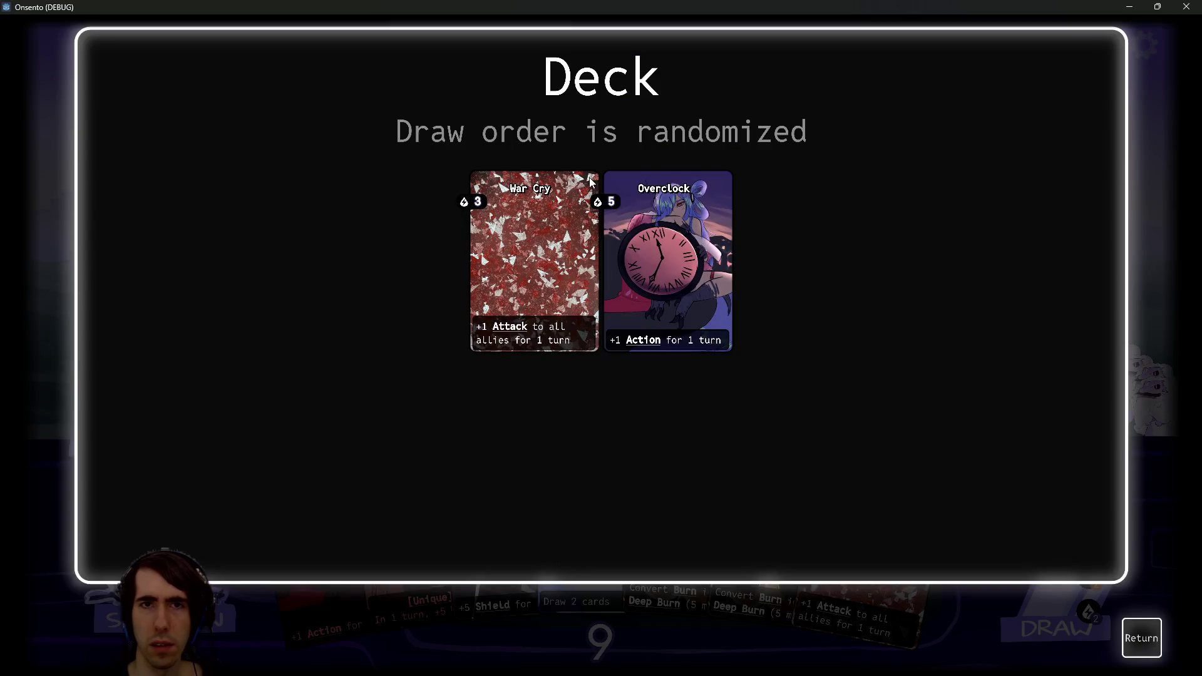
click(1140, 639)
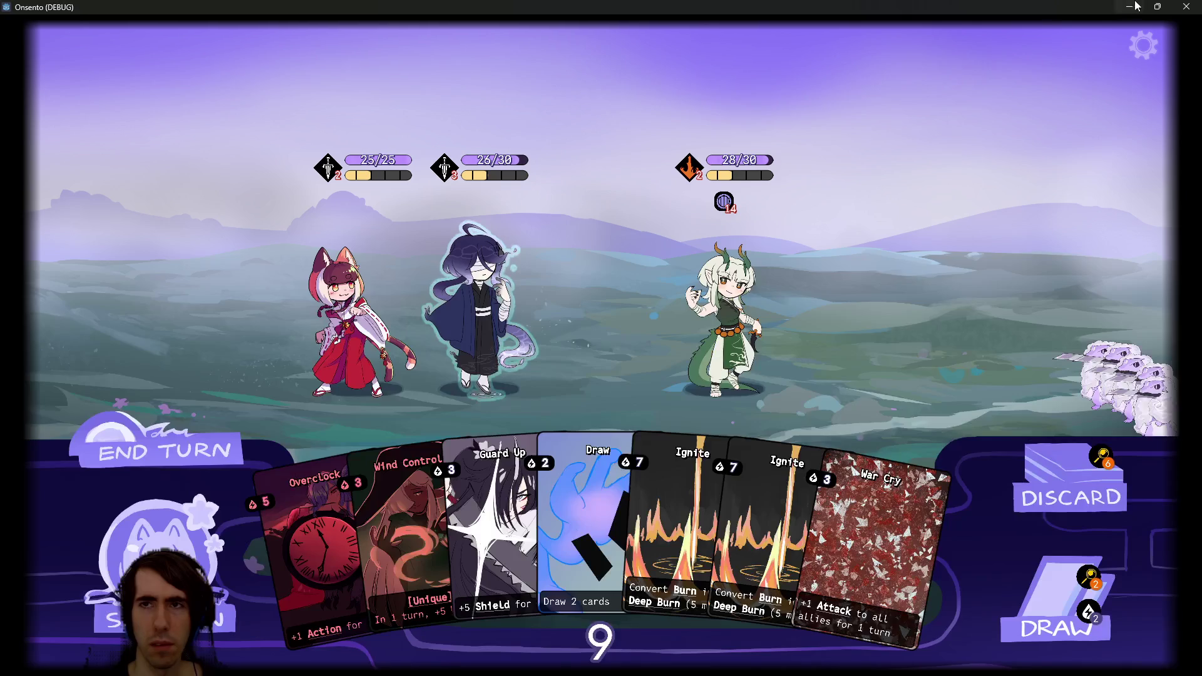
click(1175, 5)
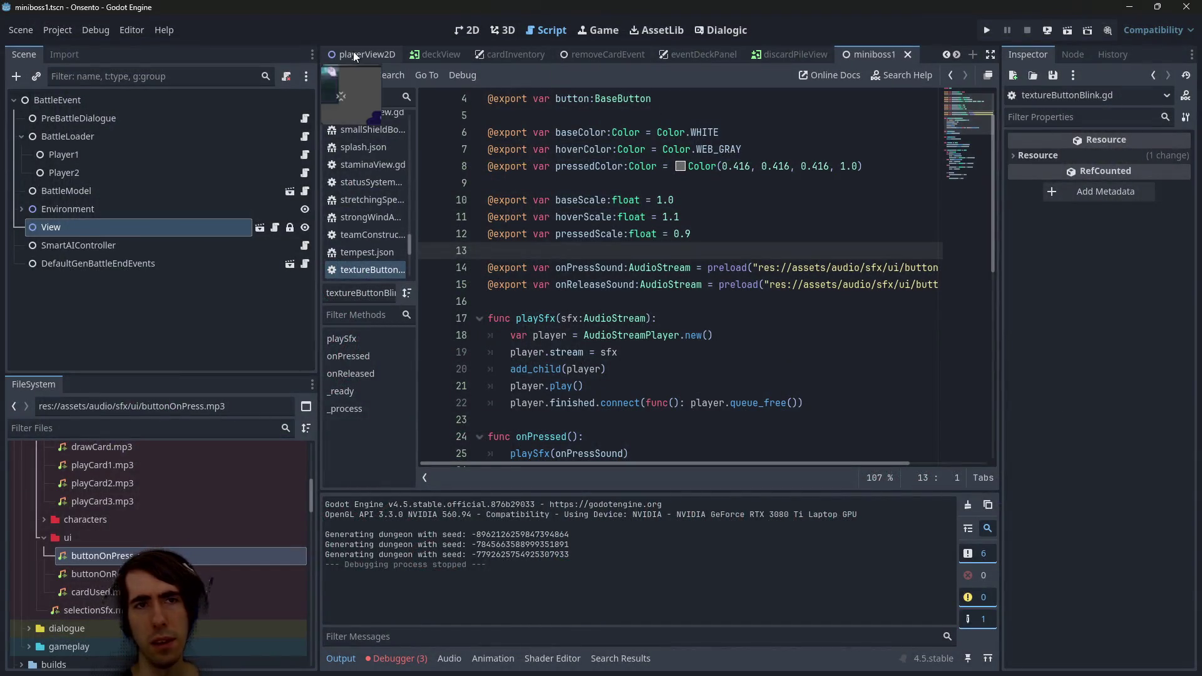
In discardPileView.gd, change line 32's titleLabel.visible from false to true and save.
click(467, 30)
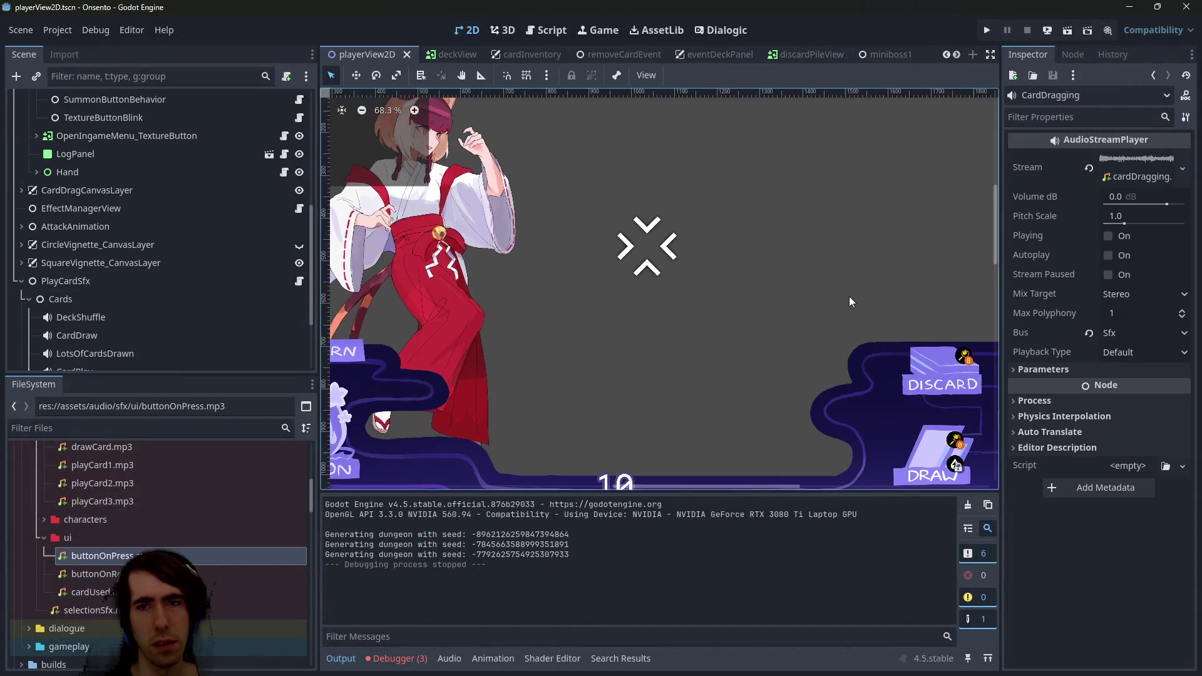
scroll(782, 383, up, 3)
click(781, 383)
scroll(112, 200, up, 4)
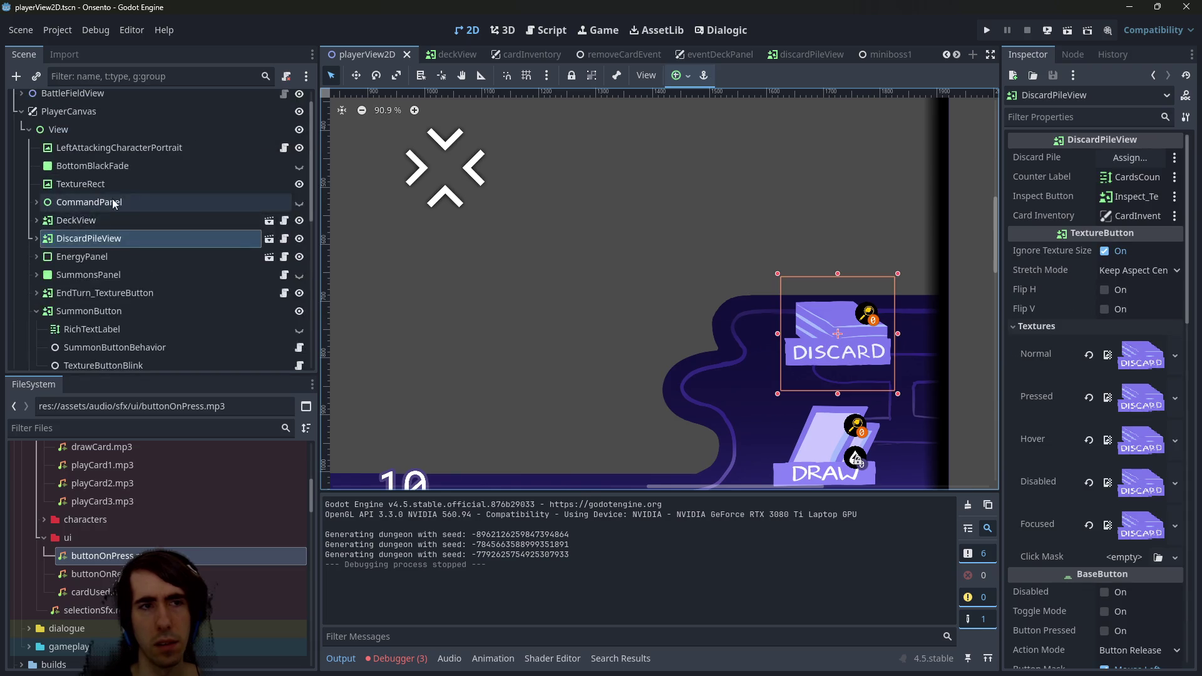
click(283, 239)
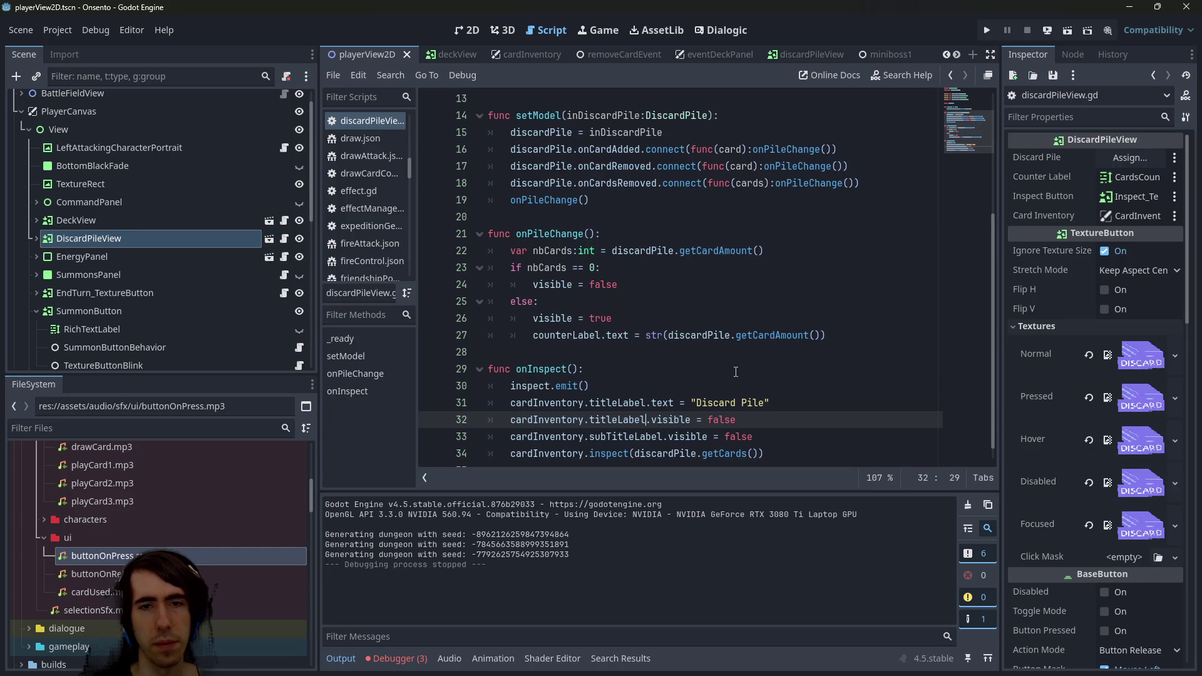
scroll(735, 372, down, 1)
double_click(720, 403)
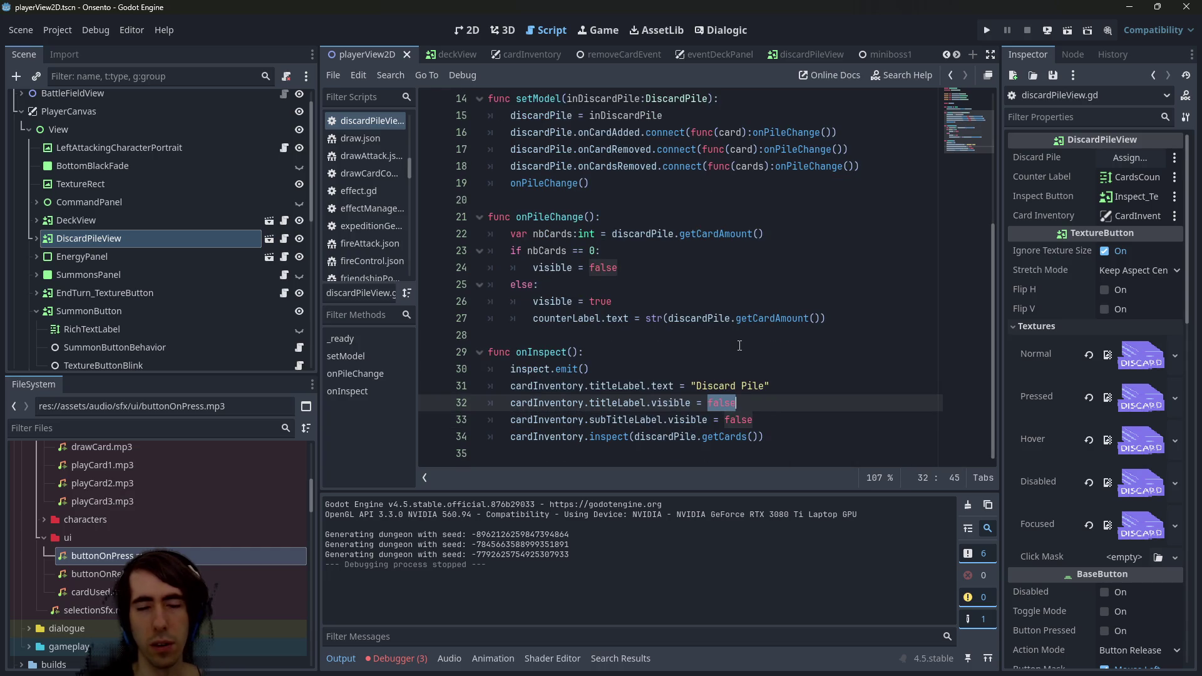
text(tru)
key(ctrl+s)
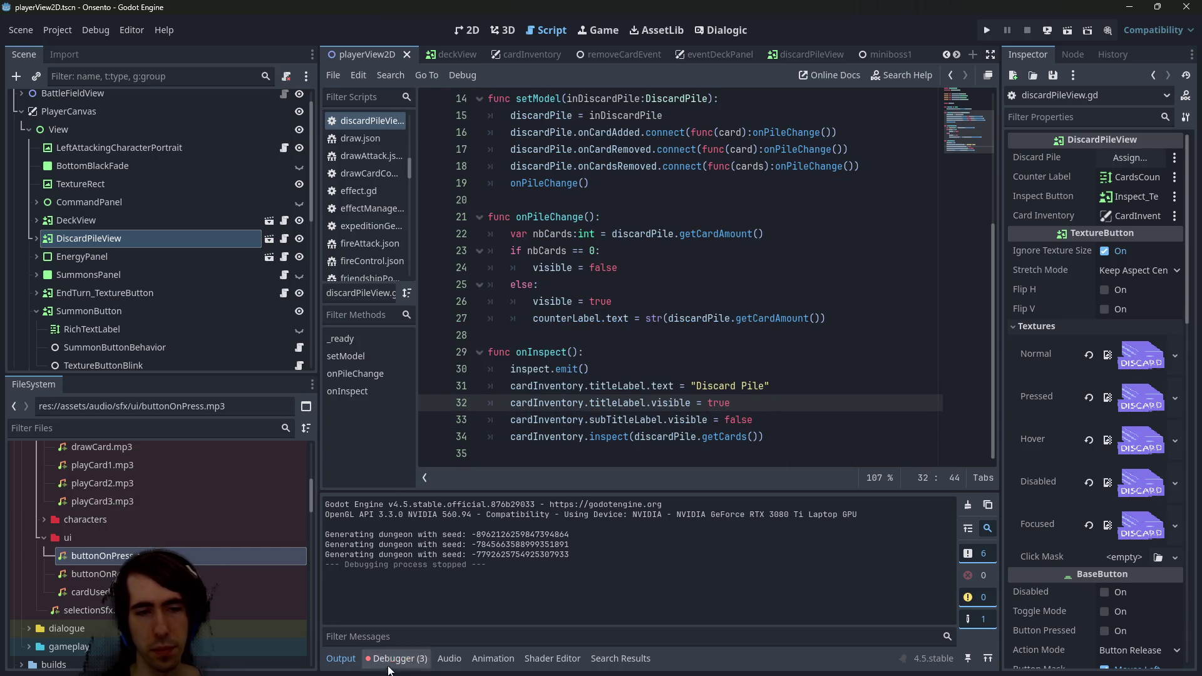
Show the Debugger's Errors list and jump to the playSfx playback error.
click(396, 658)
click(410, 500)
double_click(543, 552)
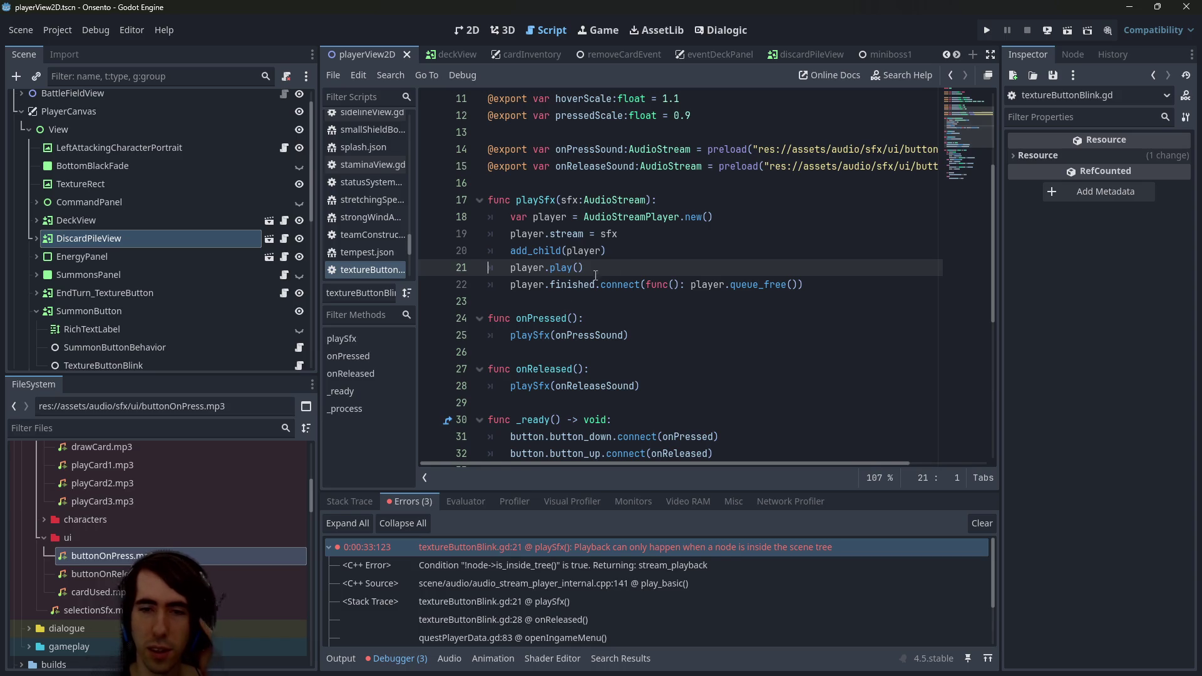
Examine how the player variable is declared and used in textureButtonBlink.gd's playSfx.
click(658, 258)
click(677, 268)
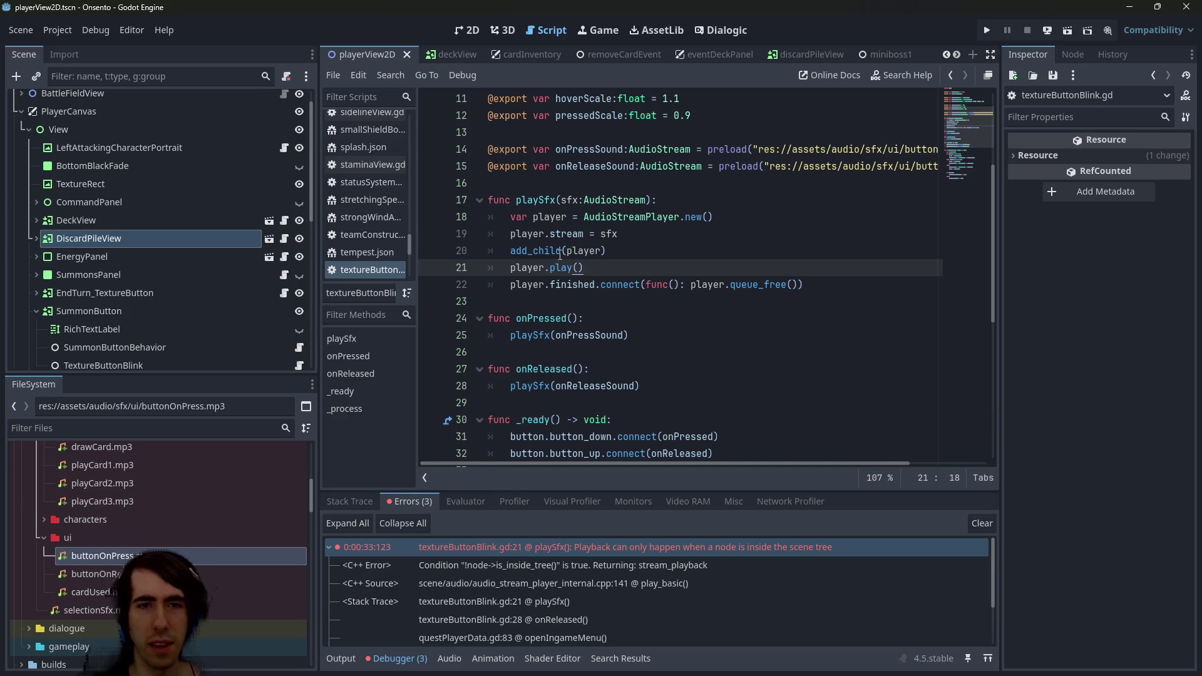
double_click(539, 268)
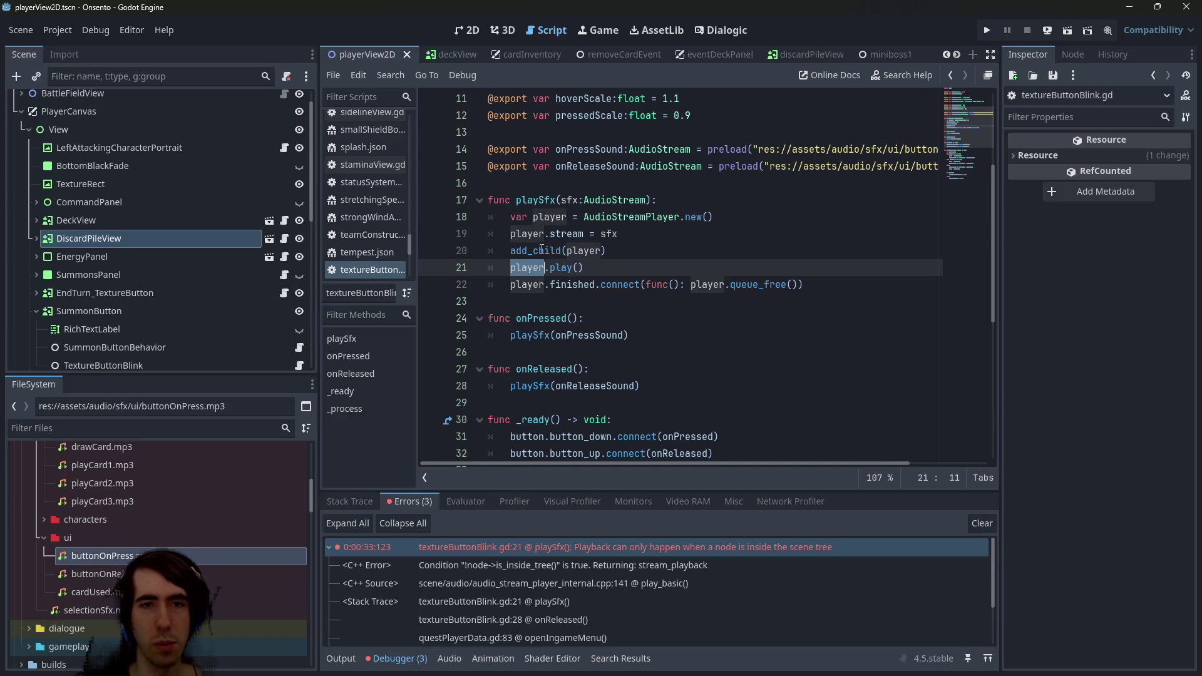
double_click(550, 218)
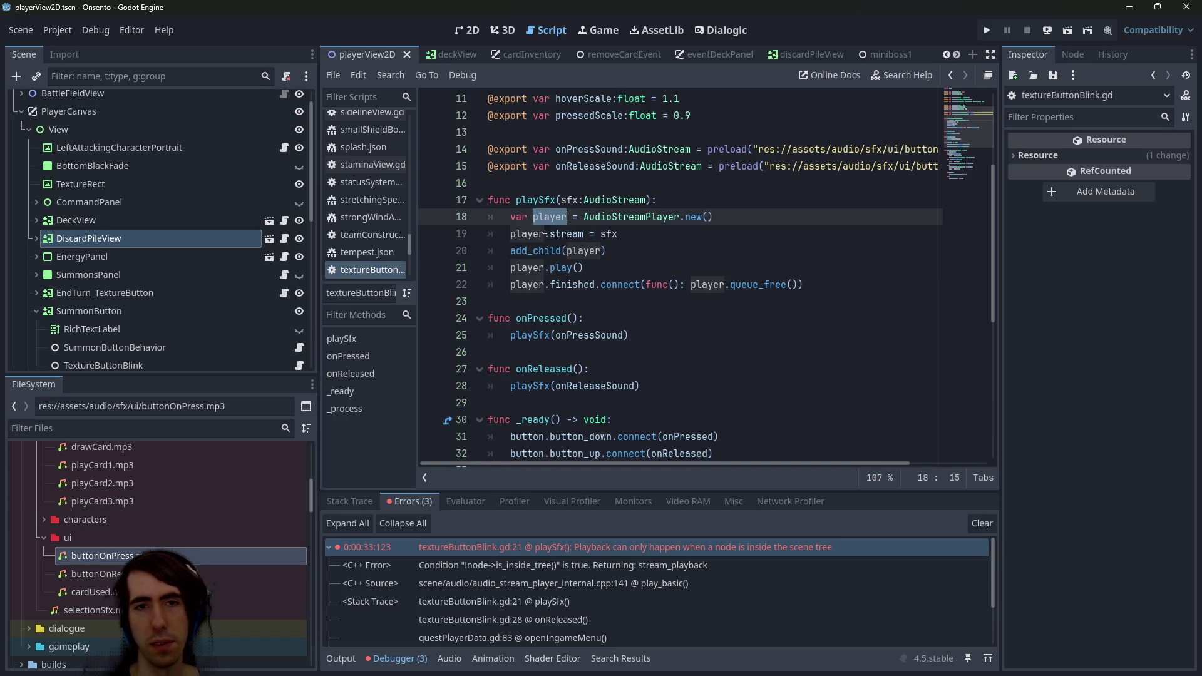
double_click(525, 267)
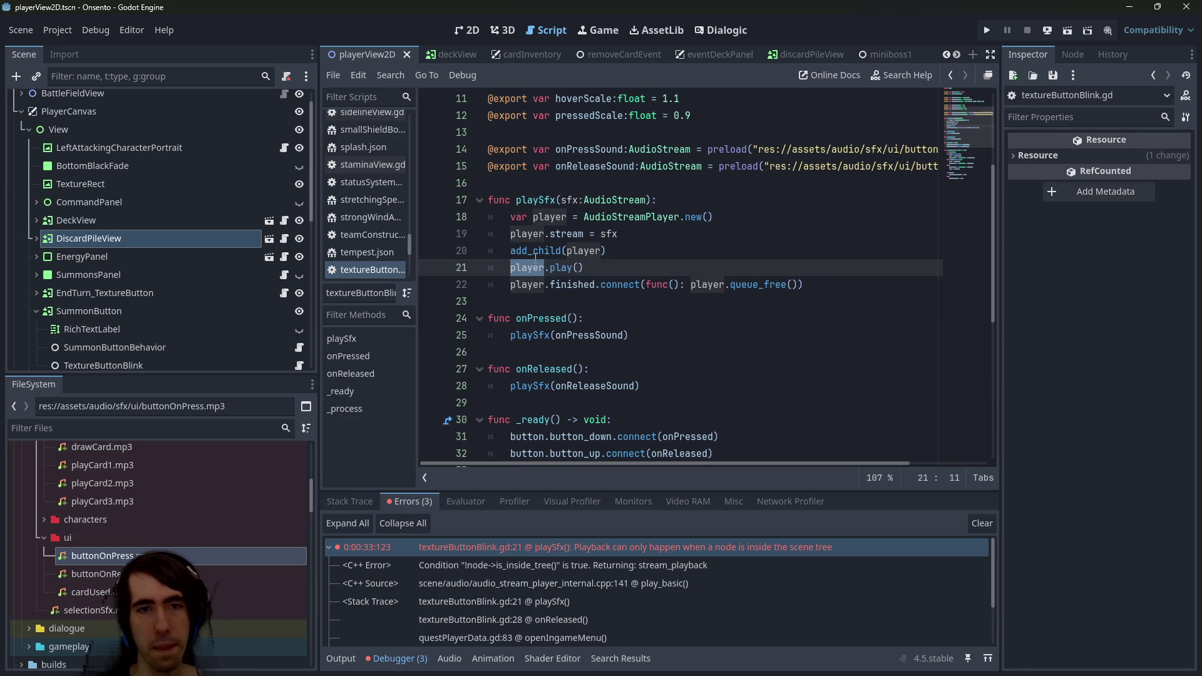
Change line 20 to get_tree().root.add_child(player) and select the get_tree().root. prefix for copying.
double_click(522, 250)
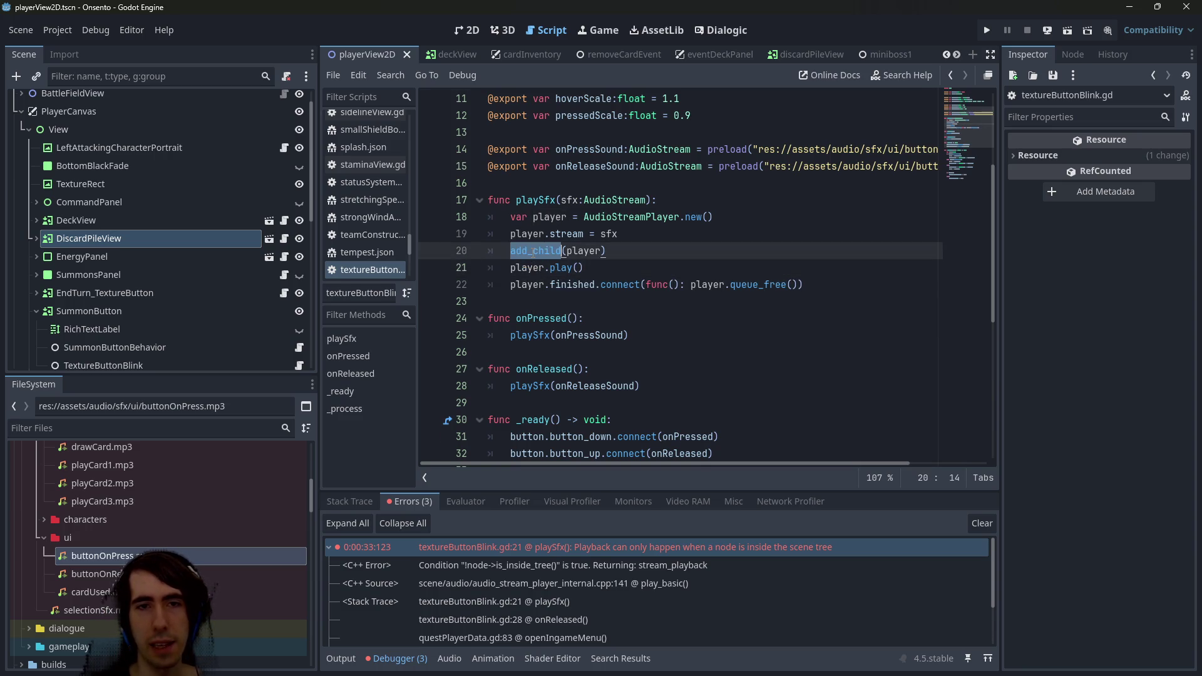
click(510, 250)
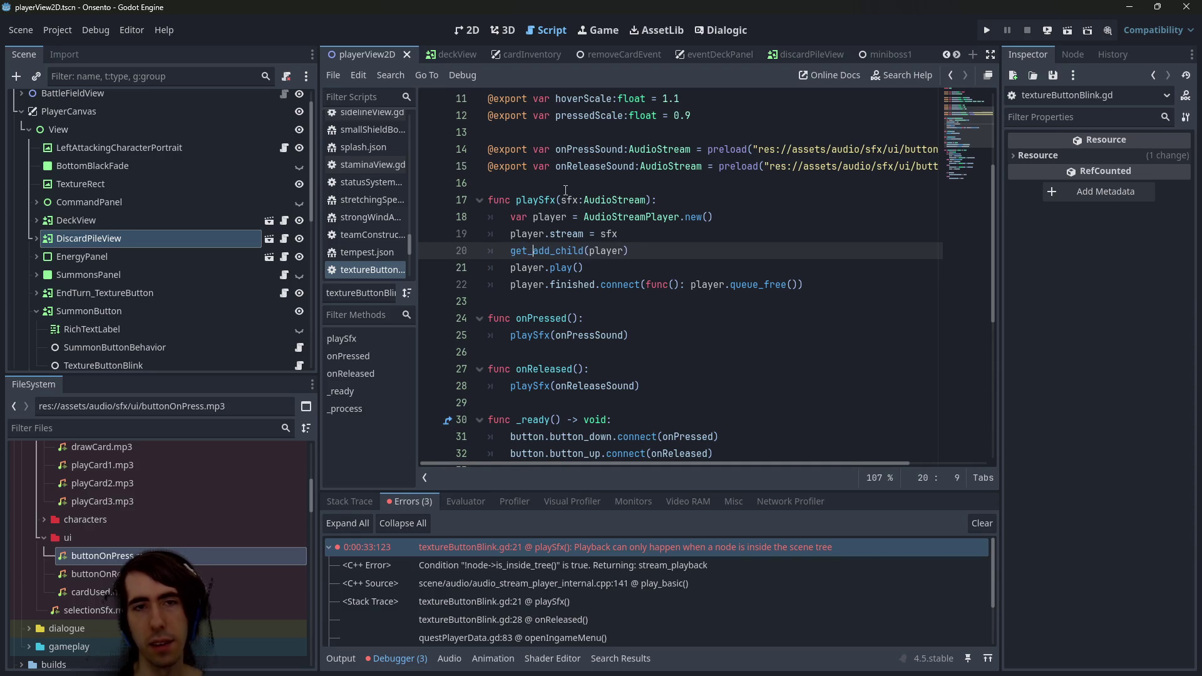
text(tree().root)
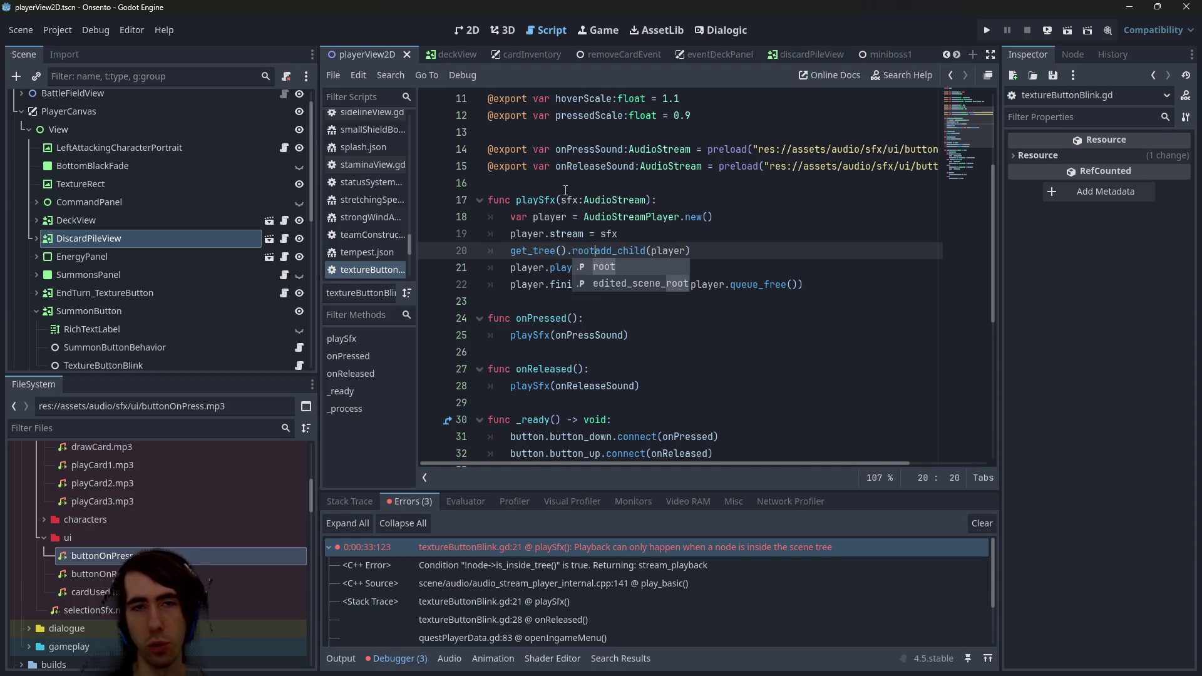
text(.)
key(shift+Home)
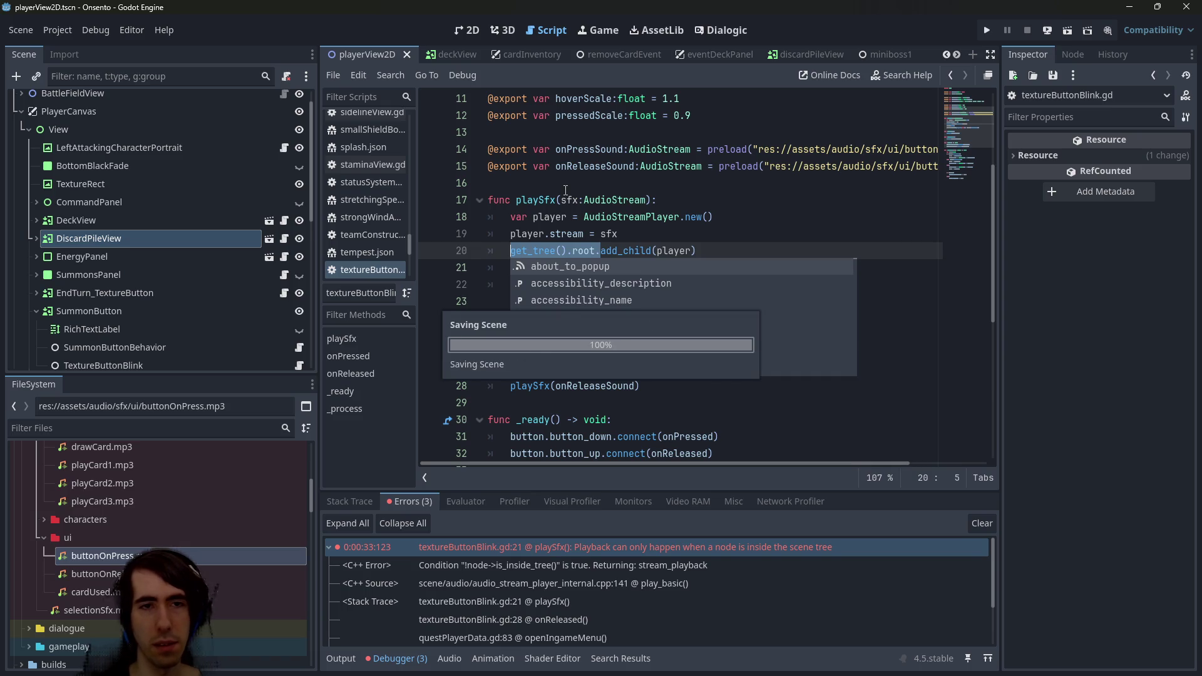
click(603, 249)
drag(601, 249, 514, 259)
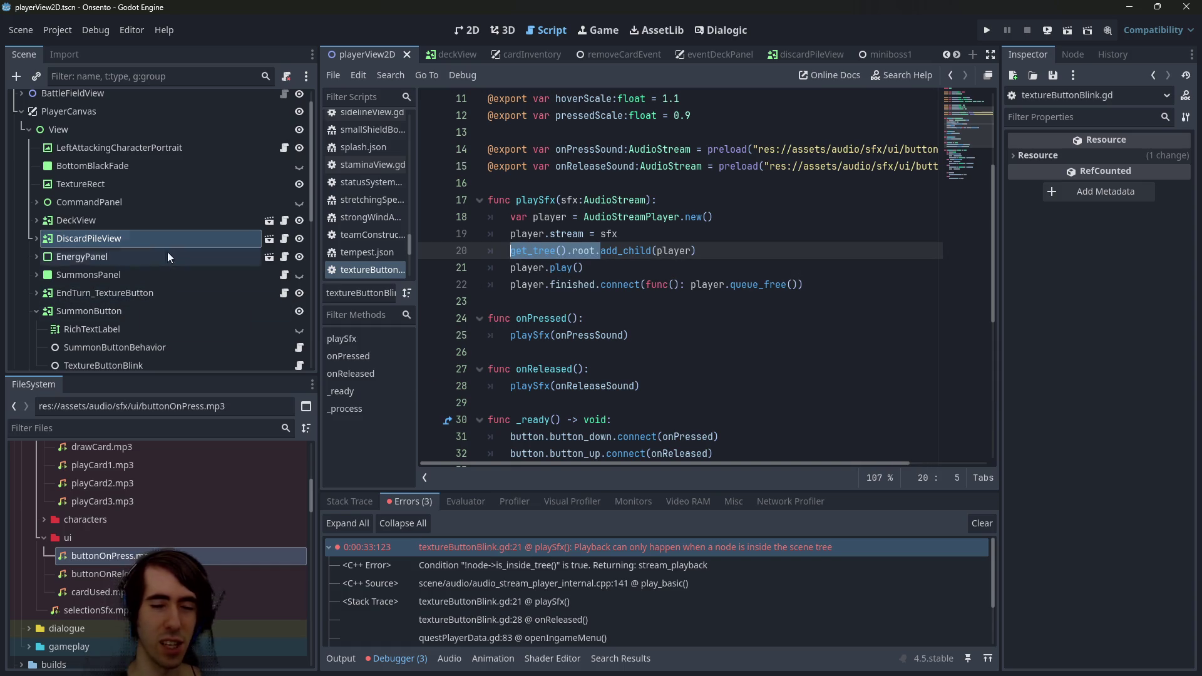
scroll(223, 315, down, 3)
scroll(225, 316, down, 3)
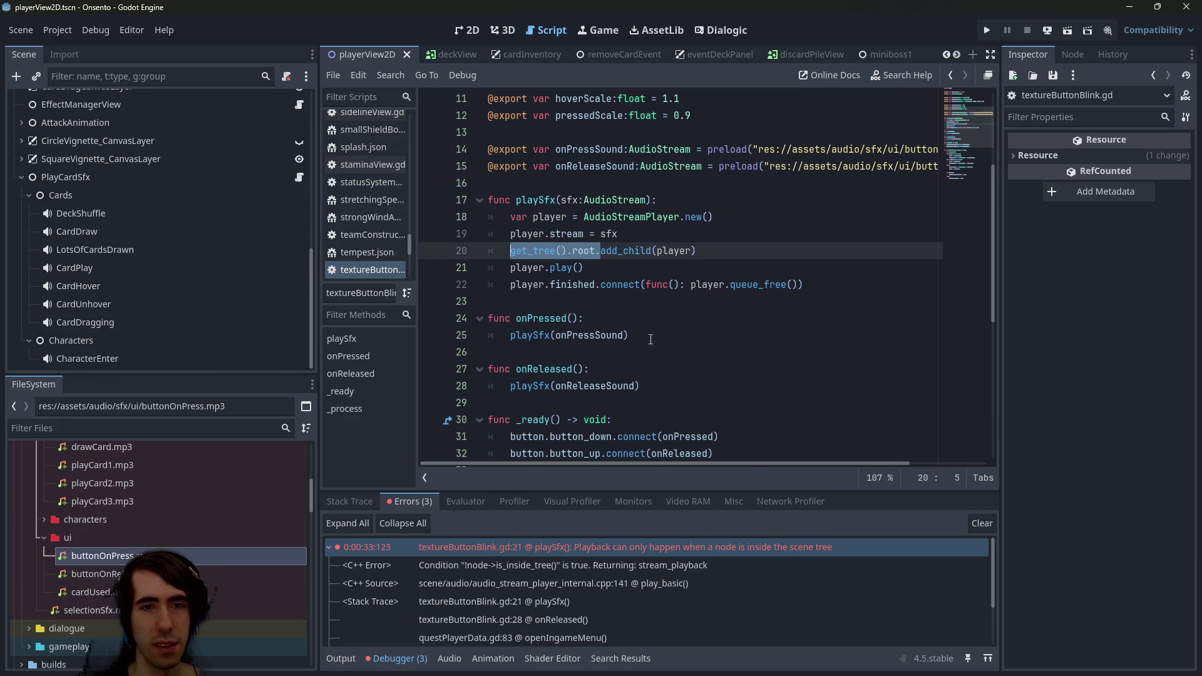
scroll(650, 364, down, 6)
scroll(650, 365, up, 5)
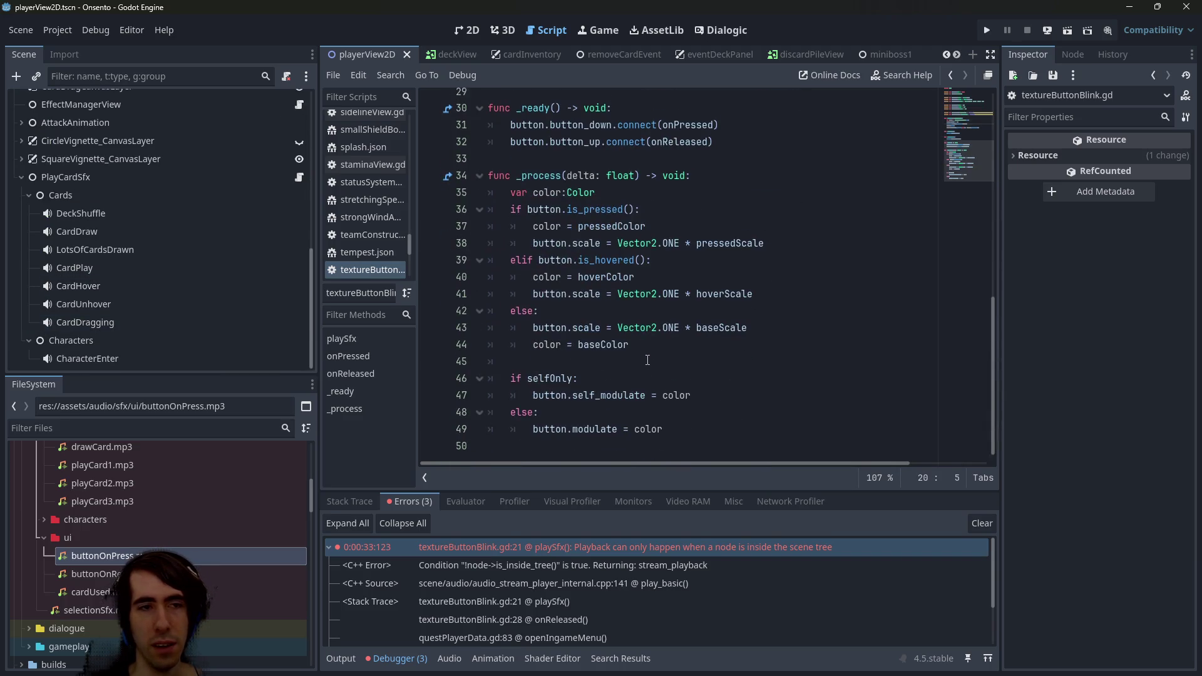
Paste get_tree().root. before add_child on line 53 of playCardSfx.gd, save, and open miniboss1.
click(298, 178)
scroll(537, 228, up, 13)
scroll(616, 271, down, 6)
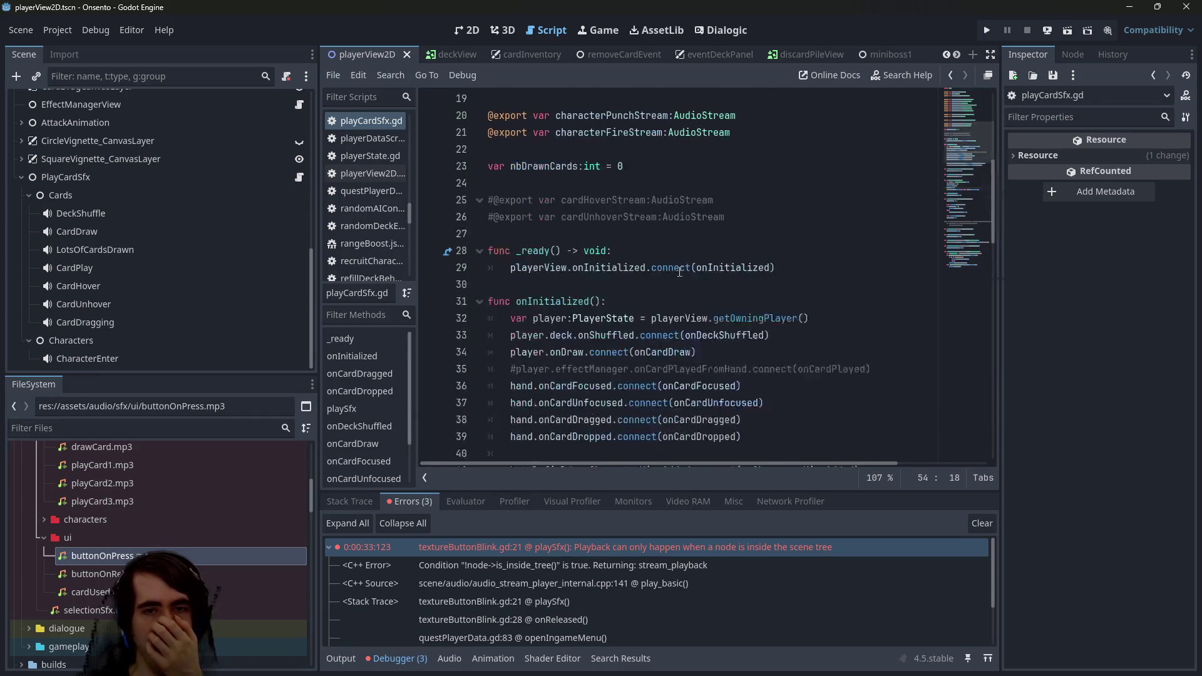
scroll(617, 271, down, 7)
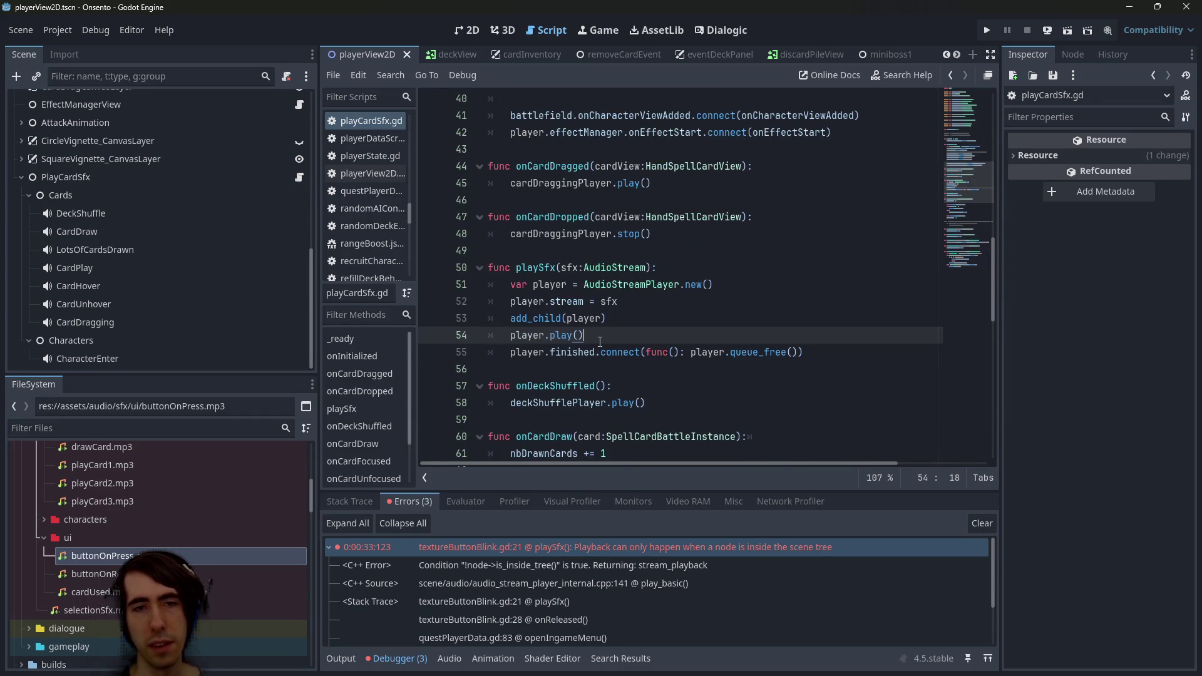
click(600, 318)
key(ctrl+s)
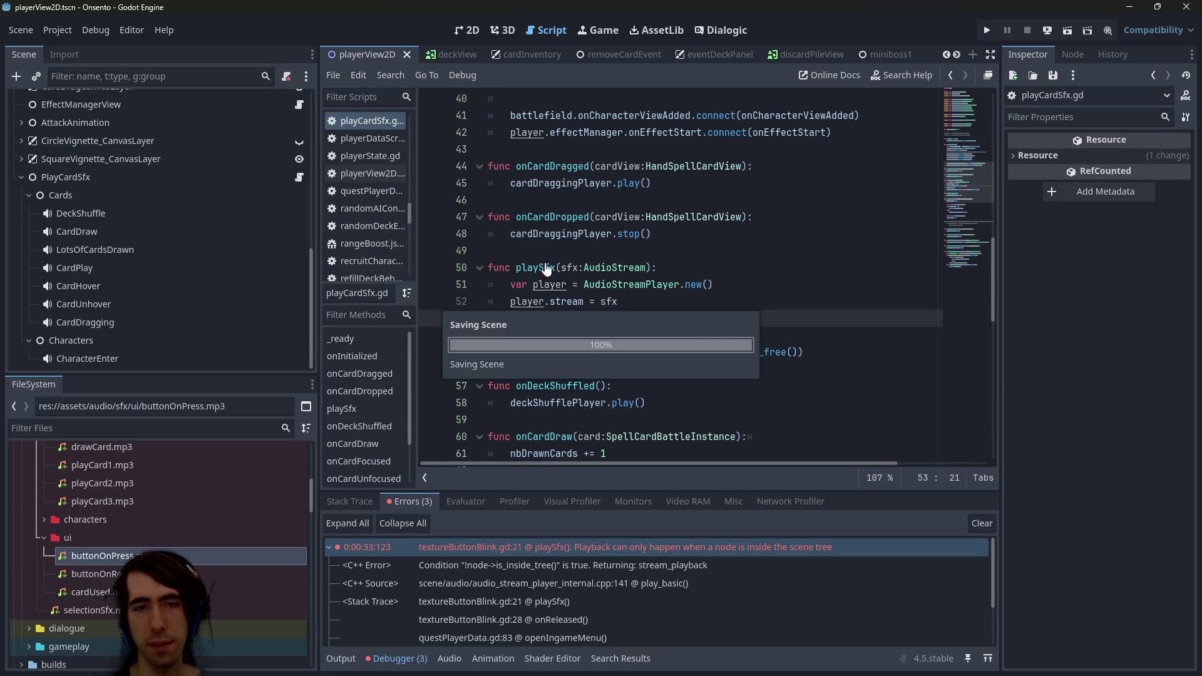
click(870, 54)
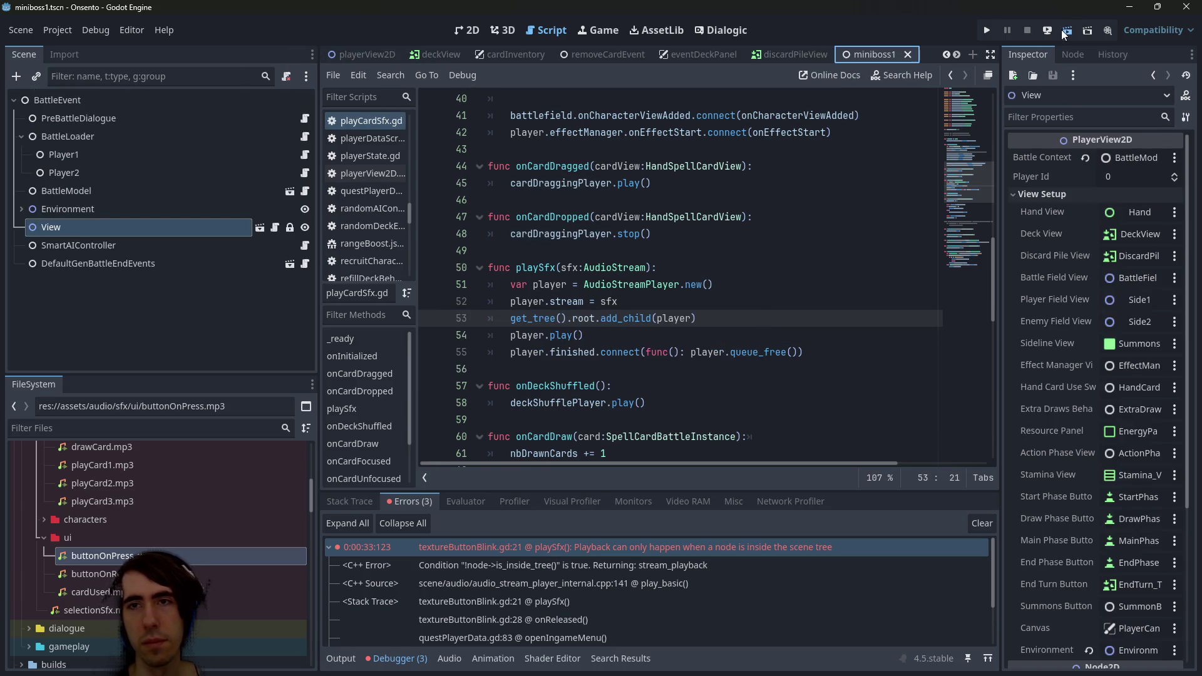
Run the miniboss1 battle, end a turn, and press an in-game button to test its sound.
click(1062, 29)
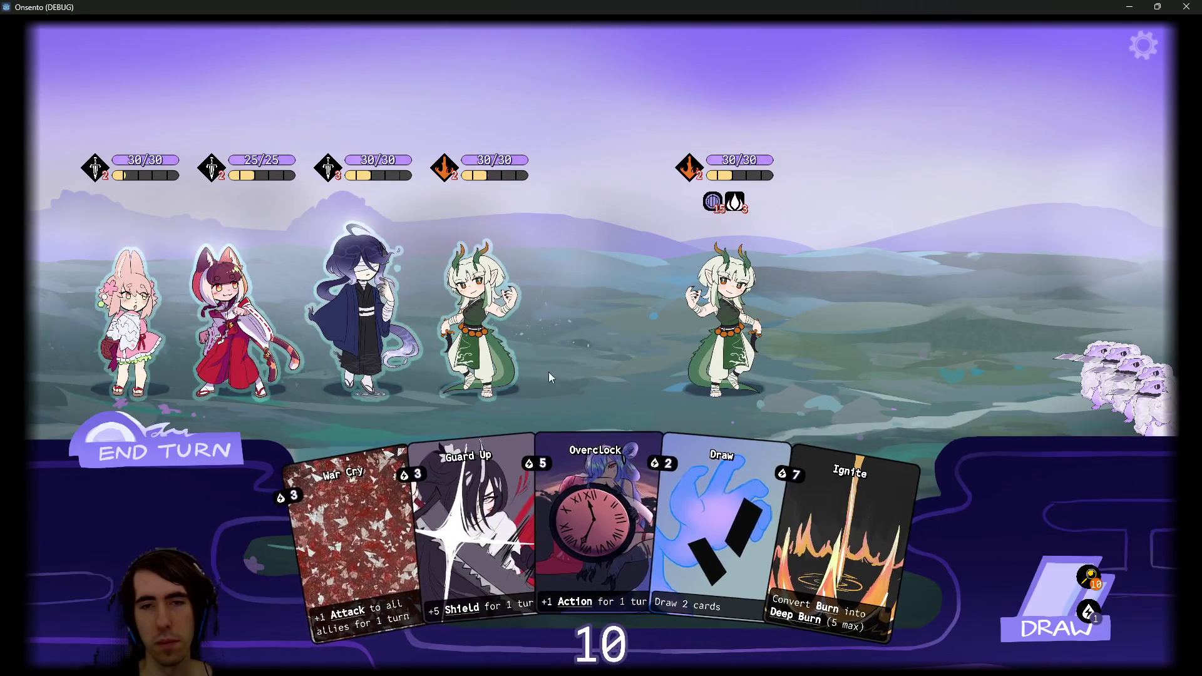
click(163, 449)
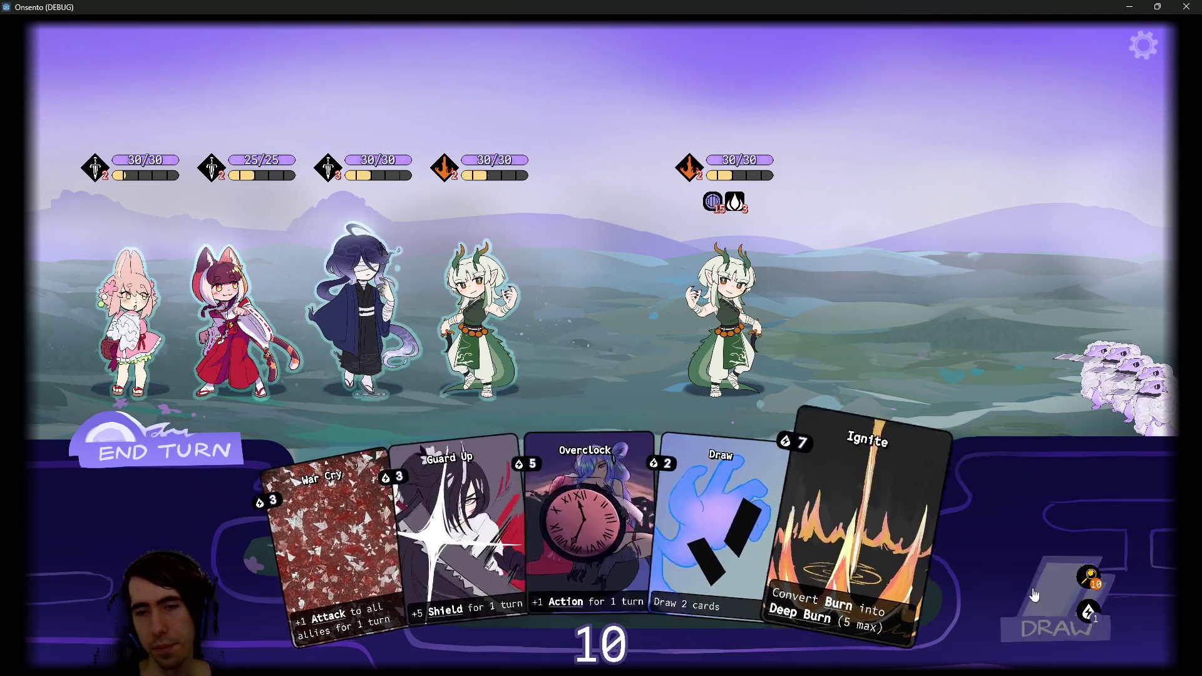
click(1140, 44)
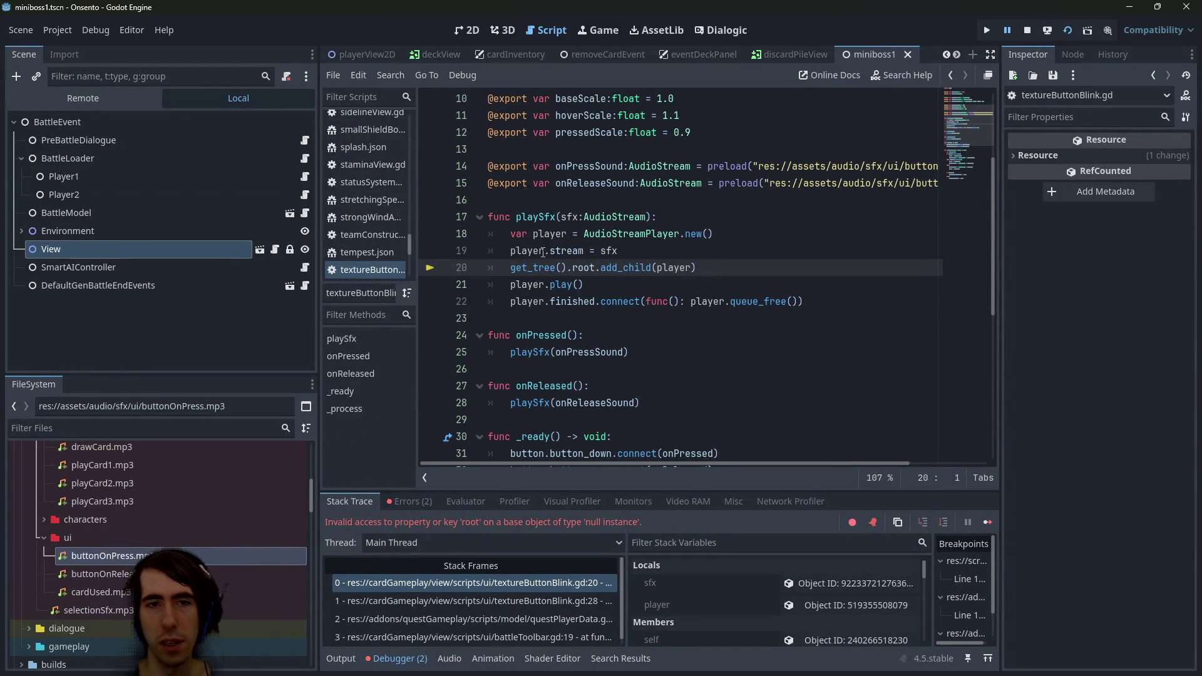
click(525, 602)
scroll(596, 288, up, 2)
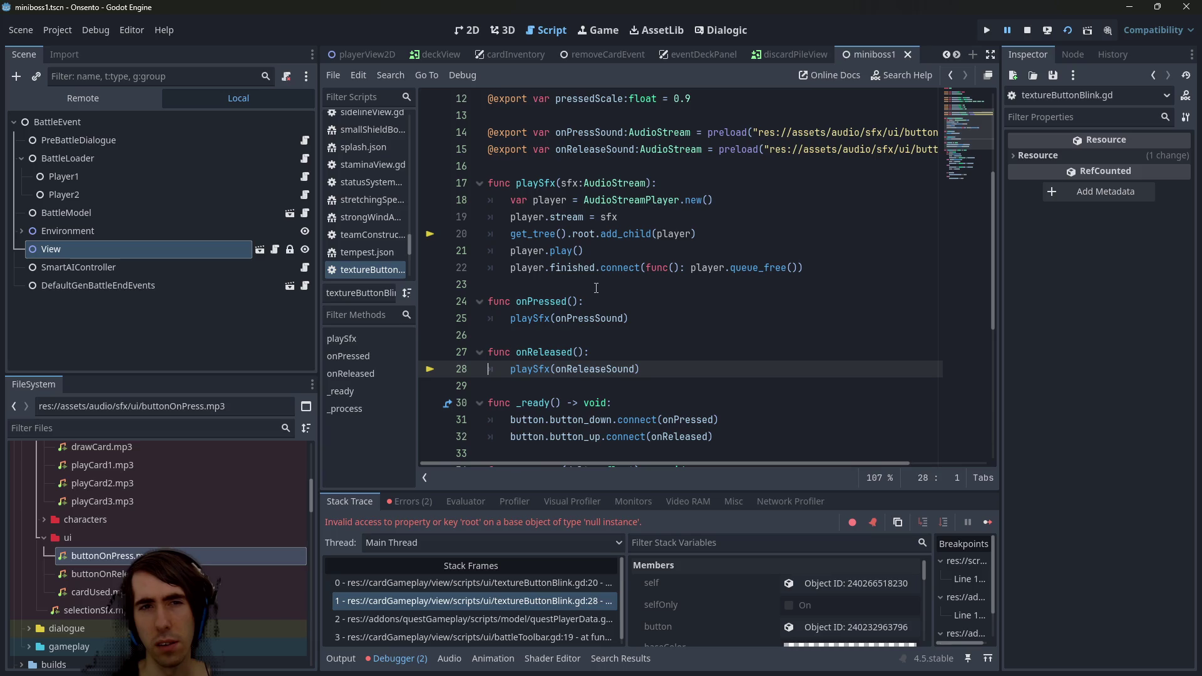
drag(417, 261, 426, 261)
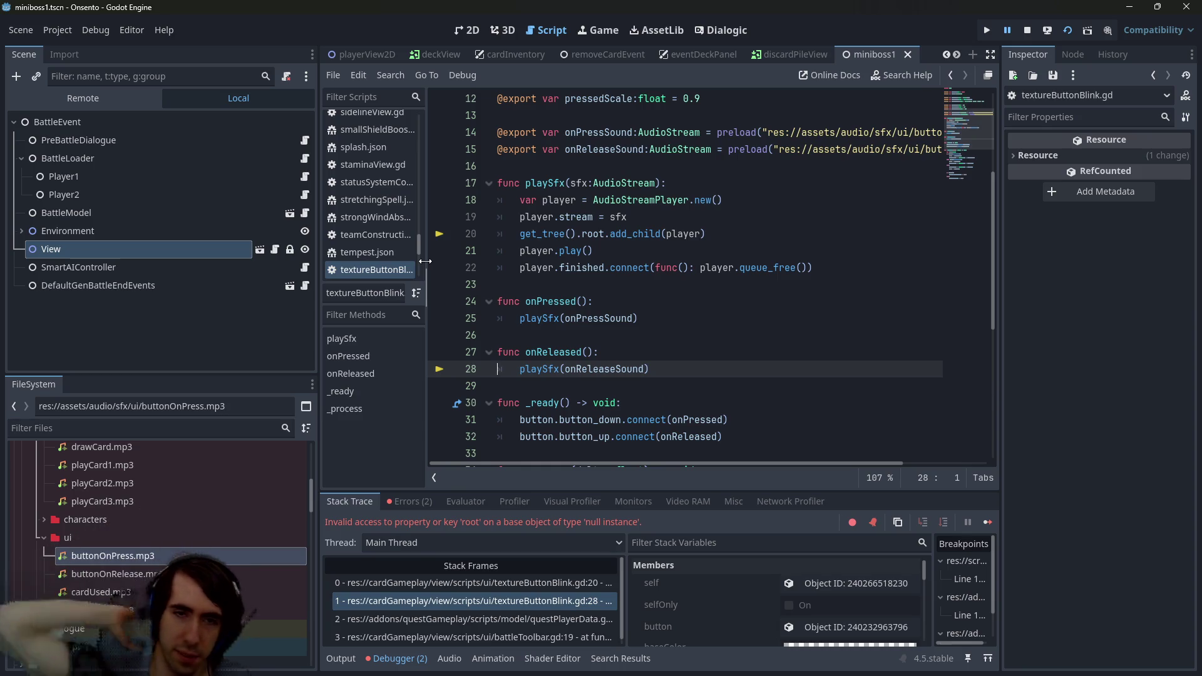
click(463, 606)
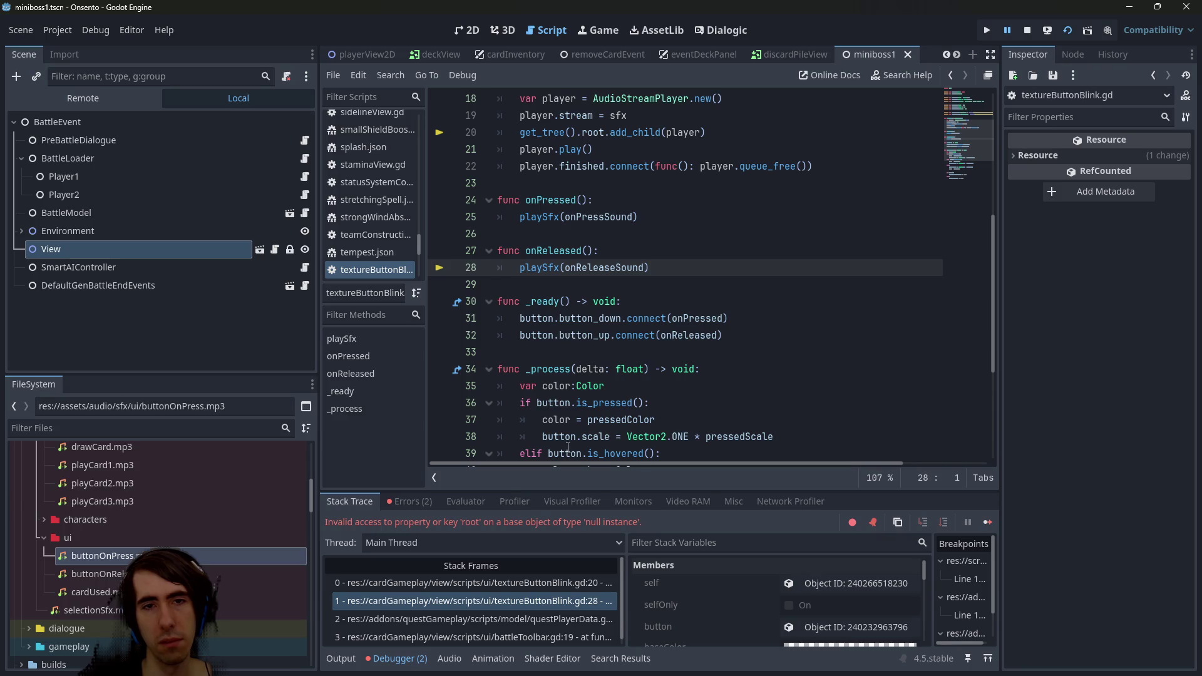
scroll(567, 447, up, 1)
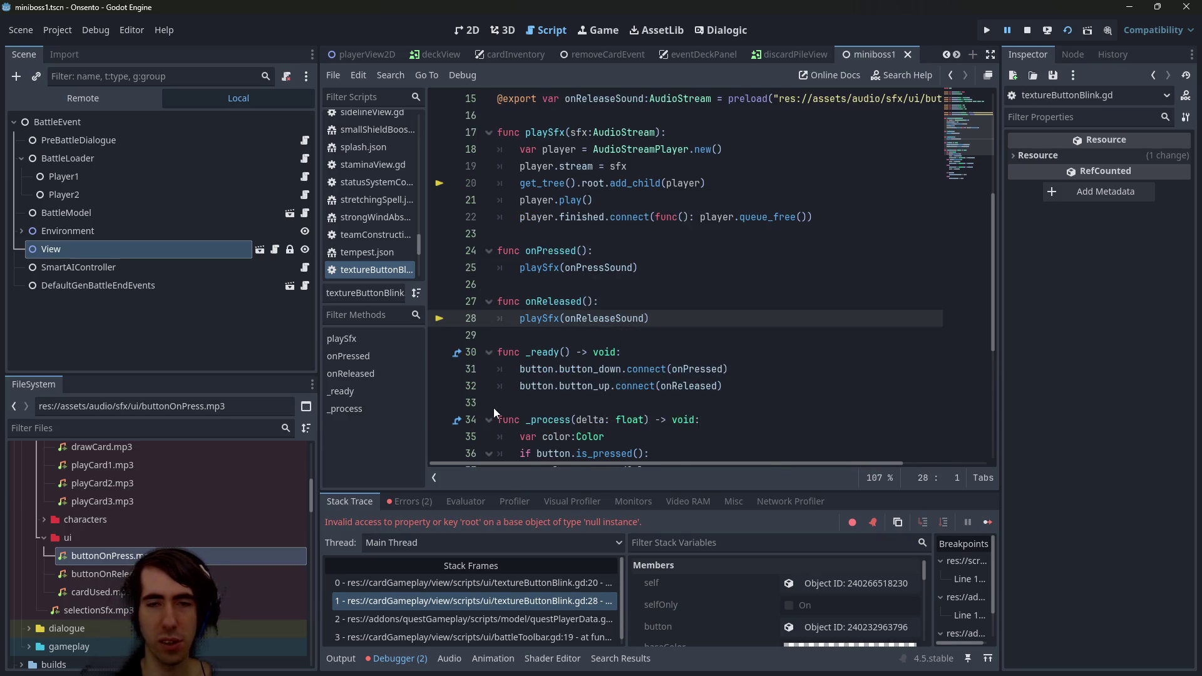
double_click(610, 318)
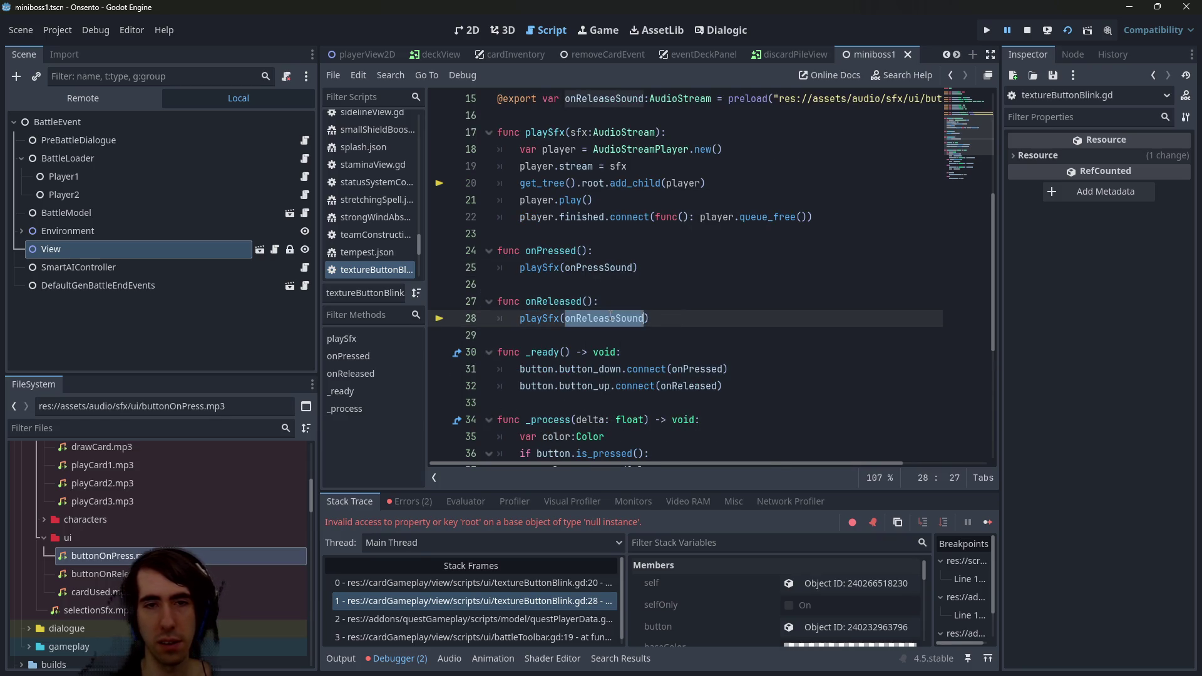
double_click(542, 317)
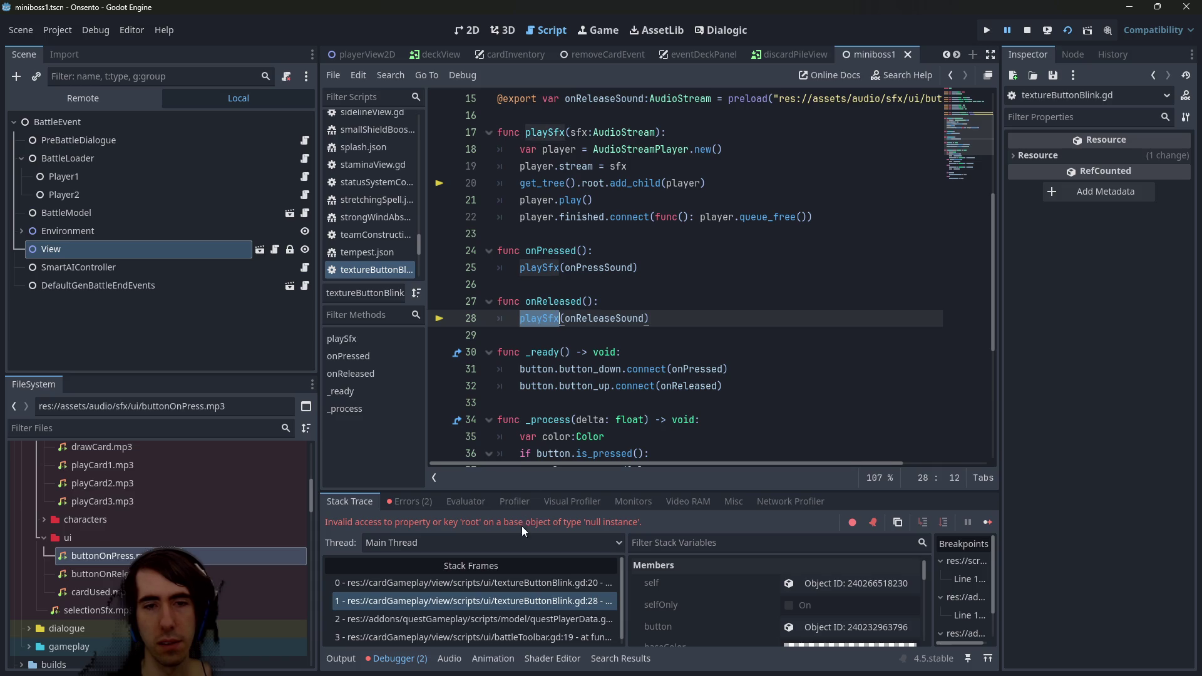
click(512, 584)
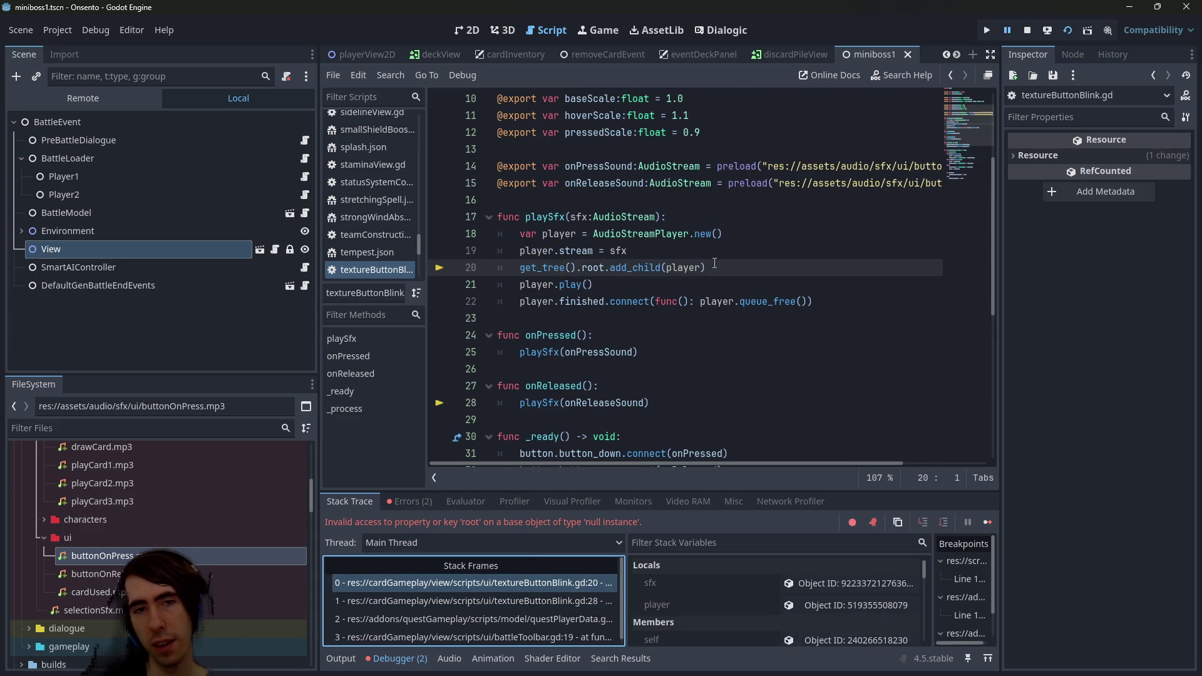
double_click(550, 269)
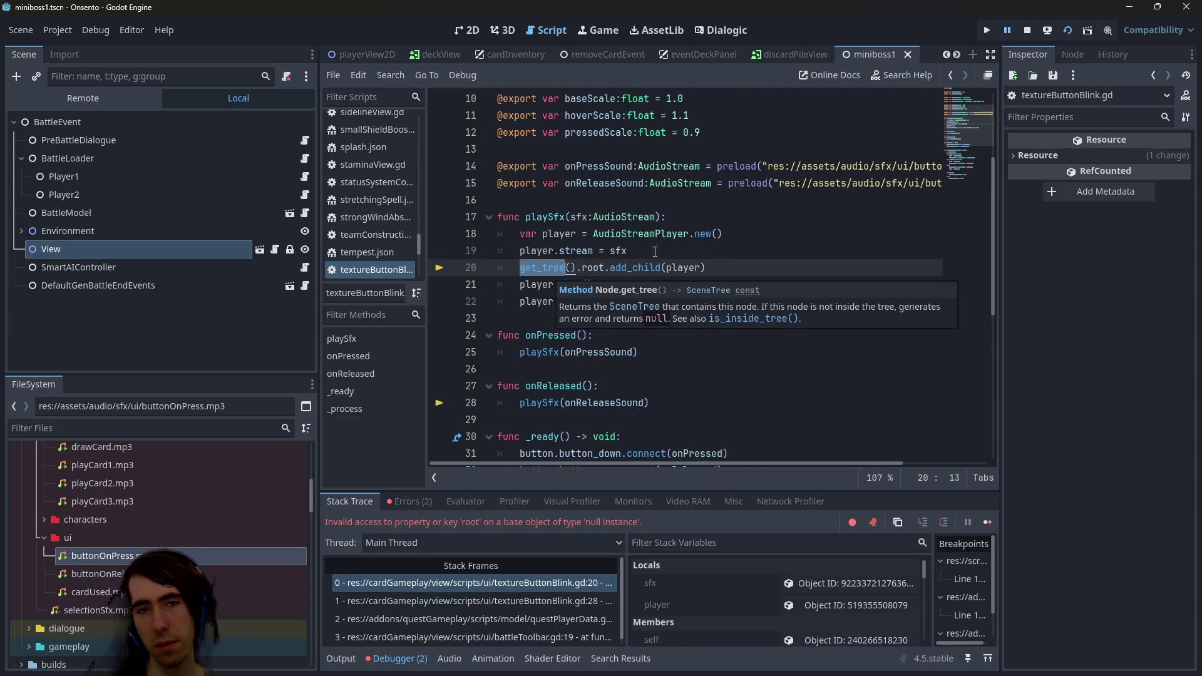
click(696, 251)
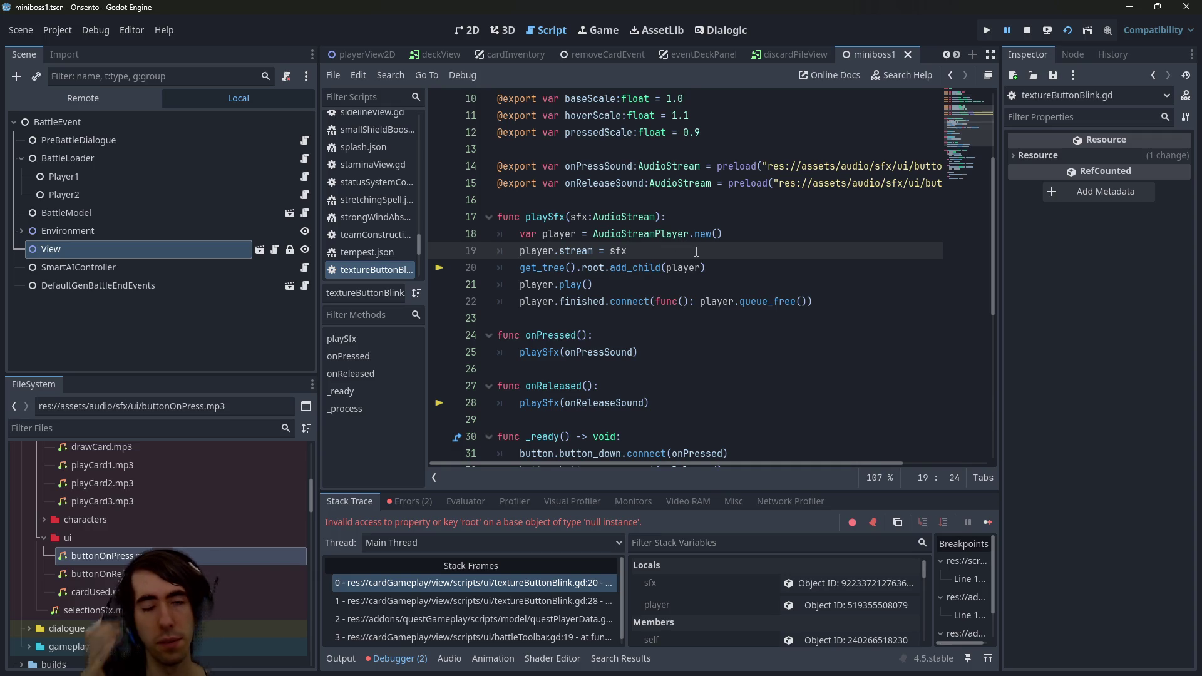
Add a 'var tree = get_tree()' line at the top of playSfx.
key(Up)
key(Up)
key(End)
key(Return)
key(Return)
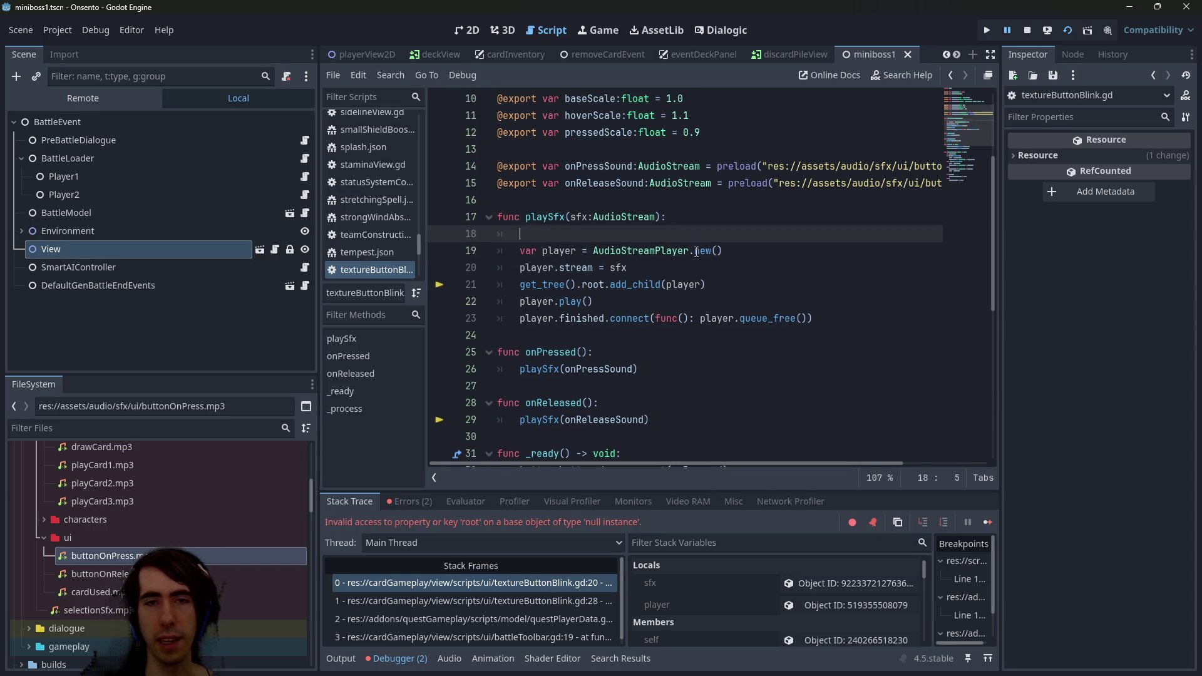
key(Up)
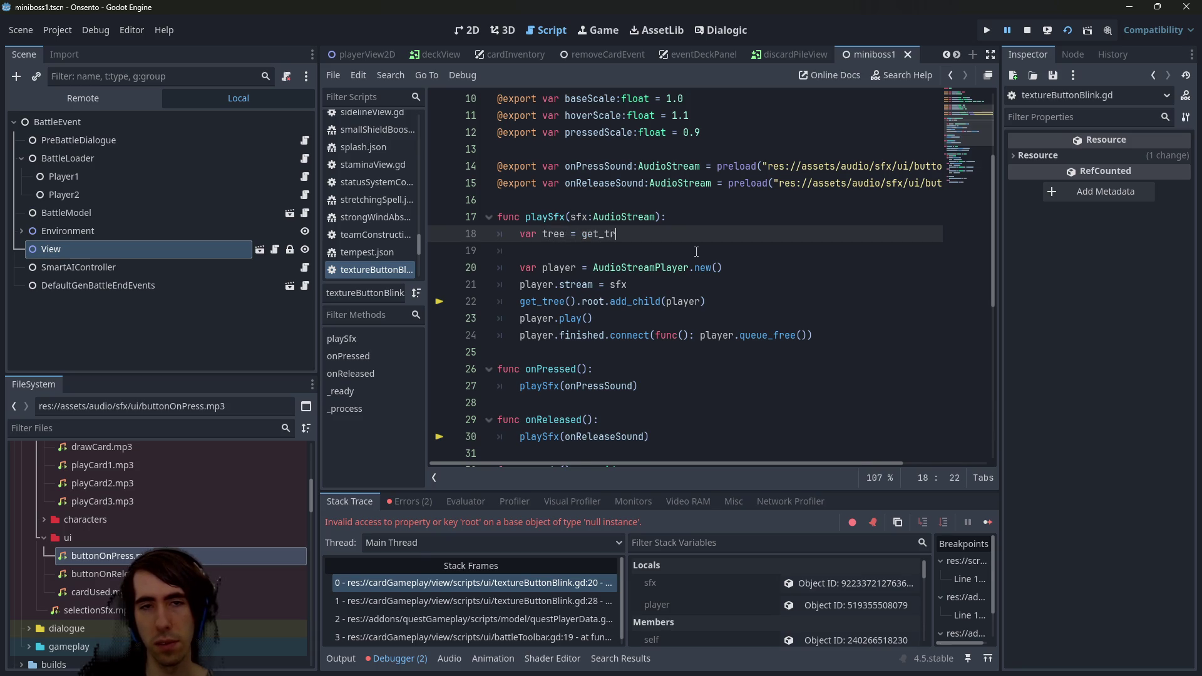
key(Down)
key(Down)
key(Up)
key(Up)
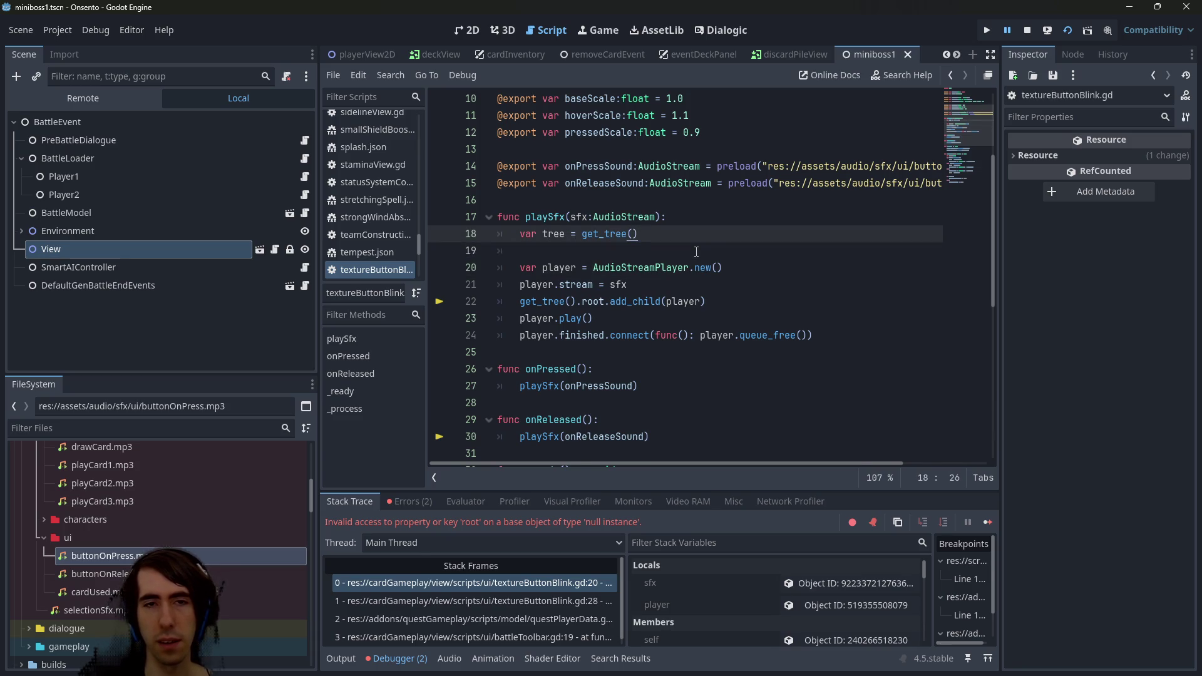
Add a 'while tree == null' loop that awaits get_tree().process_frame.
key(Return)
text(while tr)
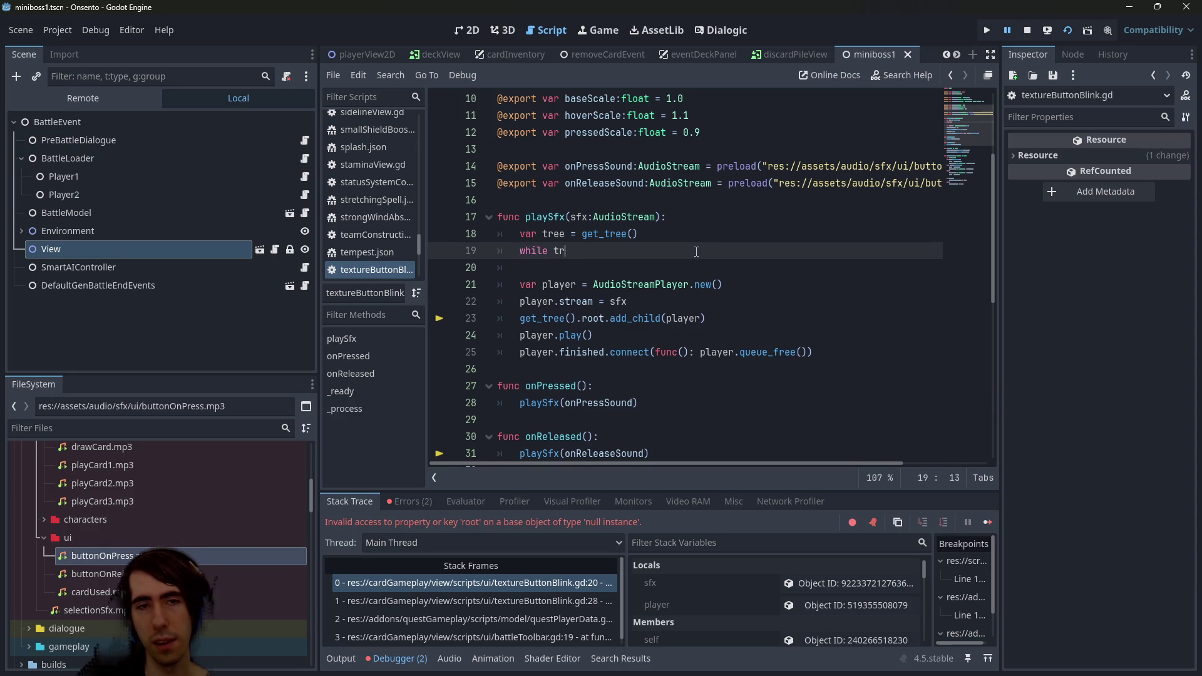
text(null:)
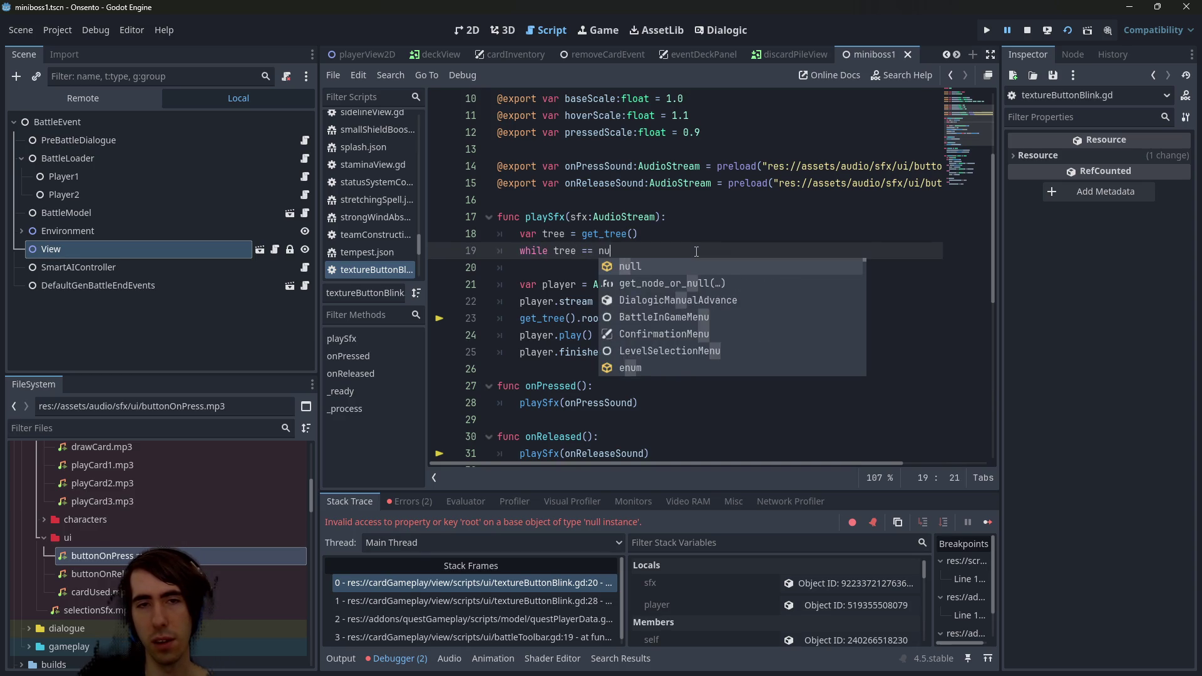
key(Return)
key(Up)
key(Up)
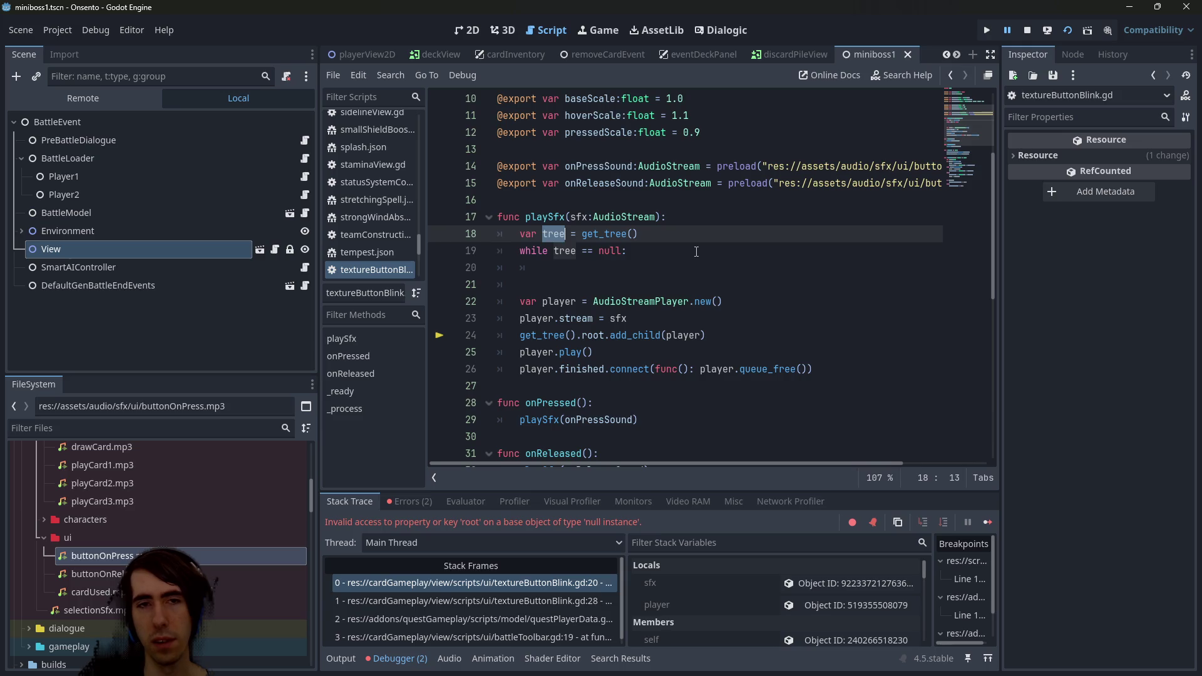
key(Down)
key(Down)
text(wait get_tree)
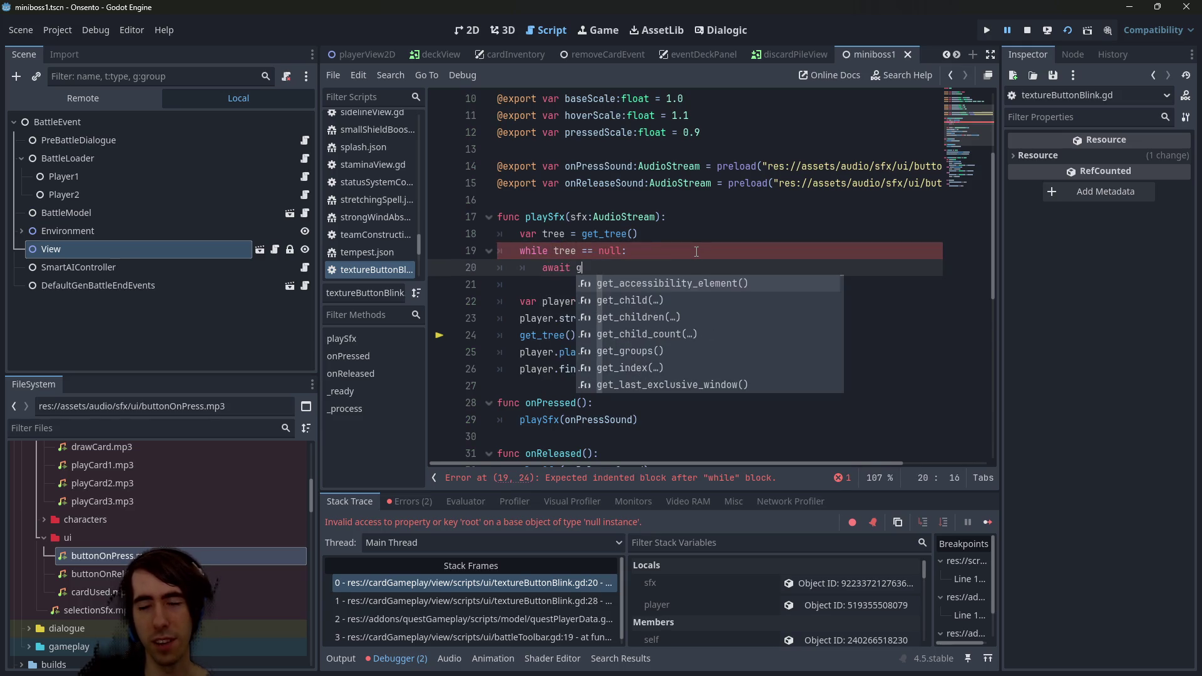
key(Return)
text(.process_frame)
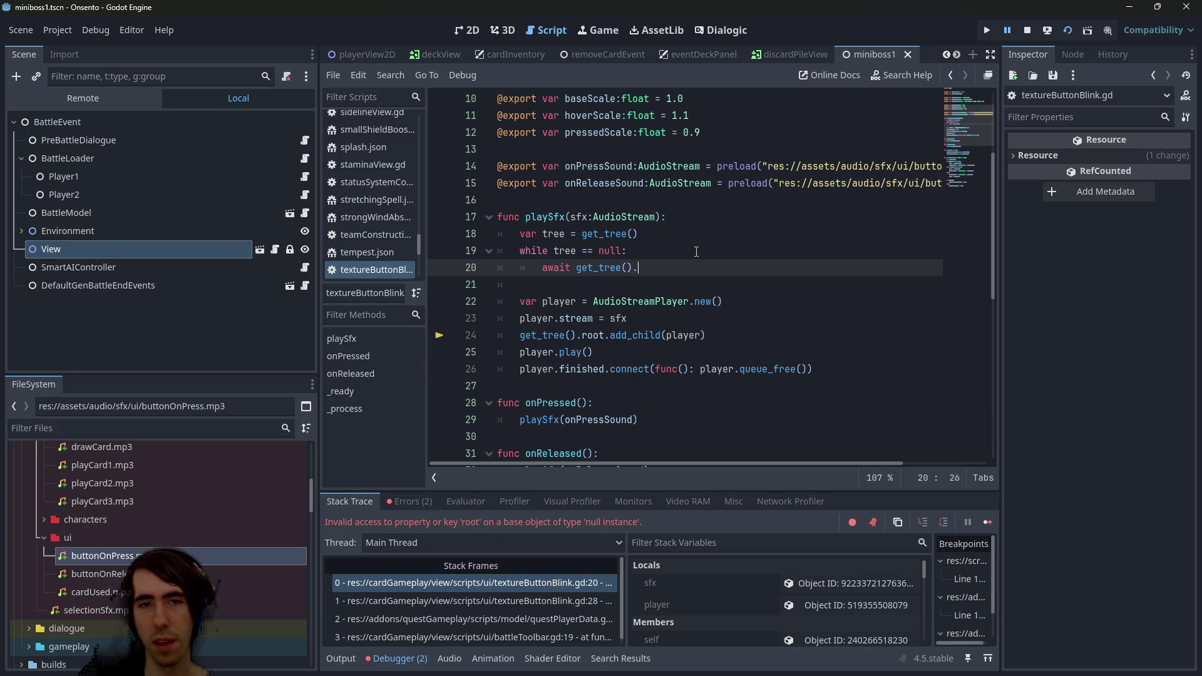
text(process_frame)
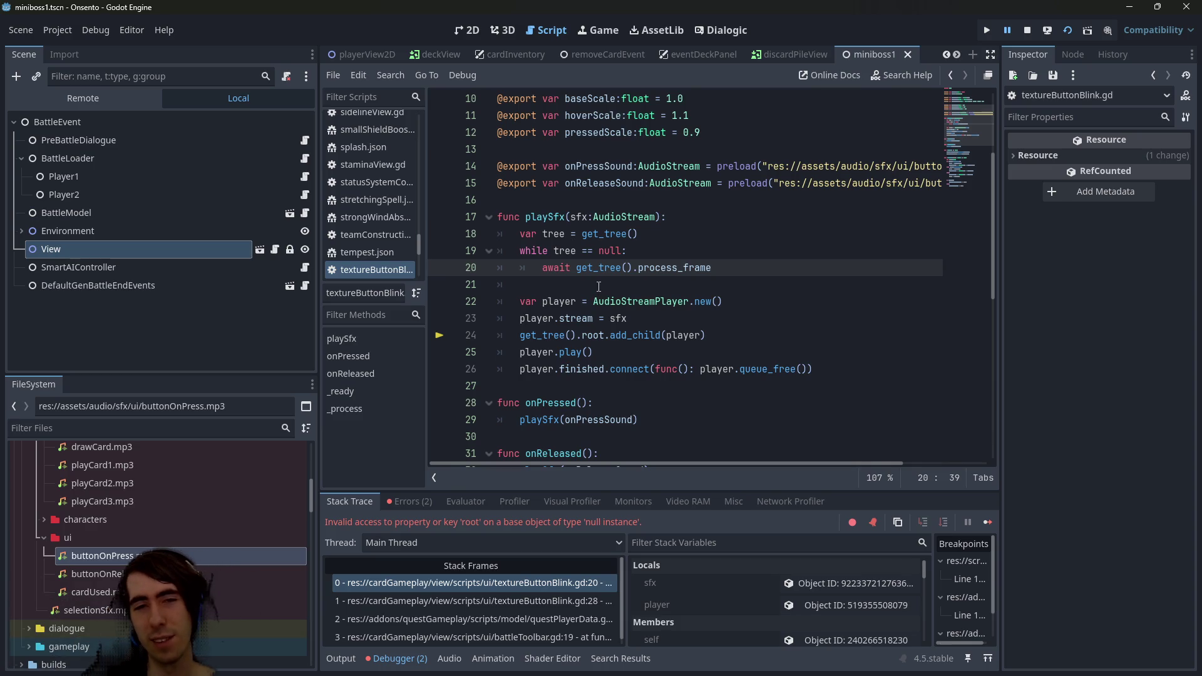
double_click(606, 268)
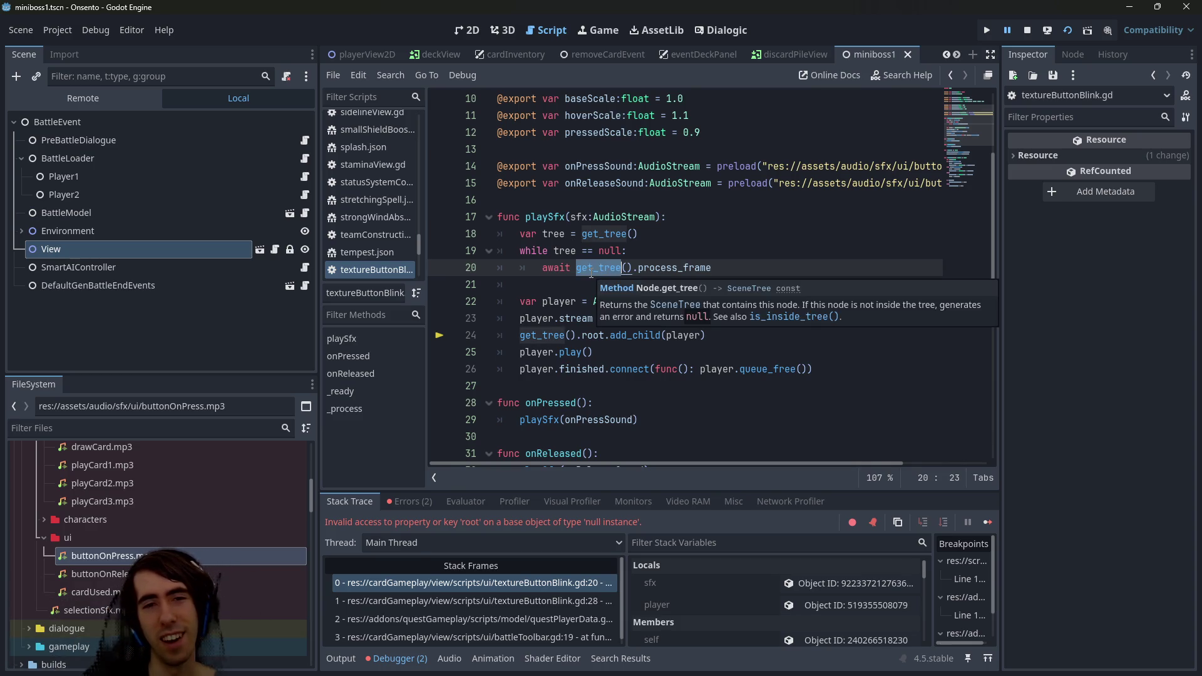
scroll(591, 274, down, 3)
mouse_move(593, 269)
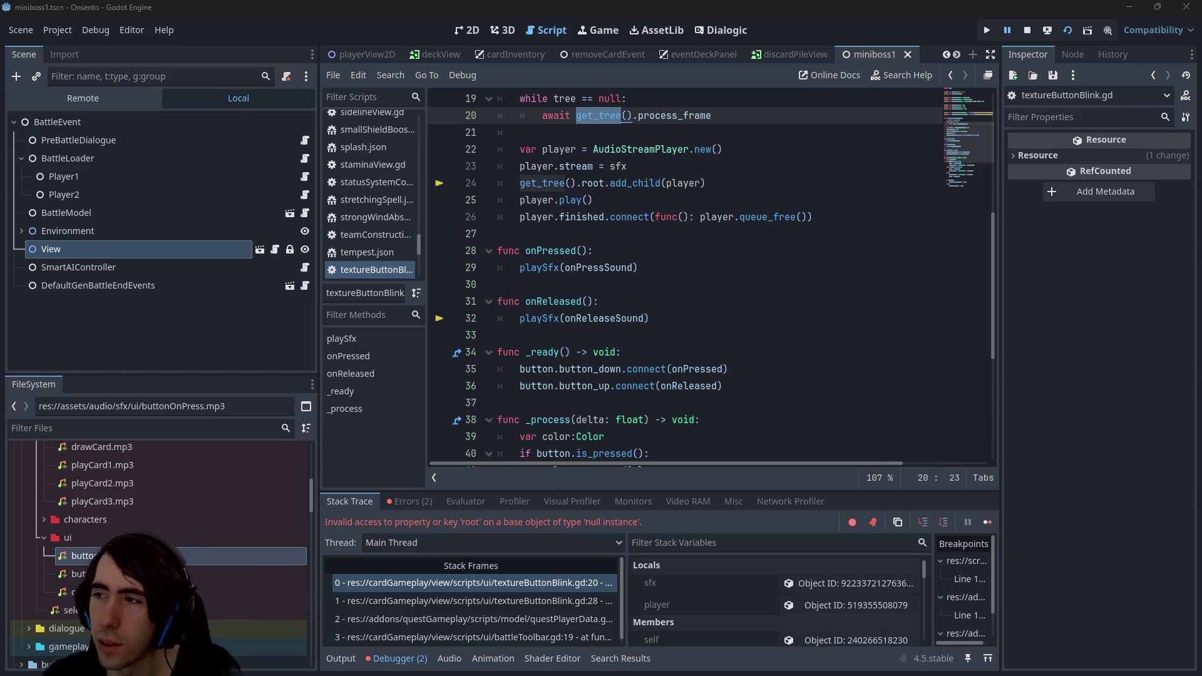
scroll(759, 282, up, 2)
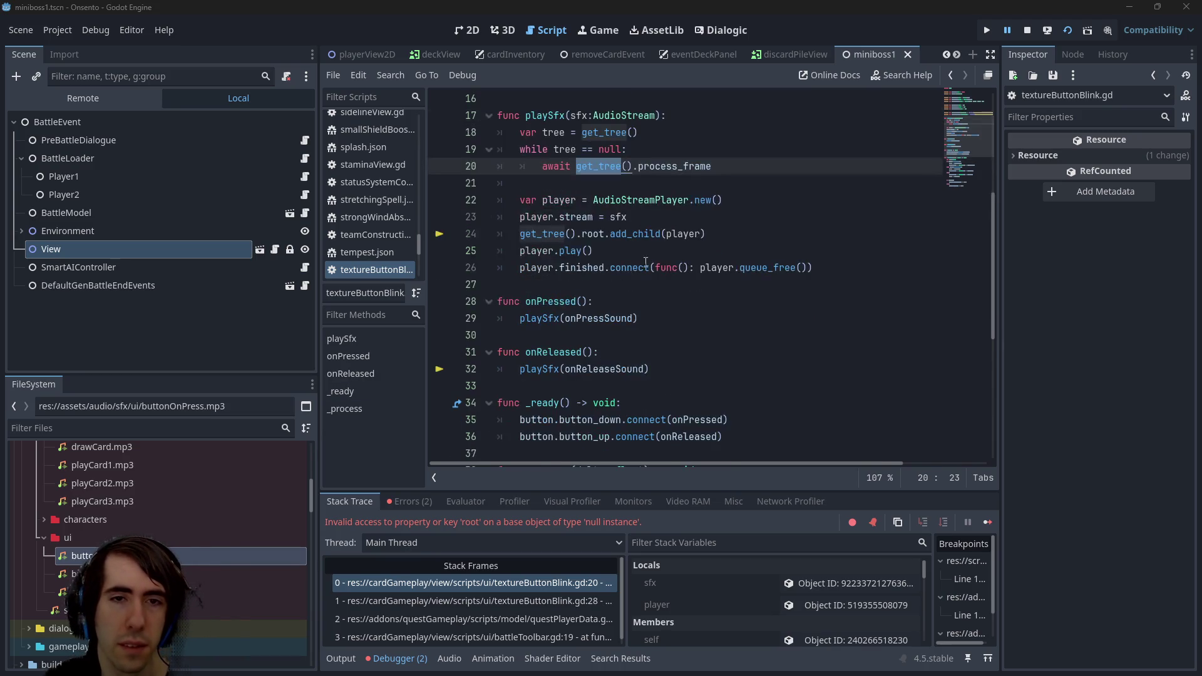
click(613, 335)
click(600, 149)
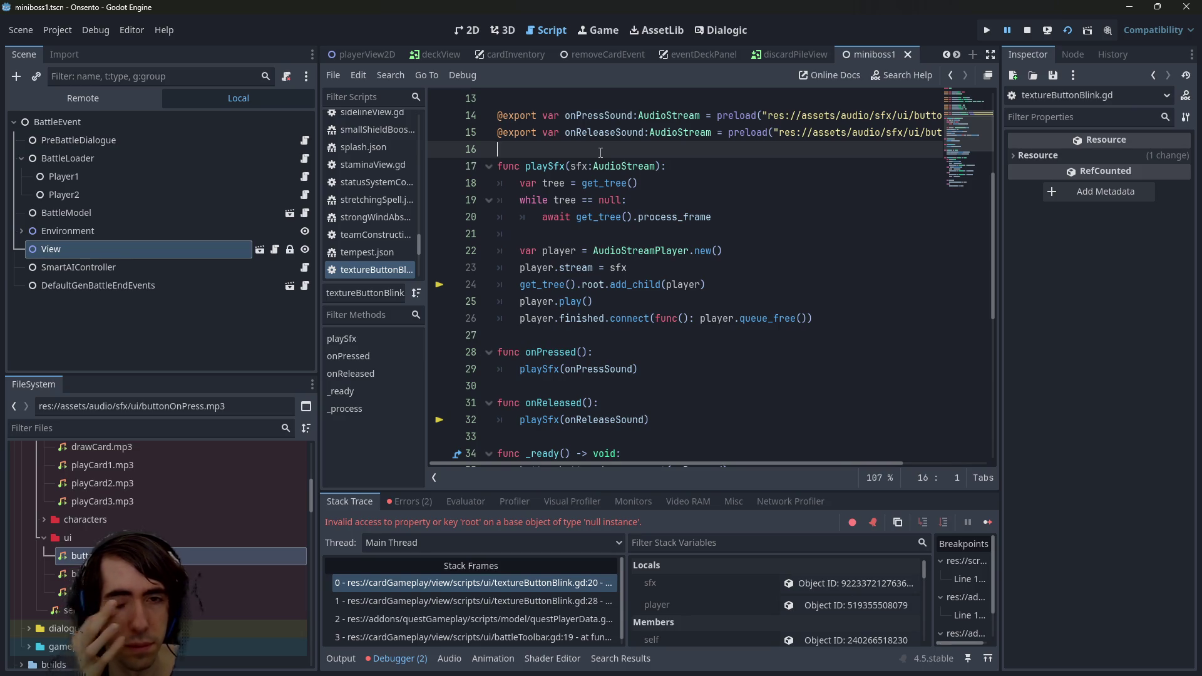
key(Return)
key(Return)
key(Up)
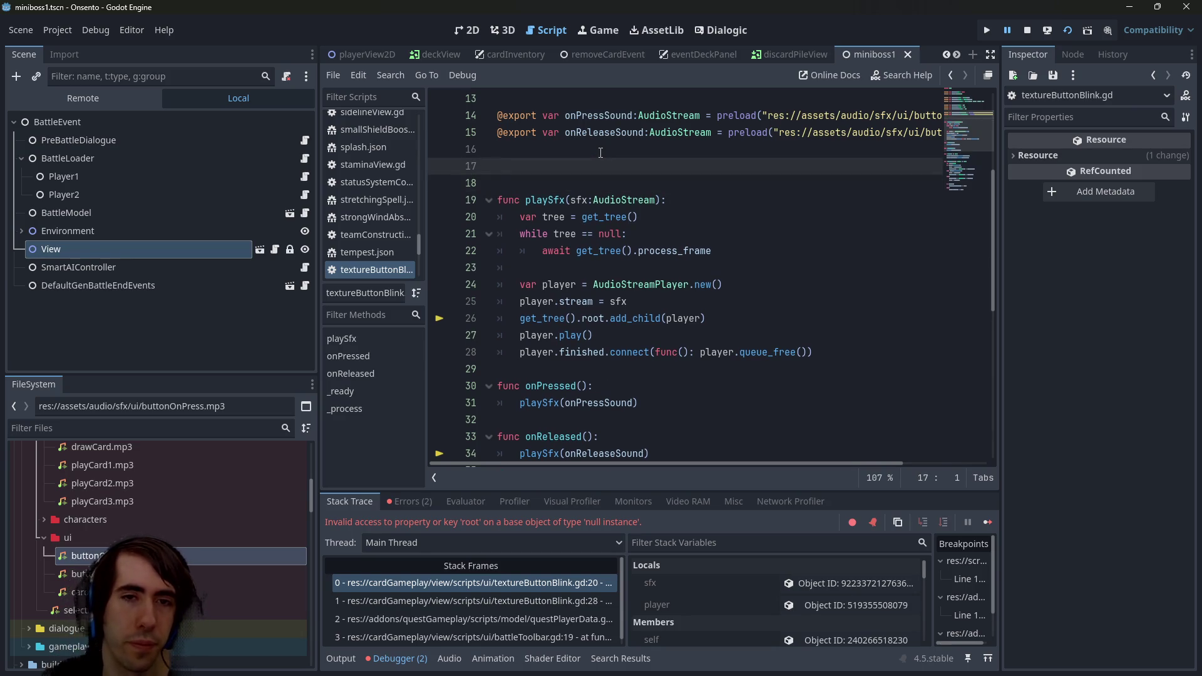
key(ctrl+z)
scroll(601, 188, down, 4)
scroll(601, 219, up, 3)
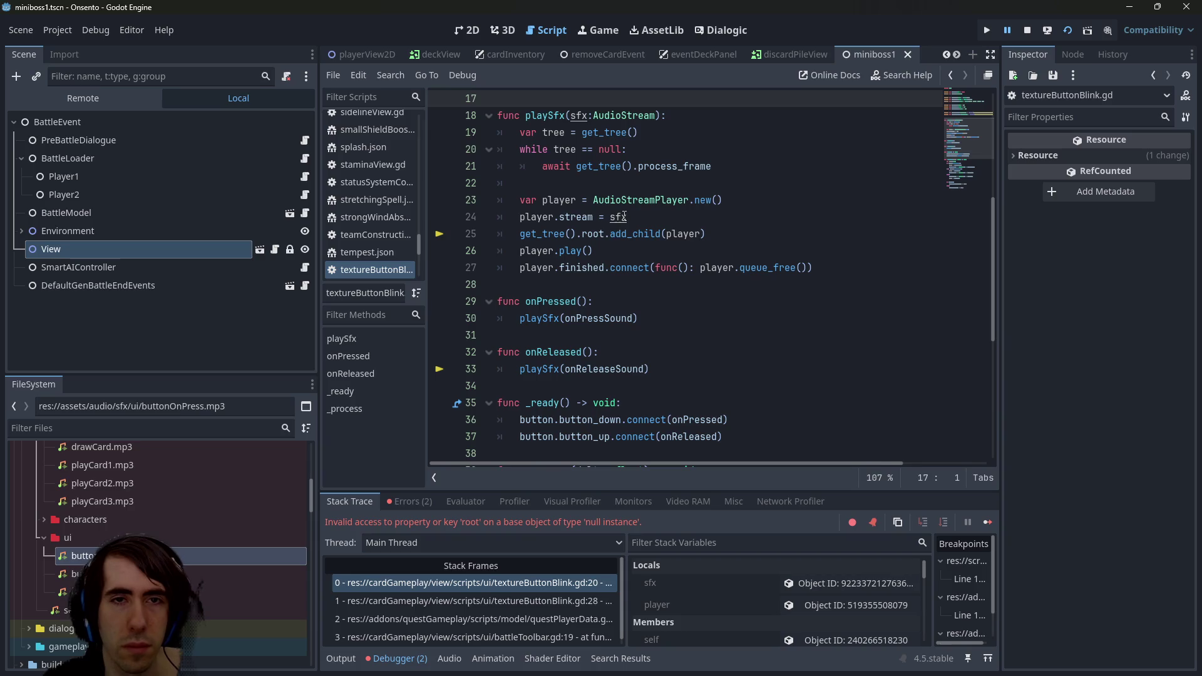
scroll(567, 269, down, 3)
click(635, 265)
scroll(634, 266, up, 2)
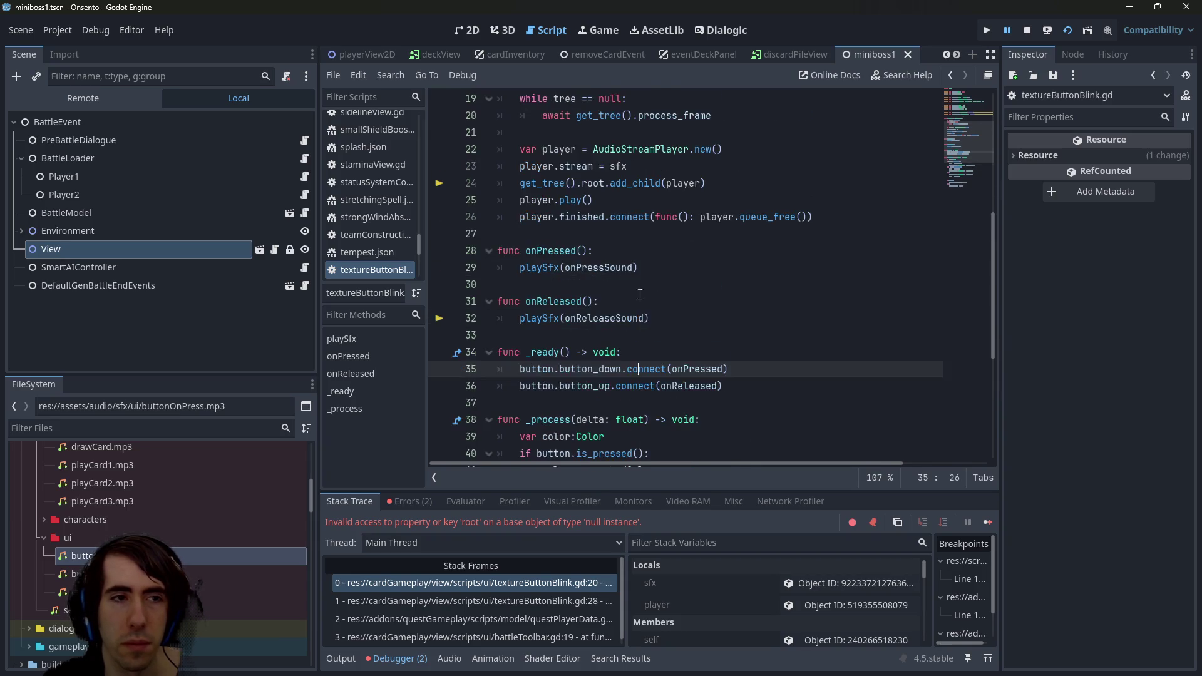
click(759, 402)
key(Return)
key(Return)
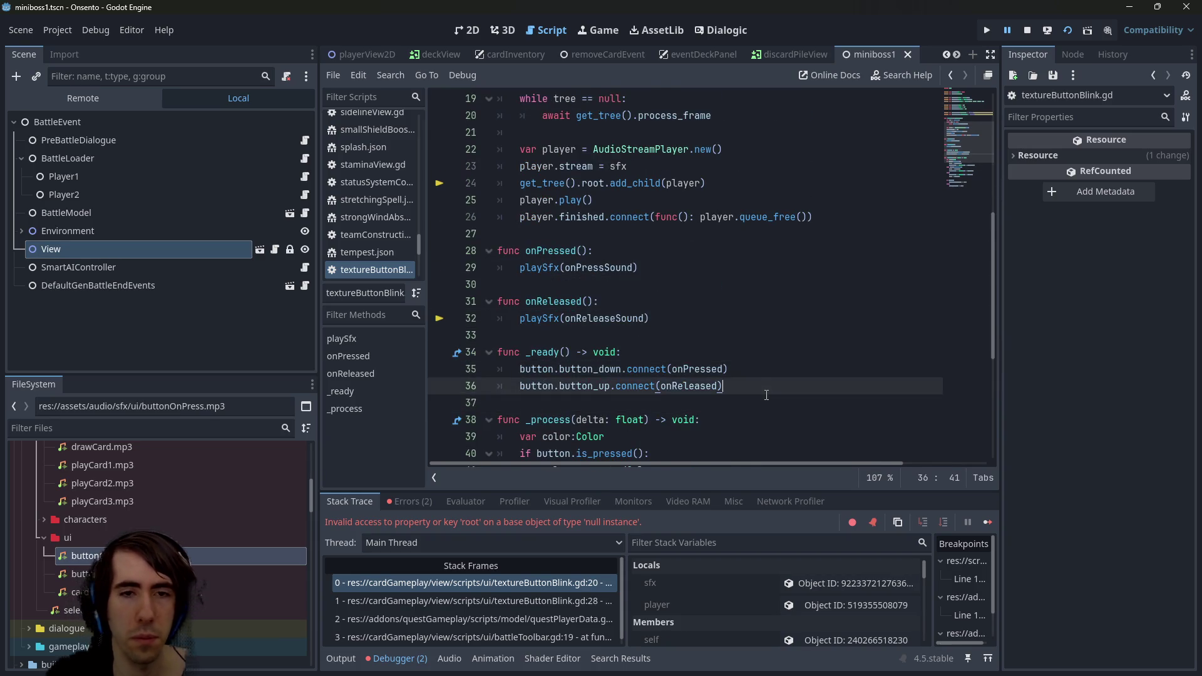
key(Up)
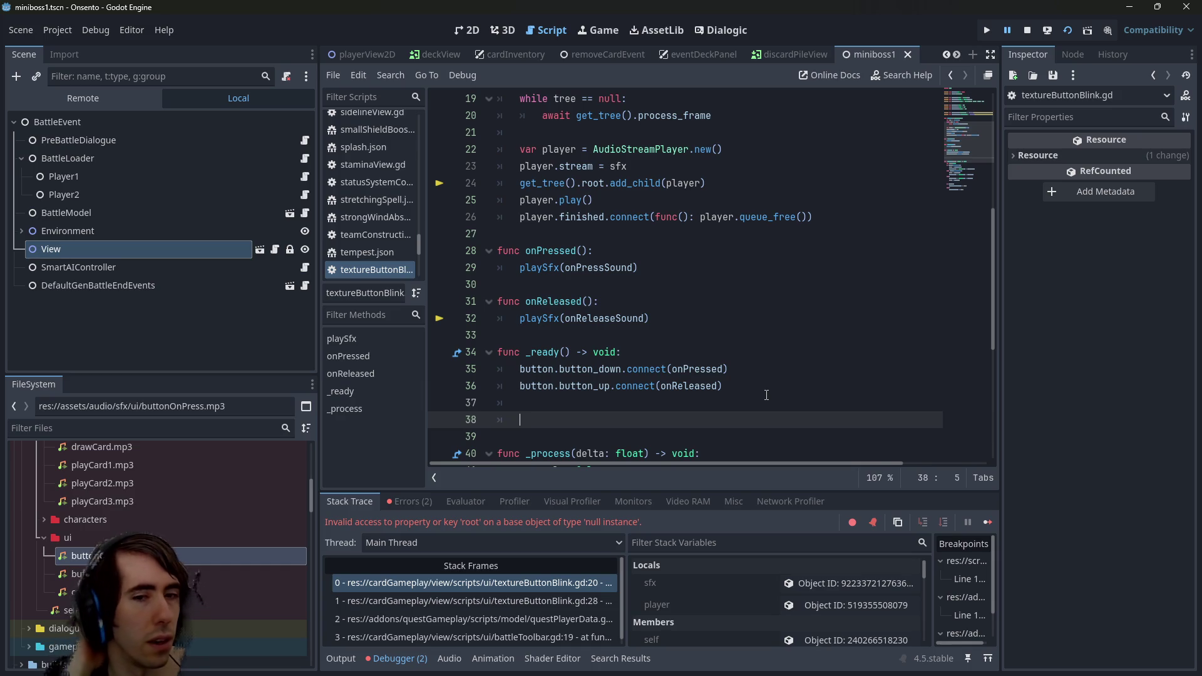
key(BackSpace)
key(BackSpace)
key(BackSpace)
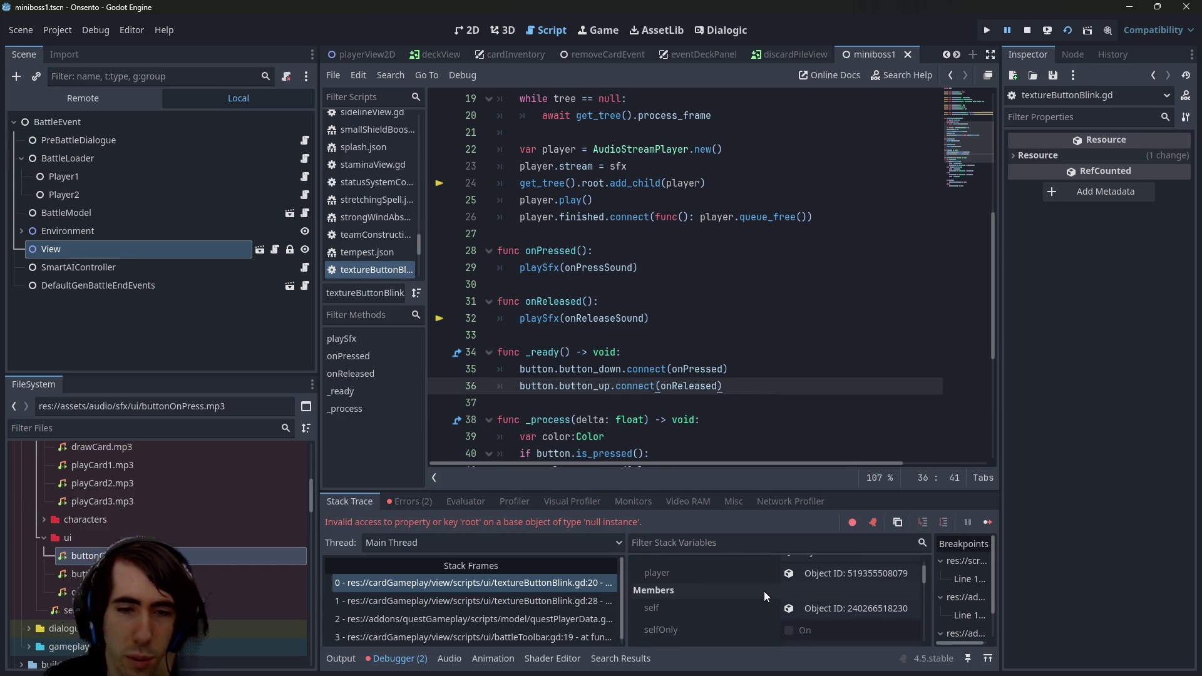
scroll(689, 353, up, 6)
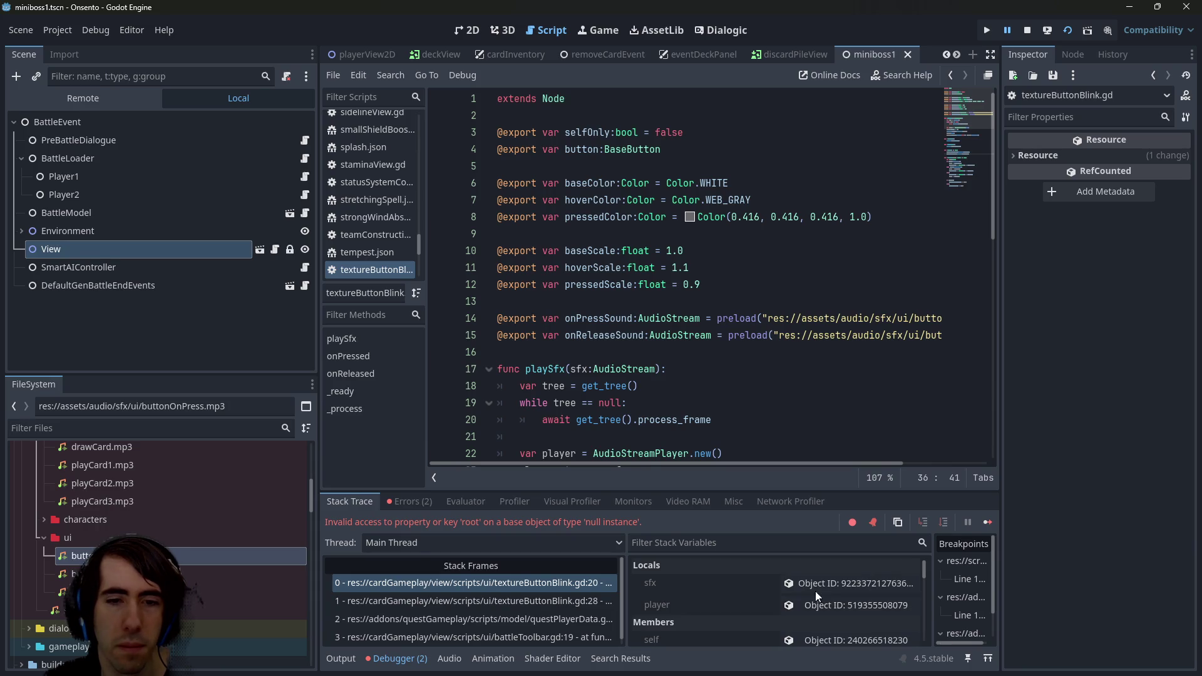
click(457, 586)
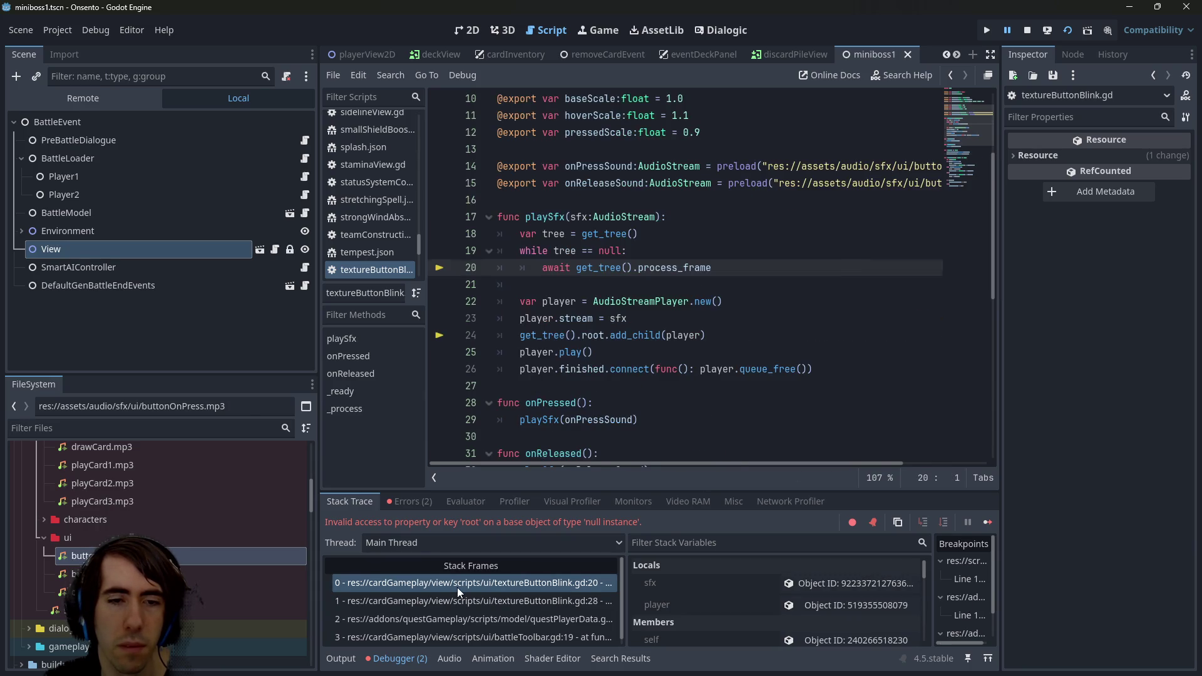
Load the frame's button TextureButton into the Inspector, then restore the code editor's width.
scroll(798, 584, down, 1)
scroll(795, 595, down, 3)
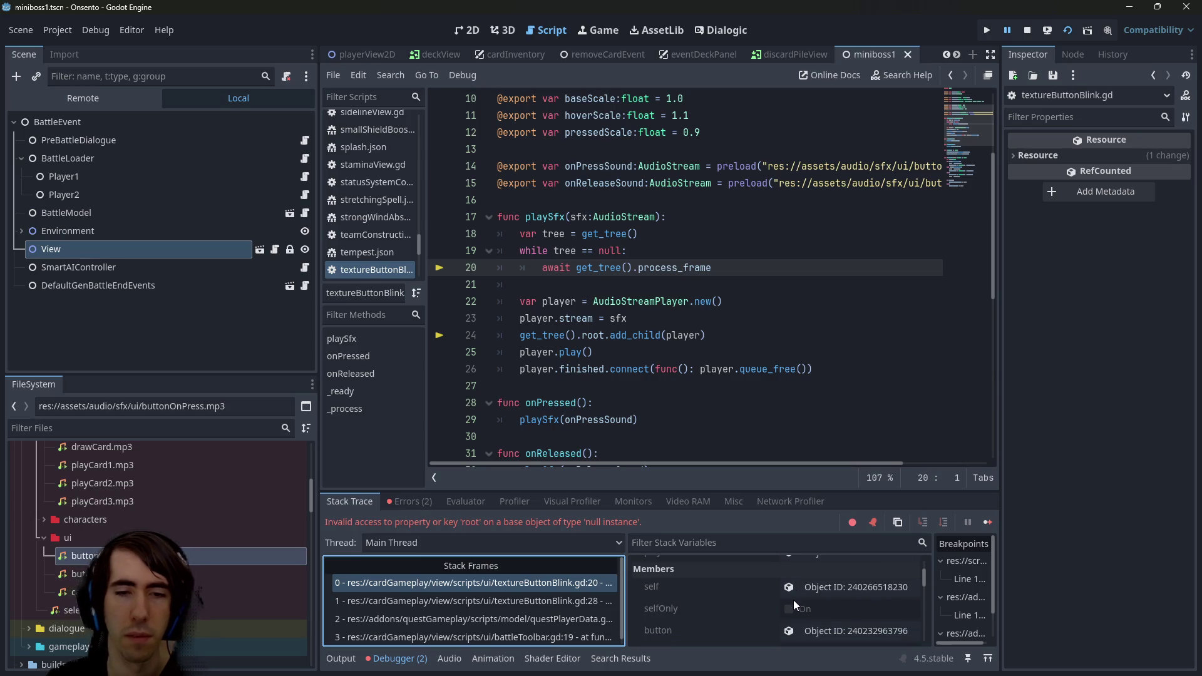
click(794, 600)
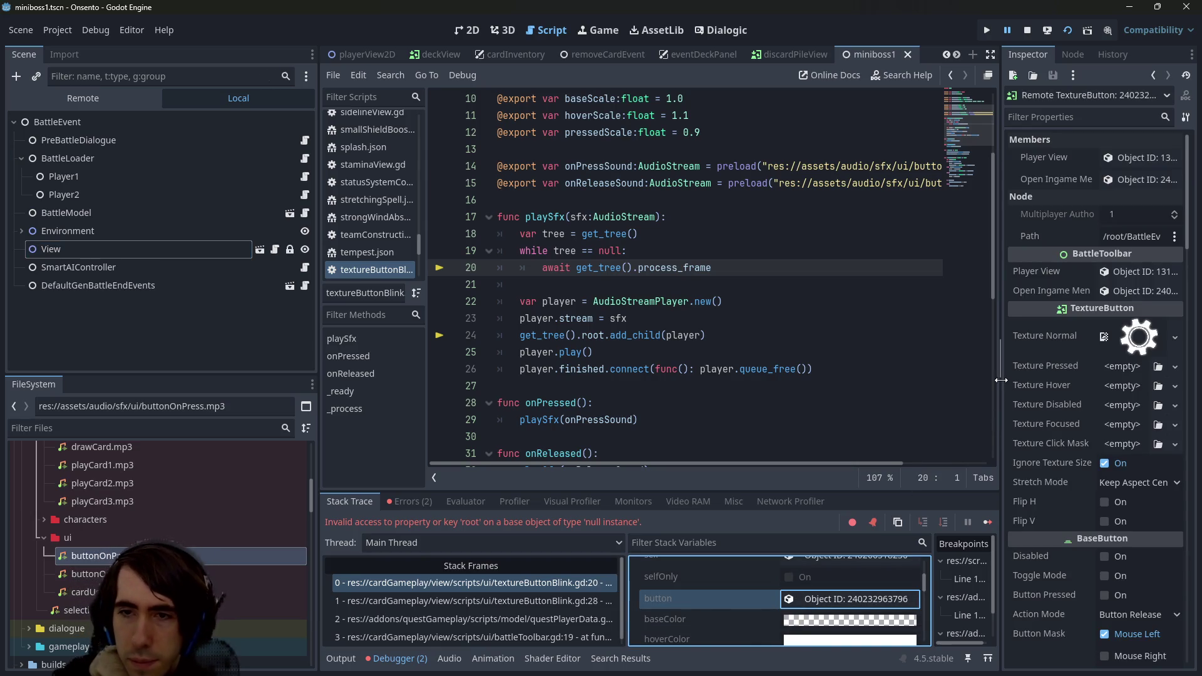
drag(1000, 380, 899, 380)
scroll(1036, 588, down, 3)
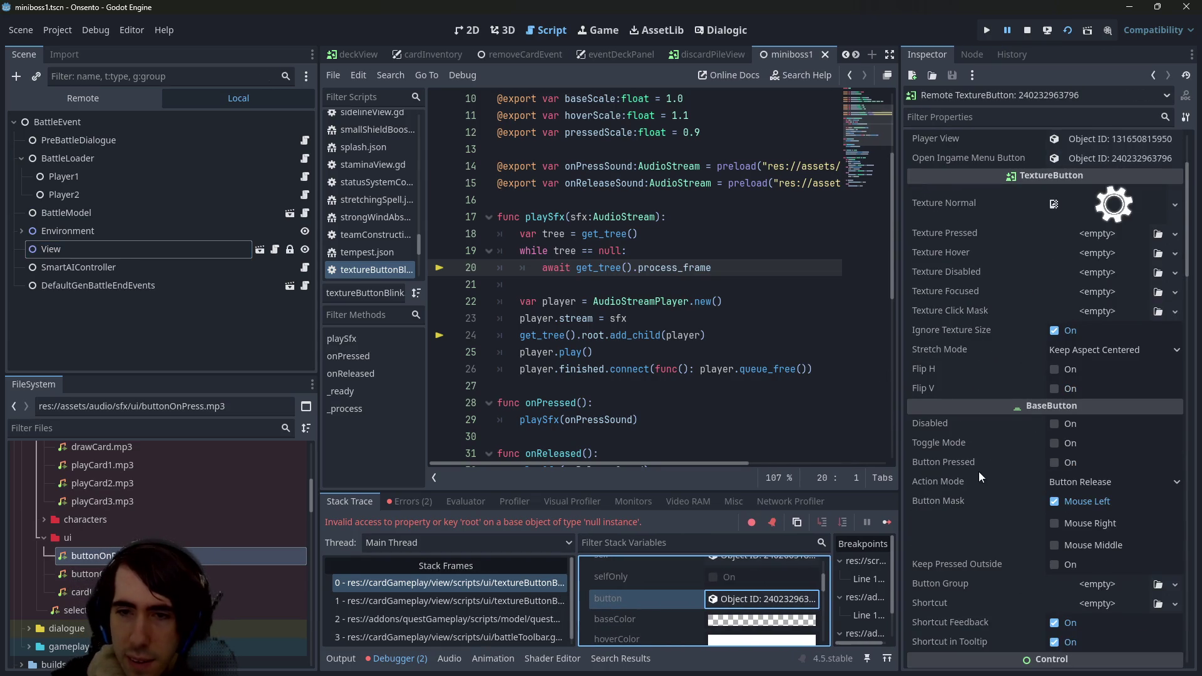
mouse_move(968, 460)
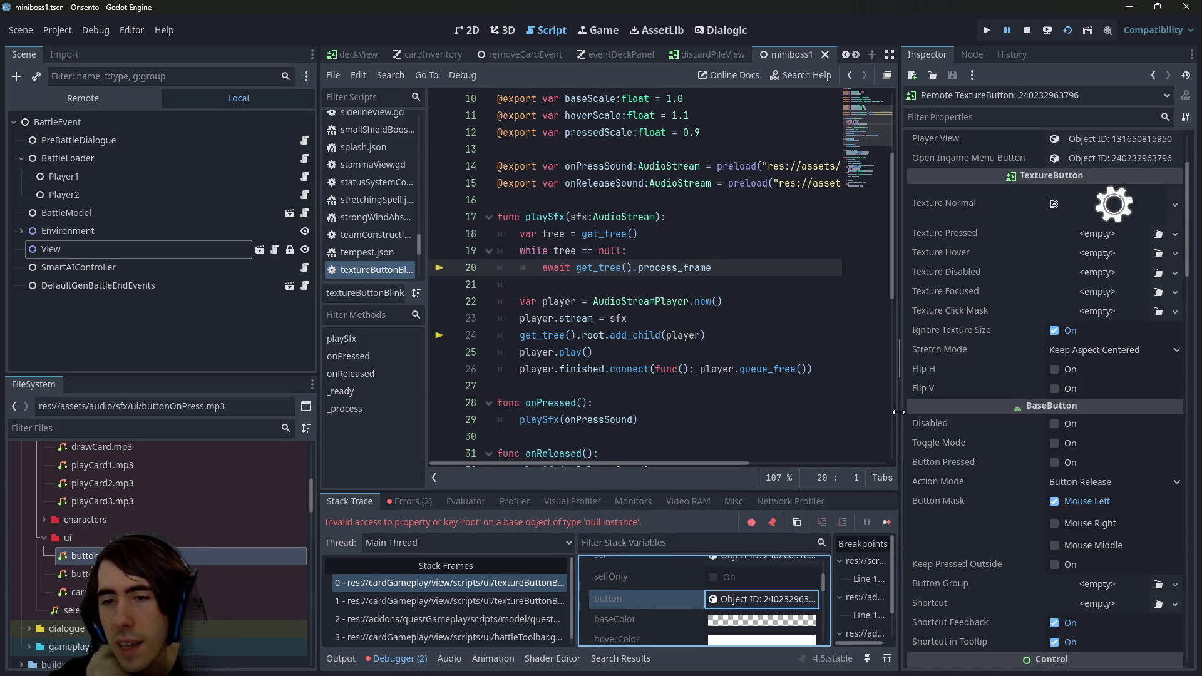
drag(898, 412, 1062, 407)
click(885, 321)
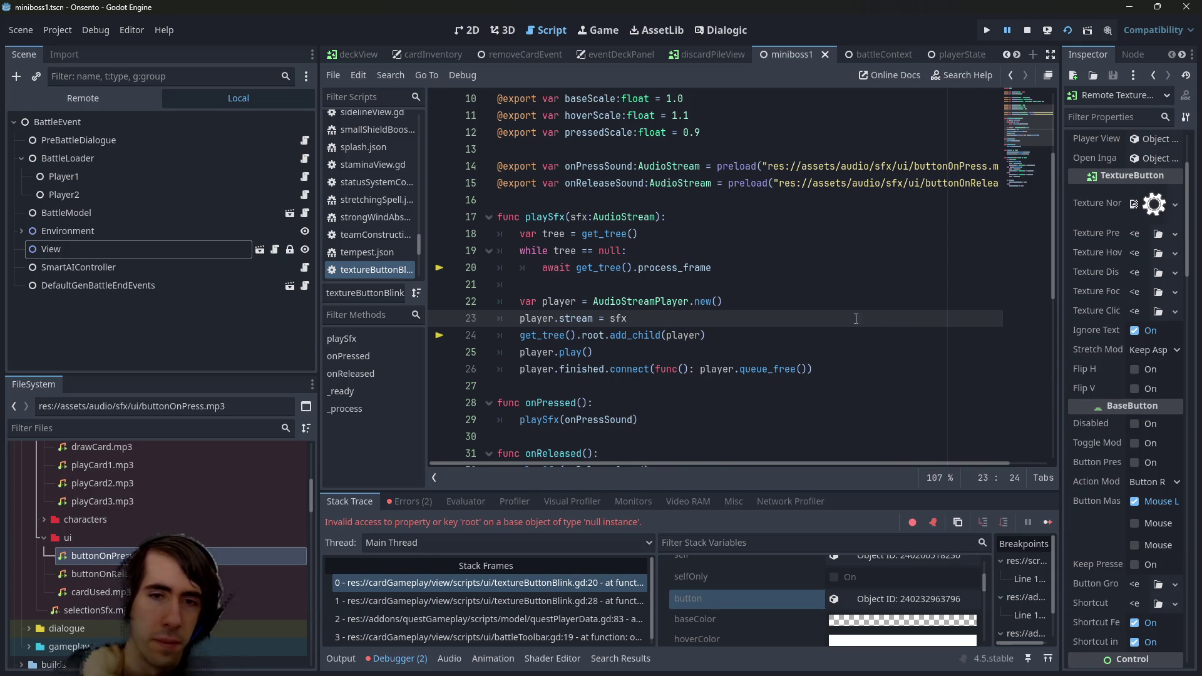
scroll(644, 348, down, 4)
click(551, 201)
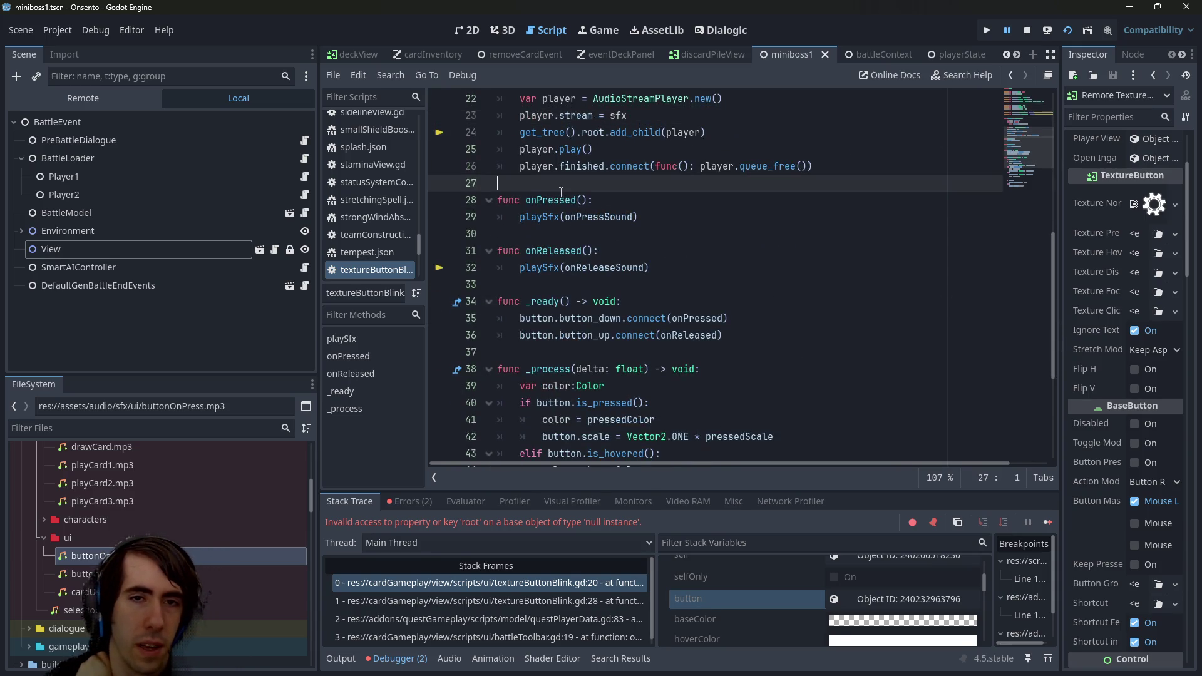
double_click(550, 200)
scroll(596, 258, up, 1)
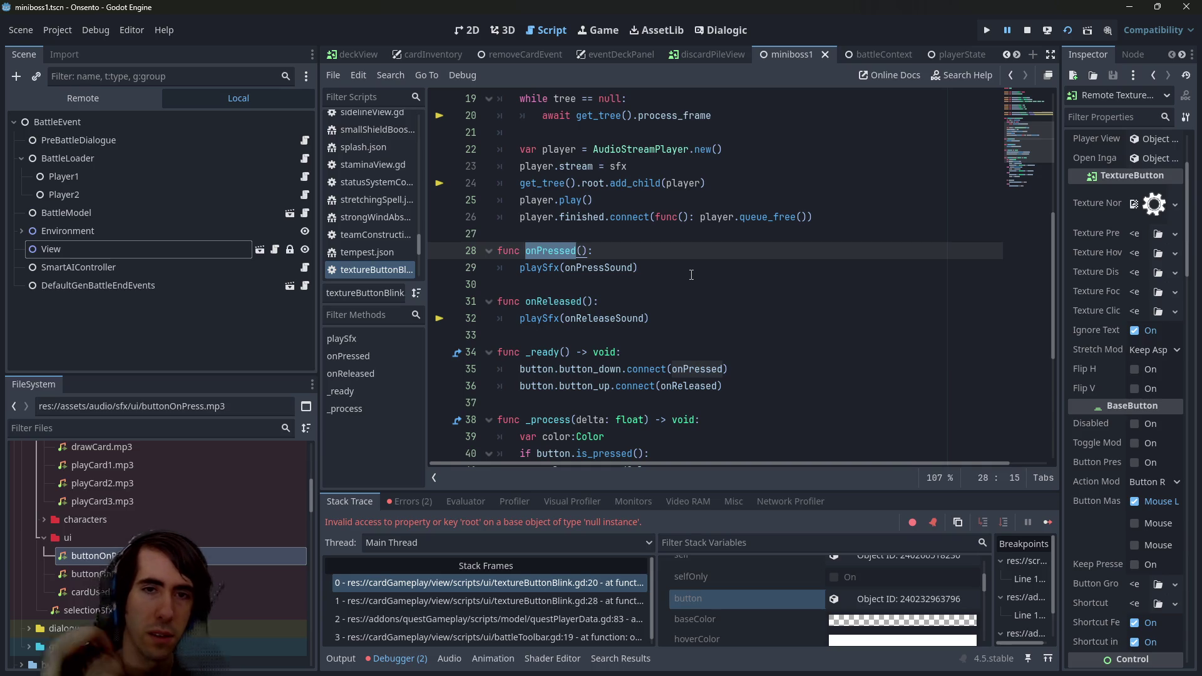
scroll(691, 275, up, 3)
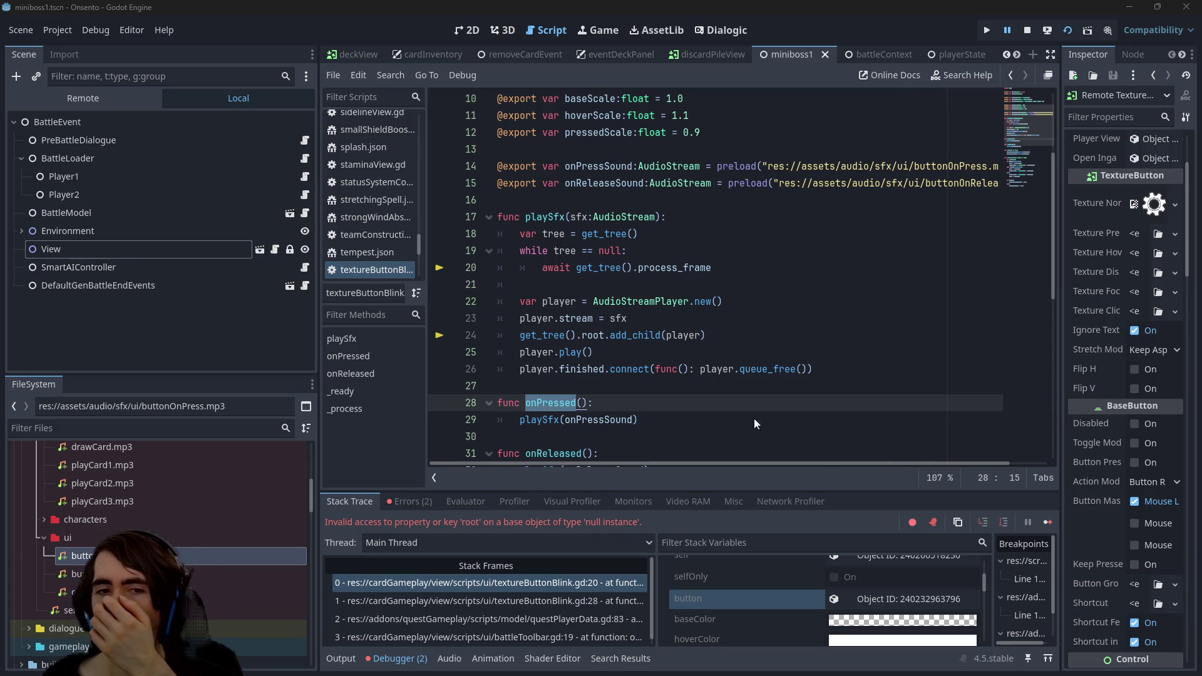
click(784, 410)
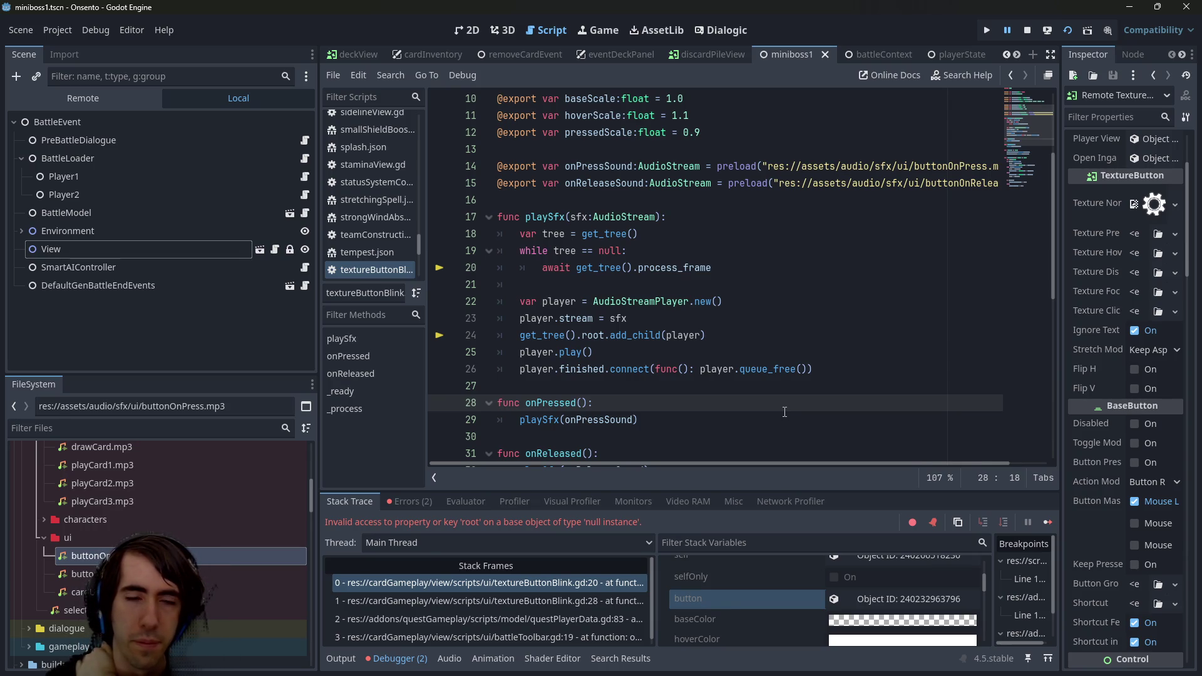
click(709, 280)
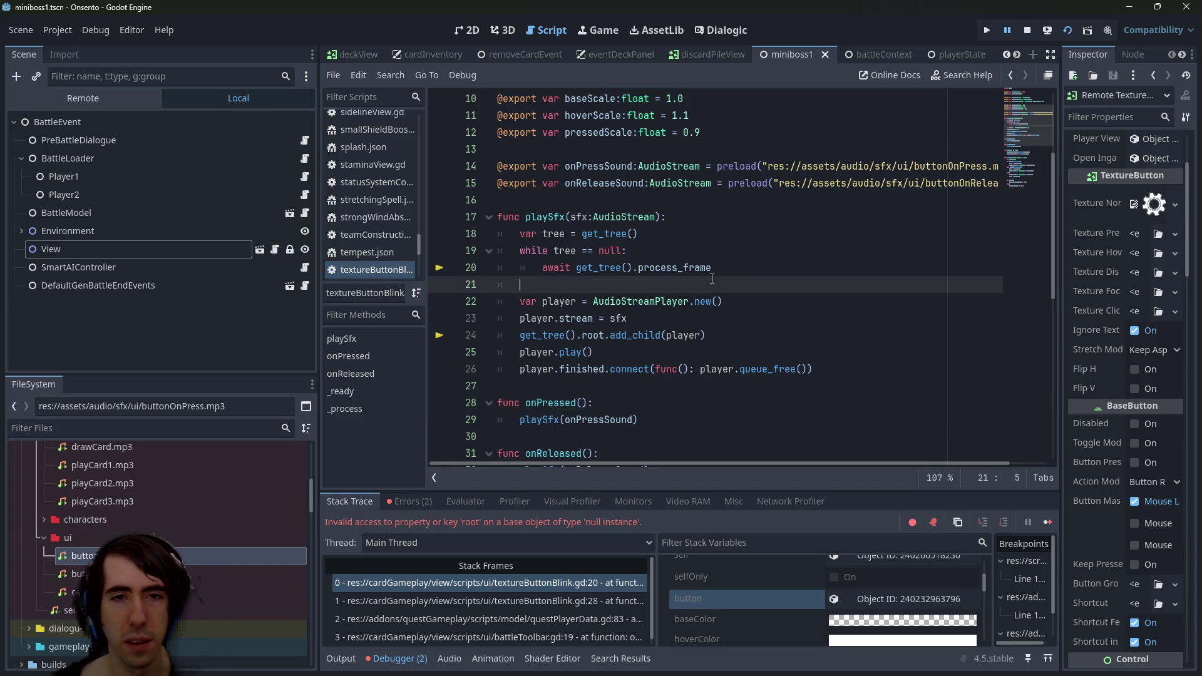
Delete the while loop and its await process_frame line from playSfx.
key(Up)
key(shift+End)
key(Delete)
key(ctrl+z)
key(ctrl+End)
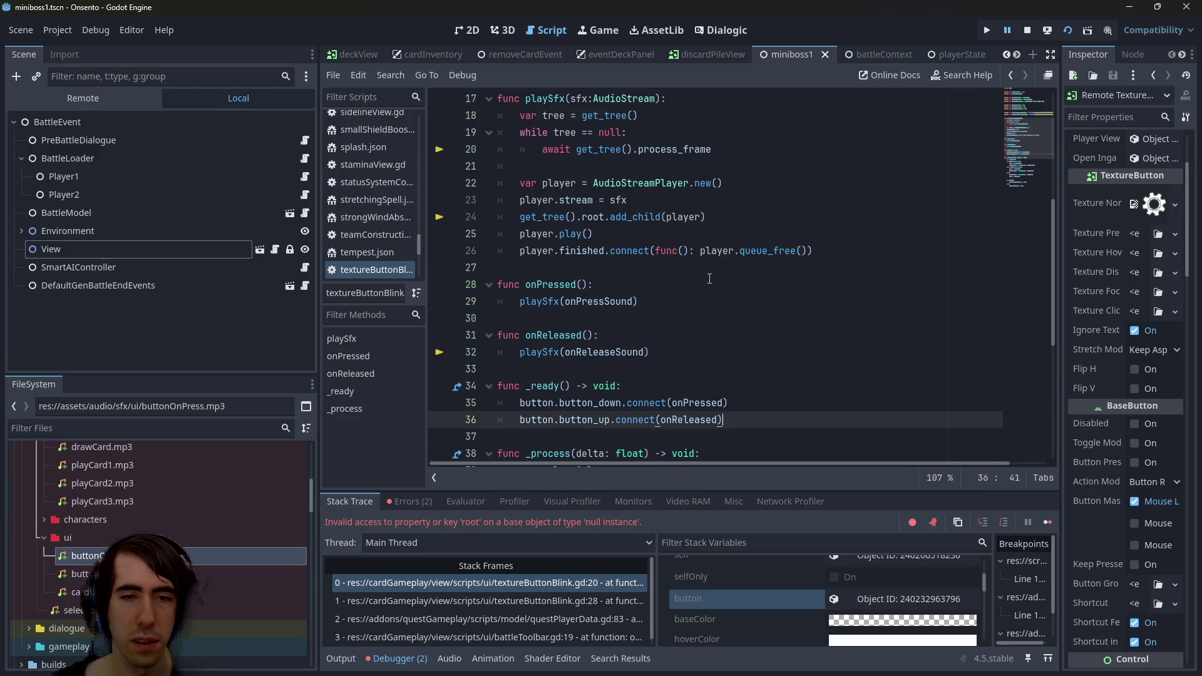
key(ctrl+shift+z)
key(ctrl+z)
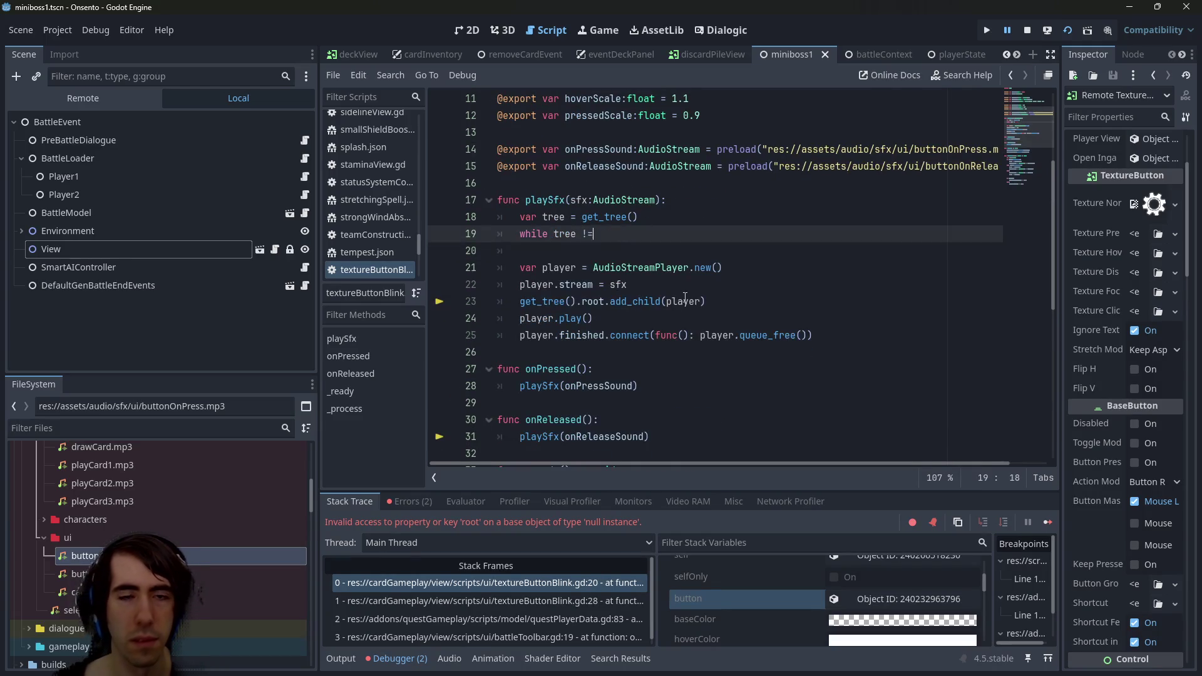
key(ctrl+z)
Use the tree variable instead of get_tree() in the add_child line.
key(ctrl+Left)
key(ctrl+Left)
key(ctrl+Left)
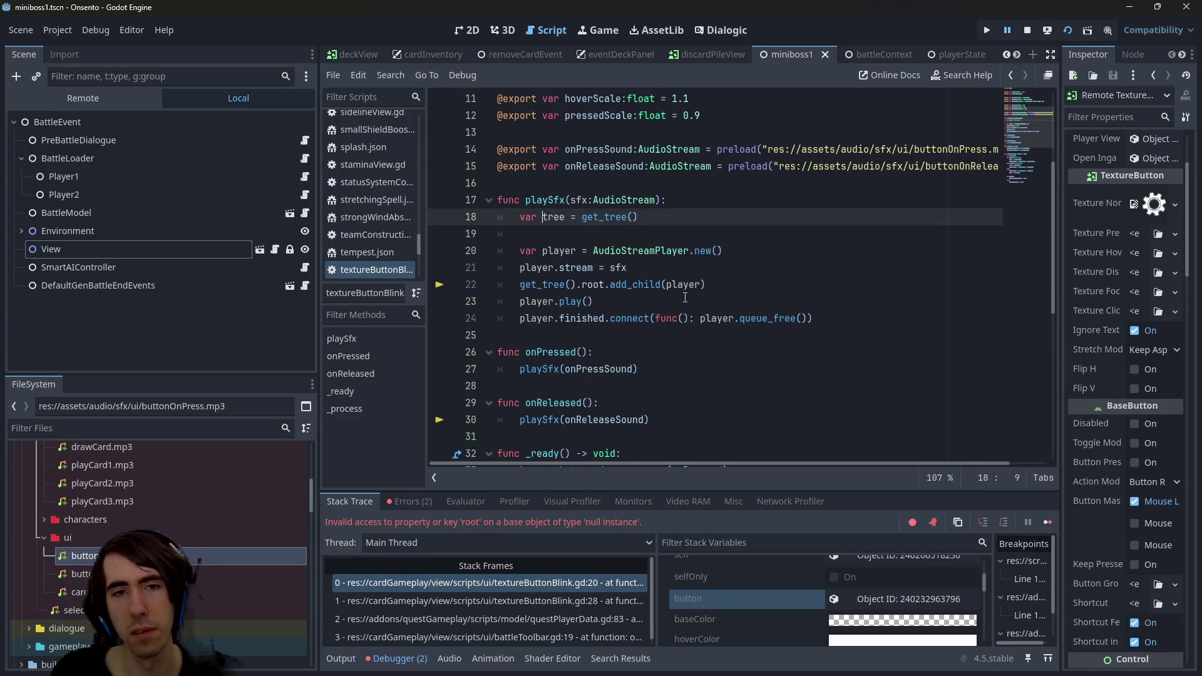
key(ctrl+shift+Right)
key(Down)
key(Down)
key(Down)
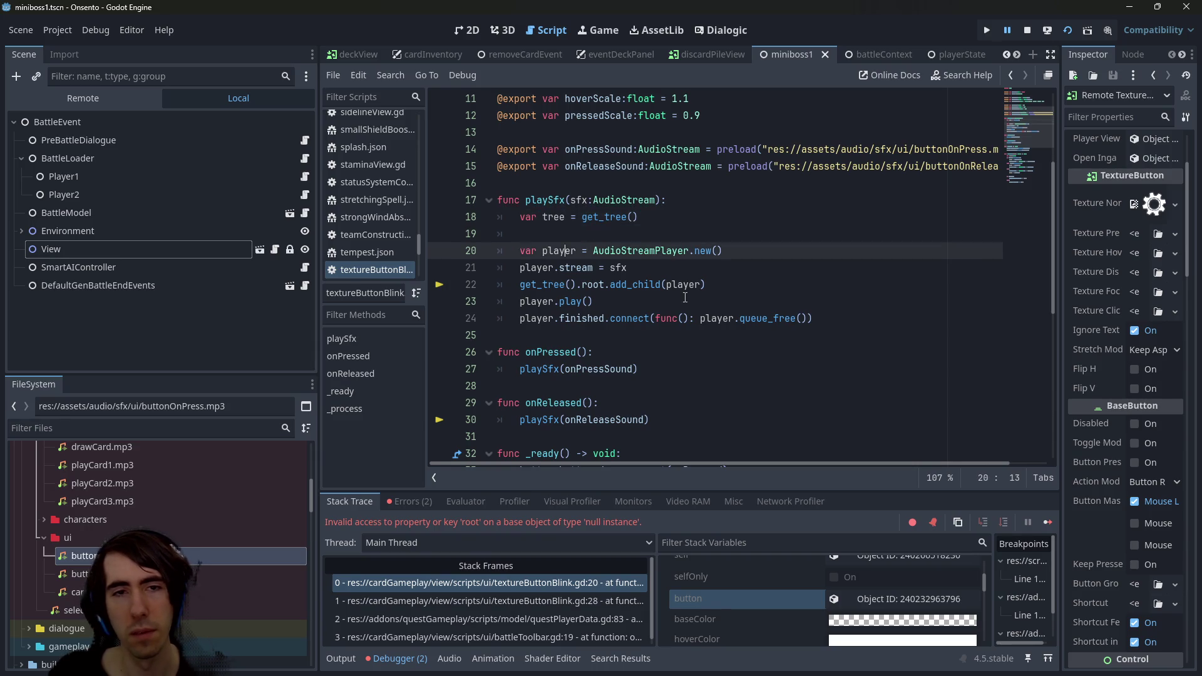
key(shift+Home)
text(tree)
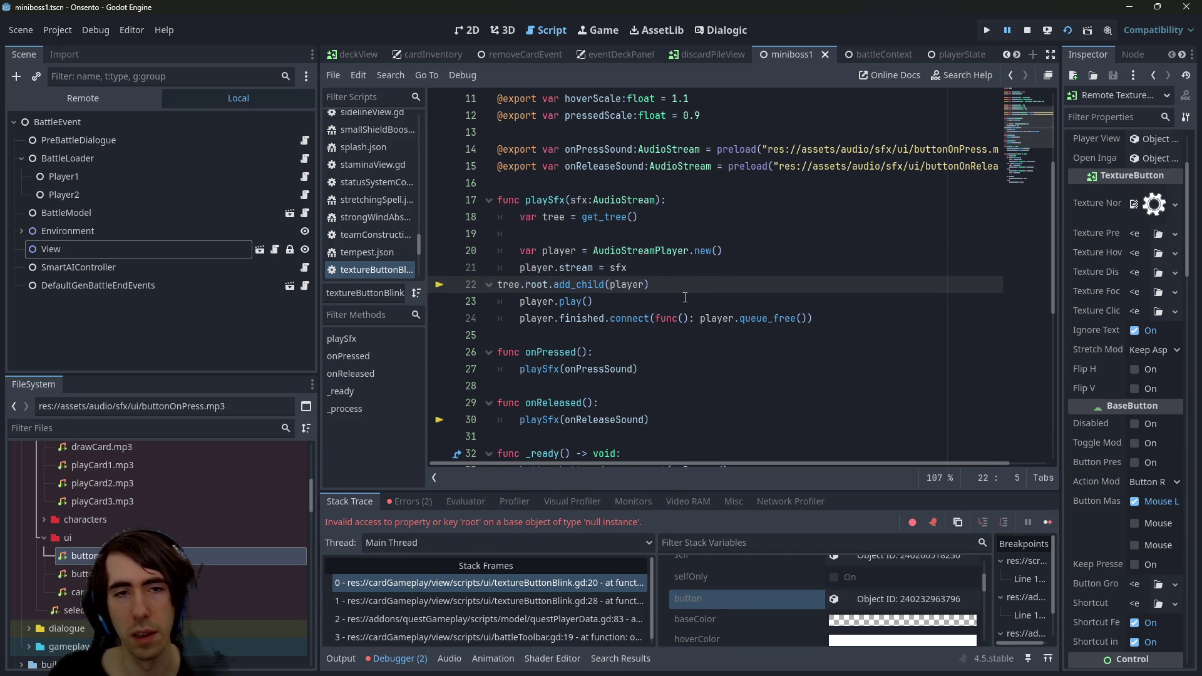
Insert an if-null check on tree that returns early from playSfx.
key(Home)
key(Tab)
key(Up)
key(Up)
key(Up)
key(Return)
text(if )
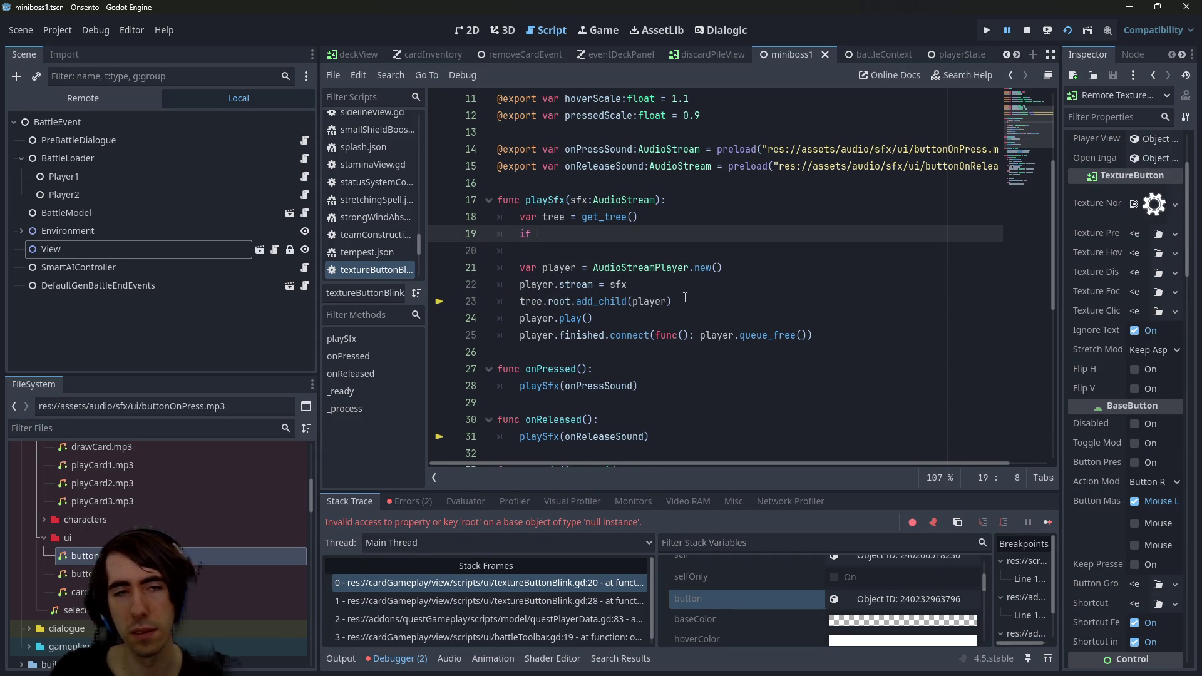
text(tree = null:)
key(Return)
text(r)
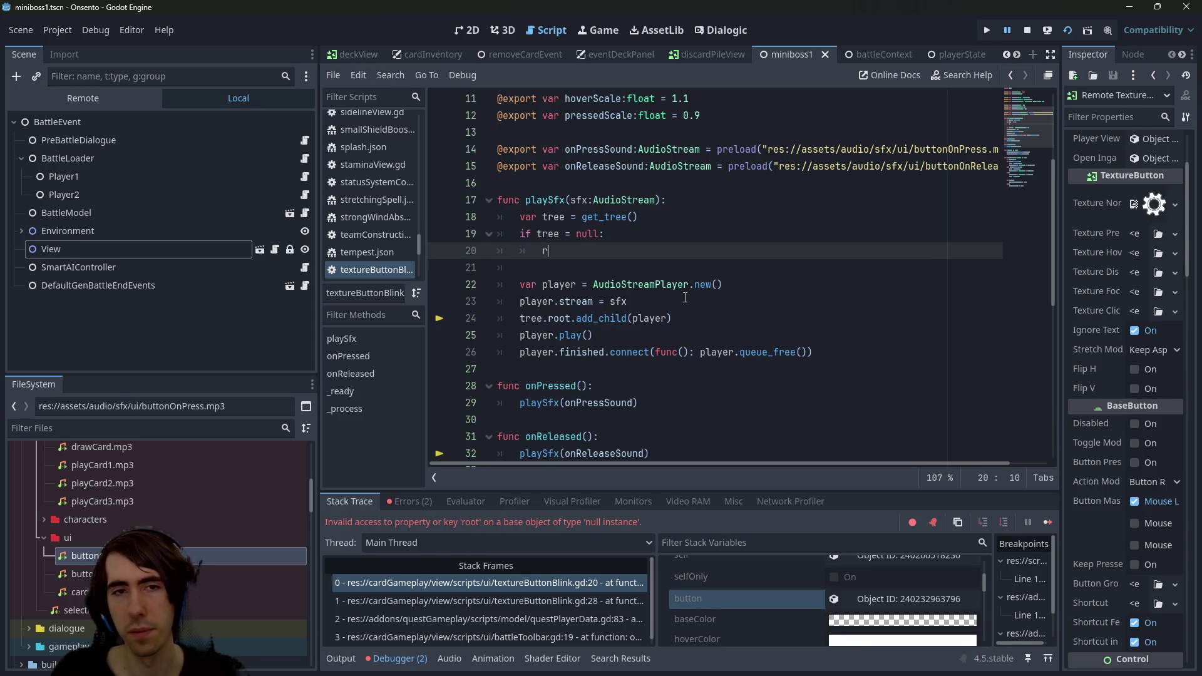
text(eturn)
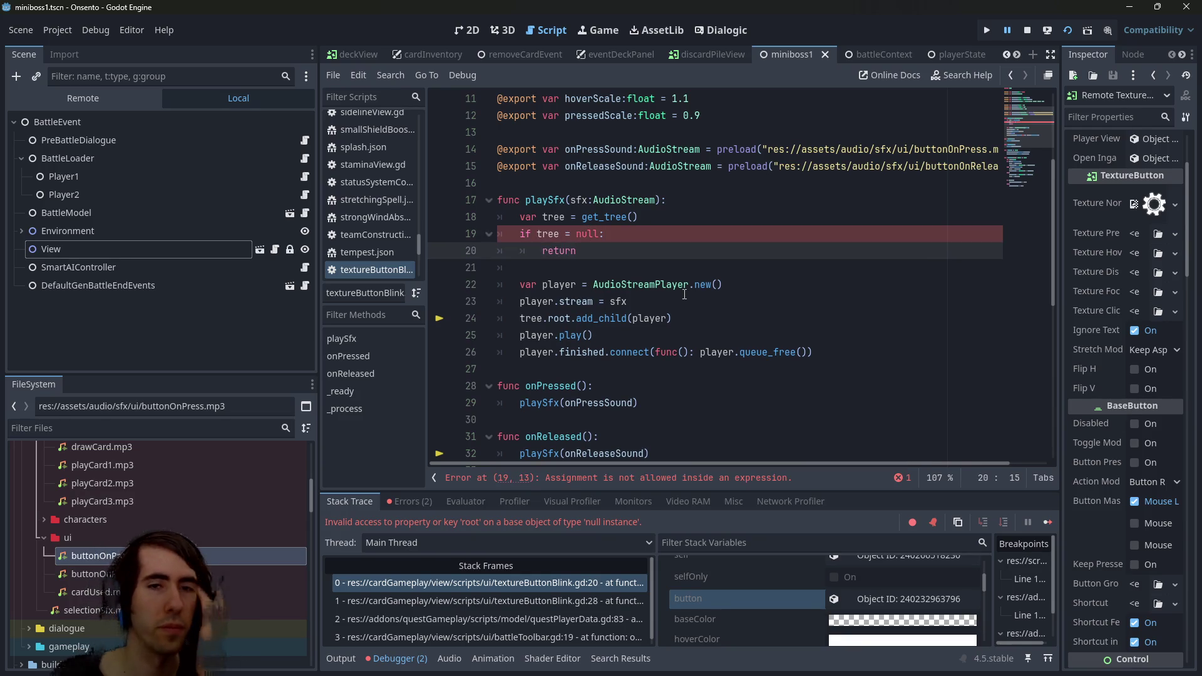
Comment the if line with '# button to change scenes'.
click(655, 227)
text(# when changi)
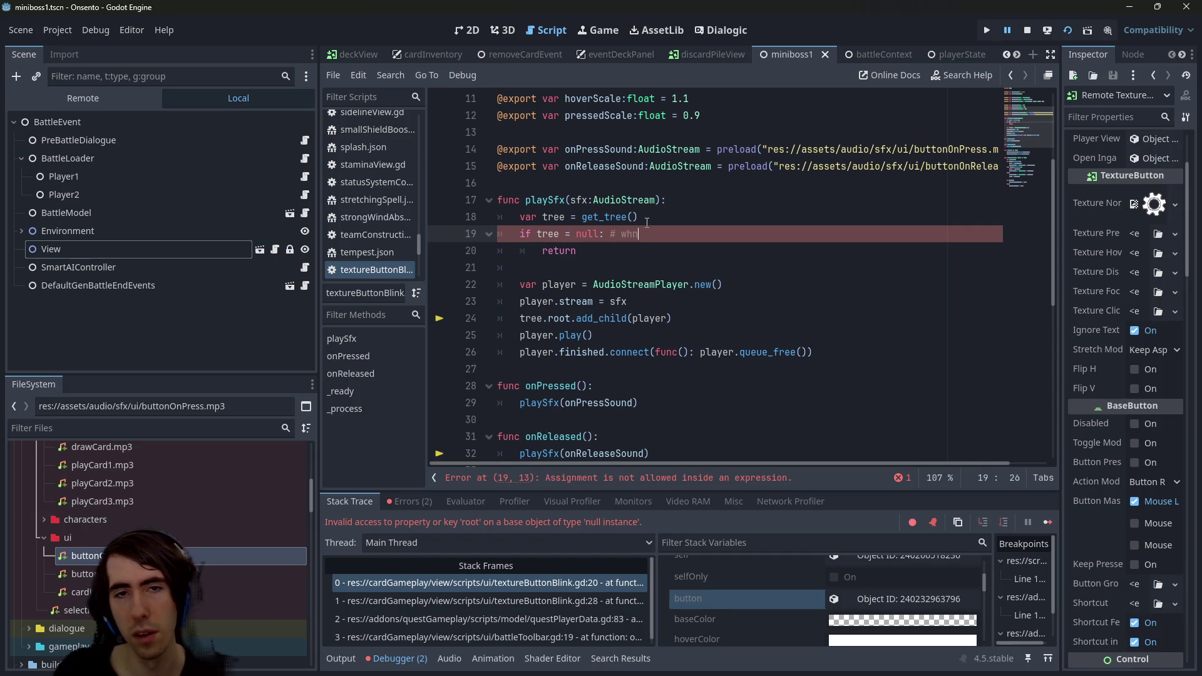
text(ng scenes)
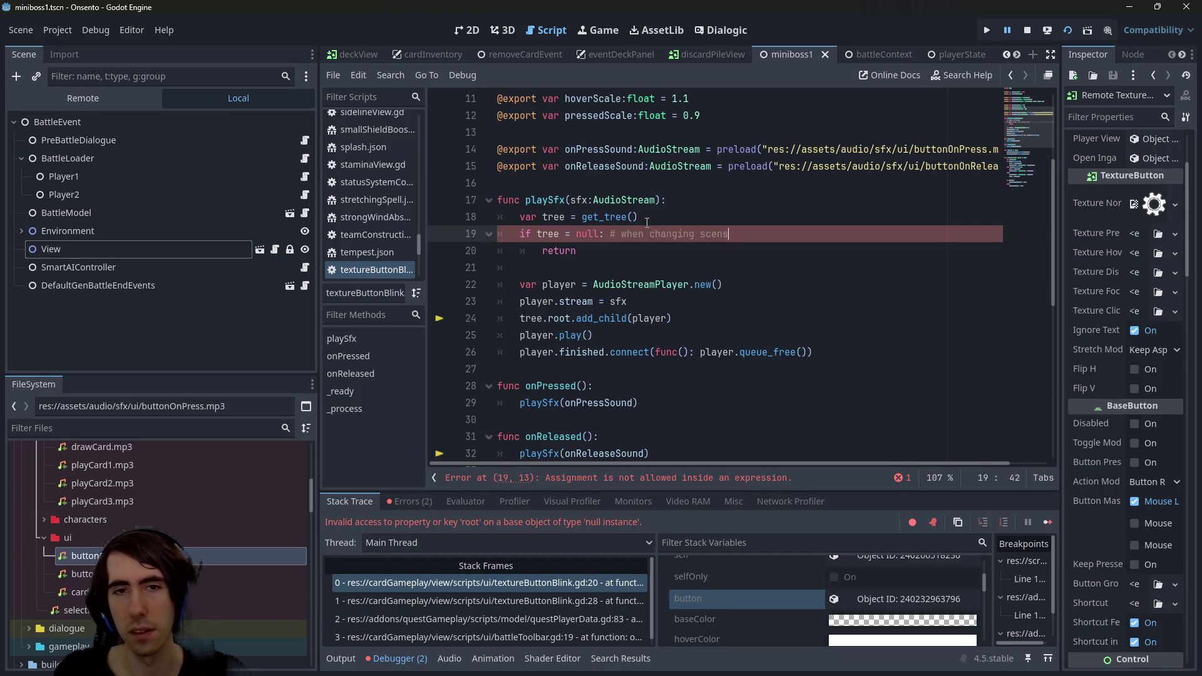
key(ctrl+Left)
key(ctrl+Left)
key(ctrl+BackSpace)
text(button to)
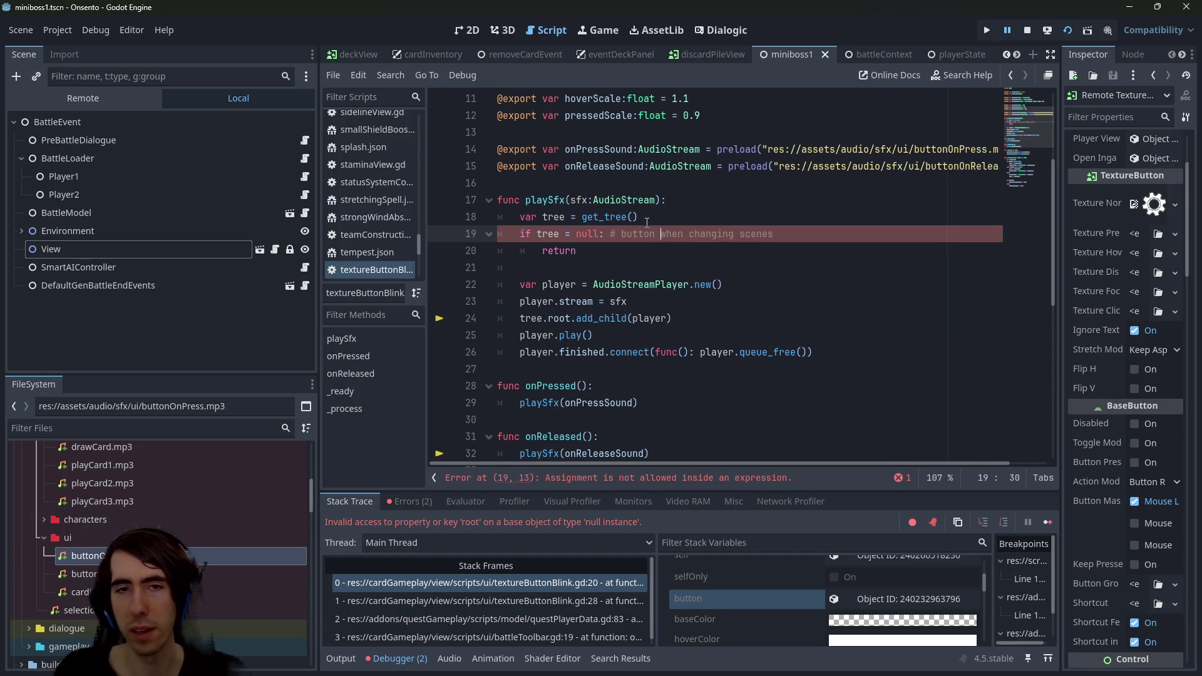
key(ctrl+Right)
key(BackSpace)
key(BackSpace)
key(BackSpace)
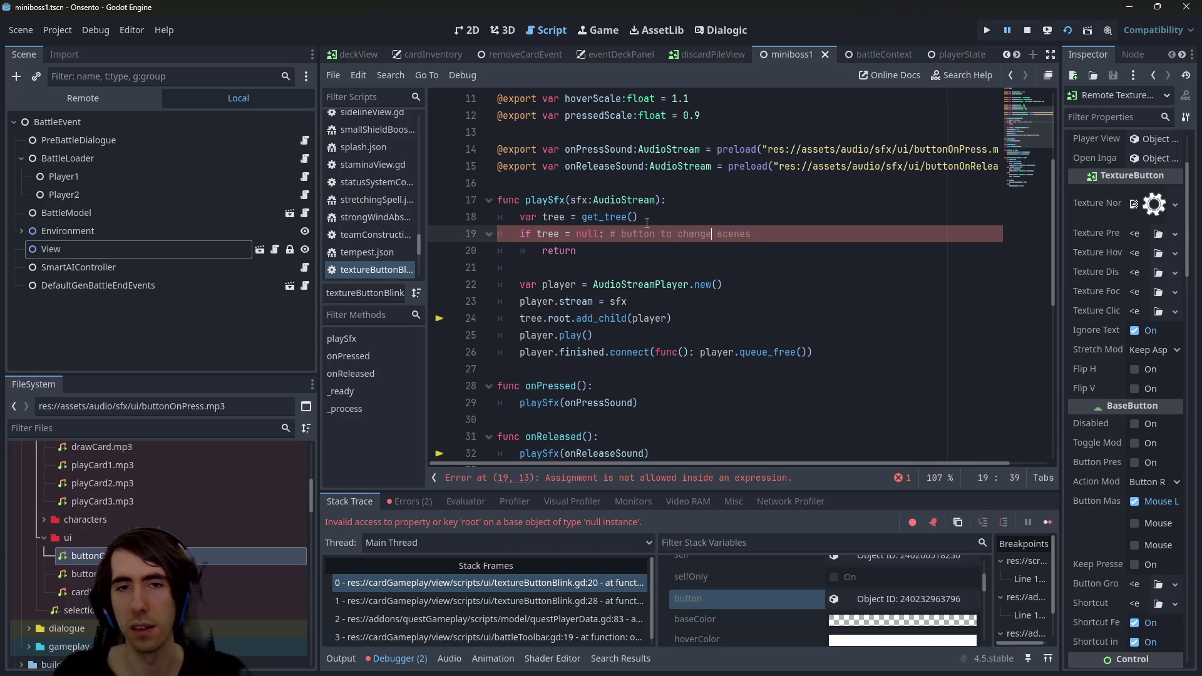
text(e)
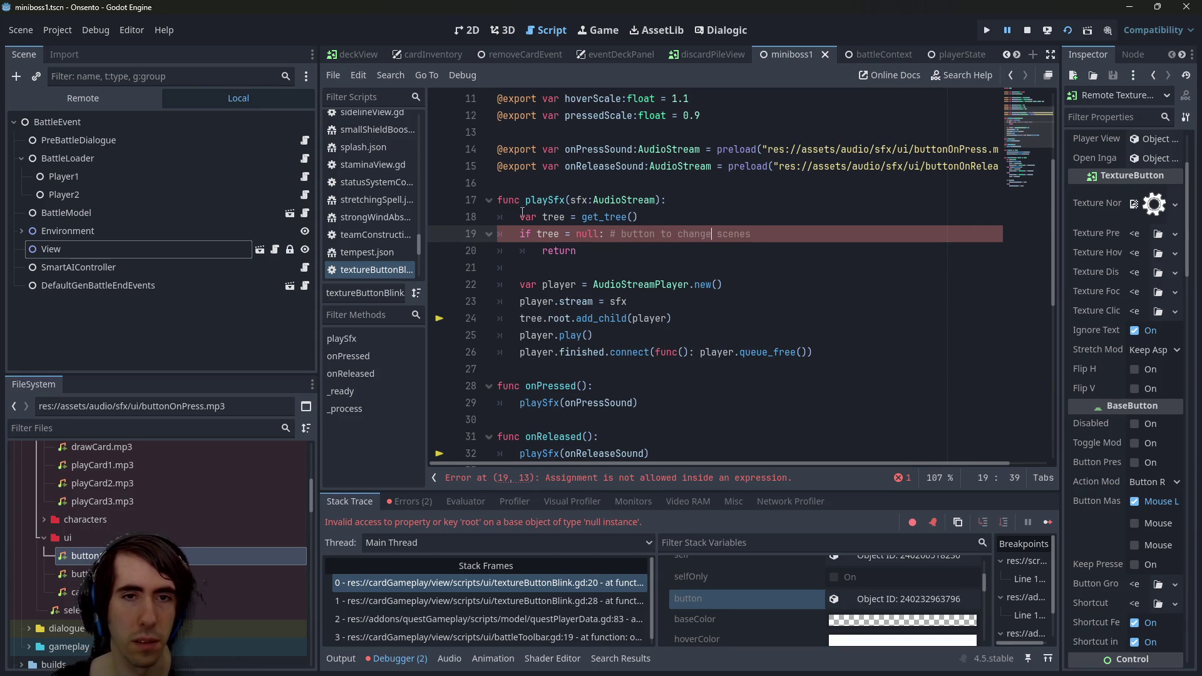
Correct the comparison to 'tree == null' and save the script.
click(570, 236)
text(=)
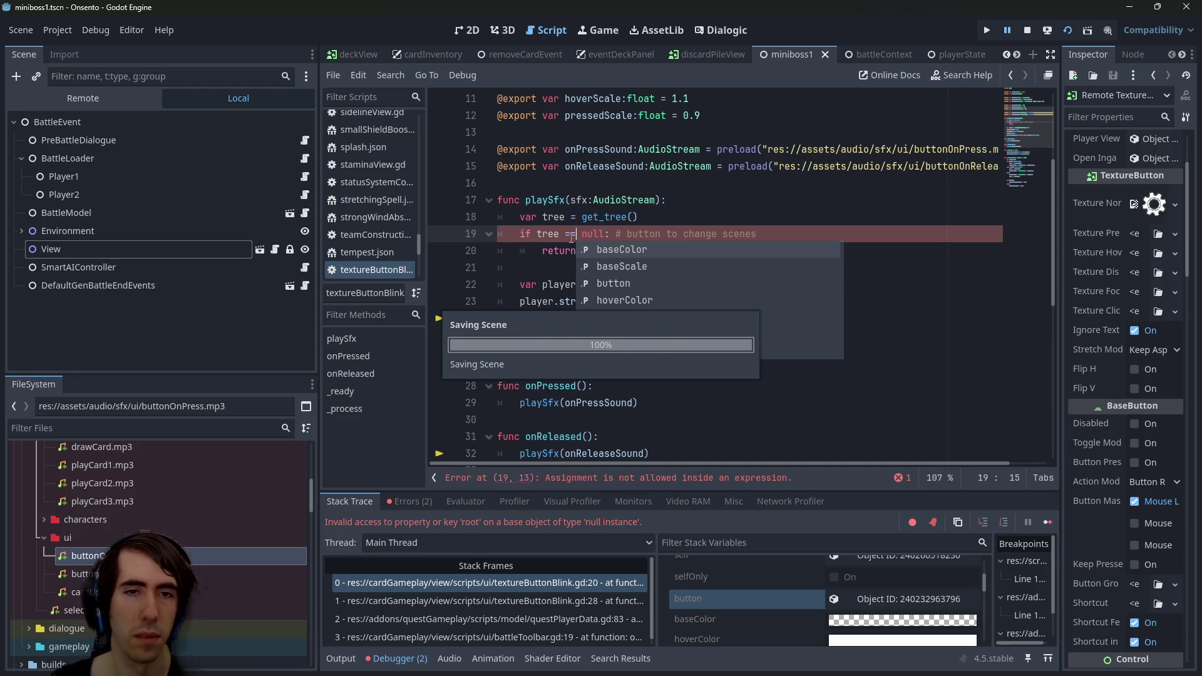
mouse_move(606, 251)
mouse_down()
mouse_move(500, 235)
mouse_move(563, 251)
mouse_move(494, 219)
mouse_move(385, 236)
mouse_up()
key(ctrl+s)
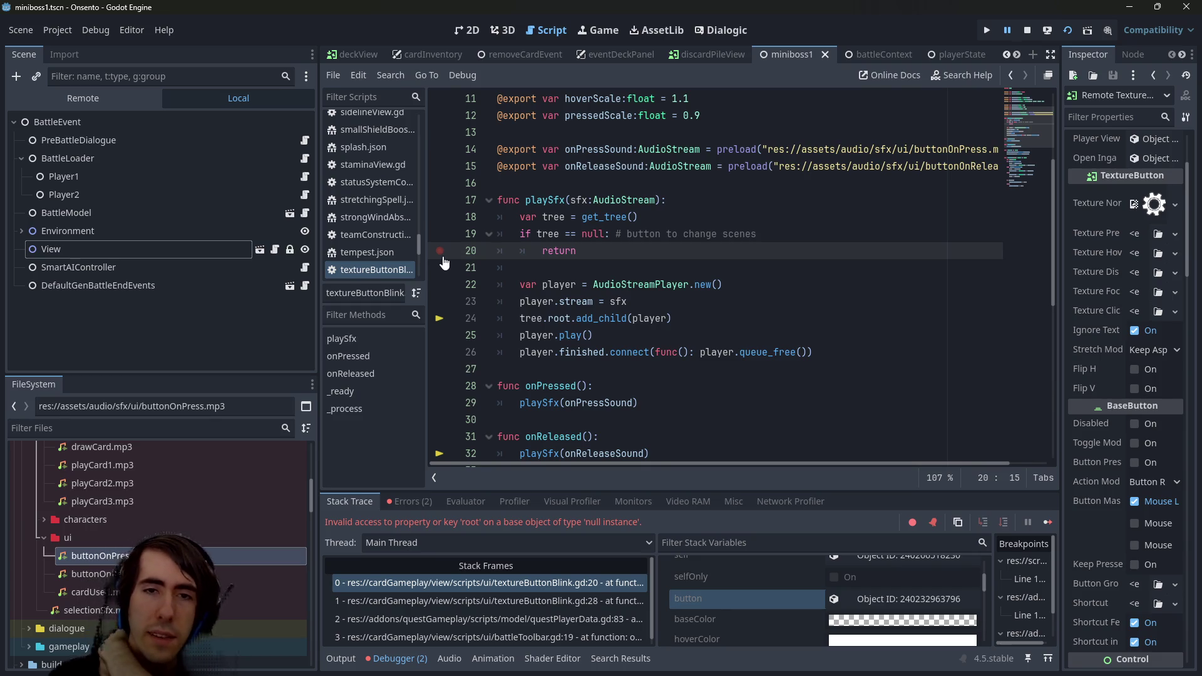
scroll(443, 262, down, 2)
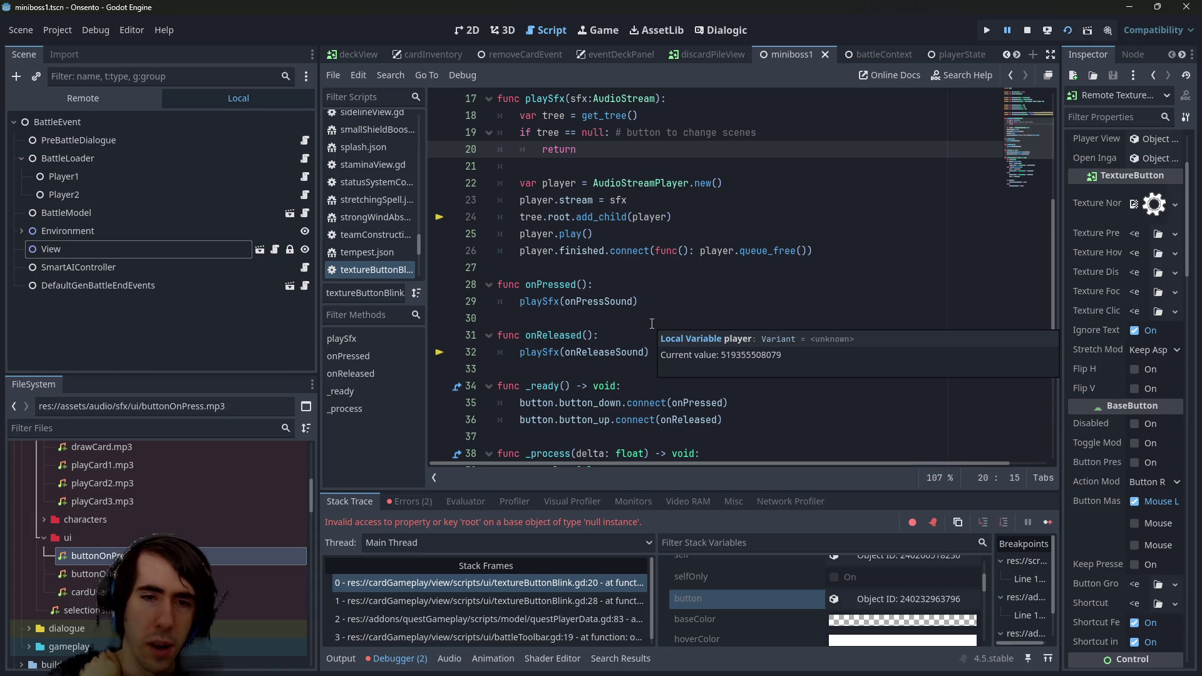
click(608, 391)
Copy the var tree line and paste it as a script-level variable on line 17.
scroll(695, 271, up, 3)
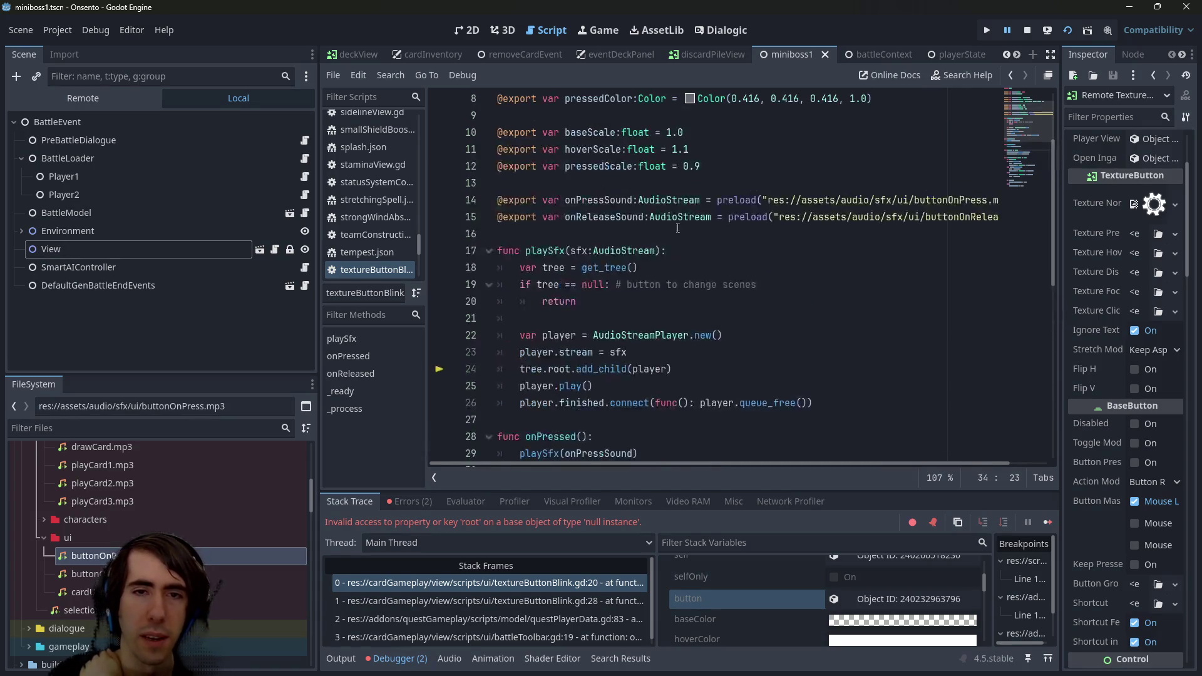
click(695, 271)
drag(695, 271, 519, 268)
click(546, 224)
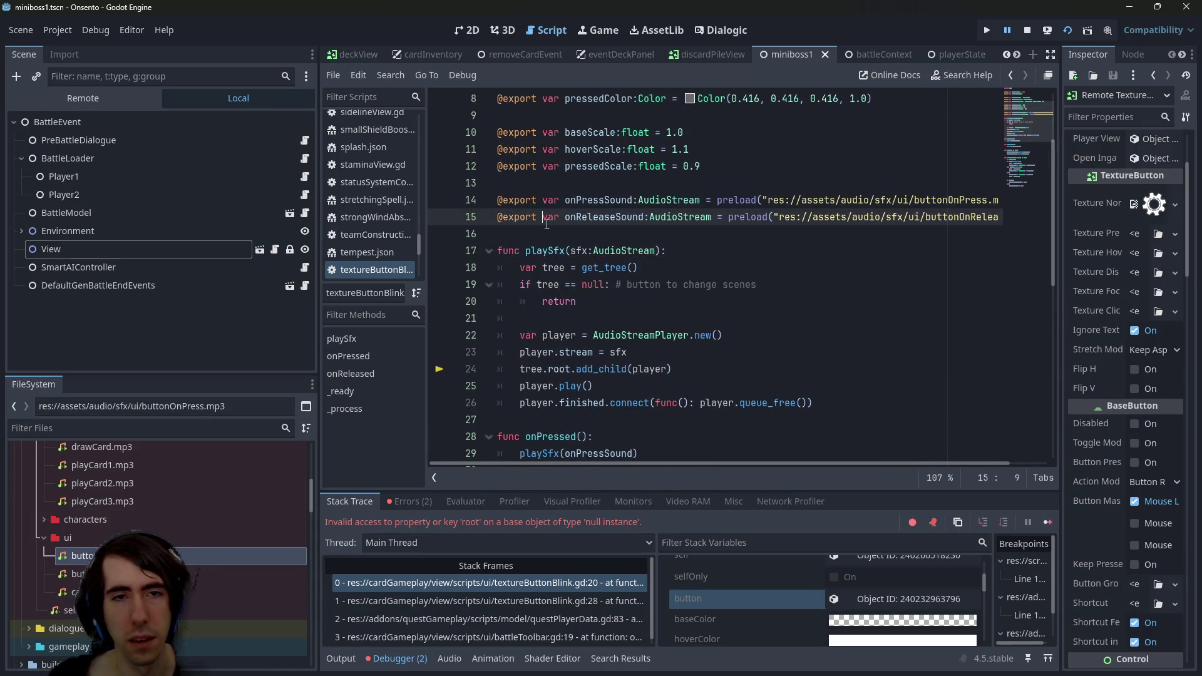
key(End)
key(Return)
key(Return)
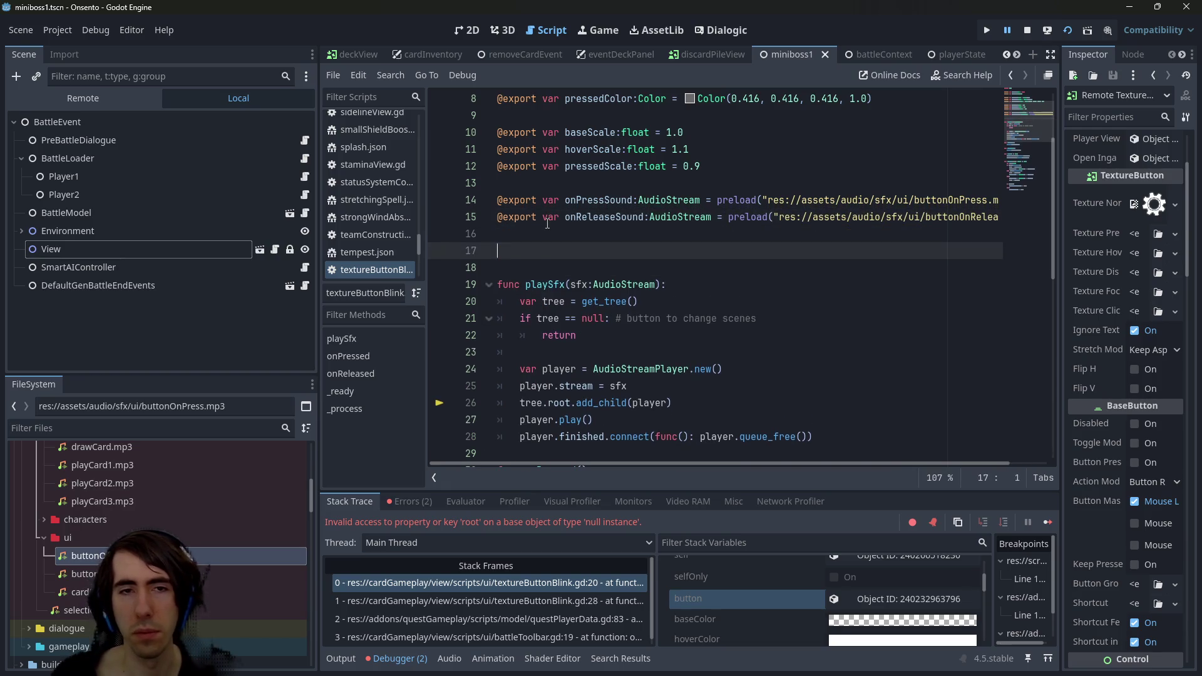
text(var tree = get_tree())
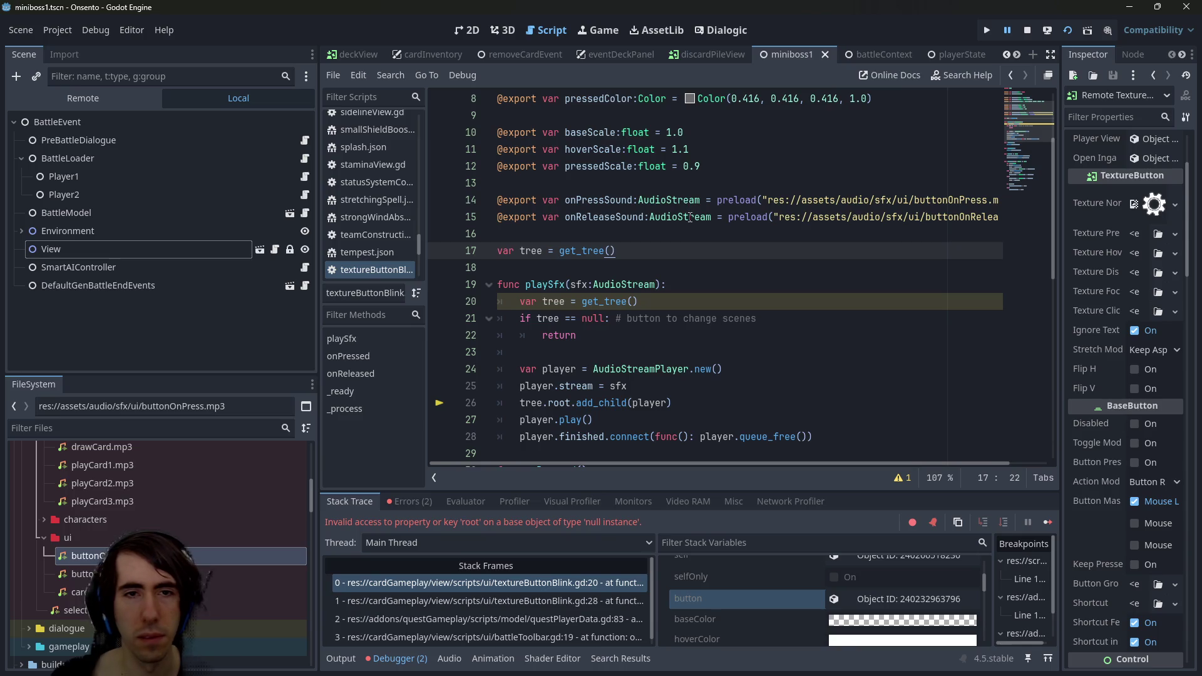
key(BackSpace)
key(BackSpace)
key(BackSpace)
key(BackSpace)
text(:SceneTre)
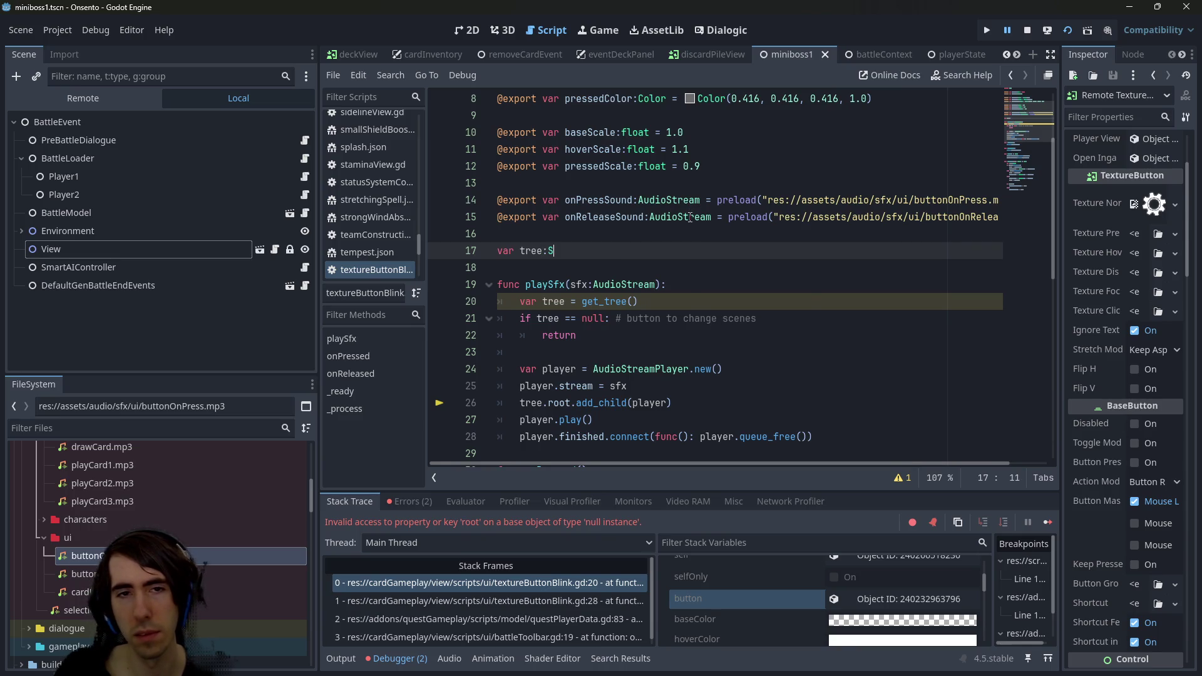
text(e)
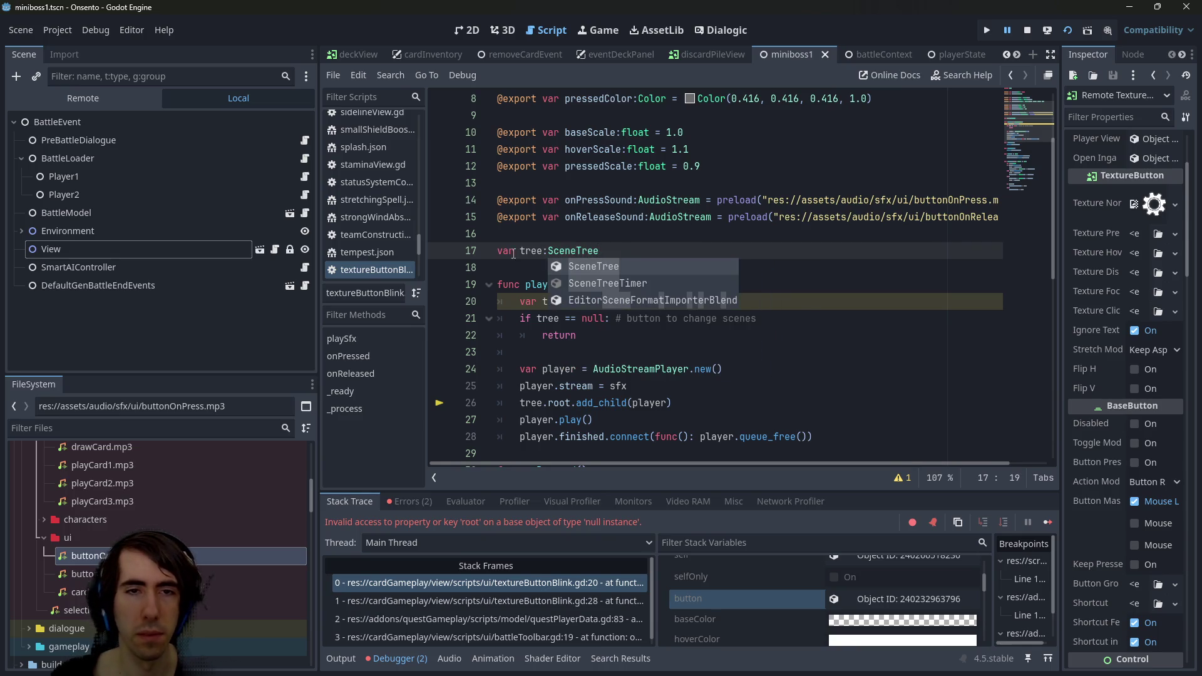
key(Home)
text(@export)
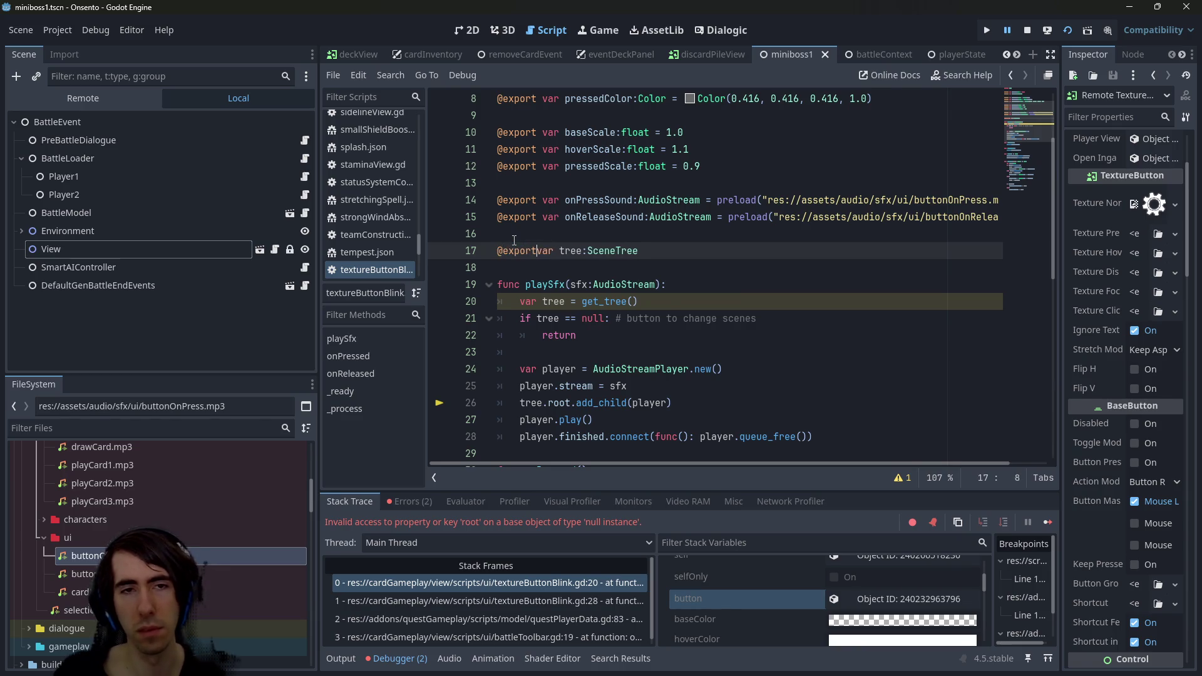
key(ctrl+s)
double_click(575, 251)
scroll(575, 250, down, 1)
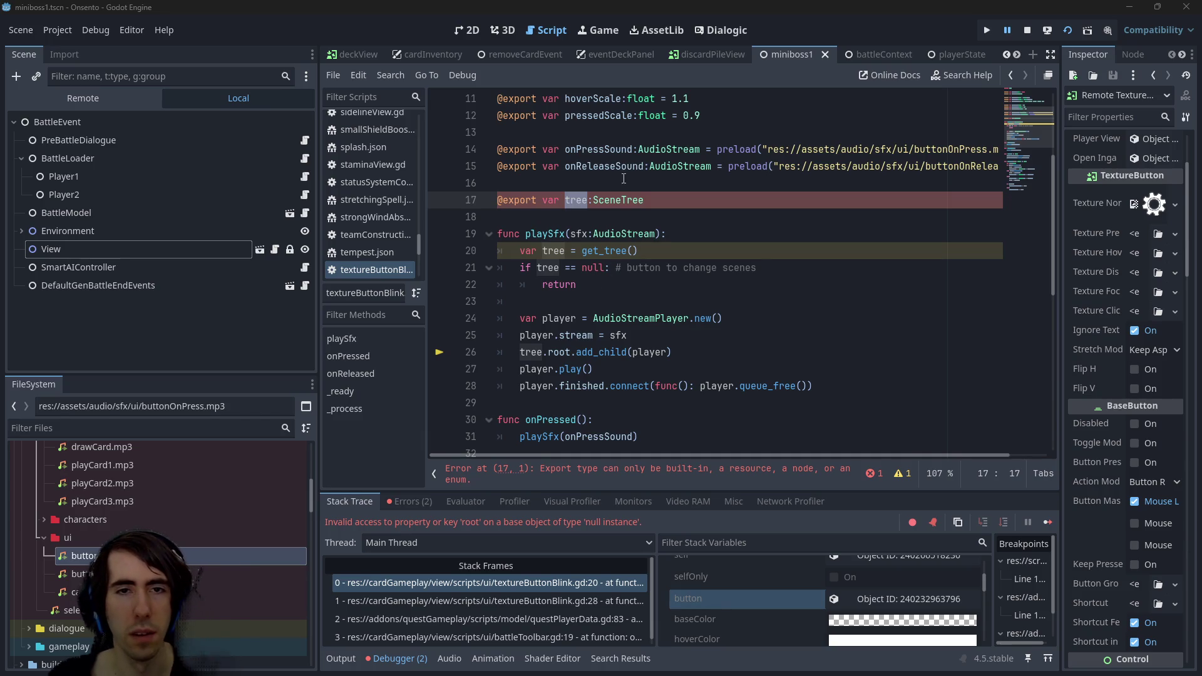
Add 'tree = get_tree()' as a new line in _ready.
scroll(570, 276, down, 6)
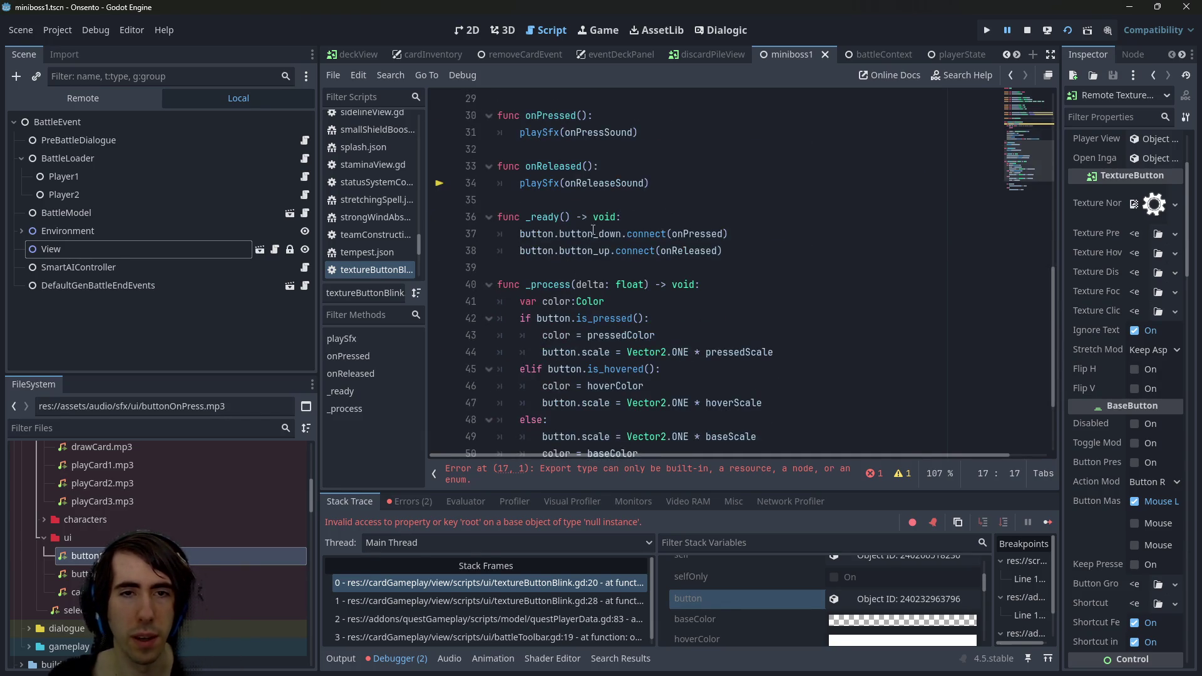
click(593, 200)
scroll(595, 251, up, 2)
click(663, 315)
key(Return)
text(tree )
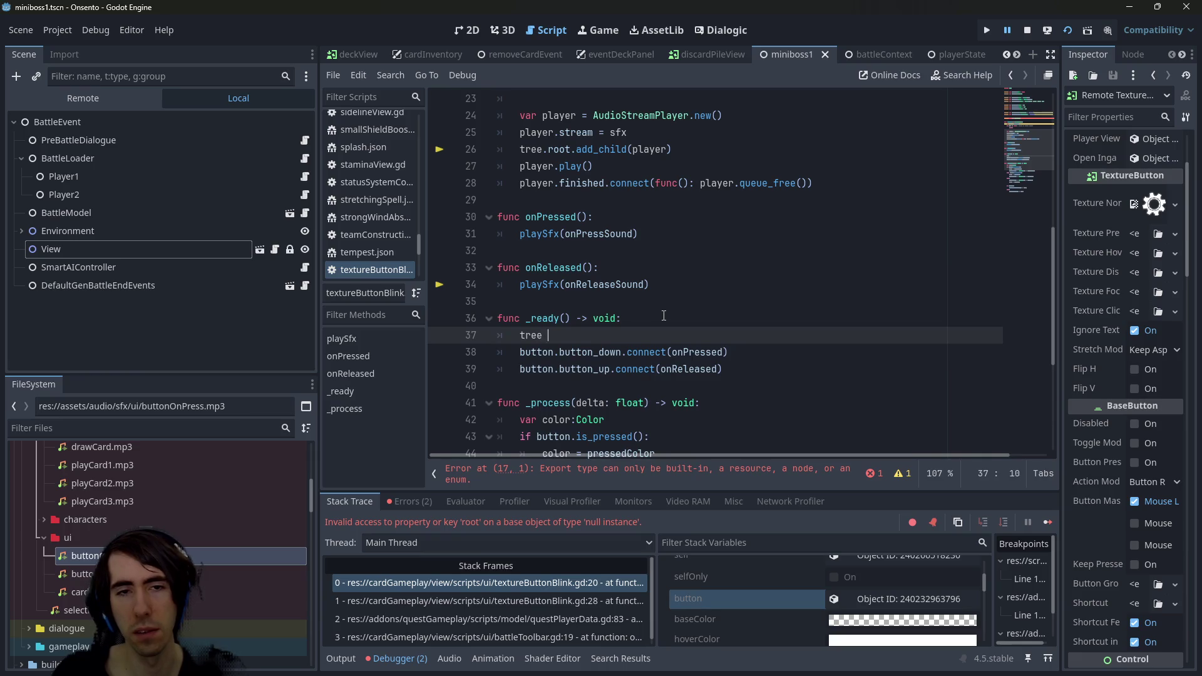
text(= get_tr)
key(Return)
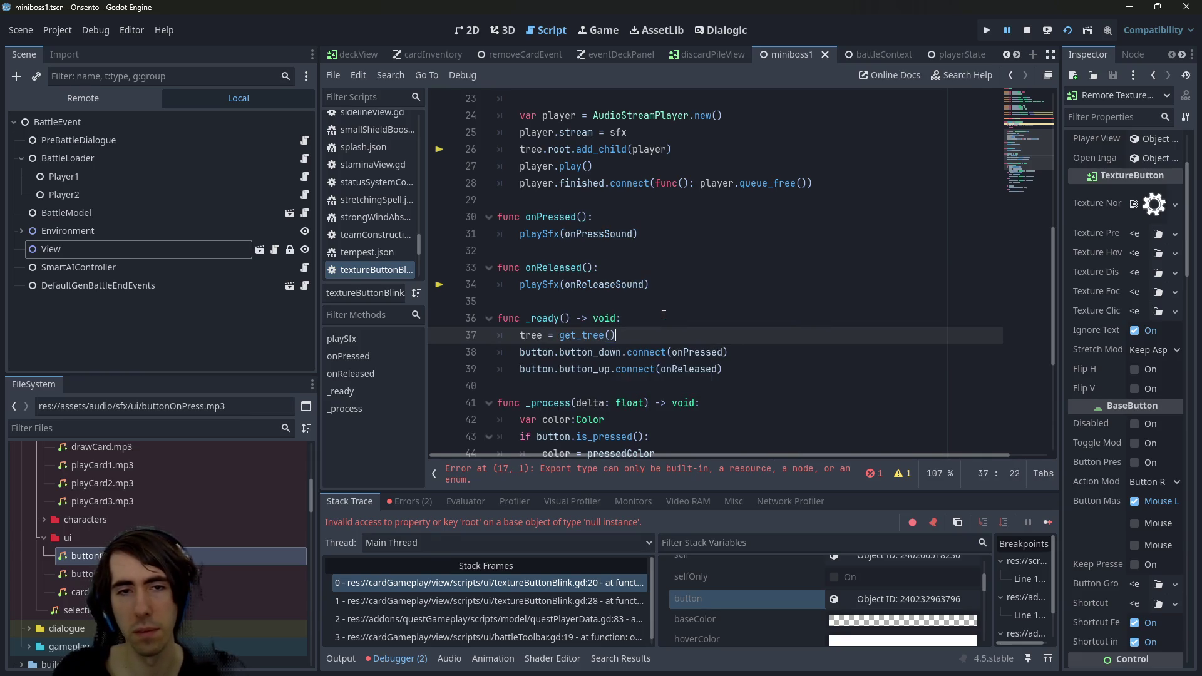
Delete playSfx's local tree lookup and null-check lines, and save.
scroll(620, 278, up, 5)
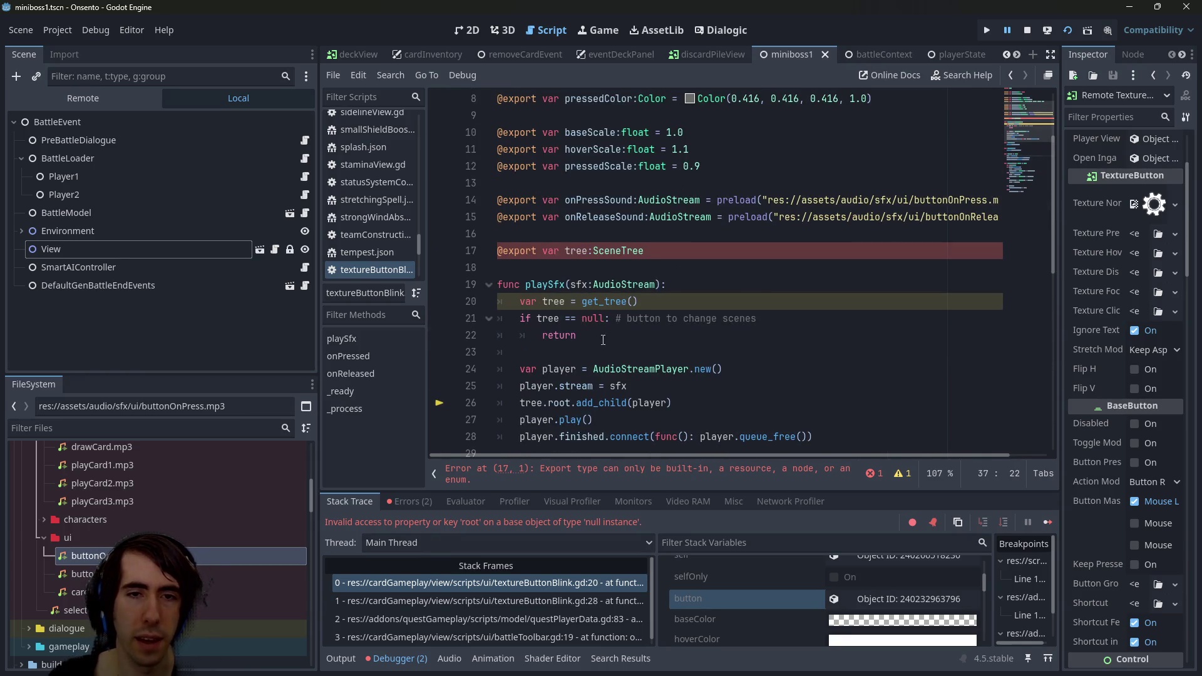
drag(603, 339, 456, 295)
key(BackSpace)
key(BackSpace)
key(BackSpace)
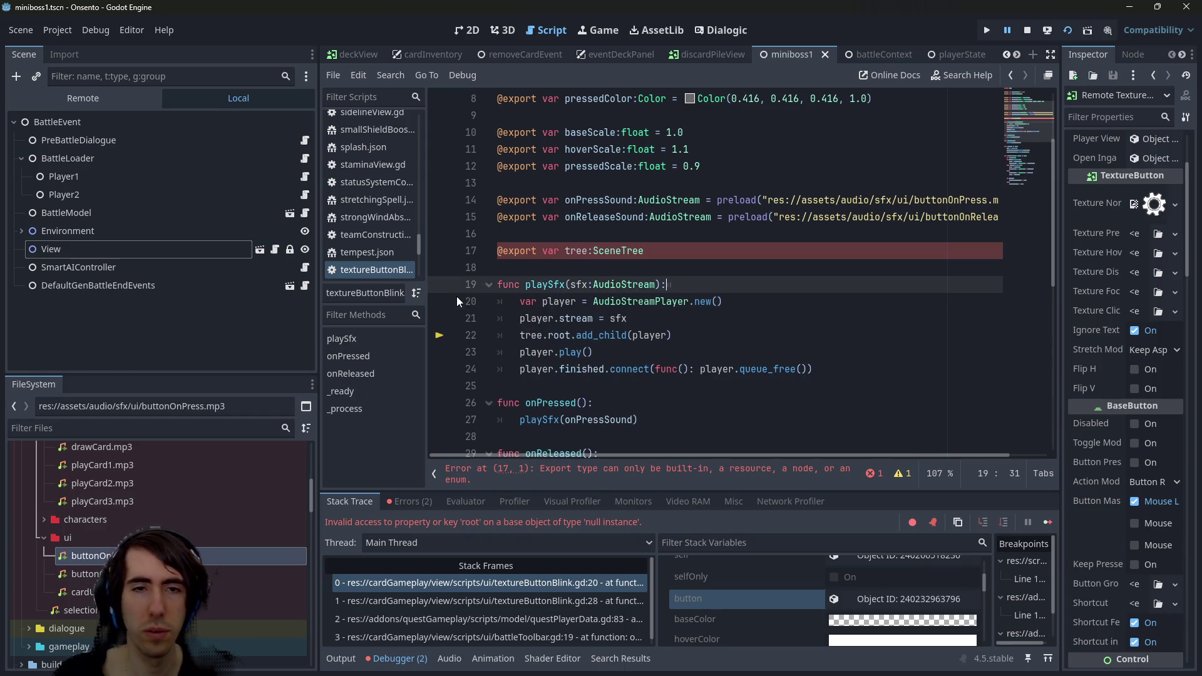
click(572, 335)
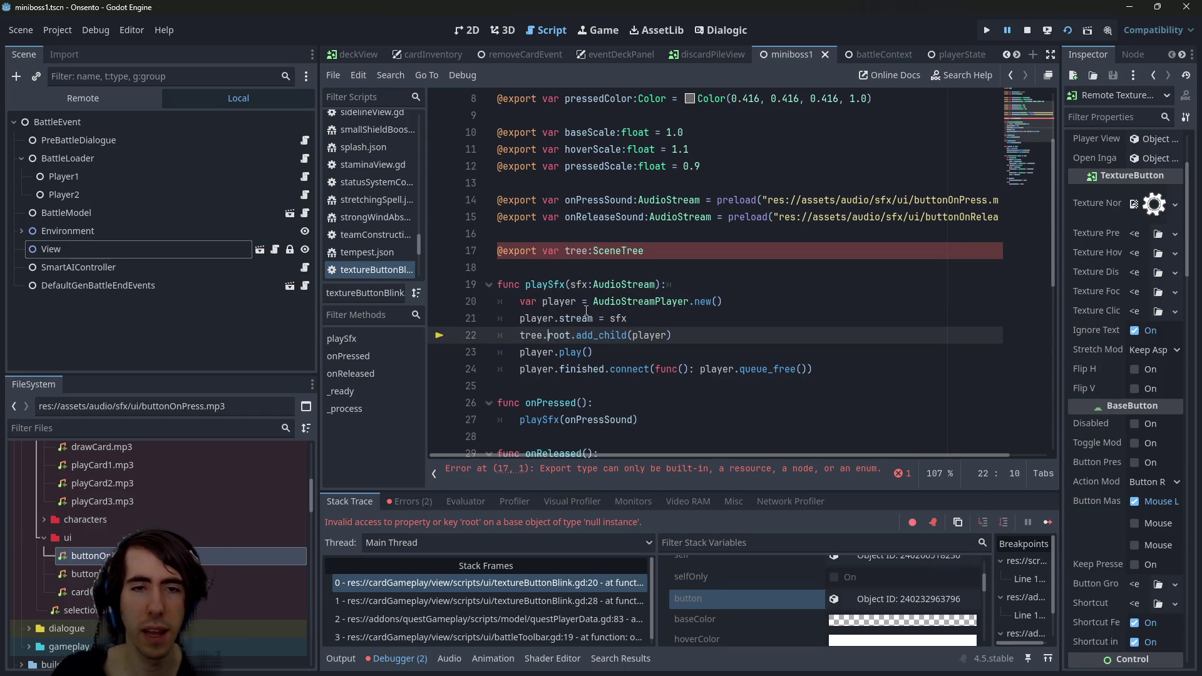
key(ctrl+s)
Edit the root reference in playSfx's add_child call and save the script.
click(573, 233)
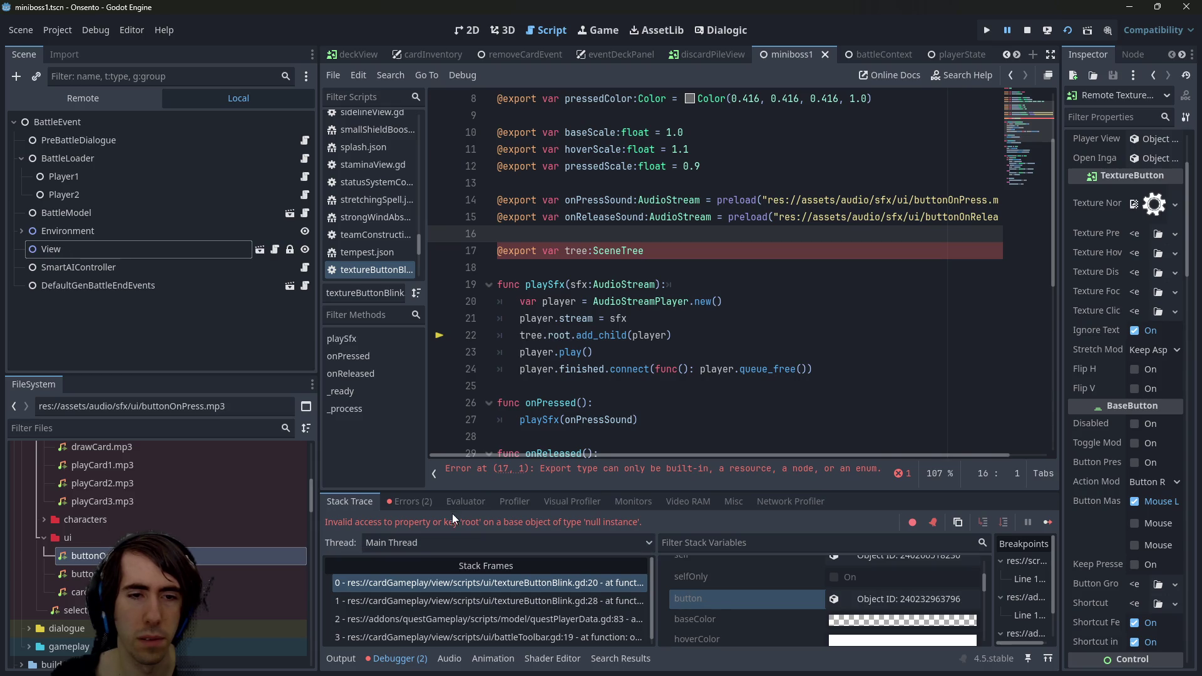
double_click(558, 335)
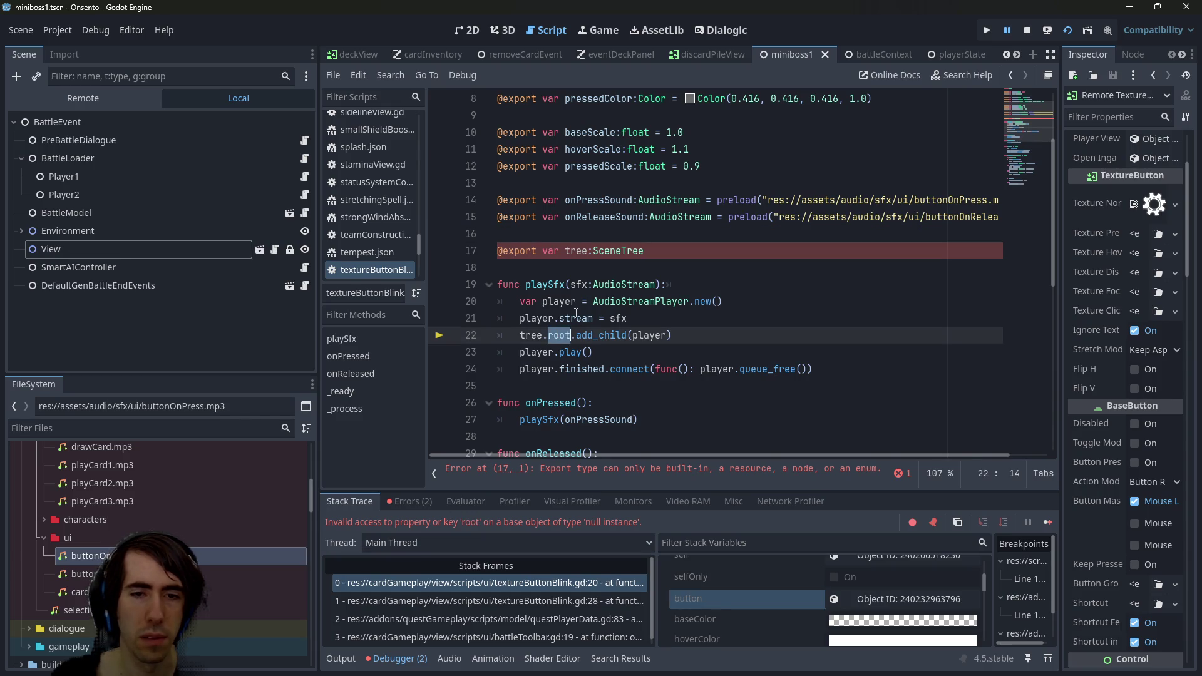
key(BackSpace)
key(BackSpace)
key(ctrl+s)
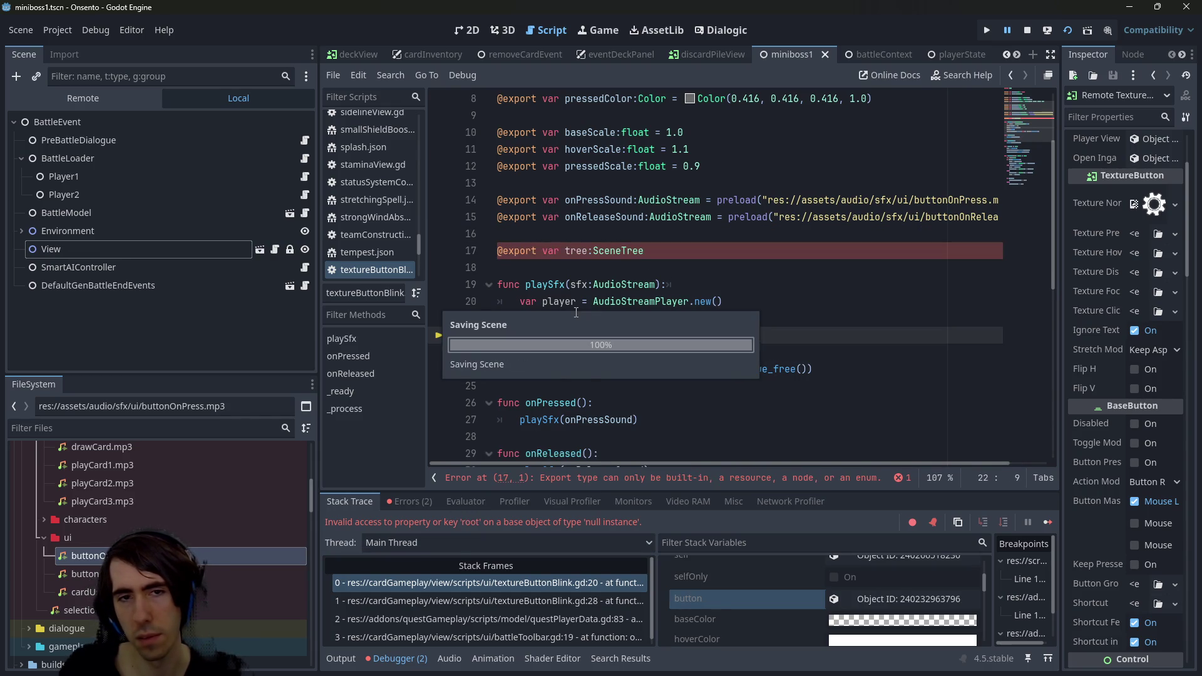
key(ctrl+s)
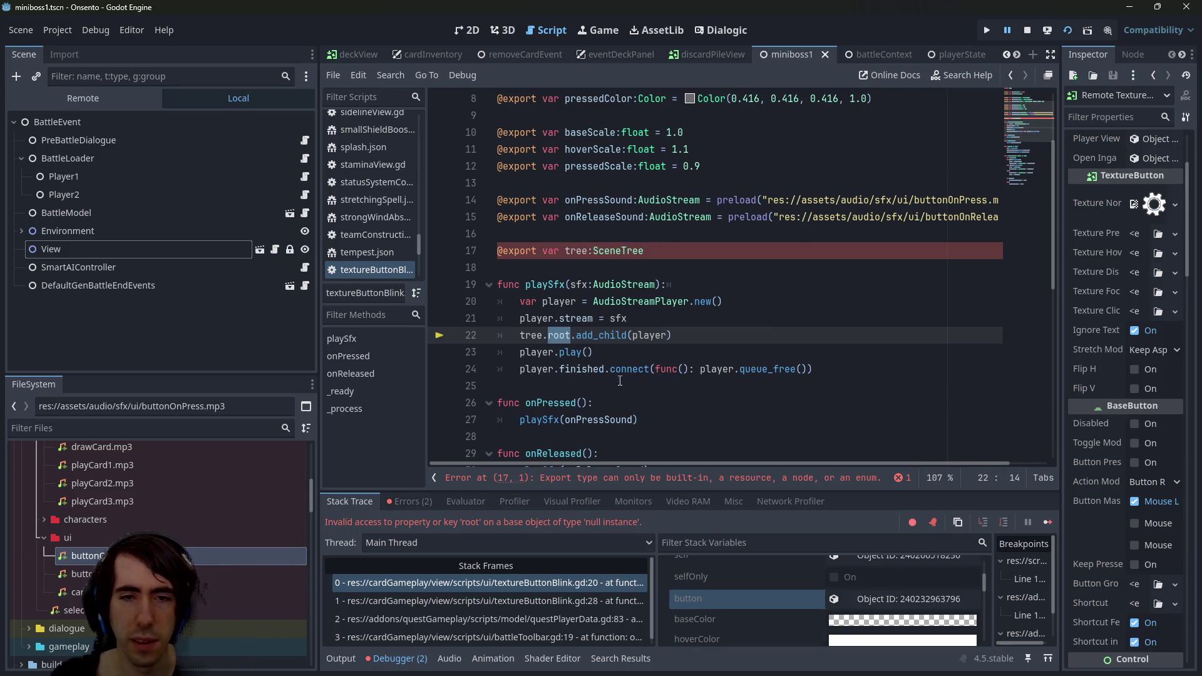
click(589, 478)
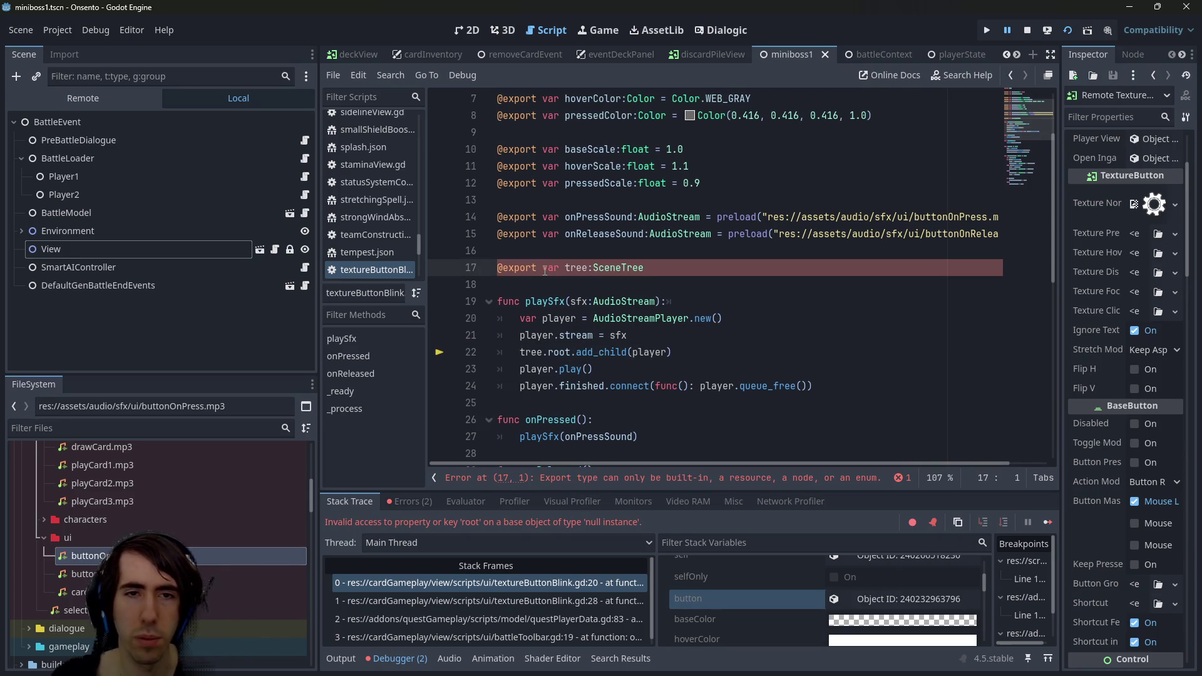
key(BackSpace)
key(BackSpace)
key(BackSpace)
key(ctrl+s)
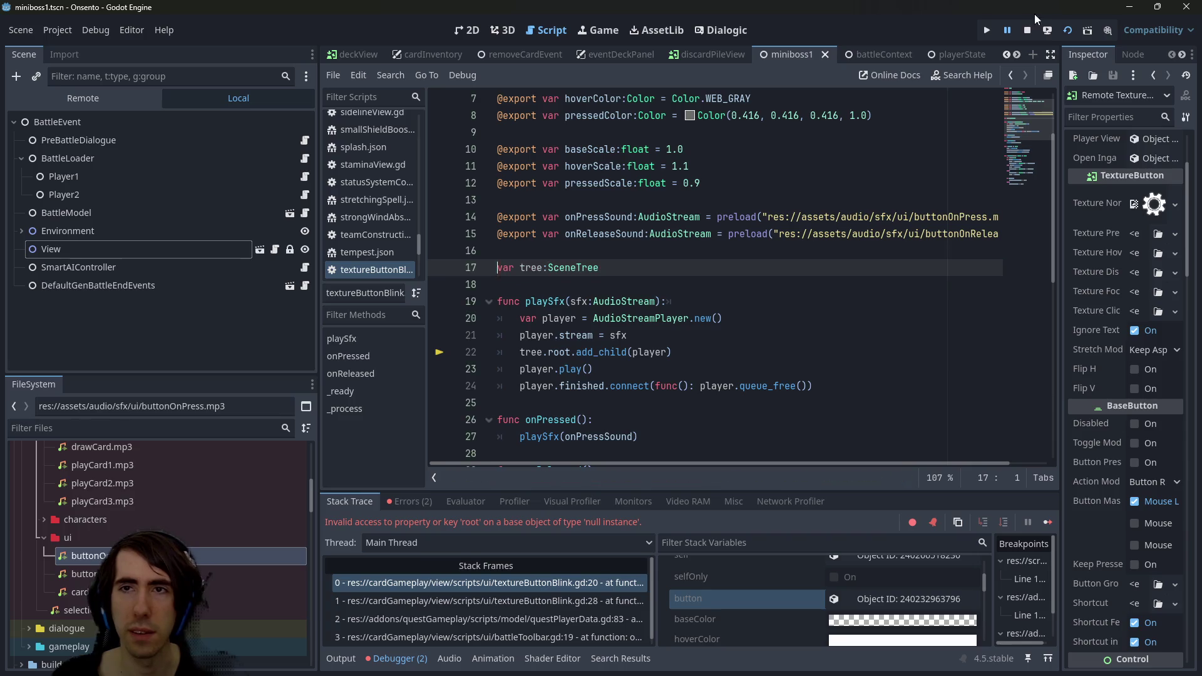
Run the project to try the sound change, then close the game.
click(1027, 30)
click(1046, 30)
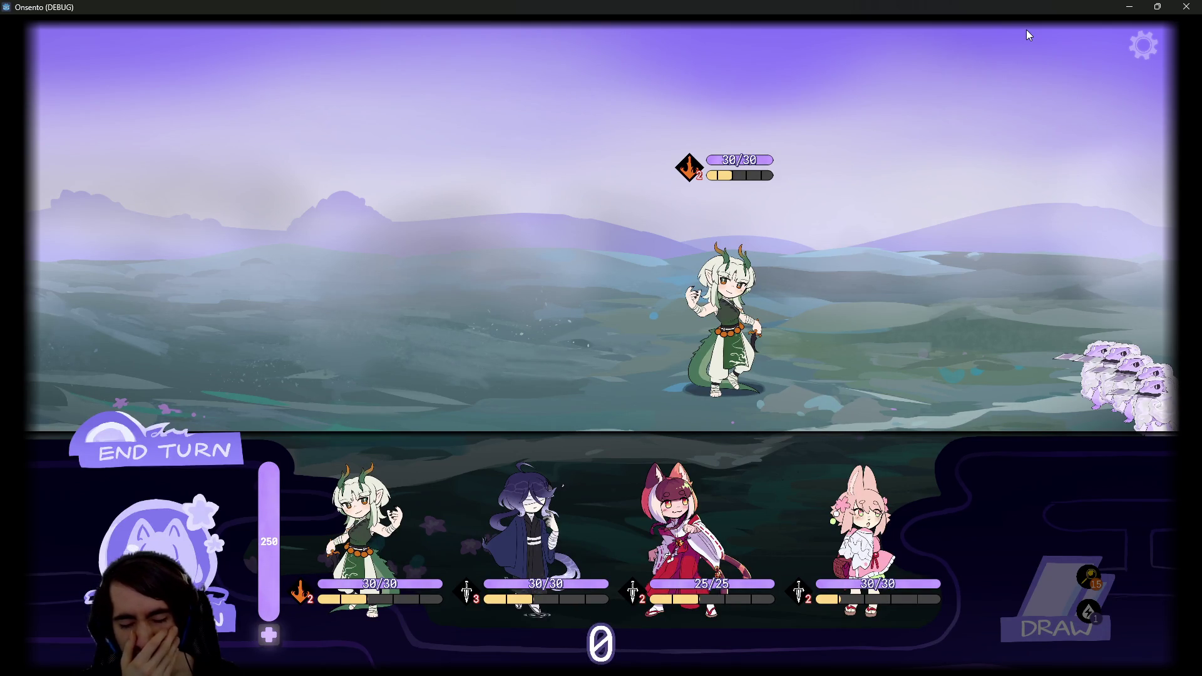
key(alt+F4)
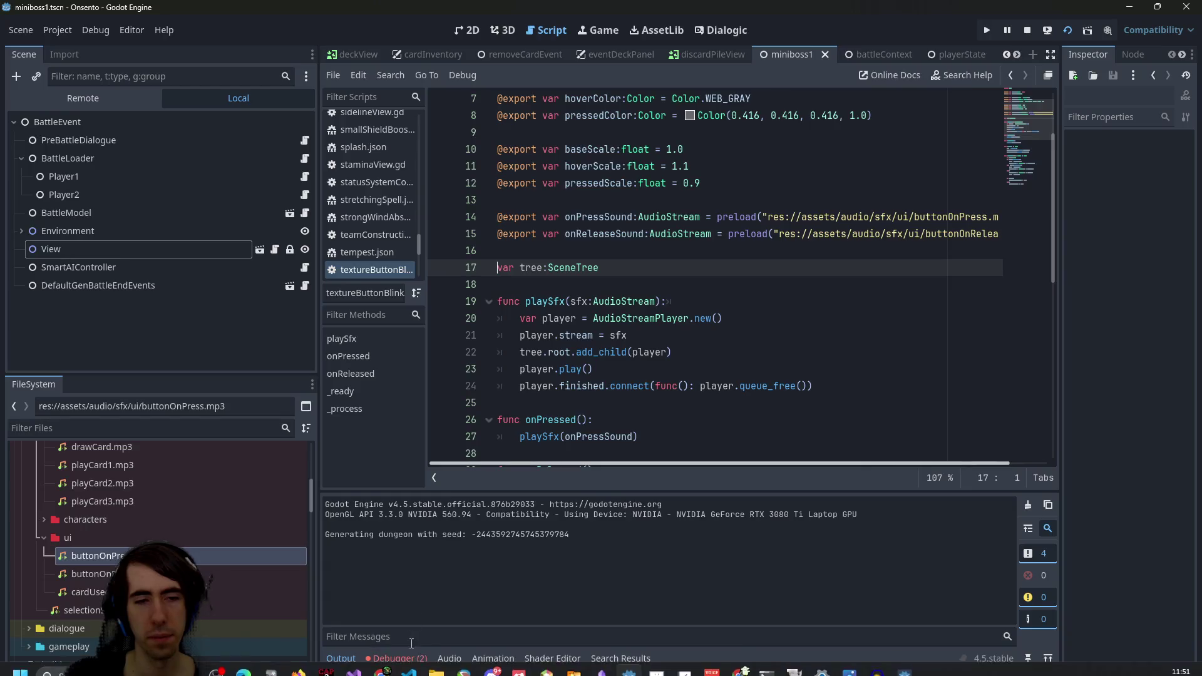
Open the add_child error from Debugger > Errors and select line 22 in the script.
click(408, 507)
click(471, 546)
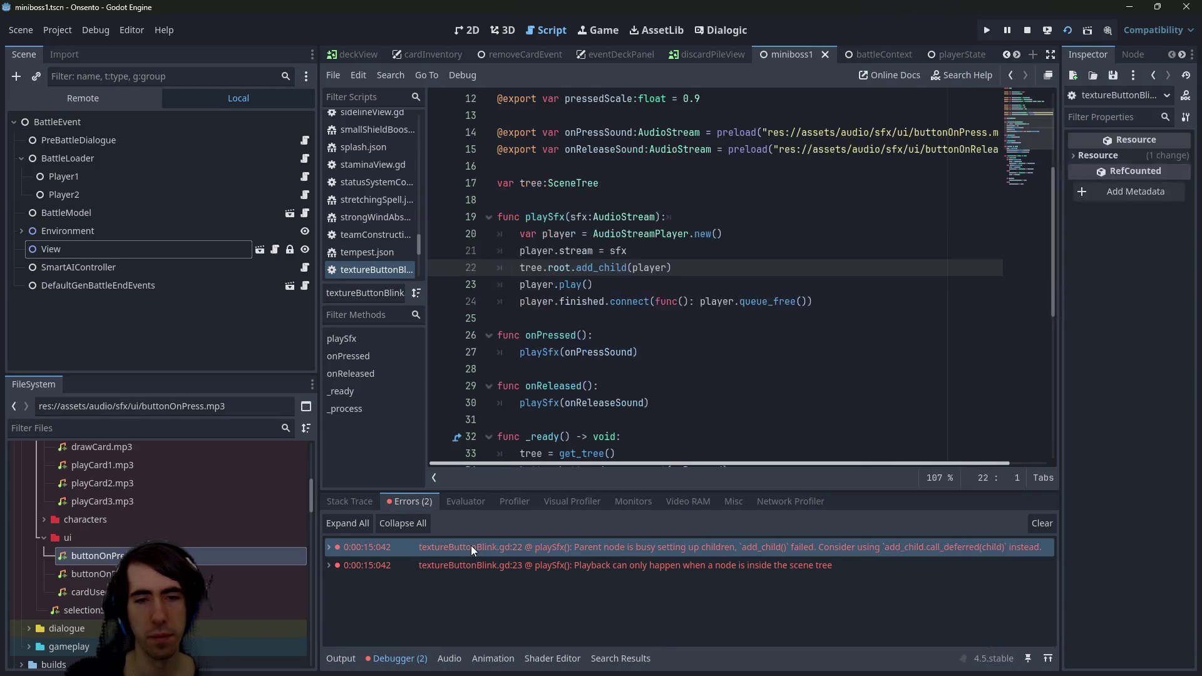
mouse_move(611, 263)
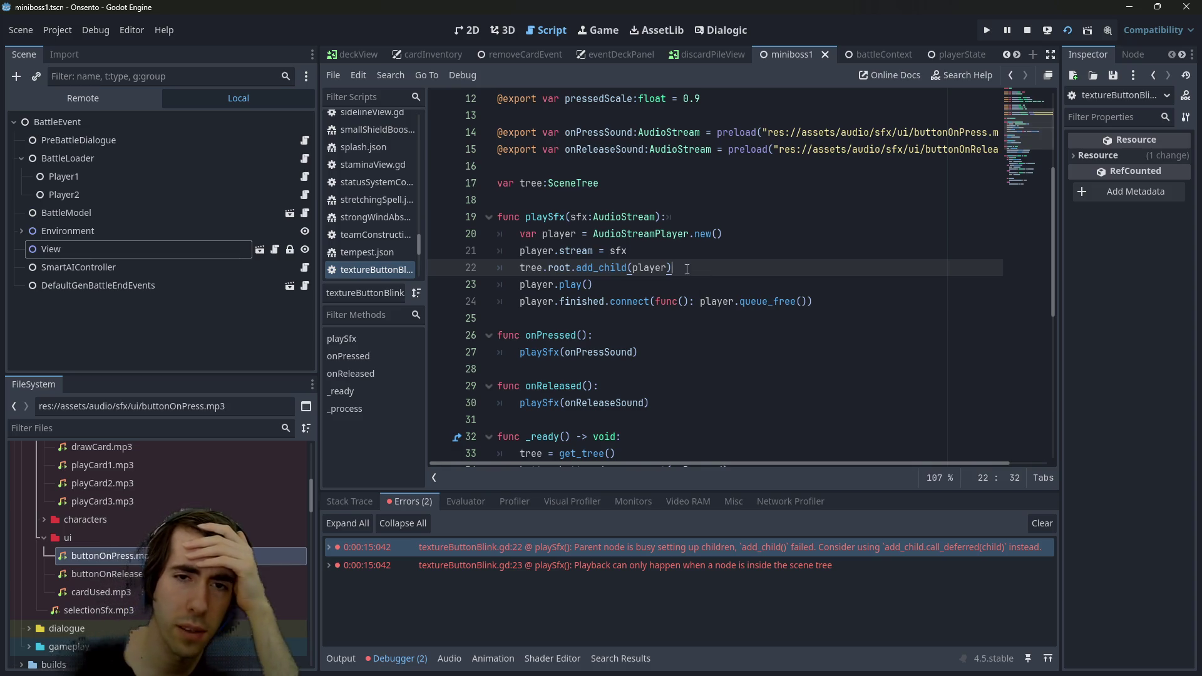
drag(687, 269, 437, 270)
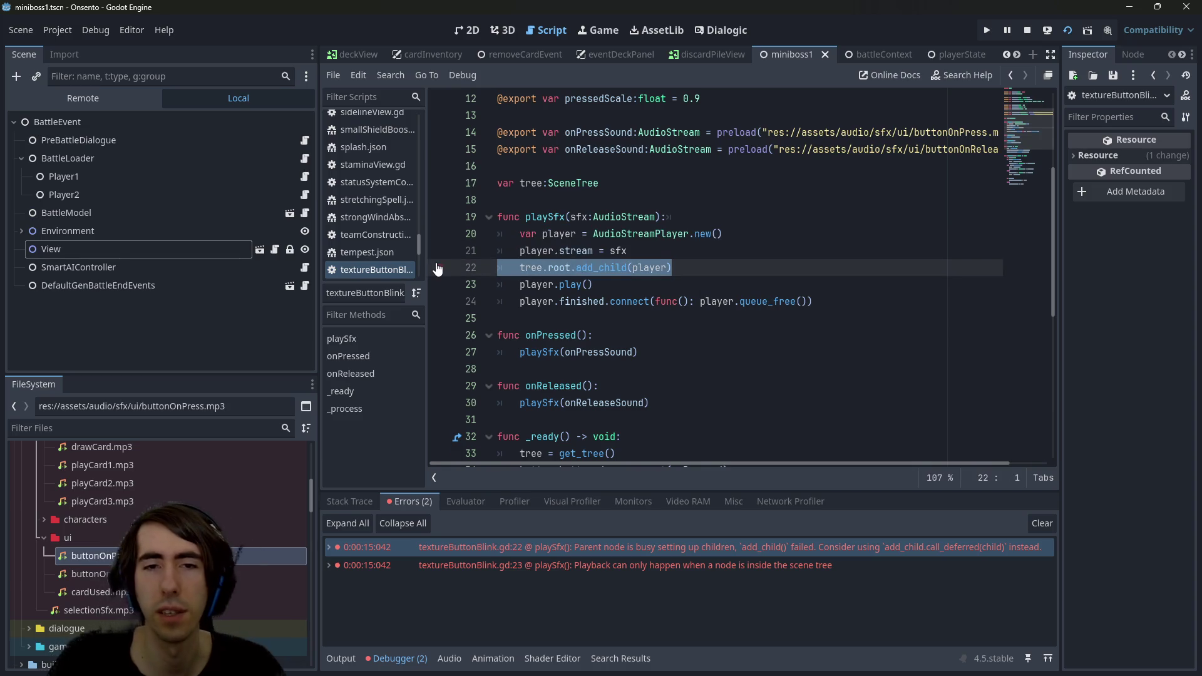
Comment out the add_child line with Ctrl+K, save, and rerun the game.
key(ctrl+k)
key(ctrl+s)
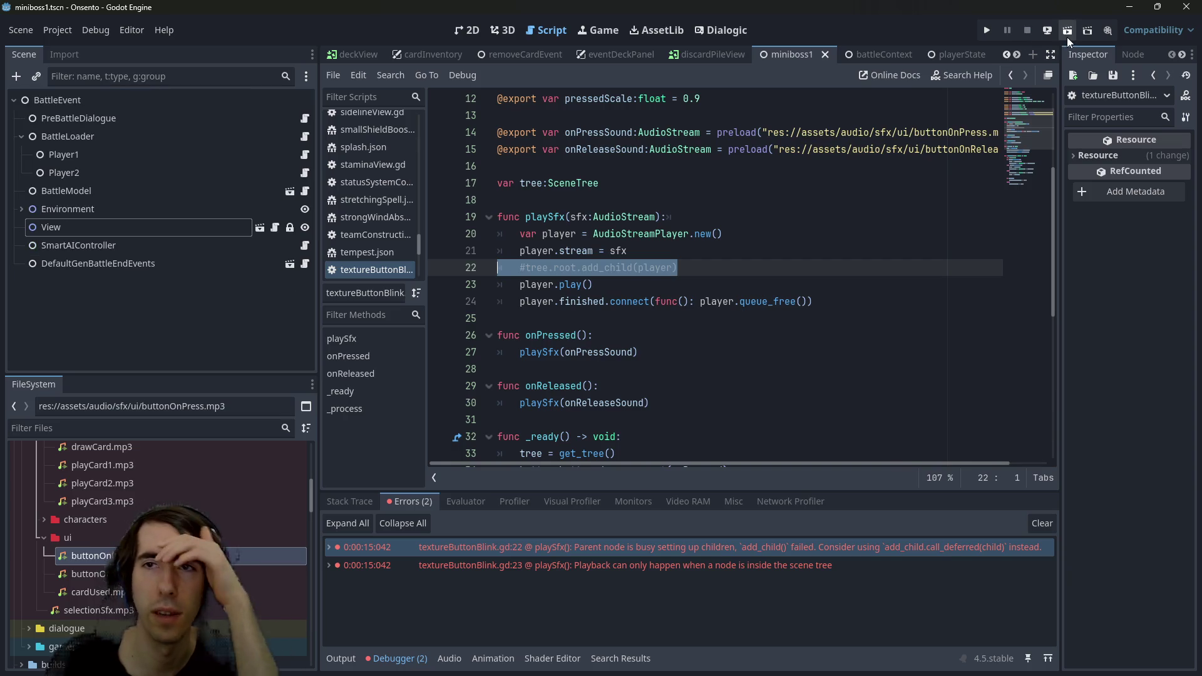
click(1068, 31)
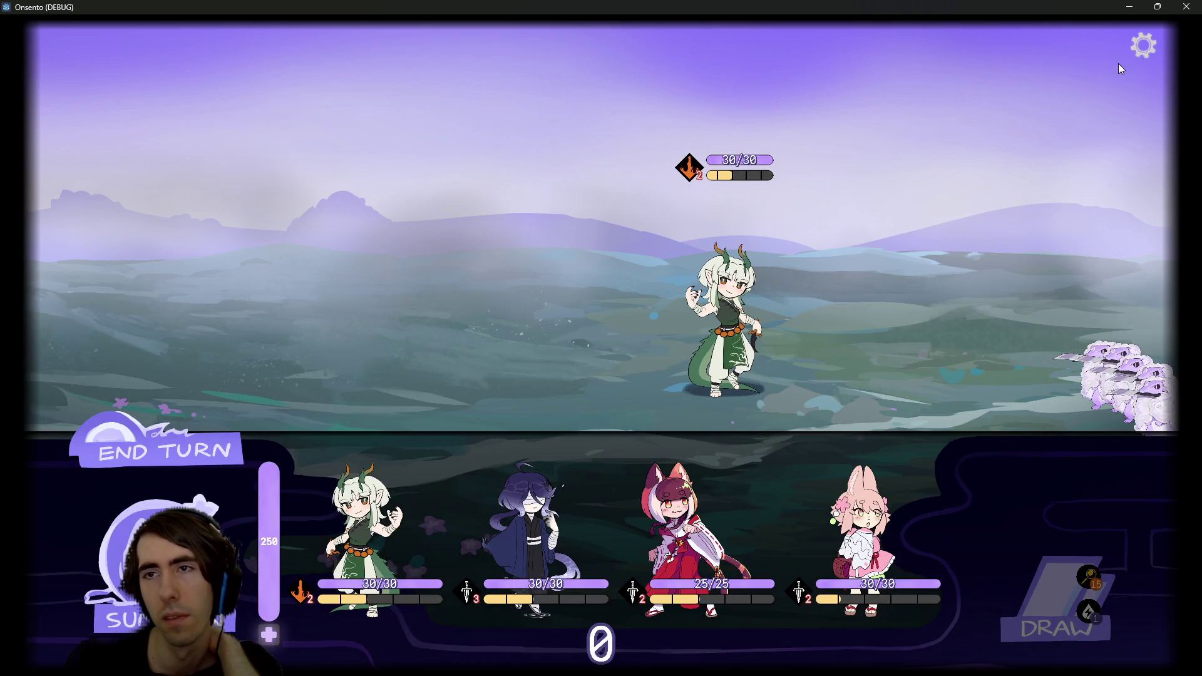
Send the dark-haired character onto the battlefield, then quit via the settings menu.
click(1139, 47)
click(626, 261)
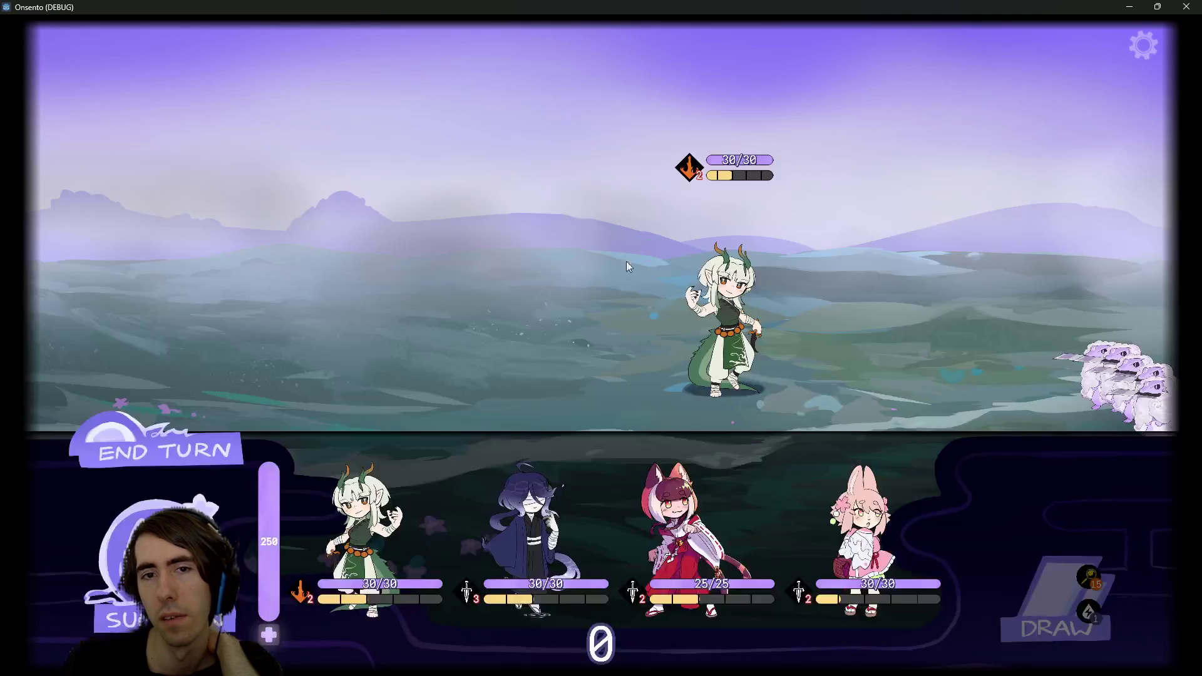
mouse_move(689, 538)
mouse_down()
mouse_move(677, 539)
mouse_move(851, 538)
mouse_up()
mouse_move(532, 538)
mouse_down()
mouse_move(497, 288)
mouse_move(466, 316)
mouse_up()
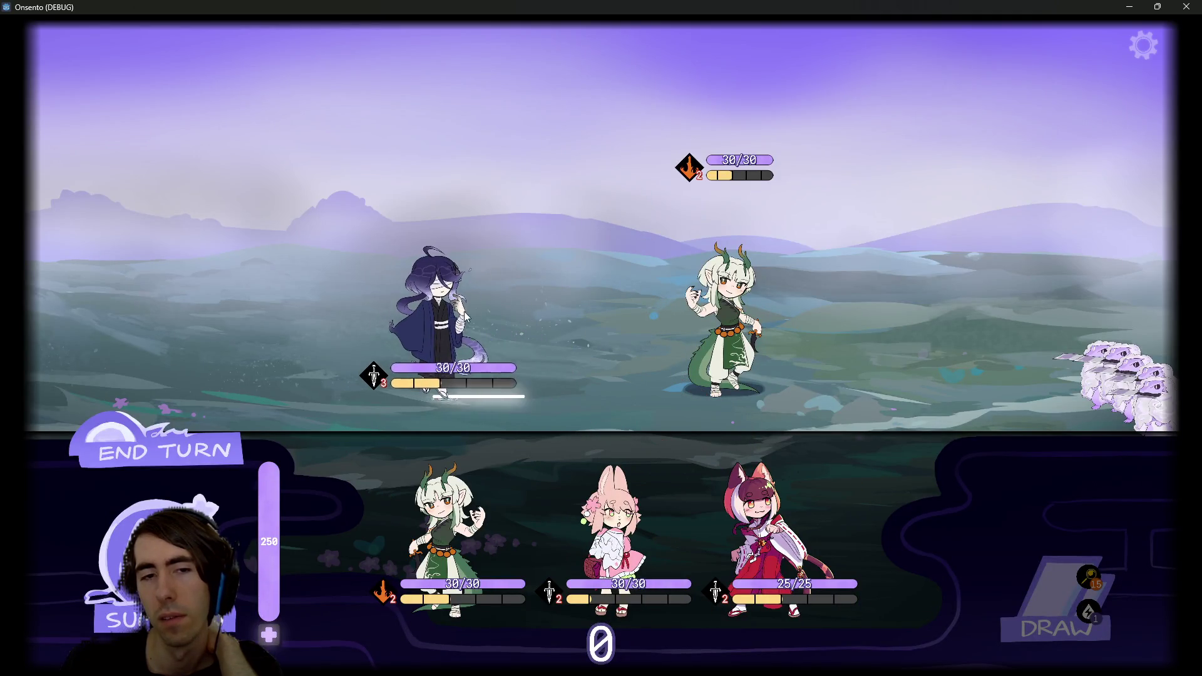
click(1143, 45)
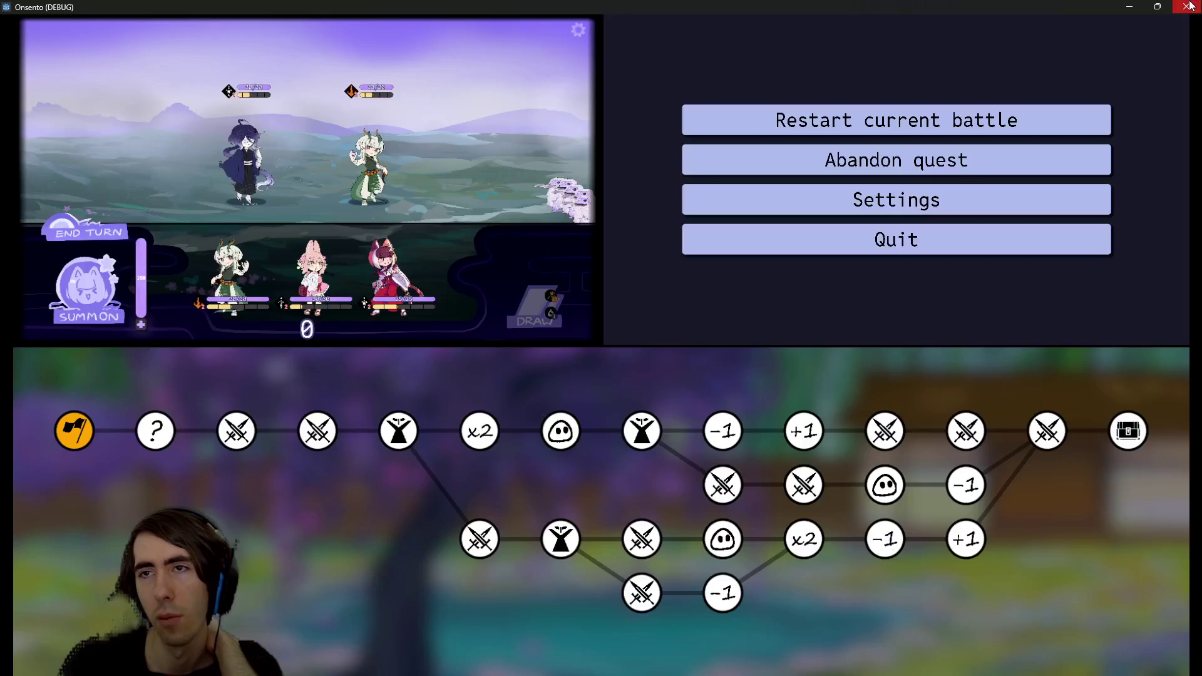
click(1187, 7)
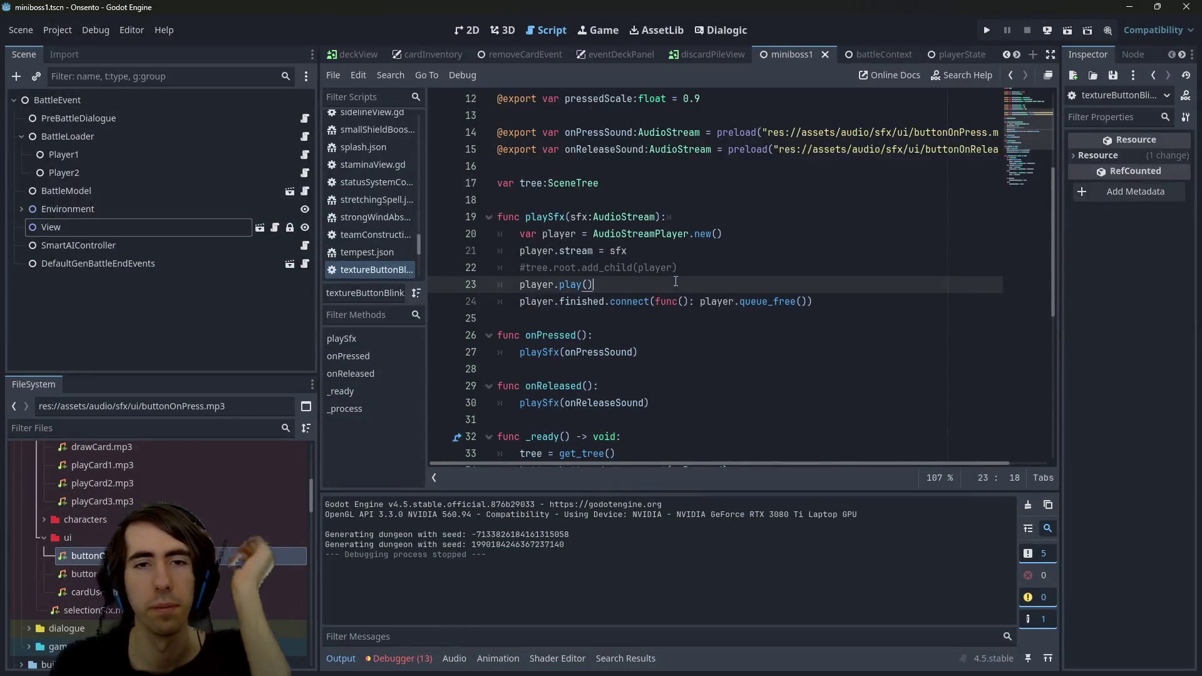
Restore the add_child line, save, and expand the first playSfx error to its script line.
key(ctrl+z)
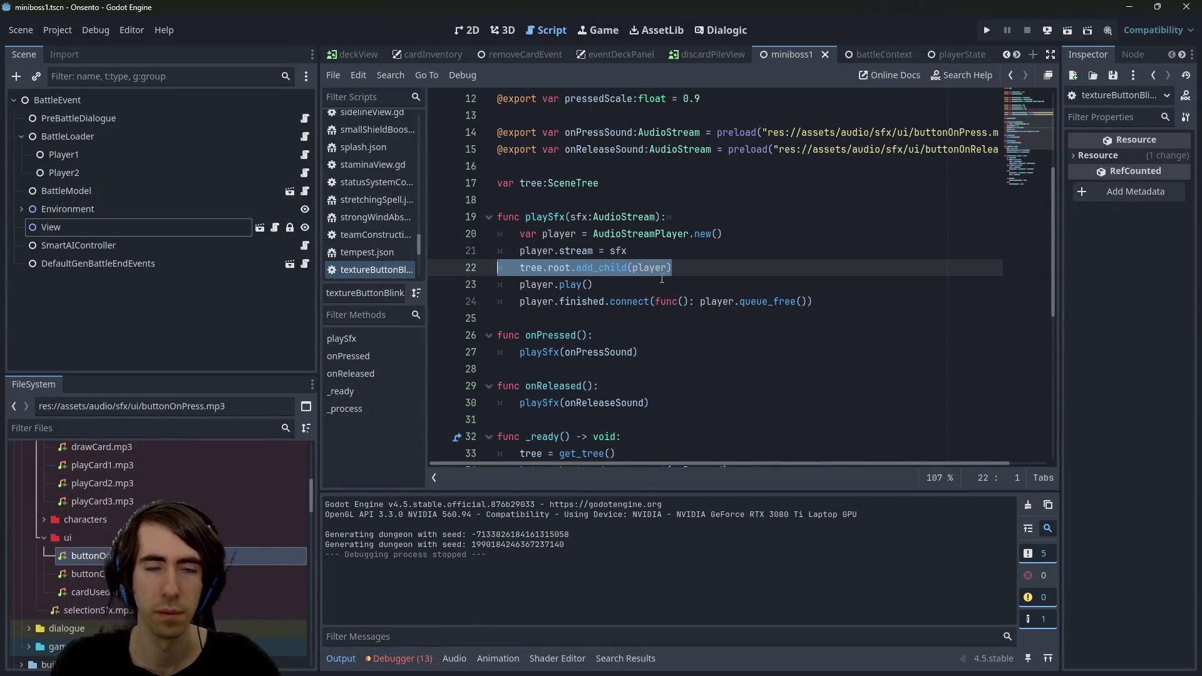
key(ctrl+s)
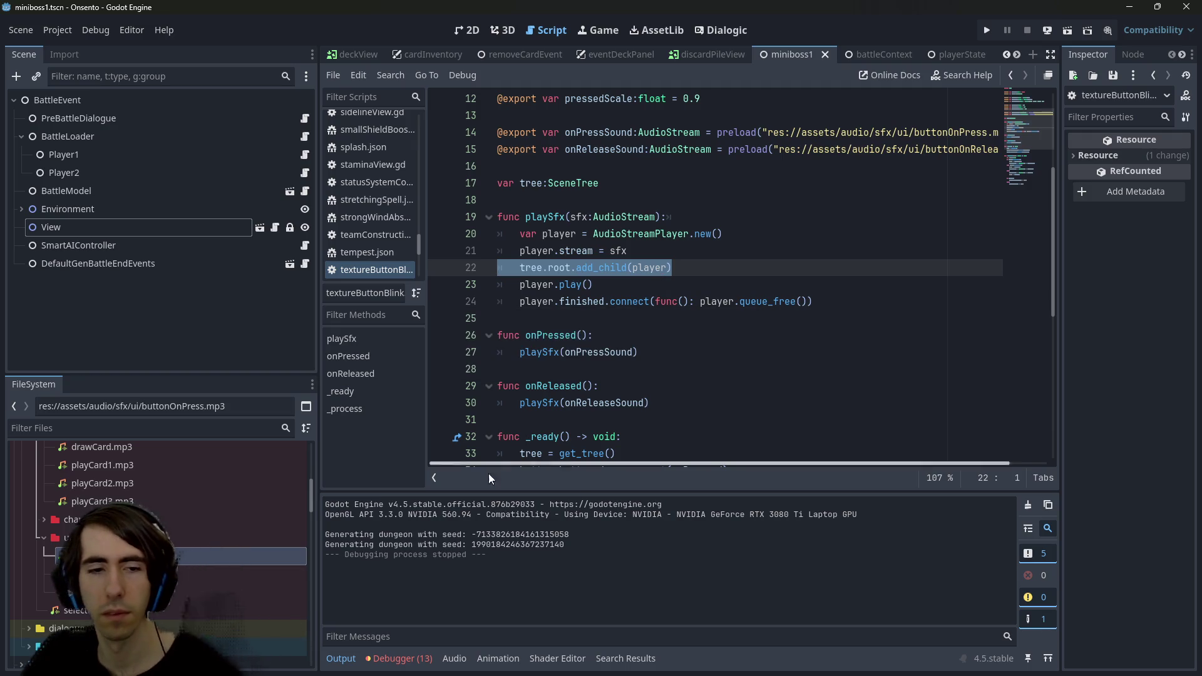
click(401, 658)
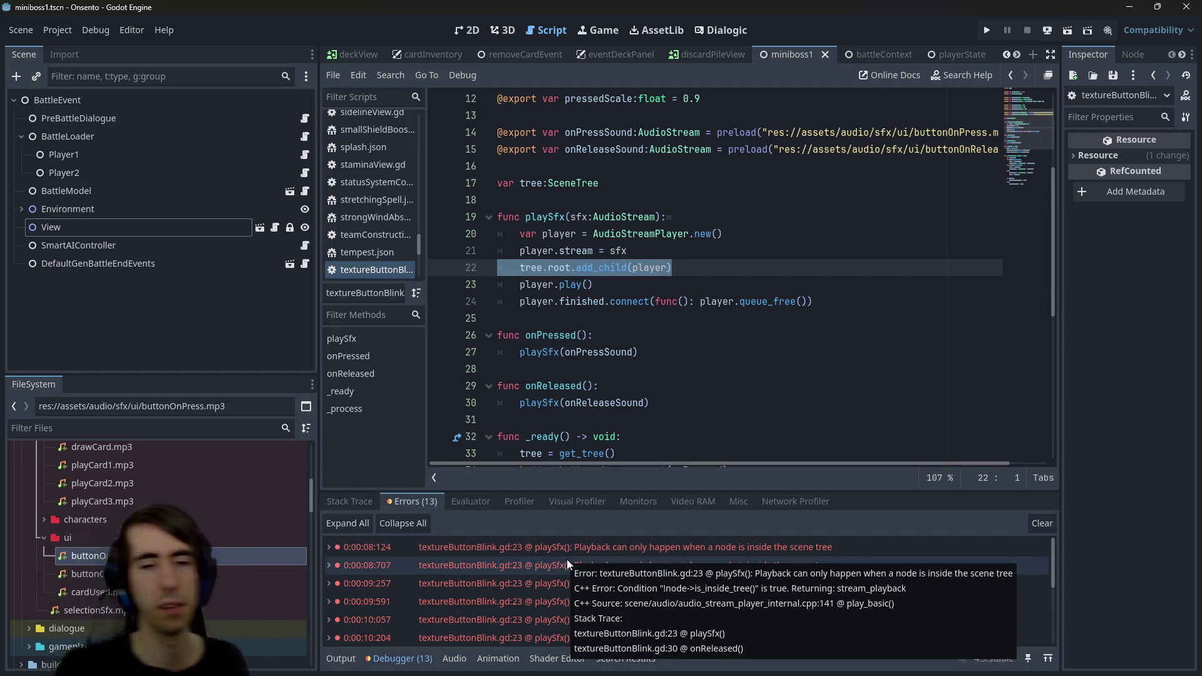
scroll(531, 586, down, 3)
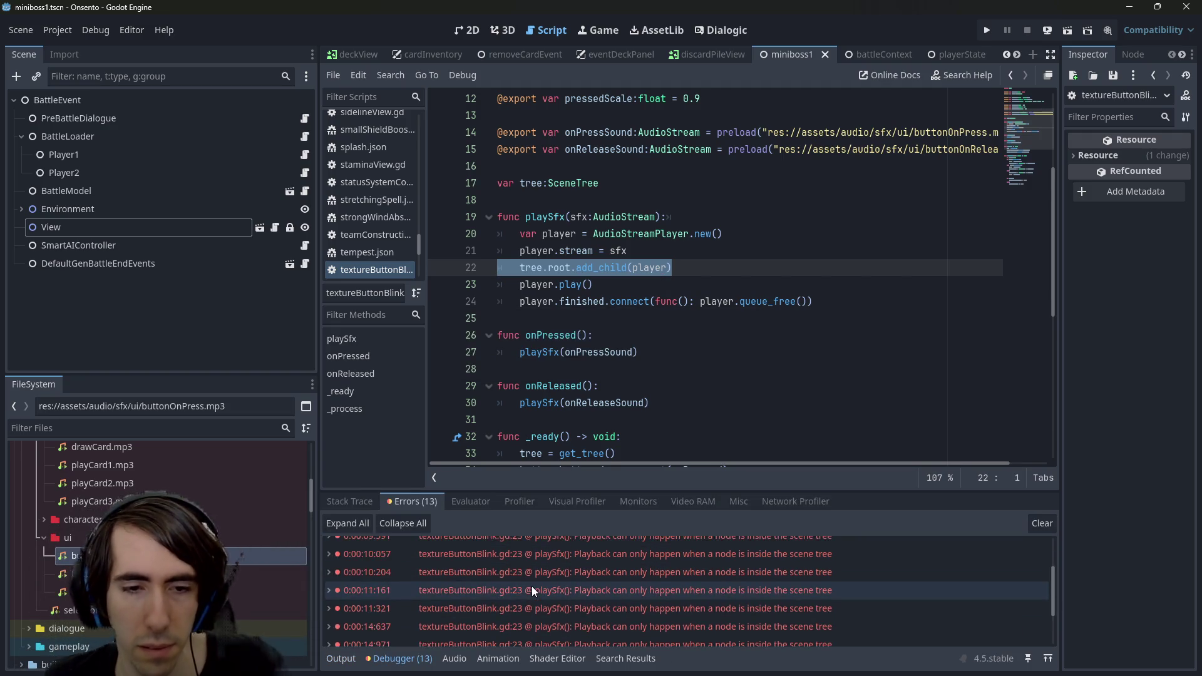
scroll(433, 598, up, 3)
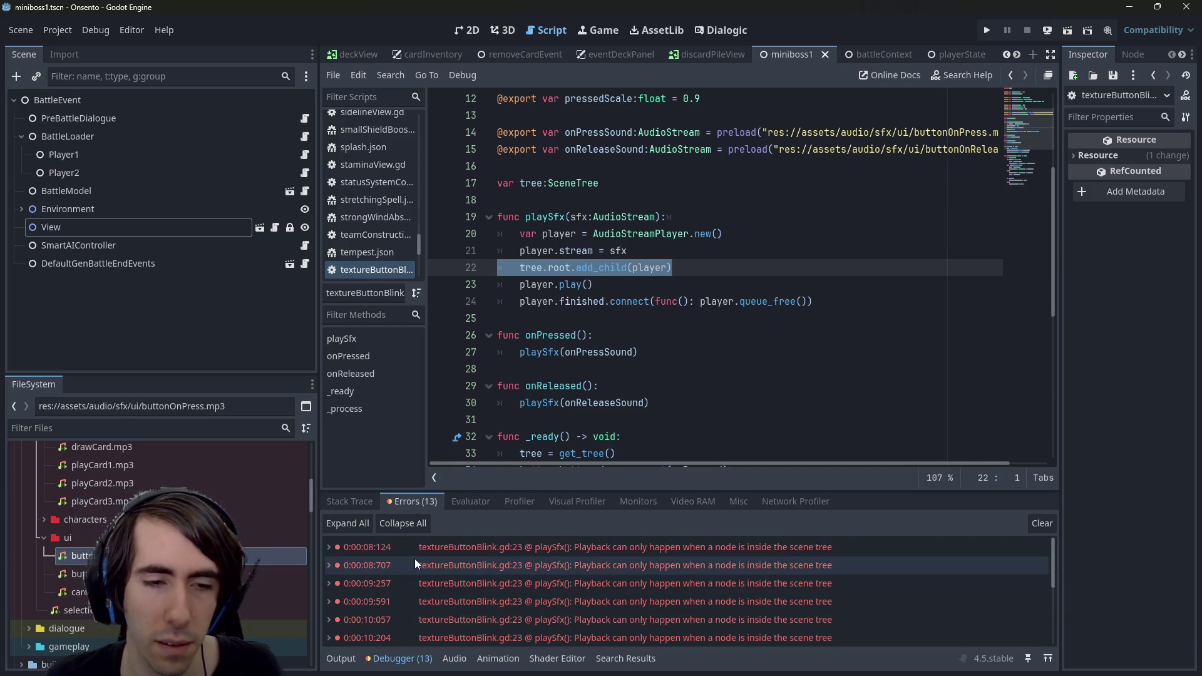
click(328, 546)
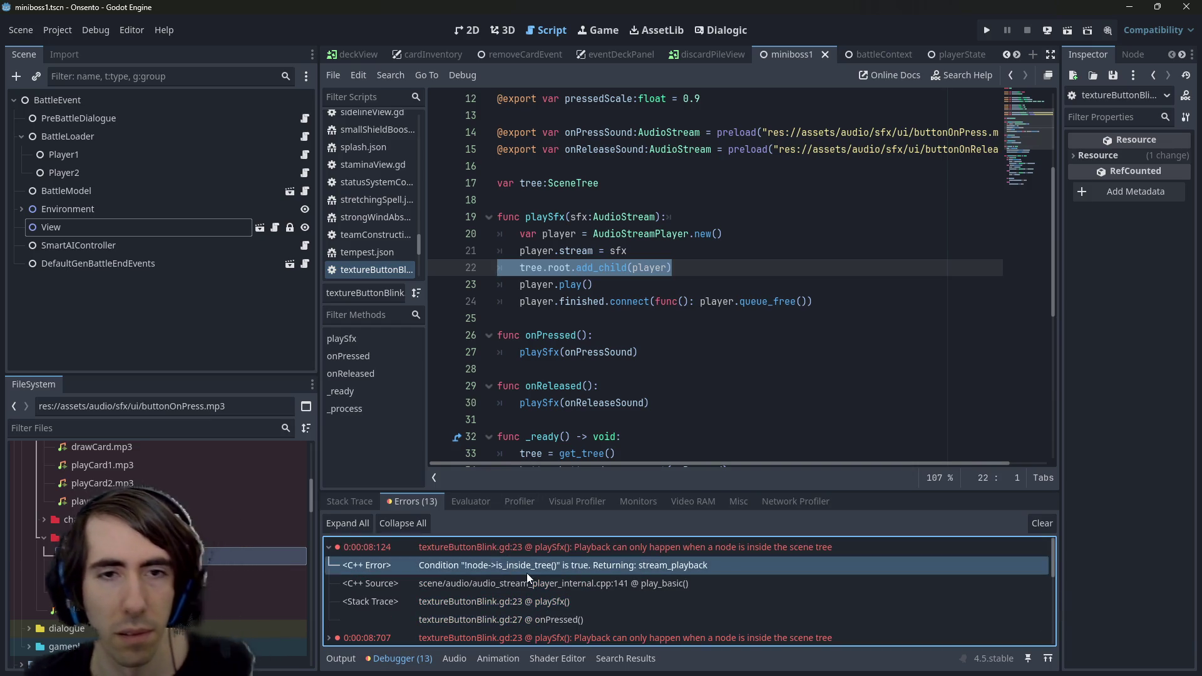
double_click(535, 549)
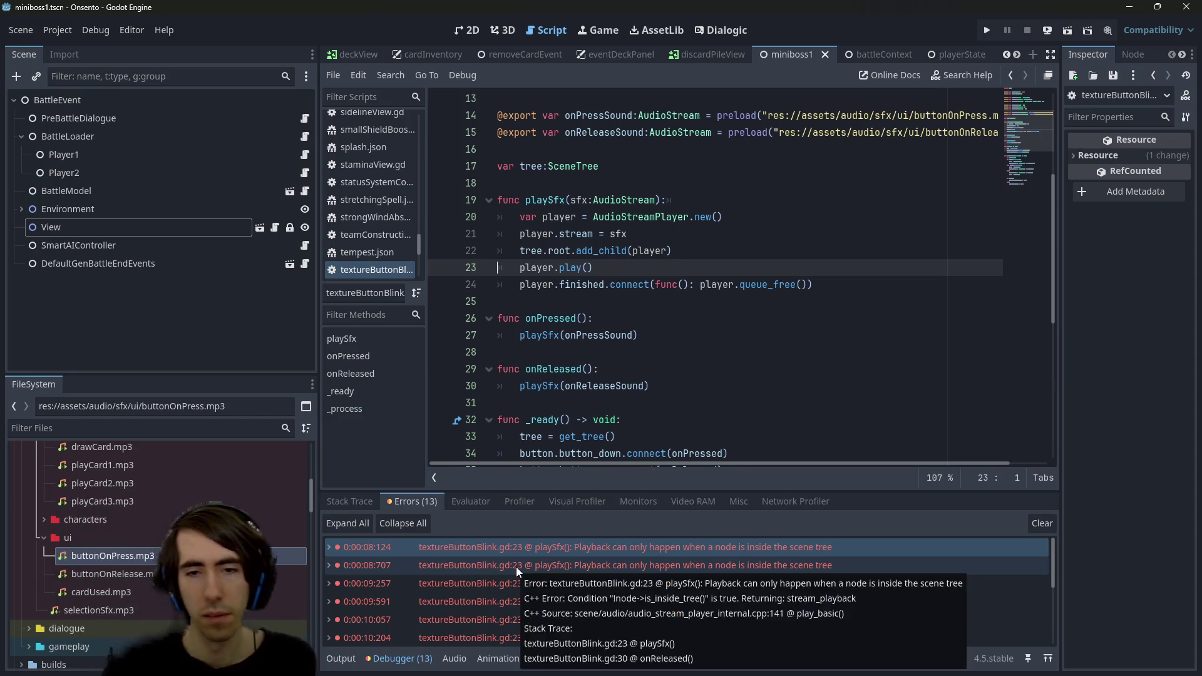
Inspect the 0:00:08:707 playback error details, then show the Output log.
double_click(515, 566)
double_click(531, 571)
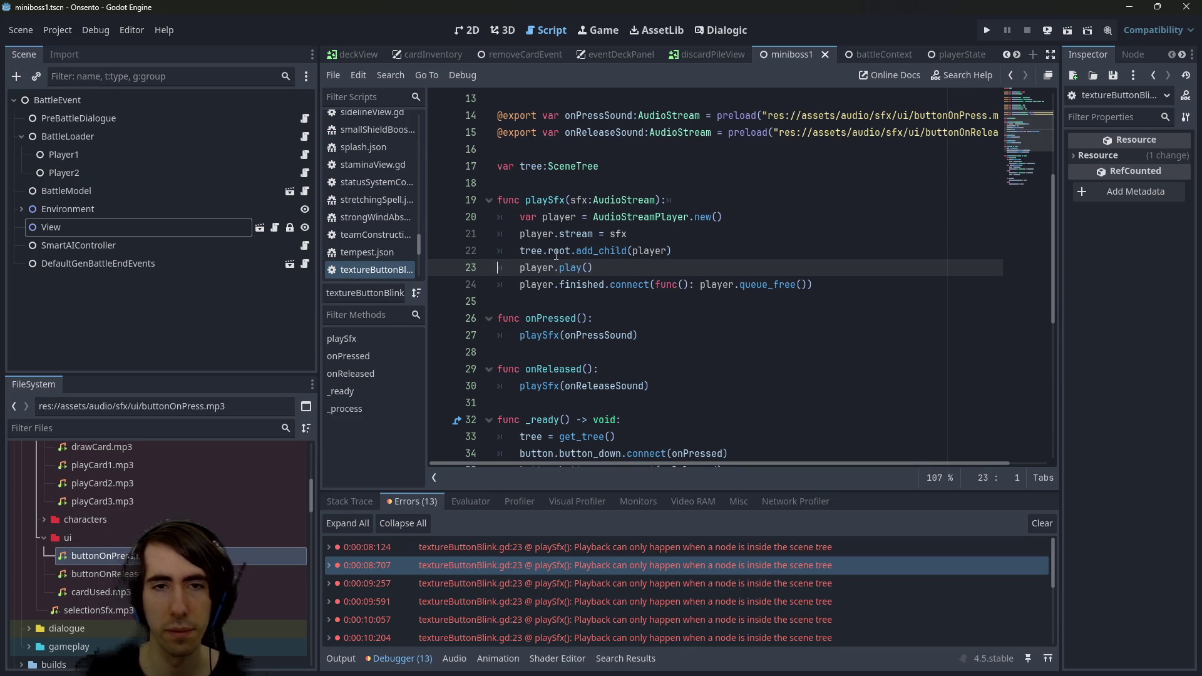
scroll(475, 570, down, 5)
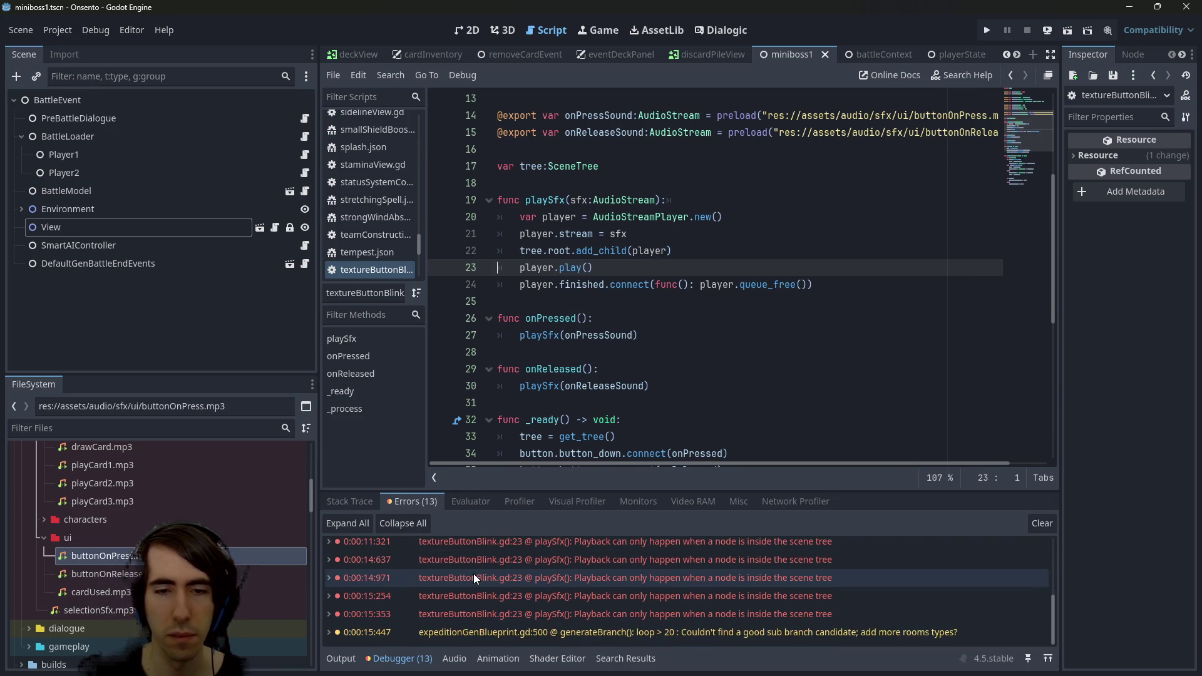
click(340, 659)
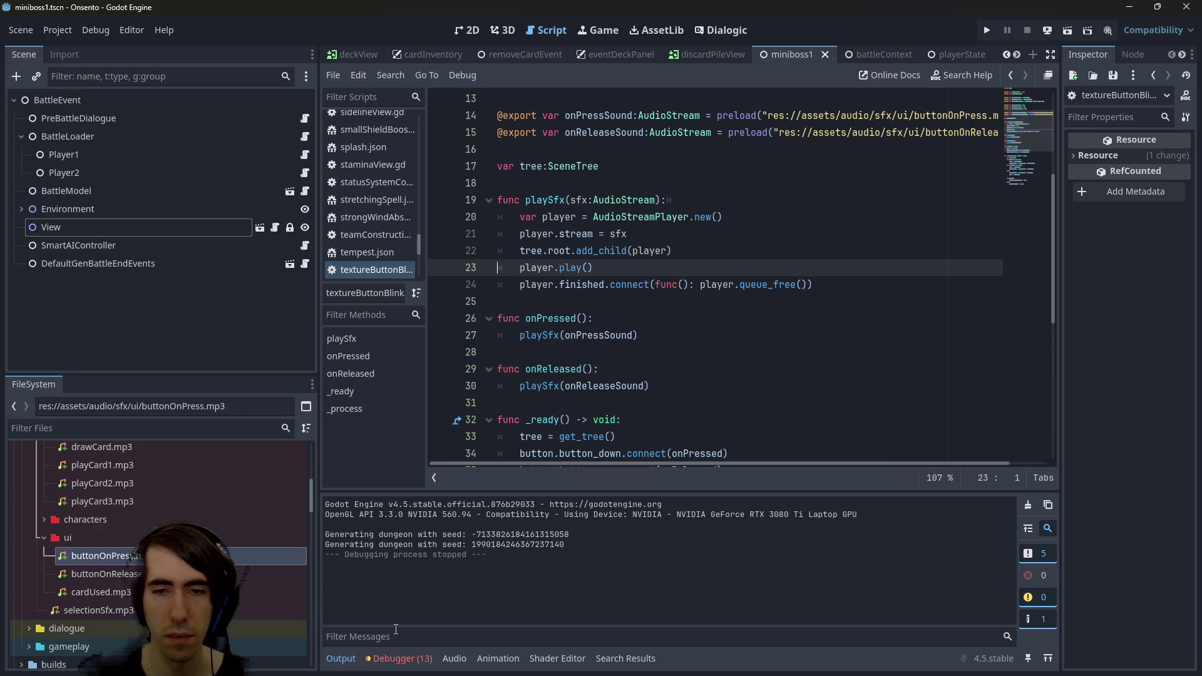
double_click(531, 251)
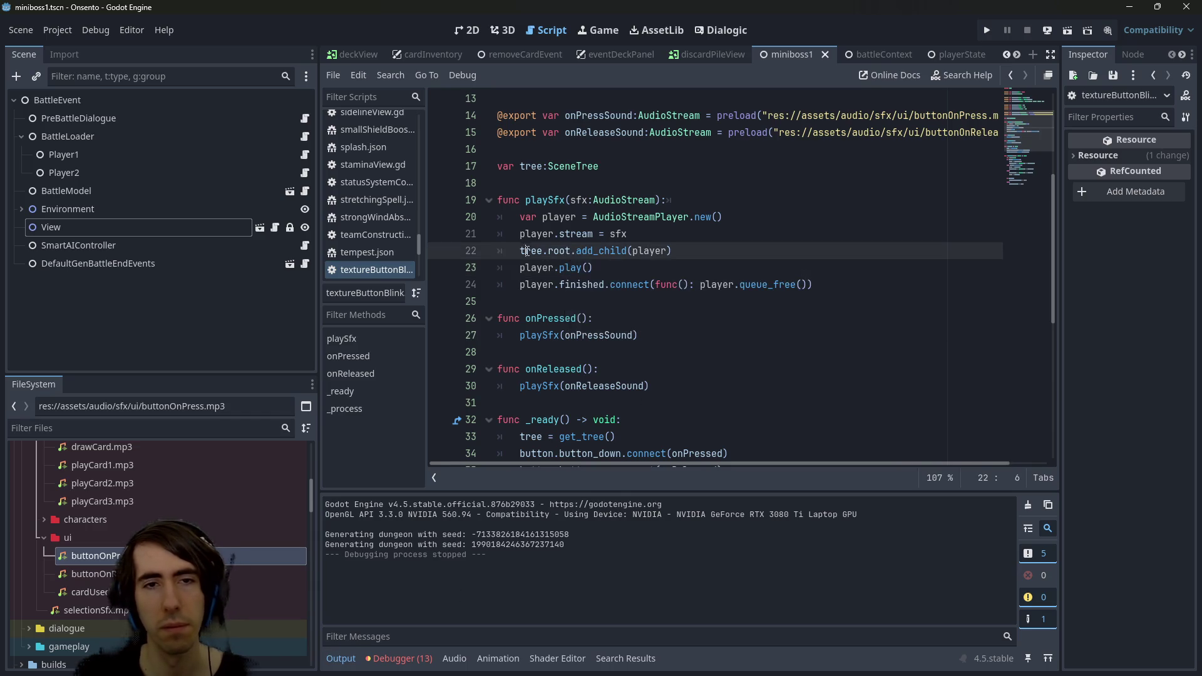
Try out and discard 'tree.bu' and 'tree.root' lines in playSfx, then save script and scene.
click(698, 237)
key(Return)
text(tree.bu)
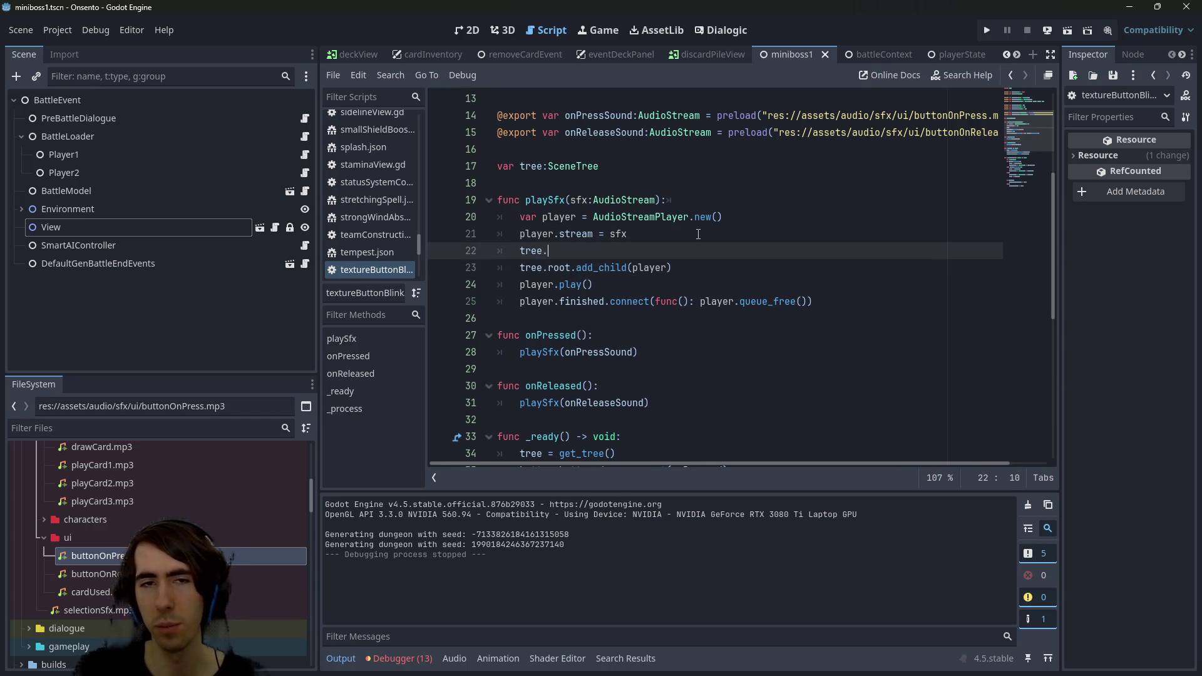
key(ctrl+z)
key(ctrl+z)
key(ctrl+z)
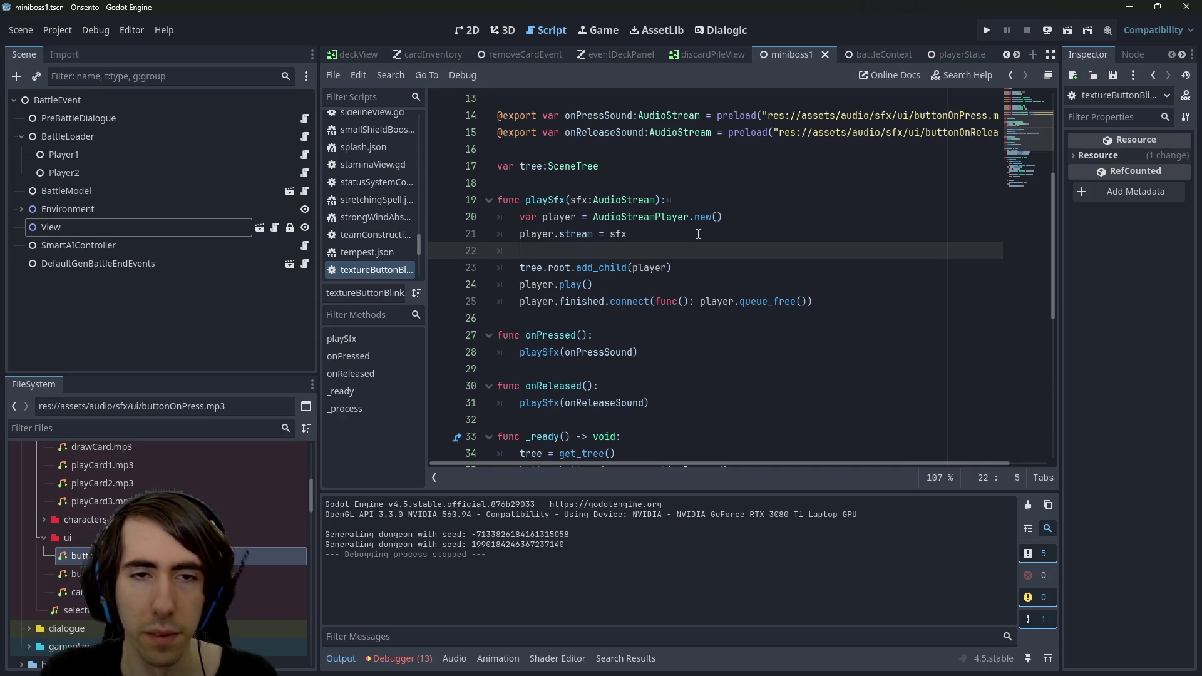
key(Home)
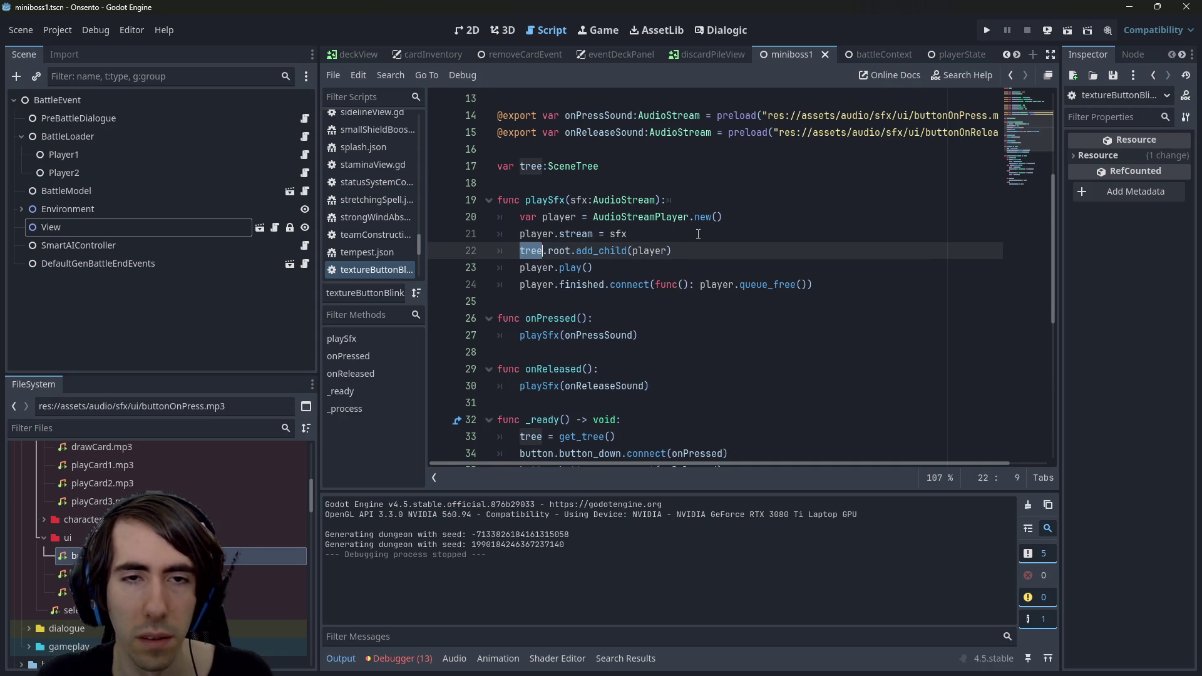
key(Return)
key(Up)
text(tree.root)
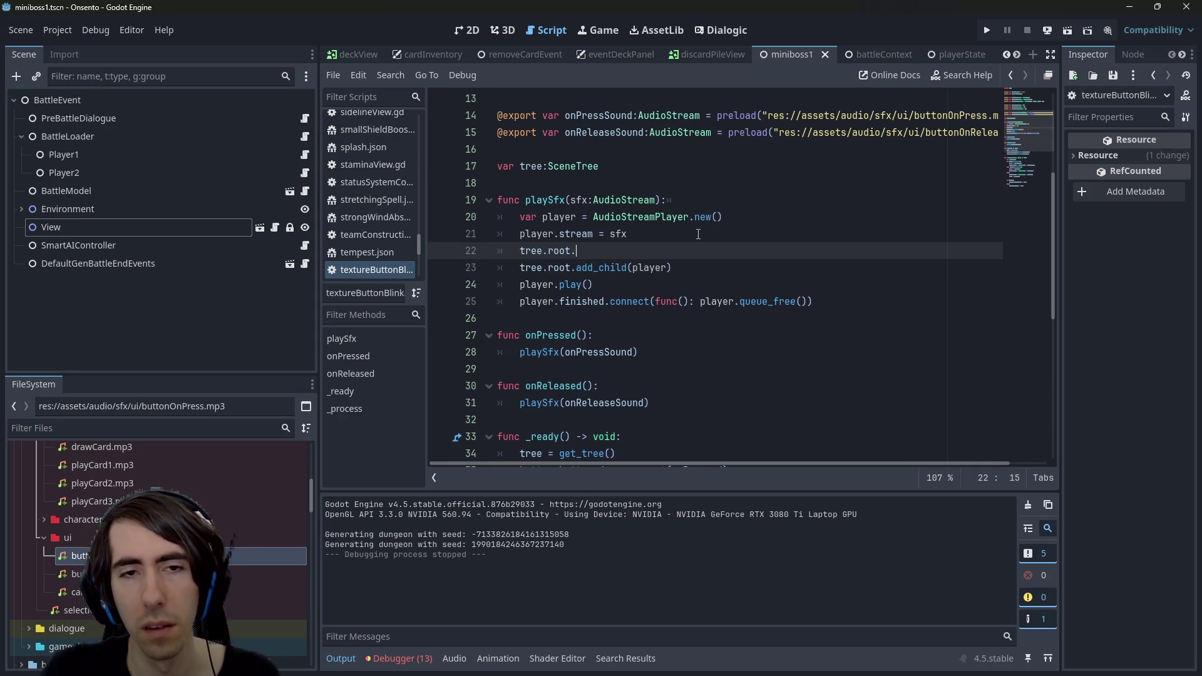
key(BackSpace)
key(BackSpace)
key(BackSpace)
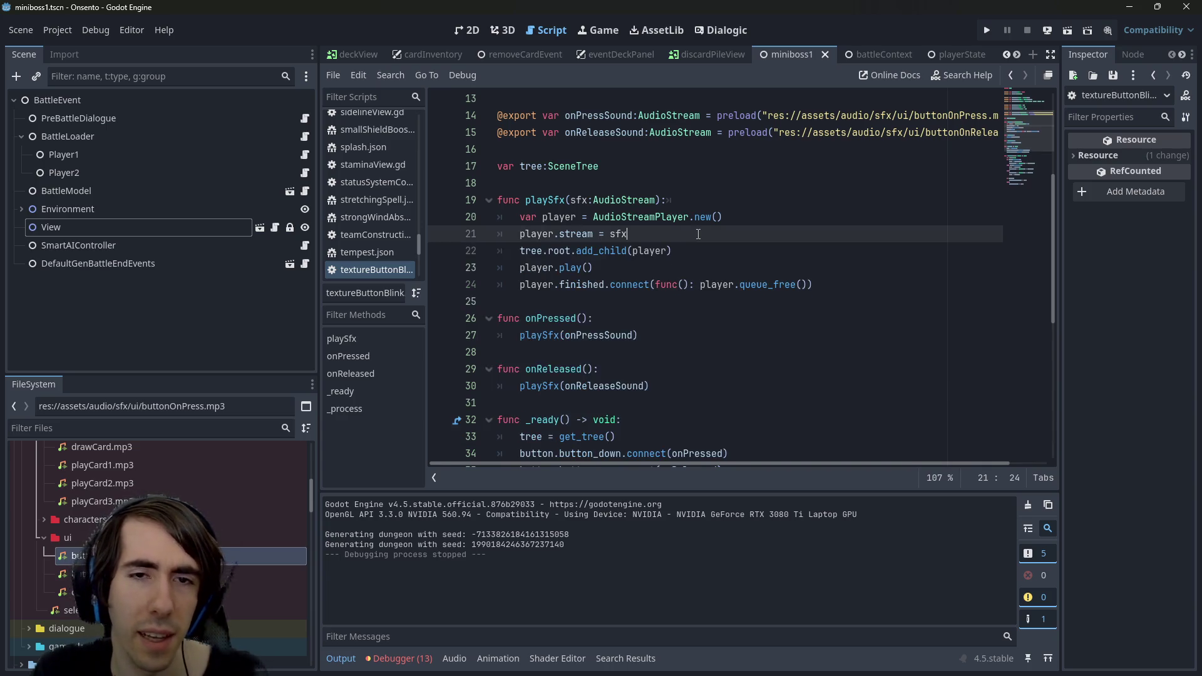
key(ctrl+s)
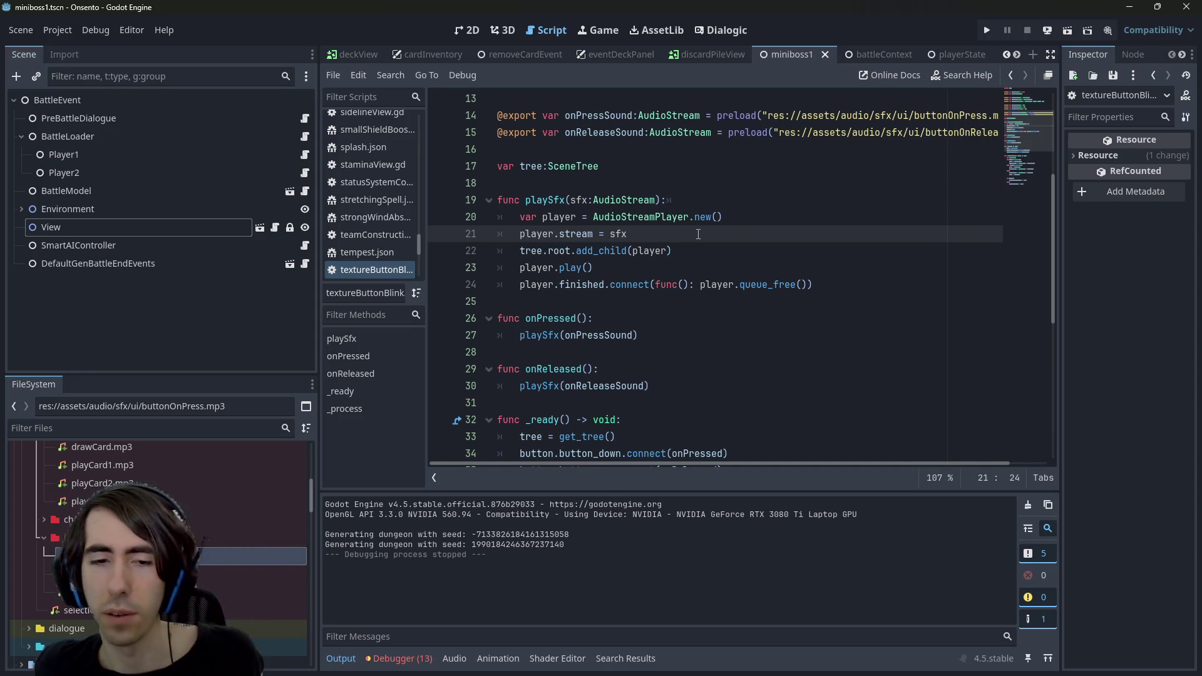
click(1047, 30)
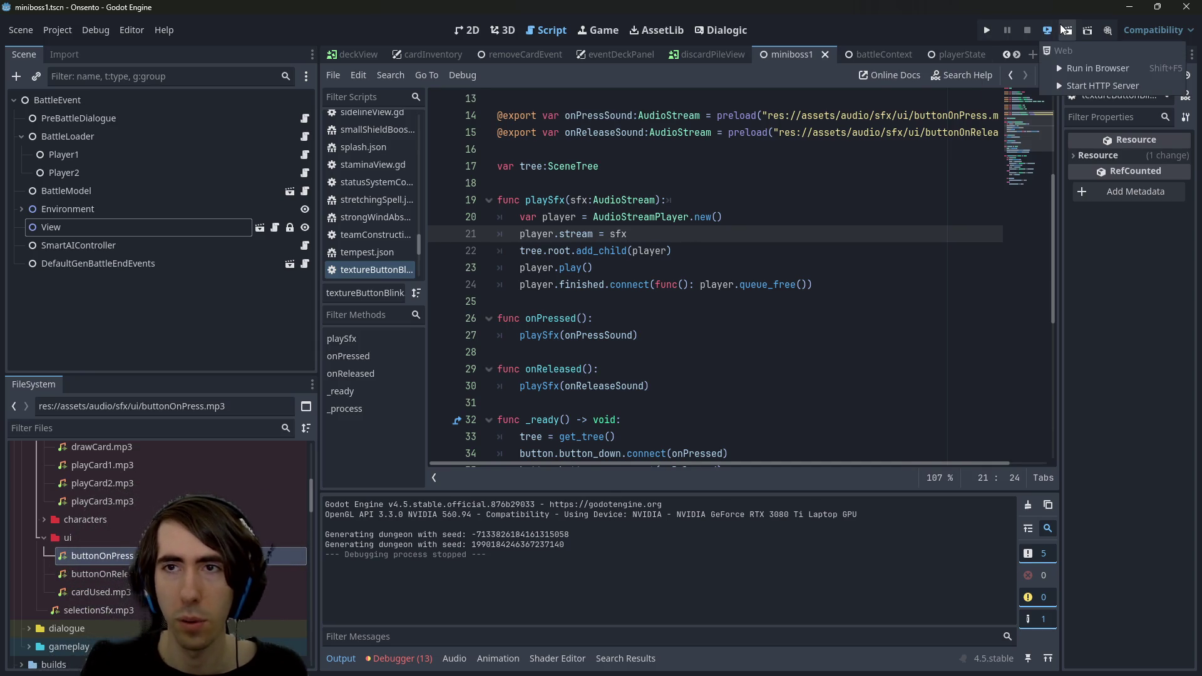
Close the web run options and select the 0:00:08:707 error in the debugger's error list.
click(372, 602)
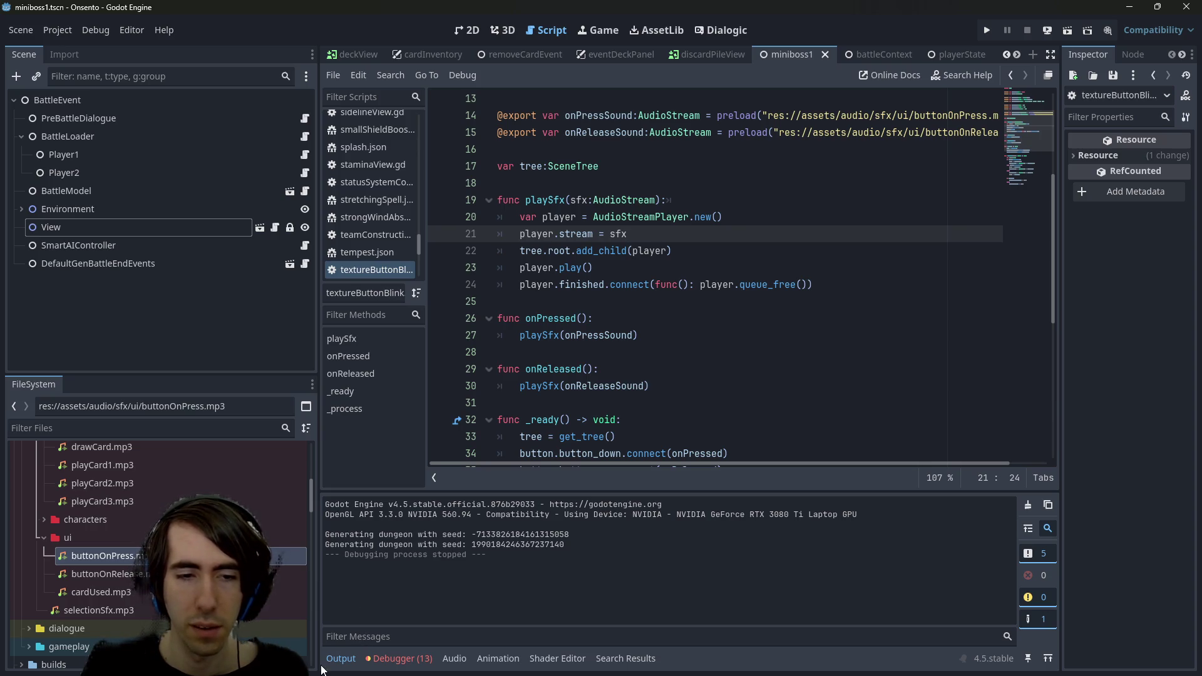
click(341, 658)
click(340, 658)
click(400, 658)
scroll(452, 580, up, 5)
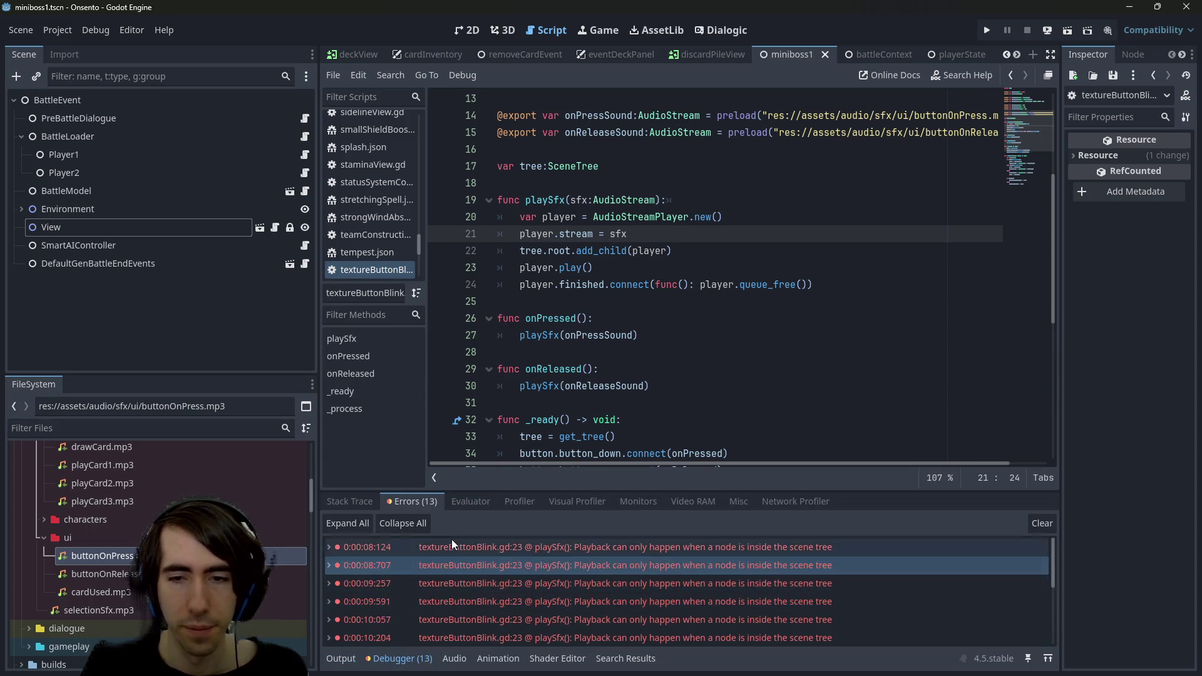
click(542, 563)
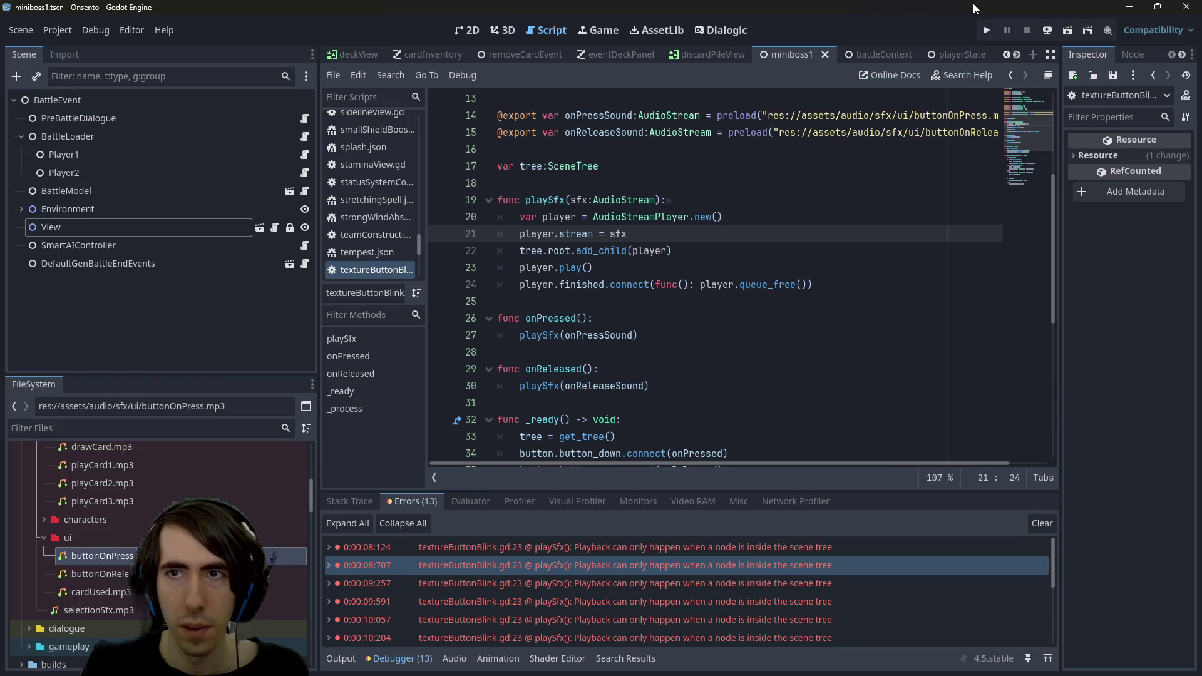
Run the game, open its pause menu and minimize it, then review the new errors.
click(1067, 31)
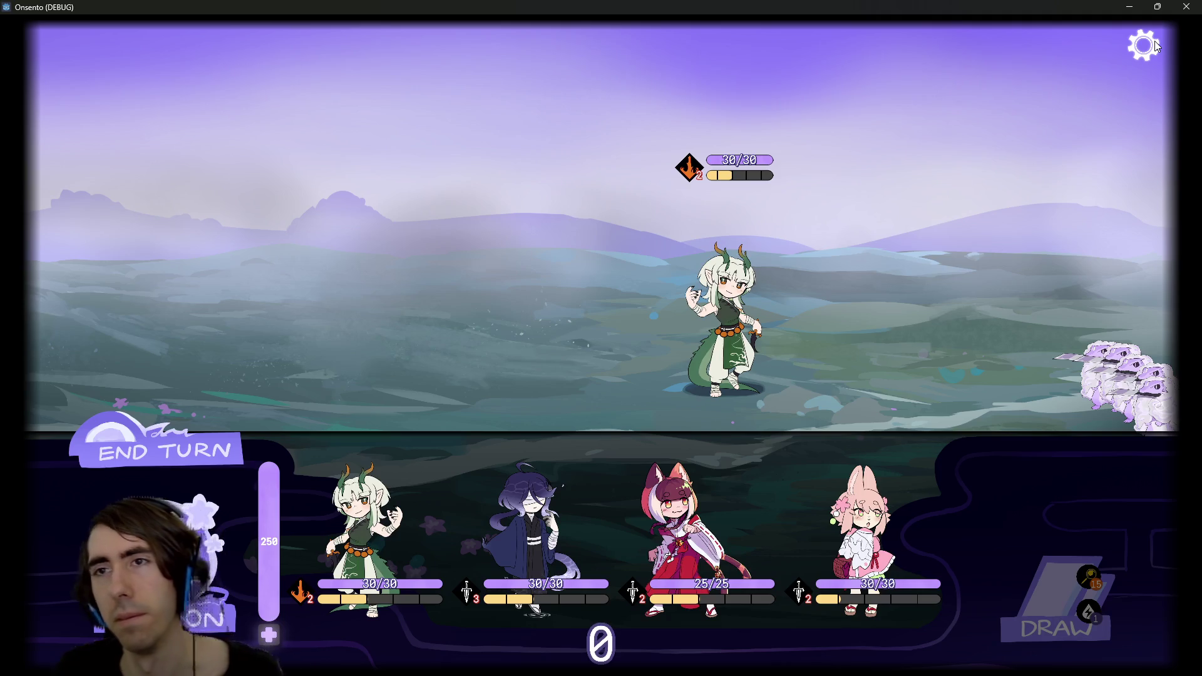
click(1151, 43)
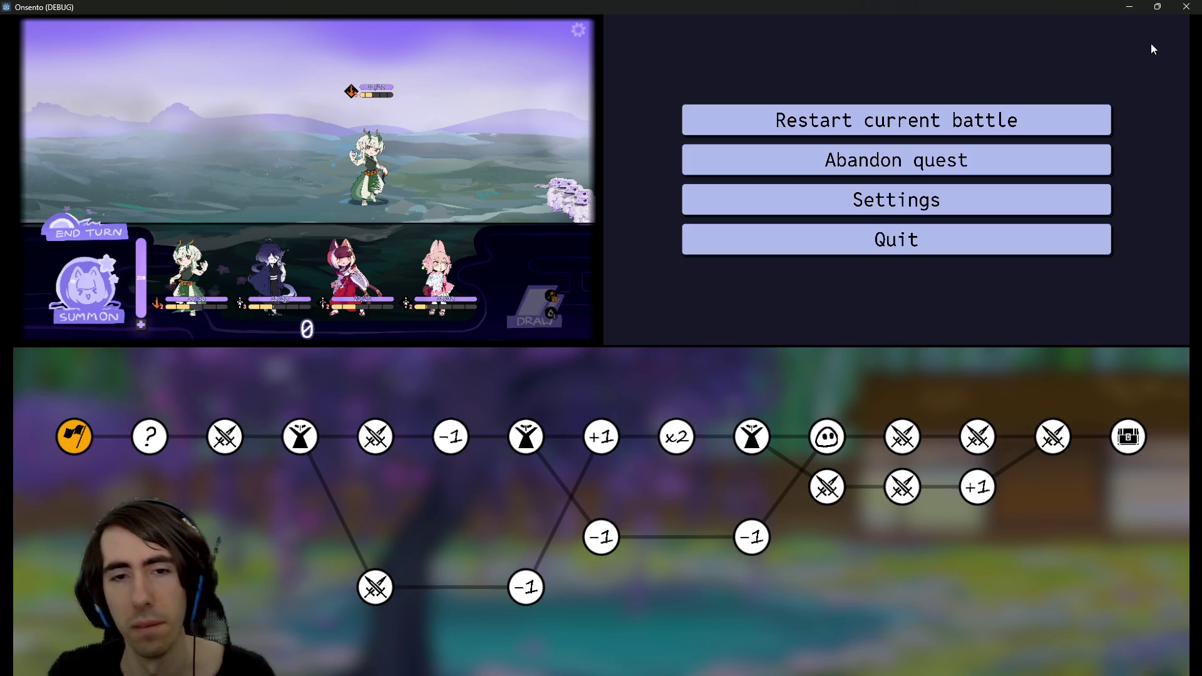
click(1121, 5)
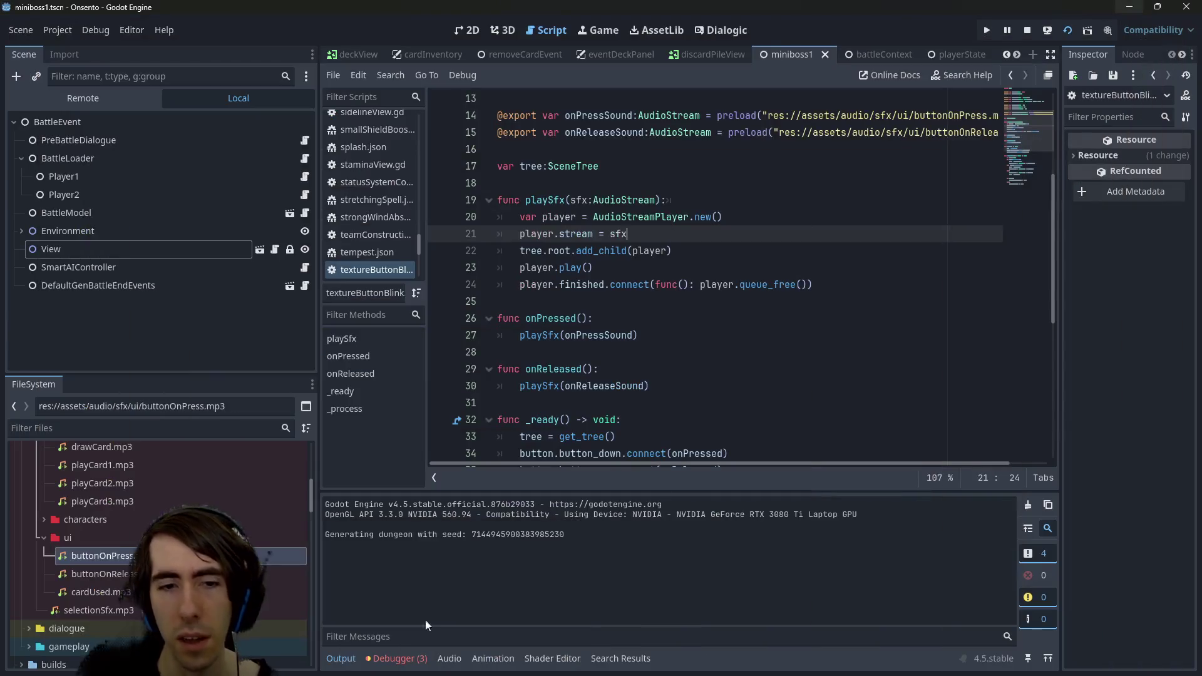
click(395, 659)
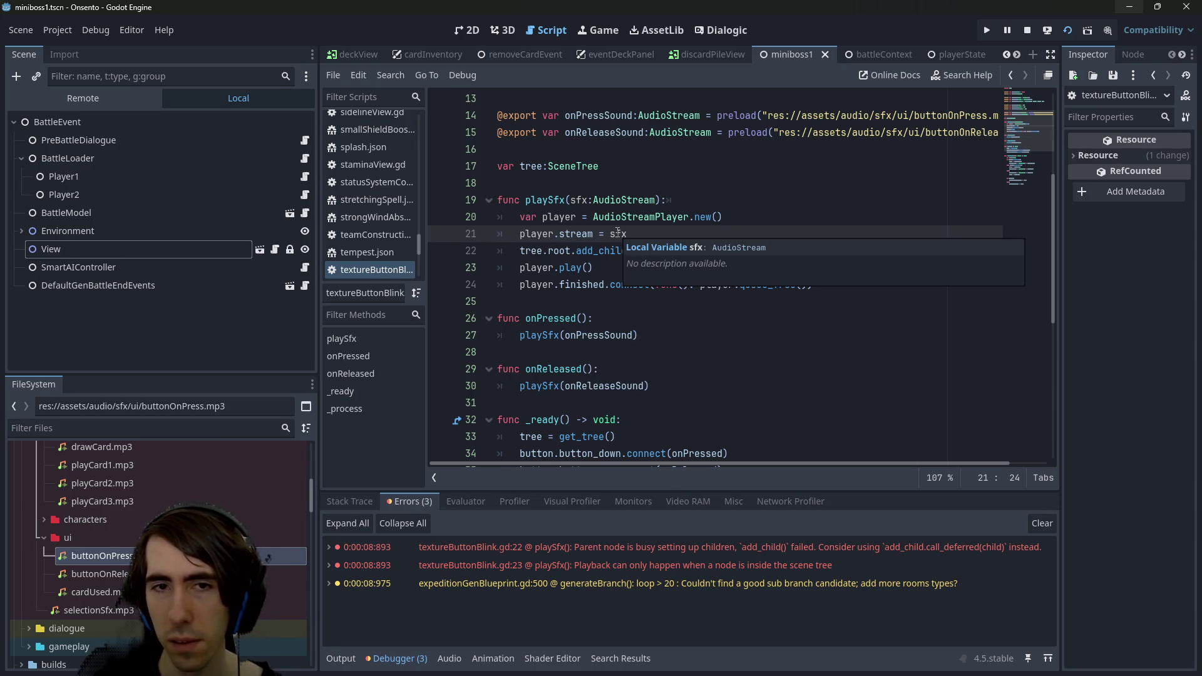
double_click(588, 251)
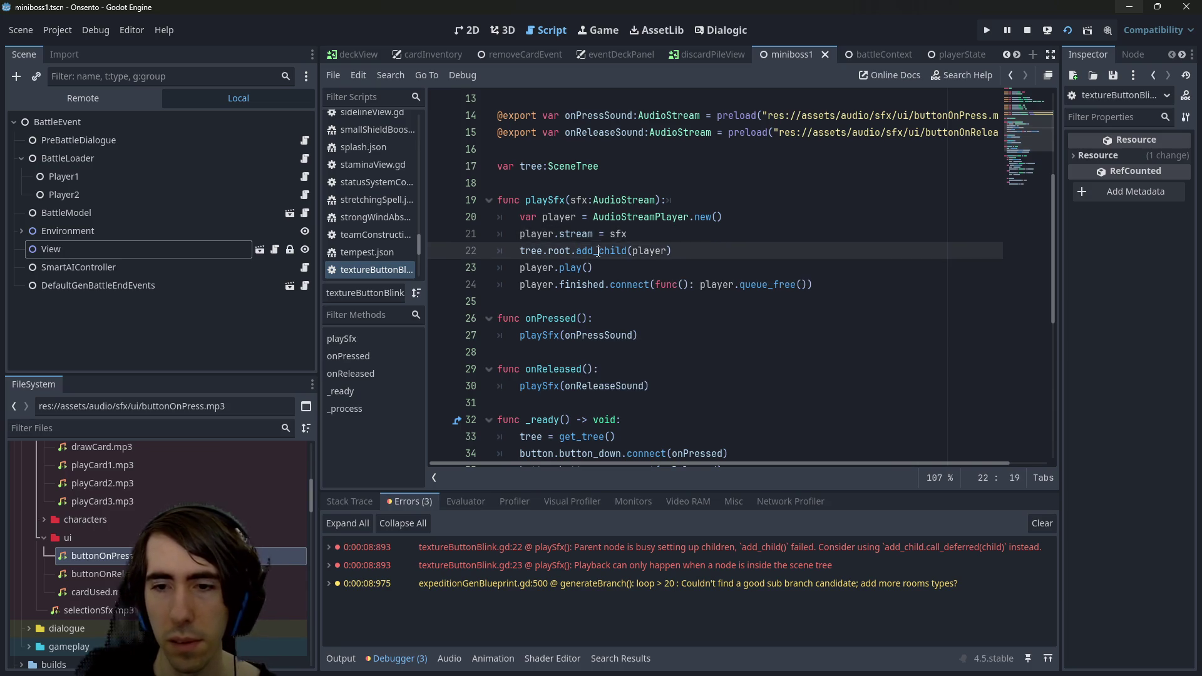
Change line 22 to tree.root.add_child.call_deferred(player) and save.
key(Right)
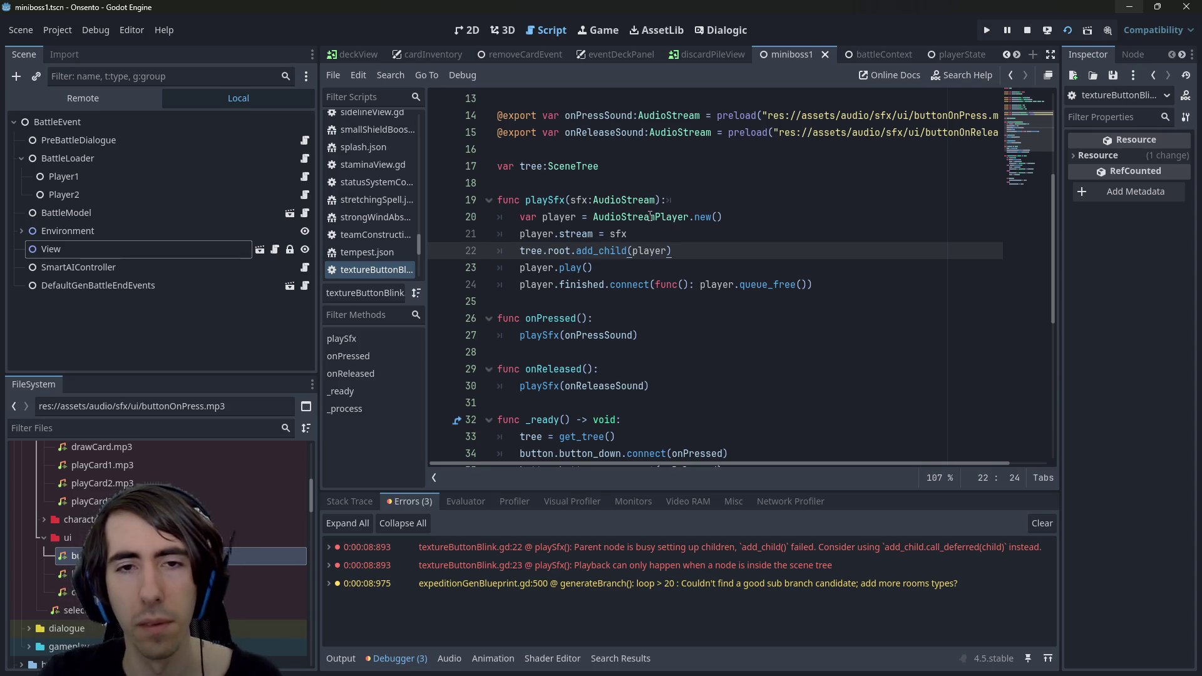
text(.call)
key(BackSpace)
key(BackSpace)
key(BackSpace)
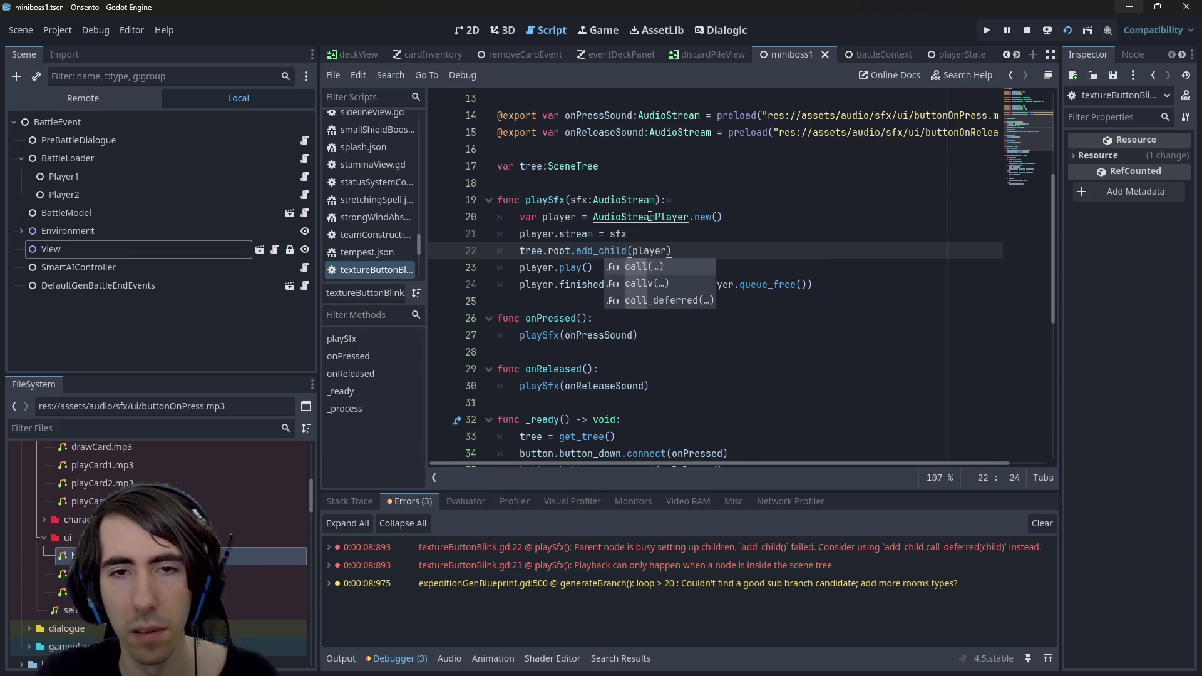
text(.call)
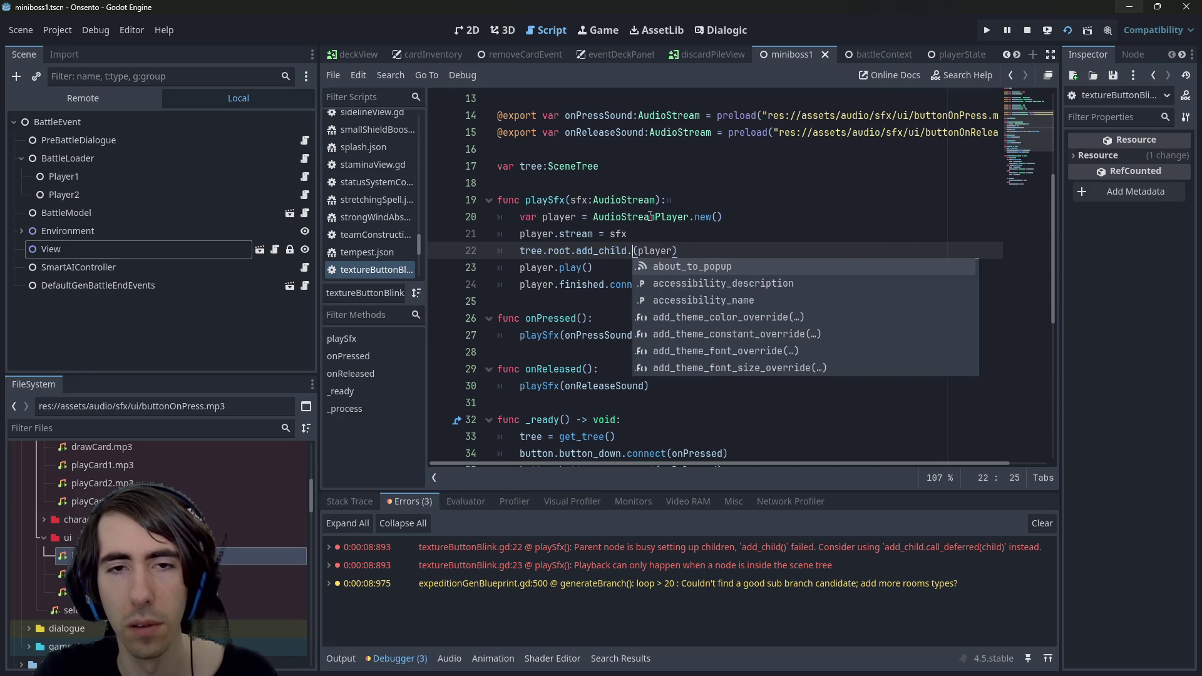
key(Down)
key(Down)
key(Return)
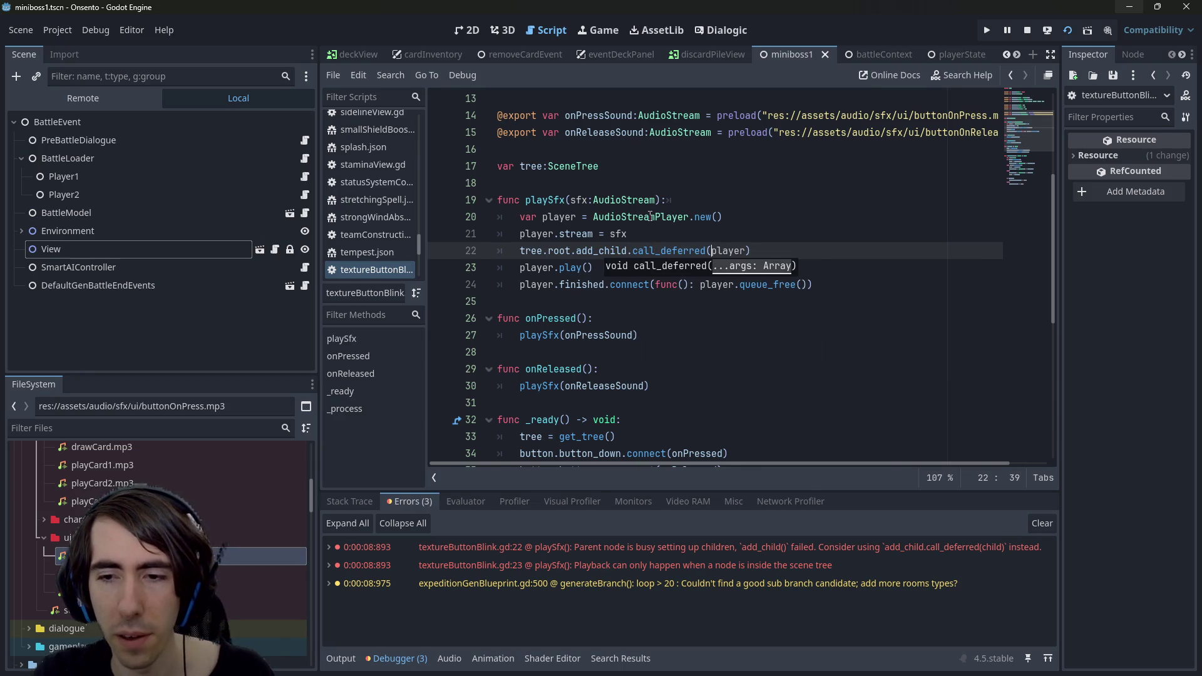
key(ctrl+s)
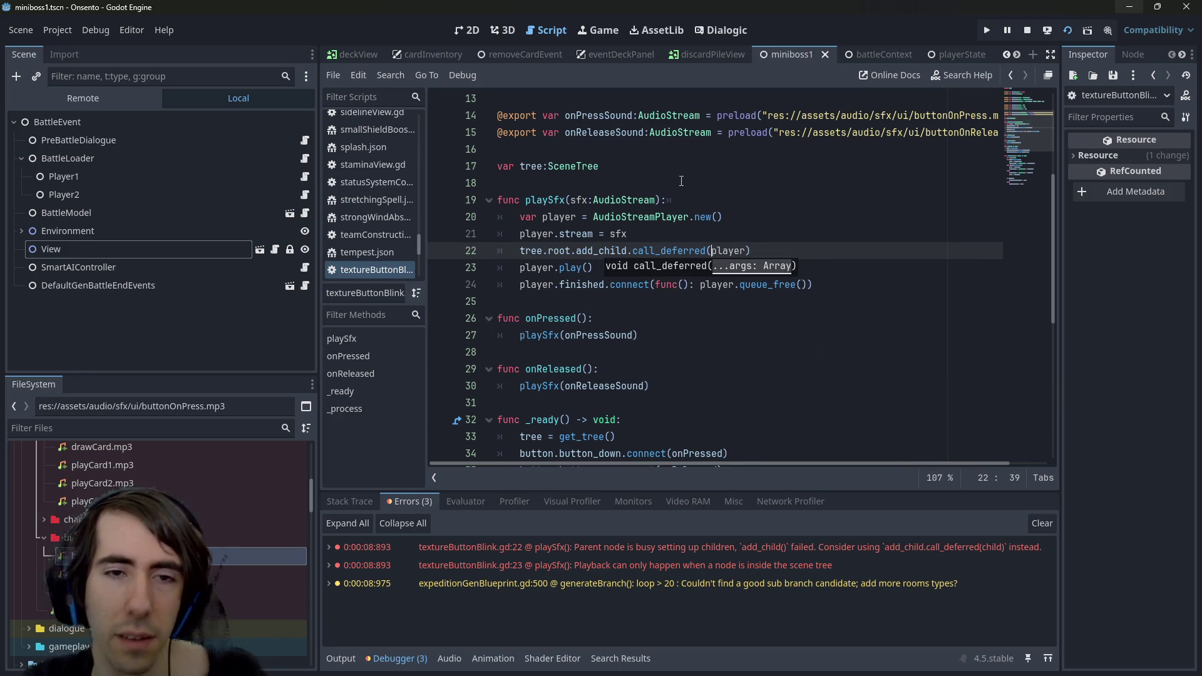
Stop and relaunch the game, then quit it from the pause menu.
click(1031, 30)
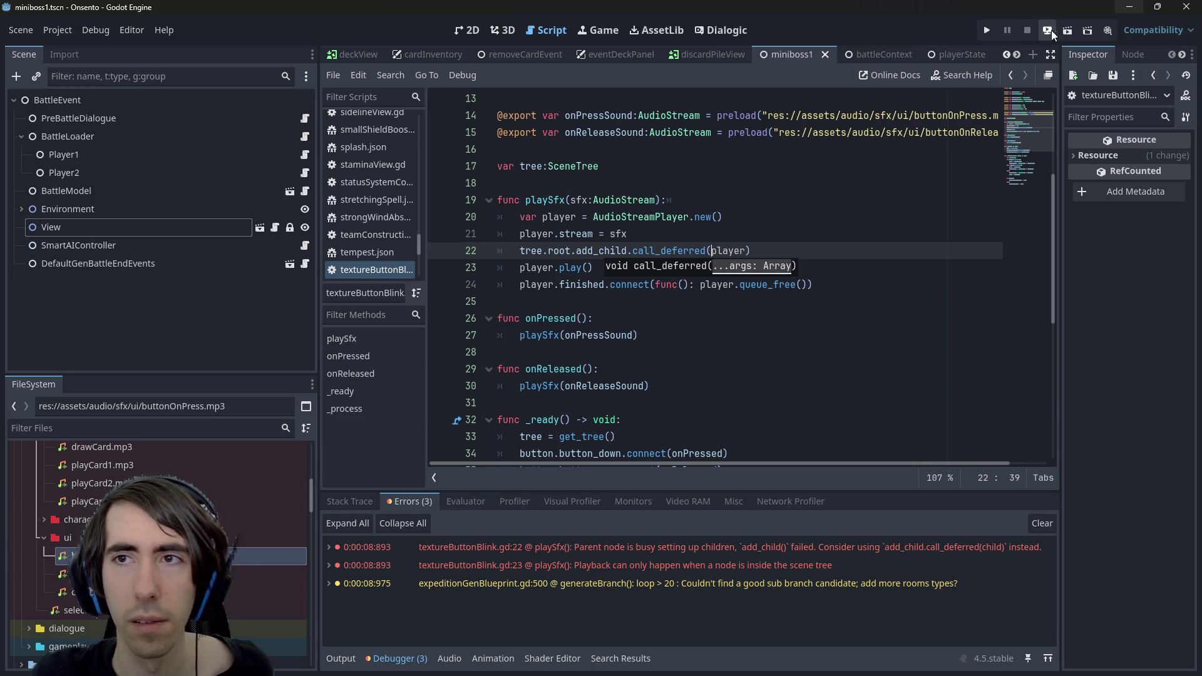
click(987, 30)
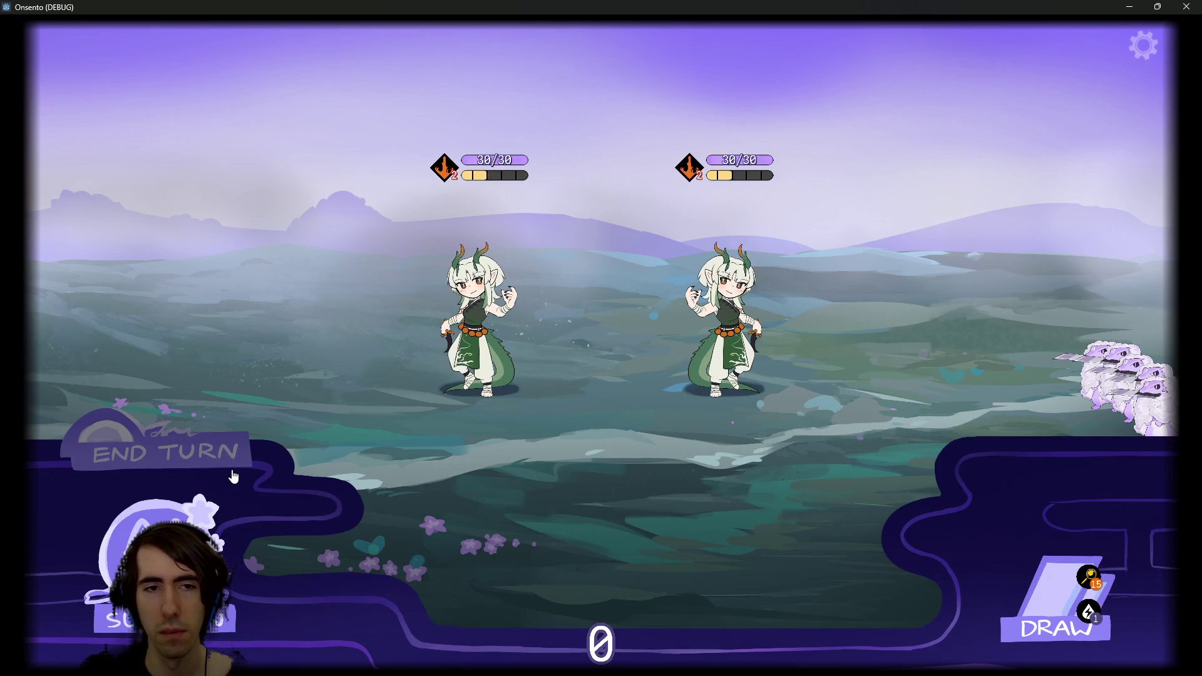
click(1144, 45)
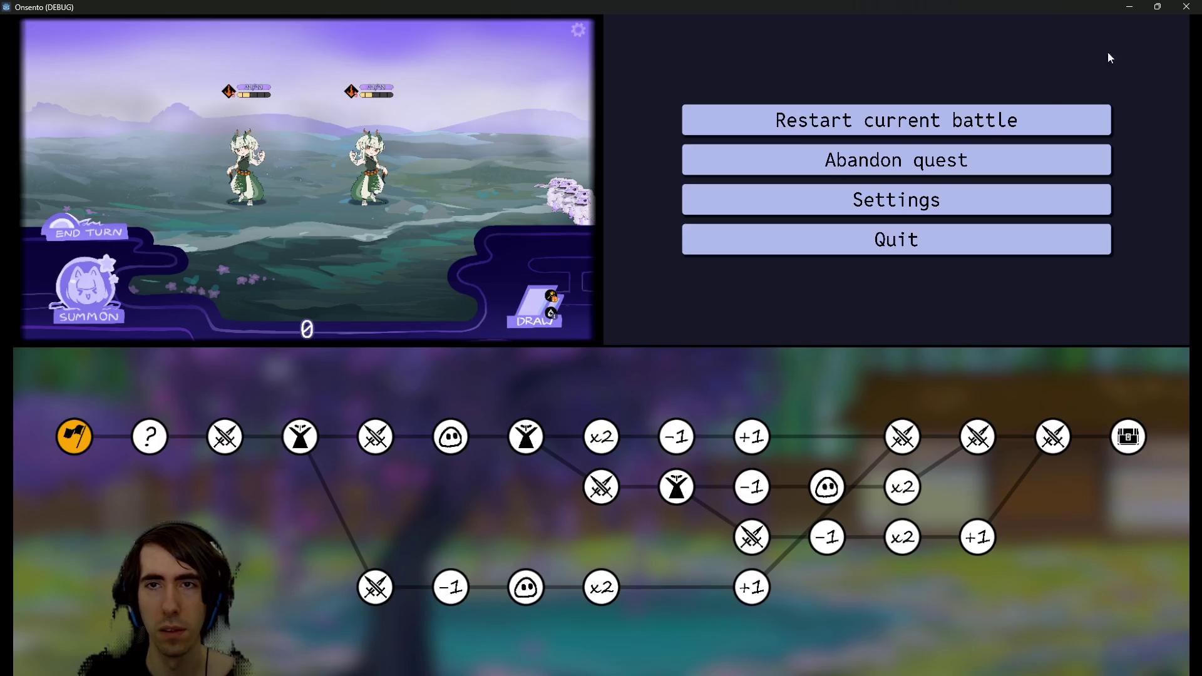
click(447, 145)
click(1144, 45)
click(1186, 7)
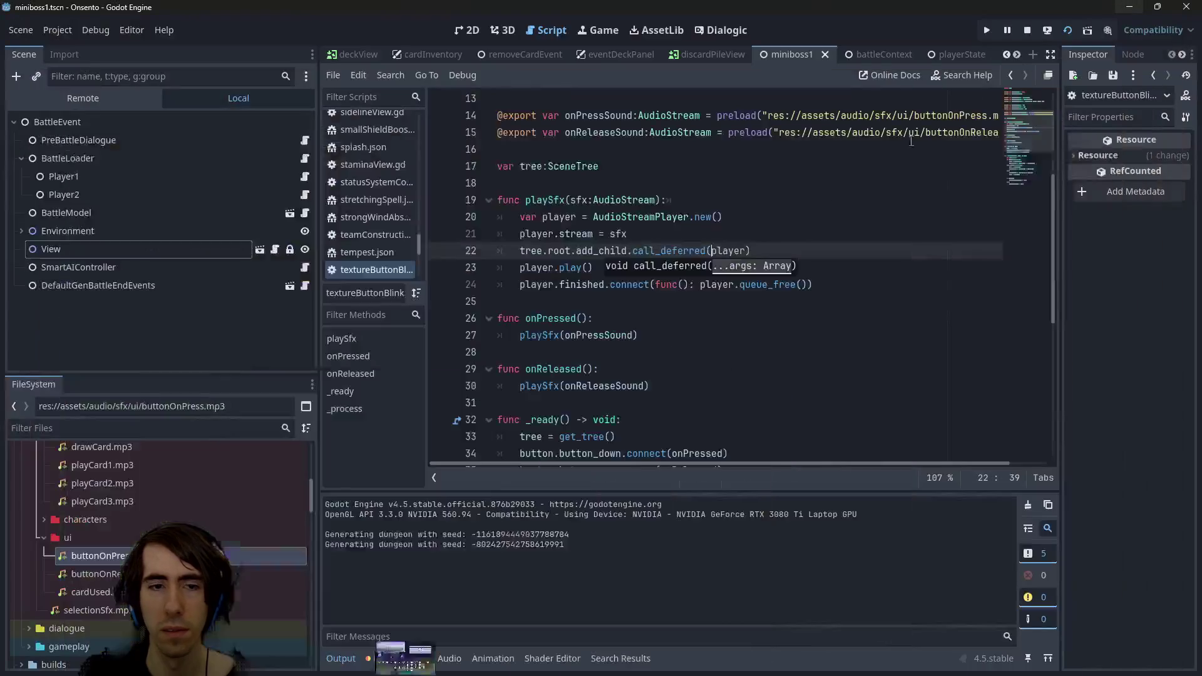
Follow the top playback error to playSfx's line 23 and select tree on line 22.
click(396, 658)
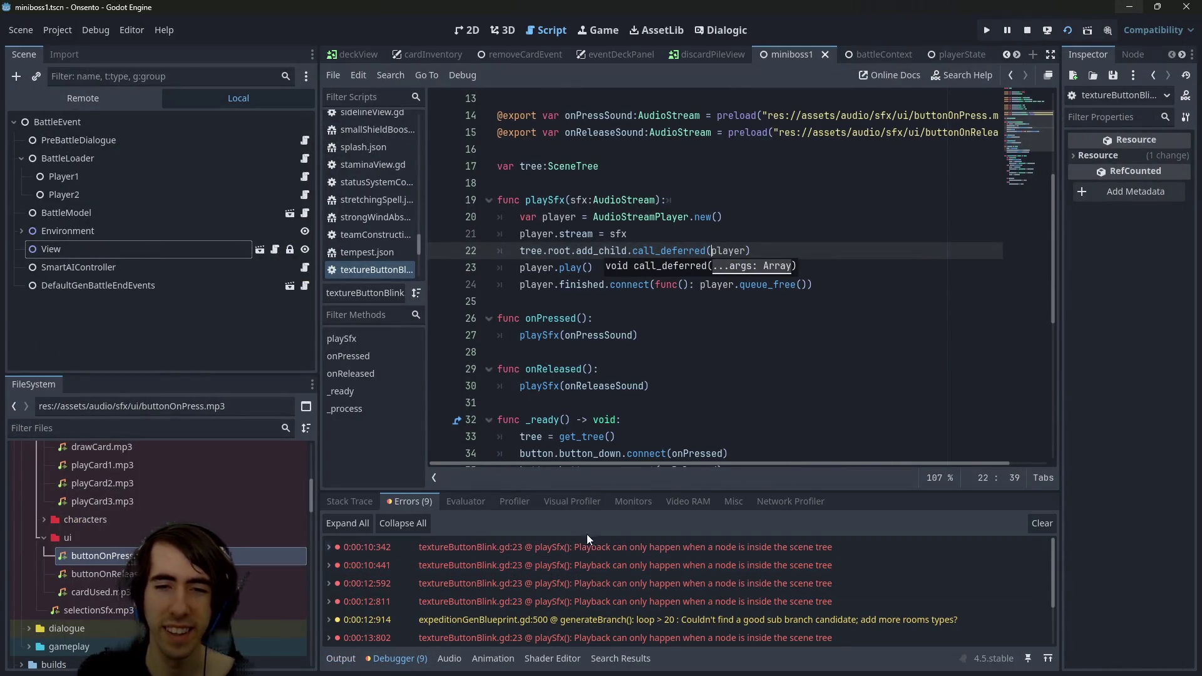
click(583, 551)
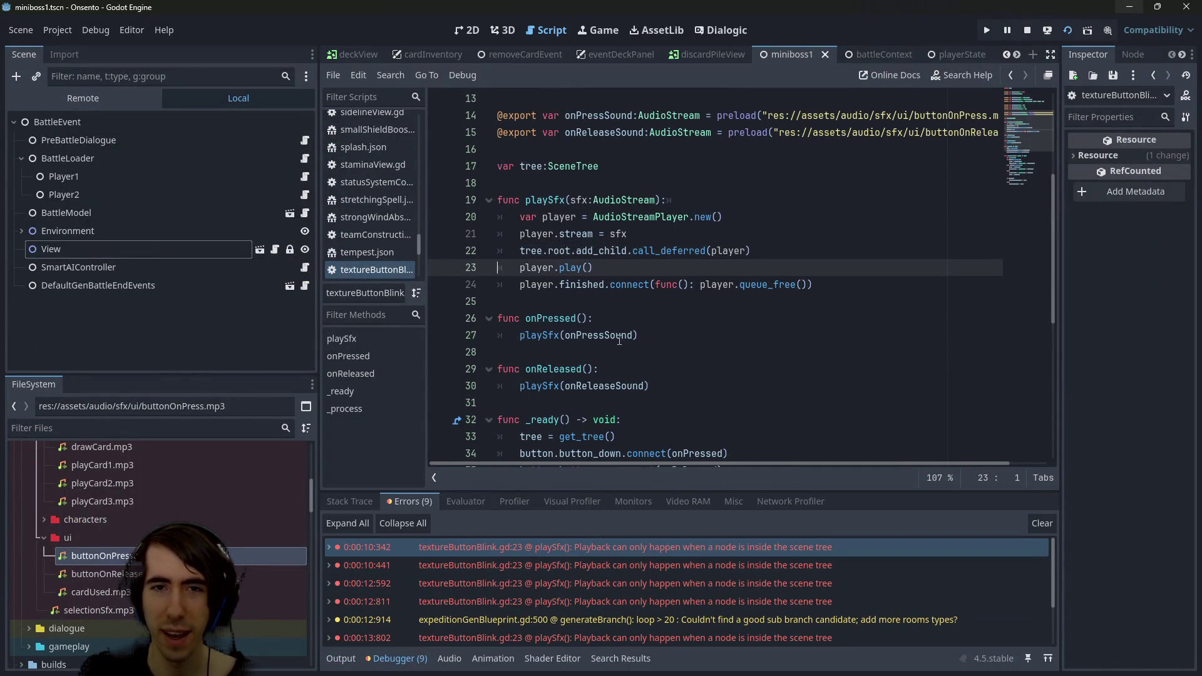
scroll(582, 438, down, 3)
scroll(558, 550, down, 1)
scroll(558, 558, up, 2)
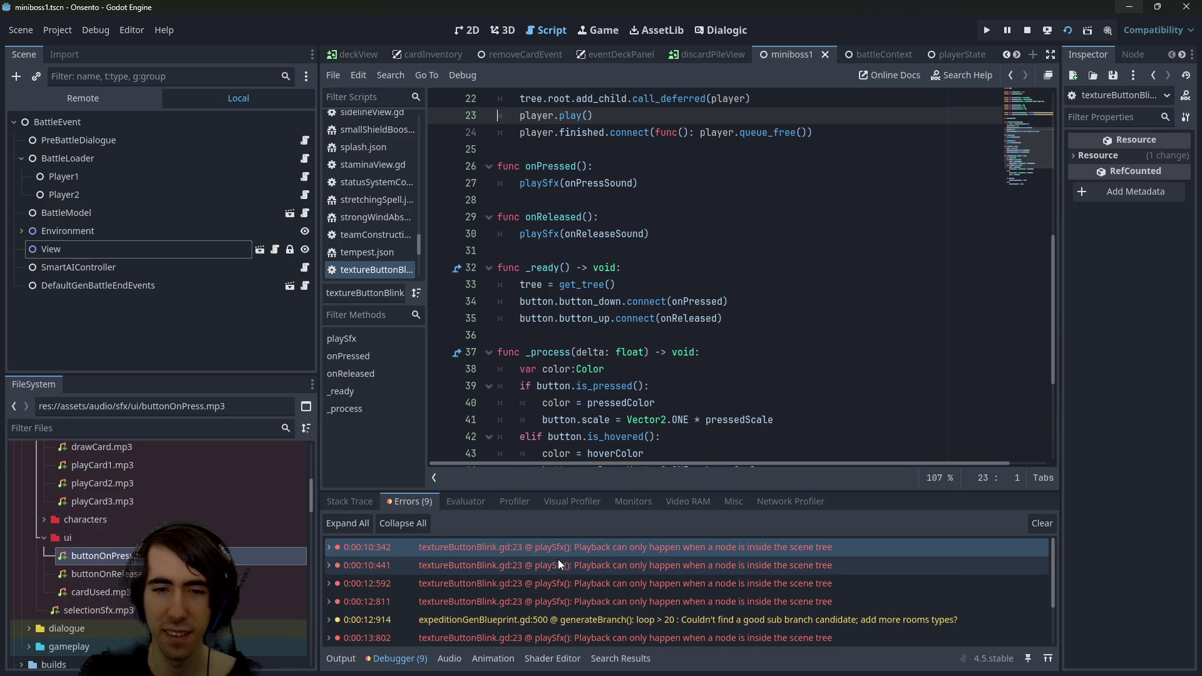
click(603, 547)
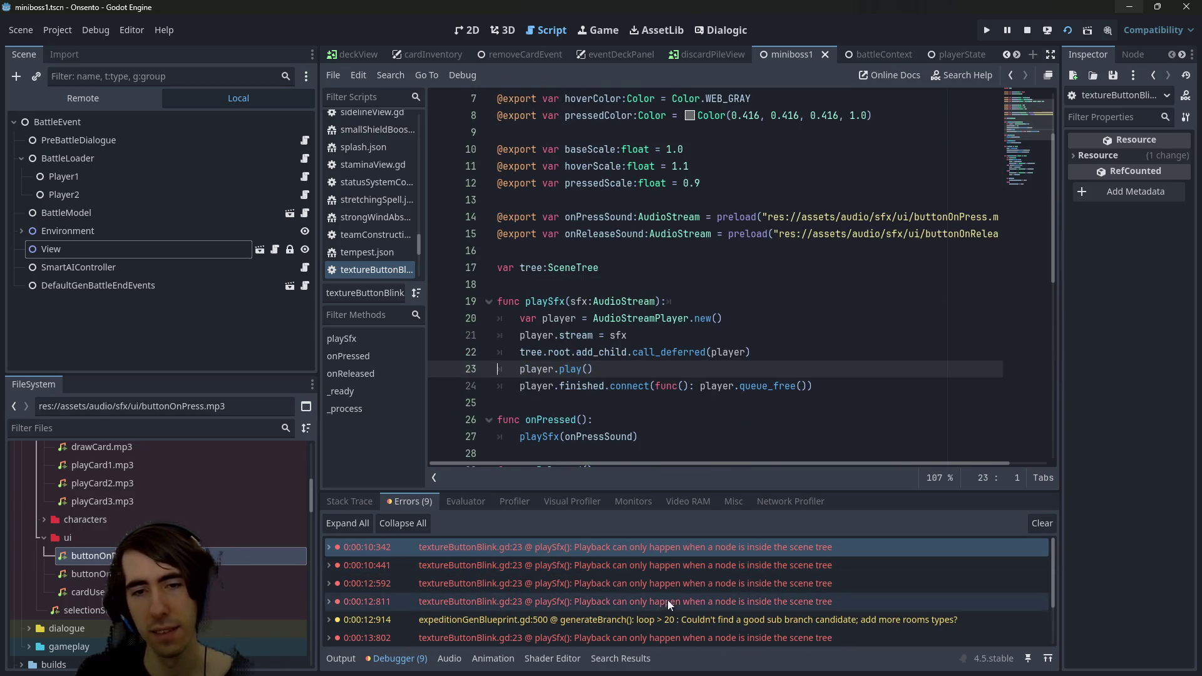
double_click(530, 352)
Insert a tree.process_frame line after player.stream = sfx in playSfx.
click(677, 332)
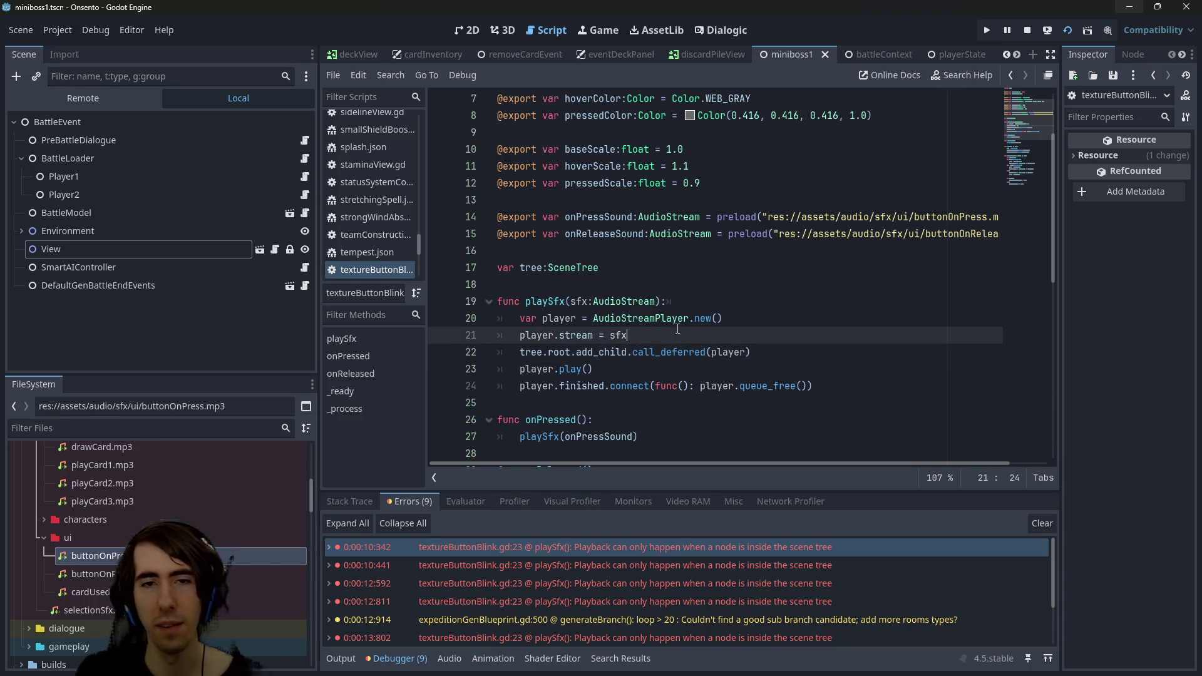
key(Return)
text(tree.create)
key(Return)
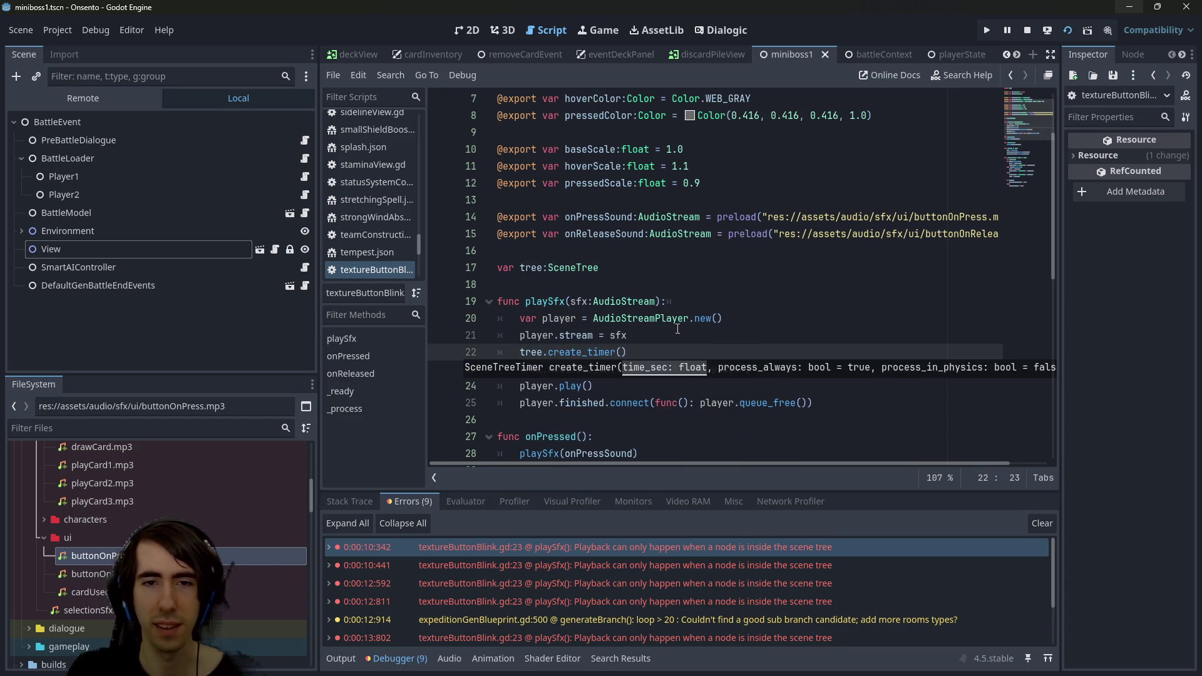
key(ctrl+BackSpace)
key(ctrl+BackSpace)
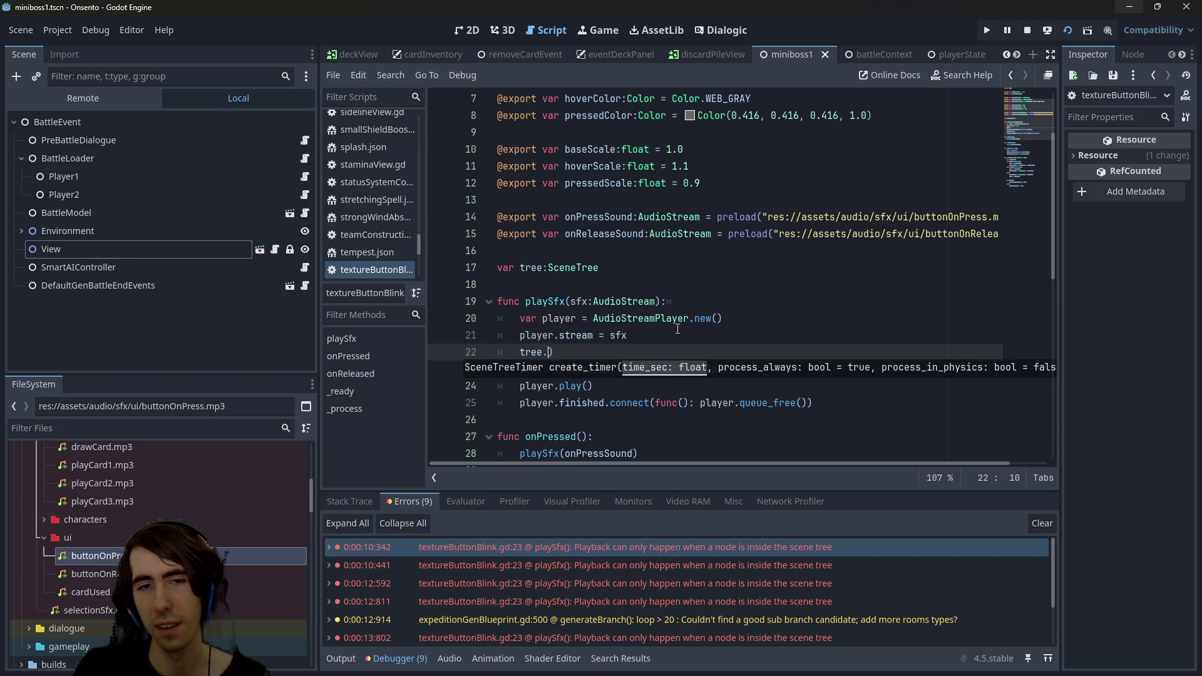
text(process)
key(Return)
Prefix that line with await, strip call_deferred from add_child, and stop the game.
key(Home)
text(await)
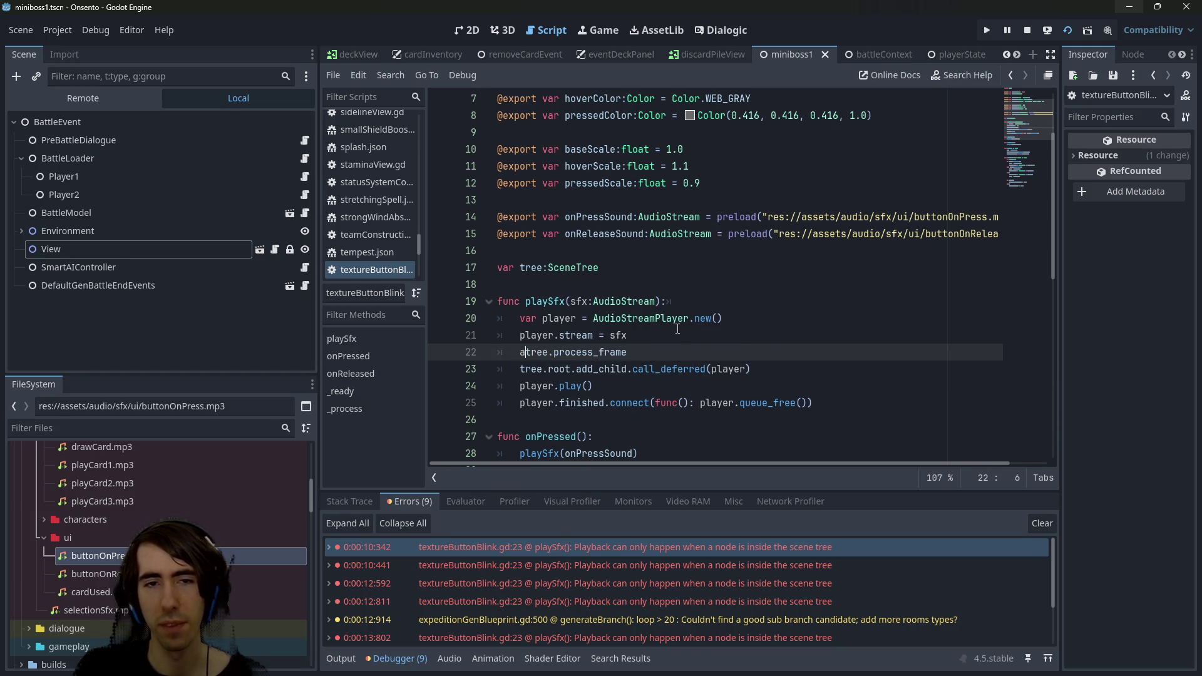
key(Down)
key(ctrl+Delete)
key(BackSpace)
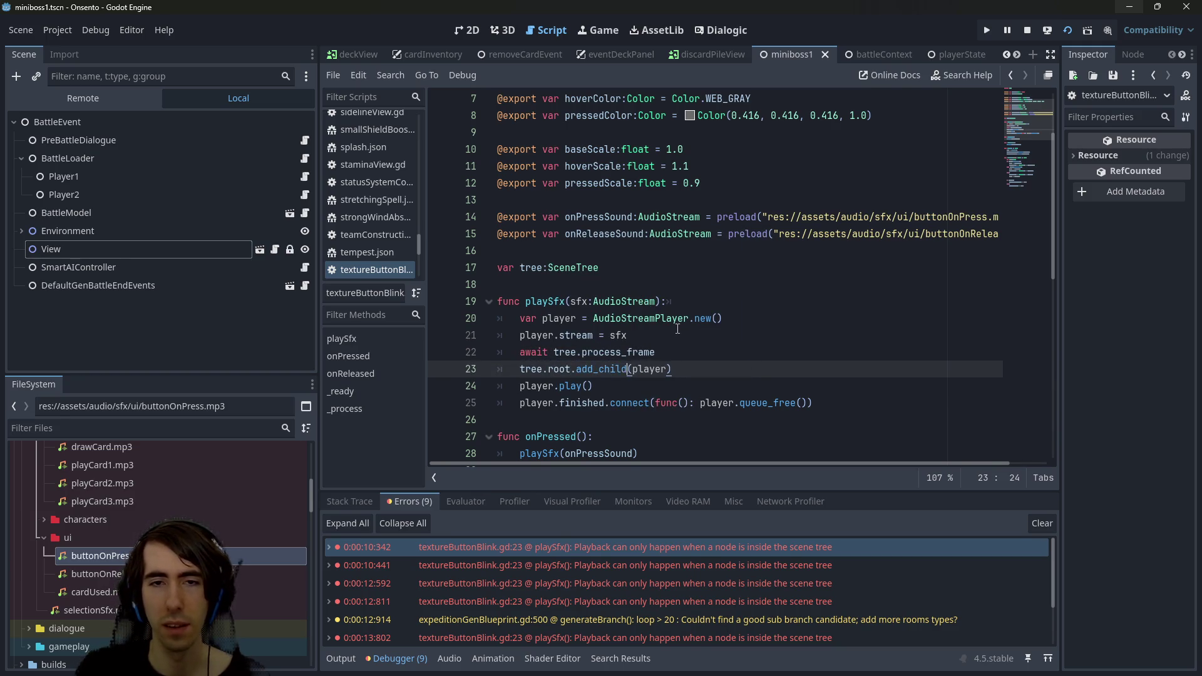
click(1022, 30)
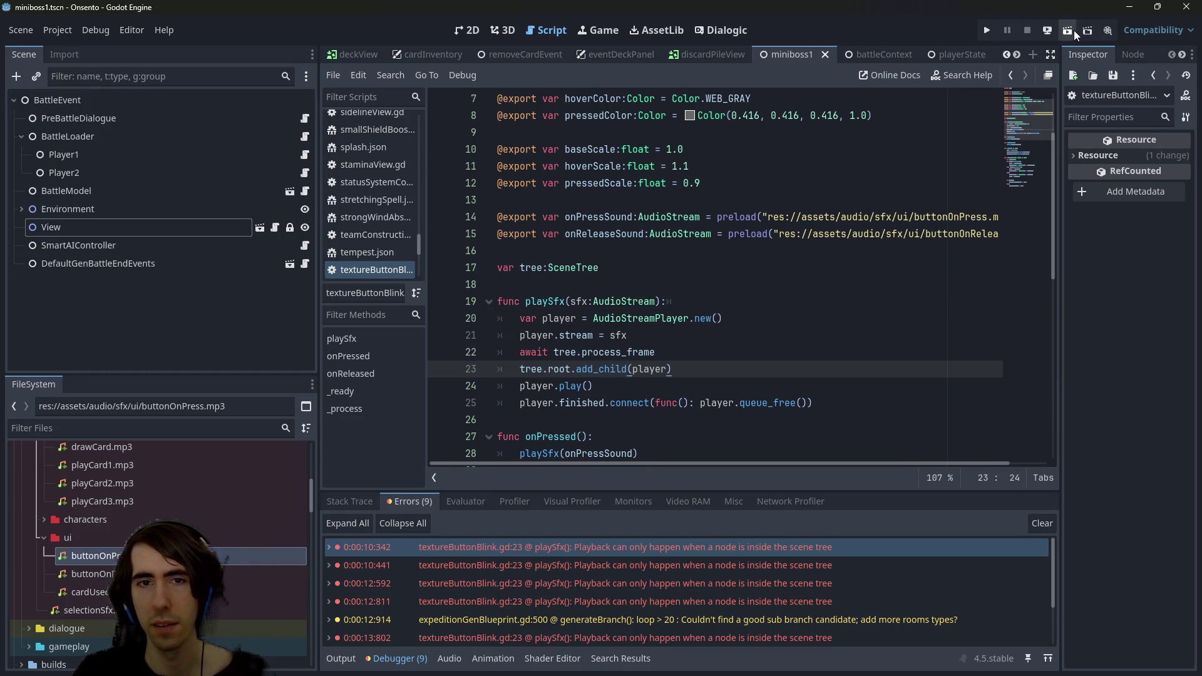
Add a condition line above the await, trying get_tree-based checks and its documentation.
click(694, 345)
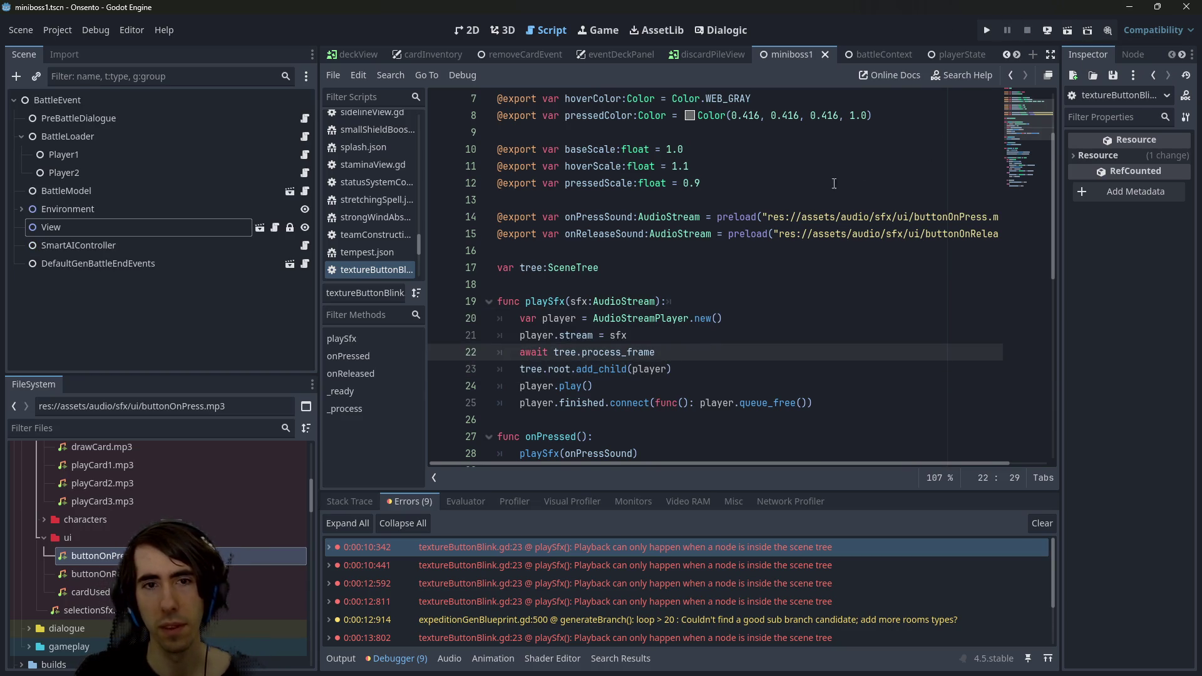
key(Up)
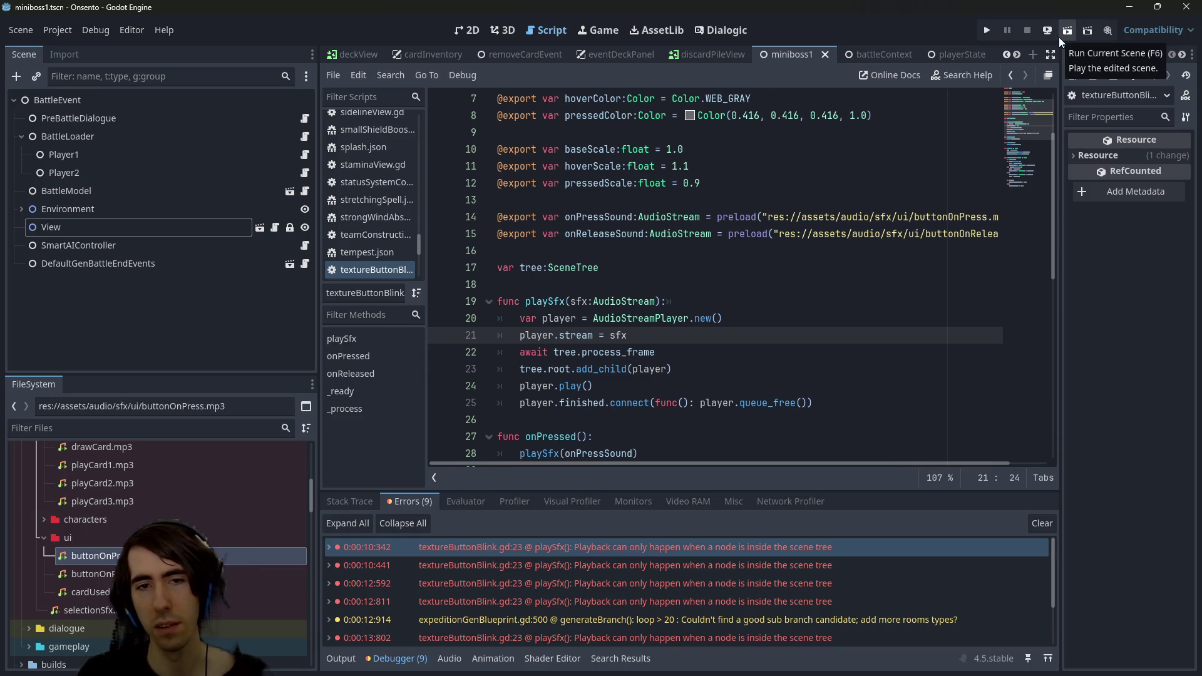
key(Return)
text(get_tree()
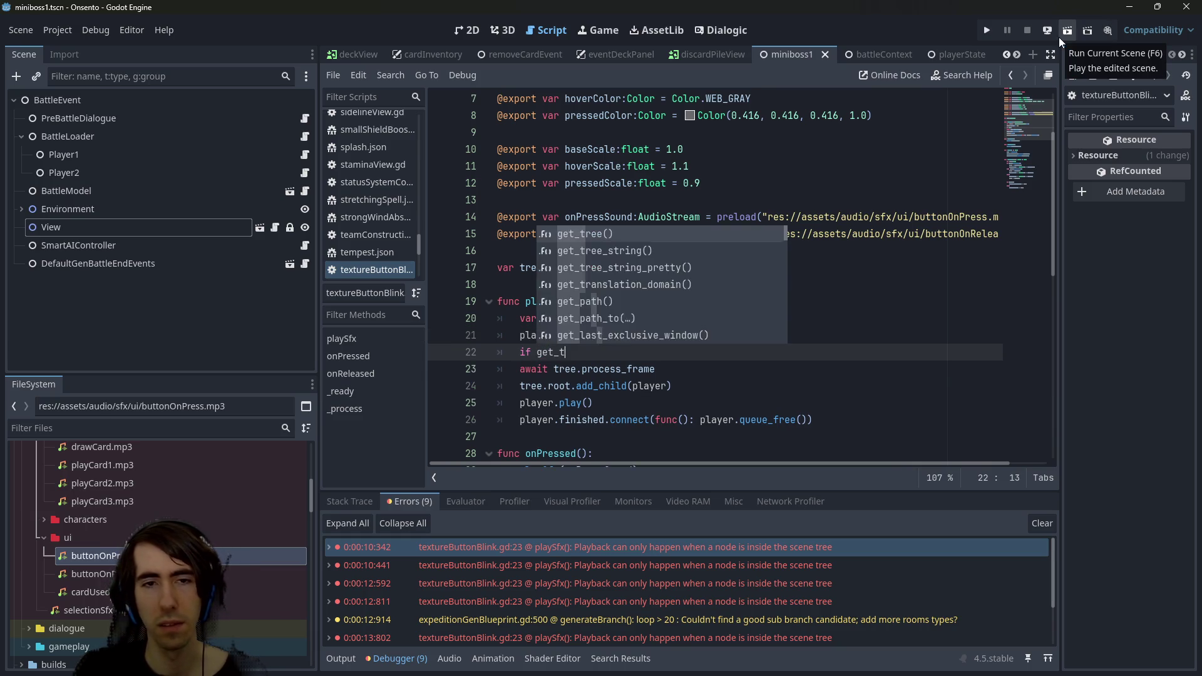
key(ctrl+BackSpace)
key(ctrl+BackSpace)
text(has_tre)
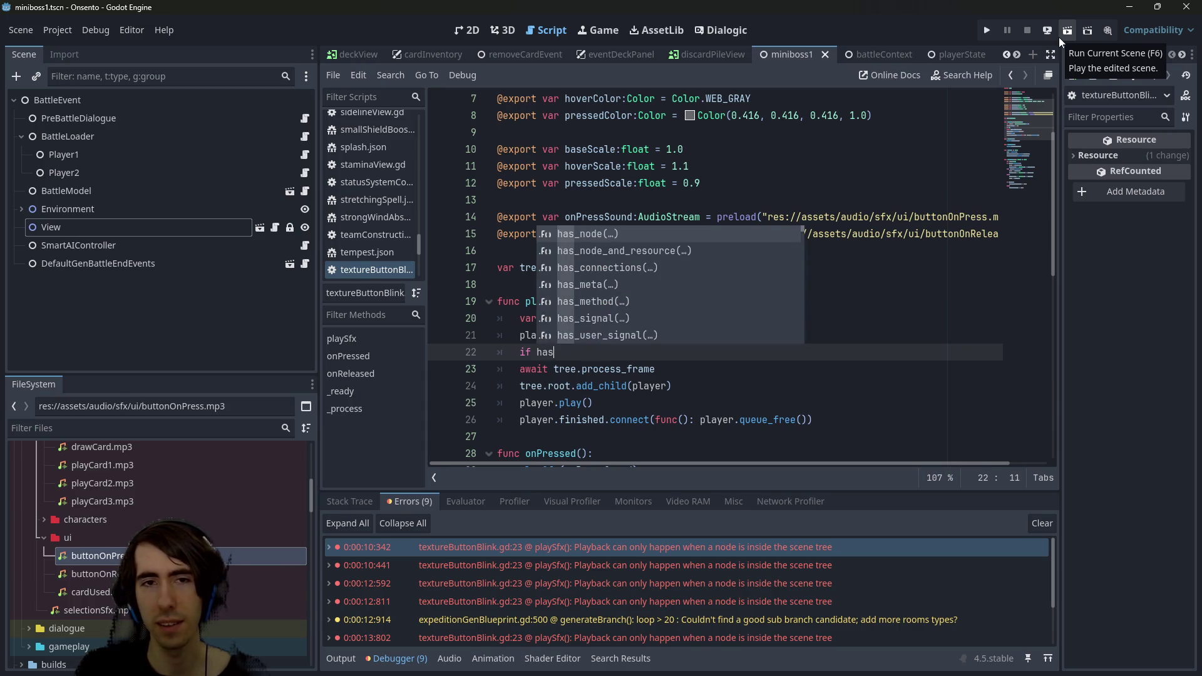
key(ctrl+BackSpace)
text(in_tree)
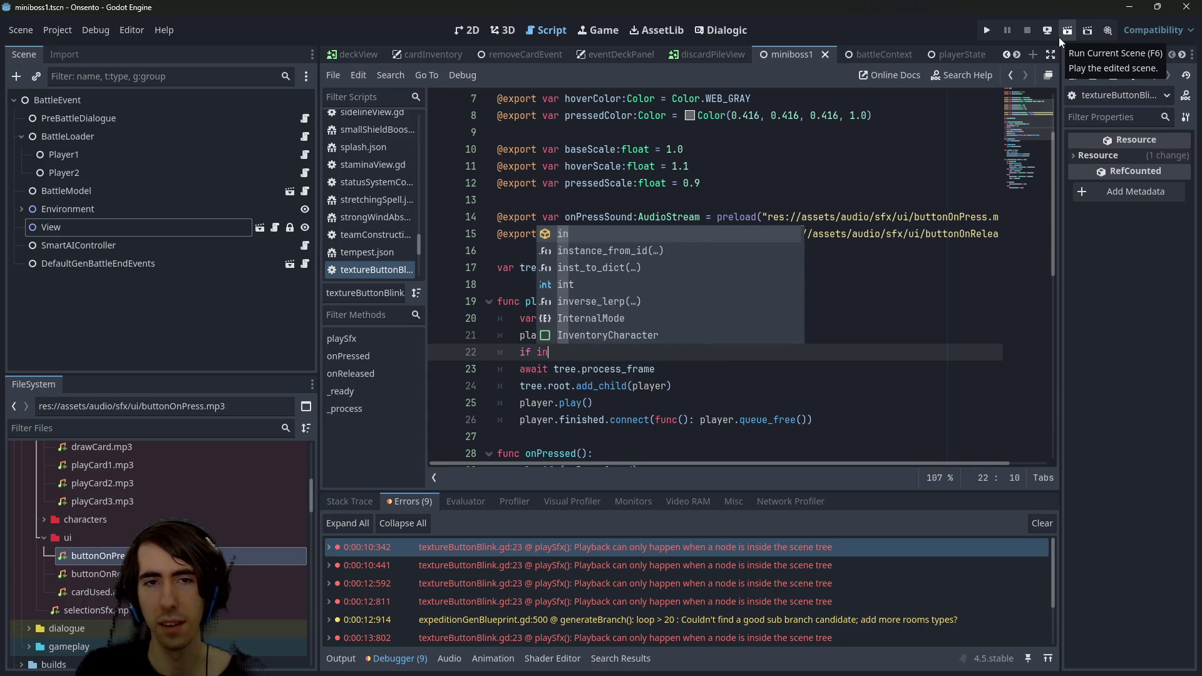
key(ctrl+BackSpace)
text(tree)
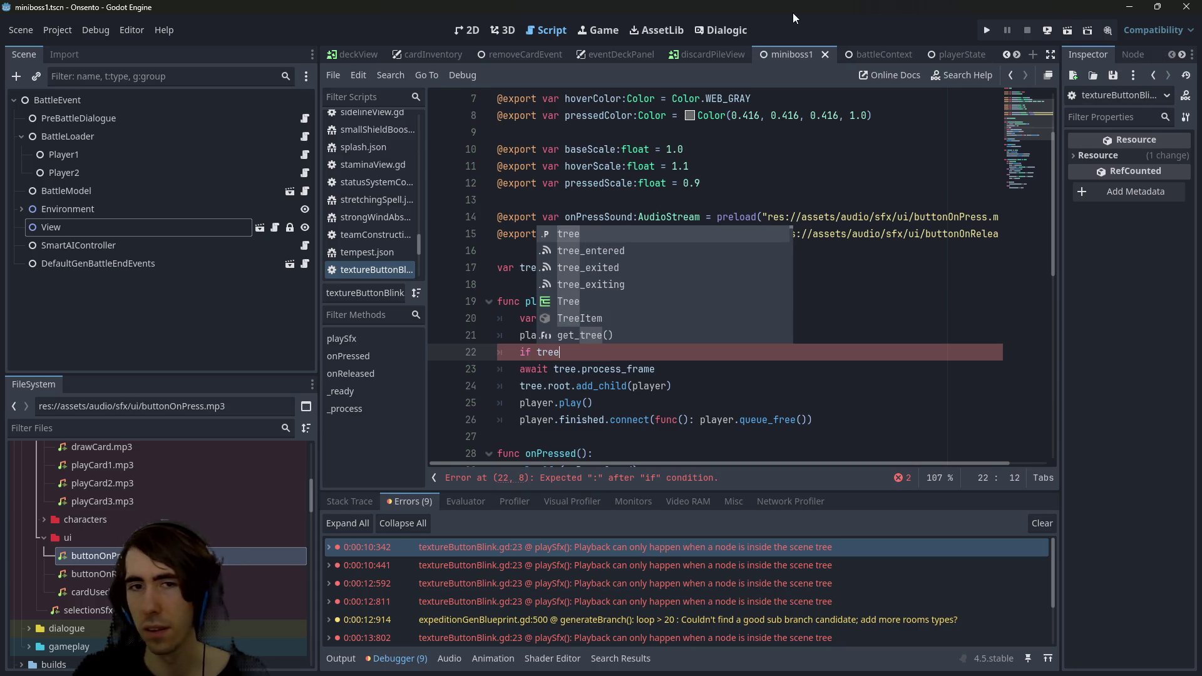
click(569, 336)
ctrl+click(566, 352)
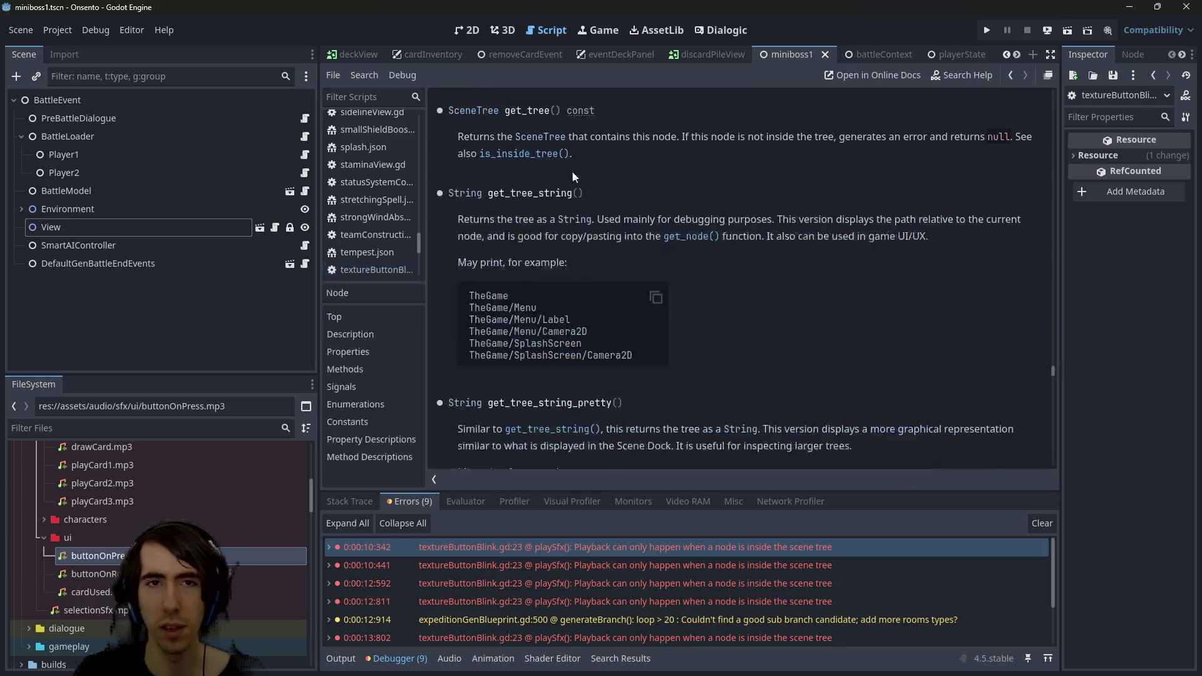
key(alt+Left)
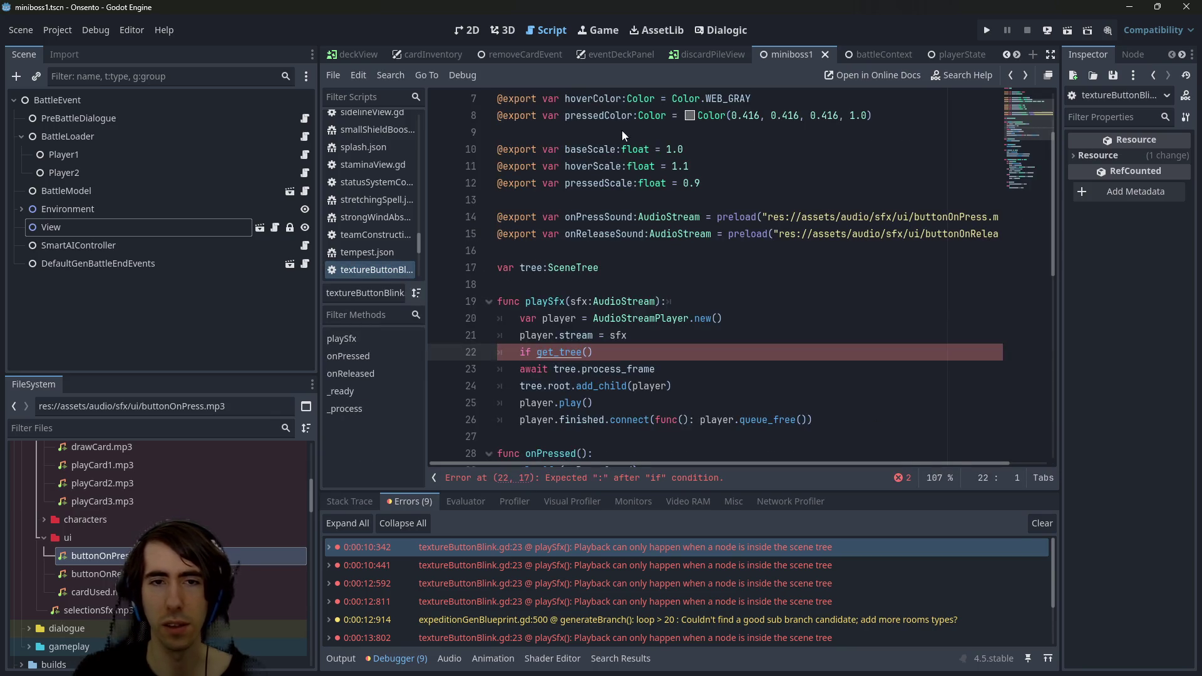
Make the condition 'if !is_inside_tree():', indent the await beneath it, and save.
key(ctrl+shift+Right)
key(BackSpace)
text(is_insid)
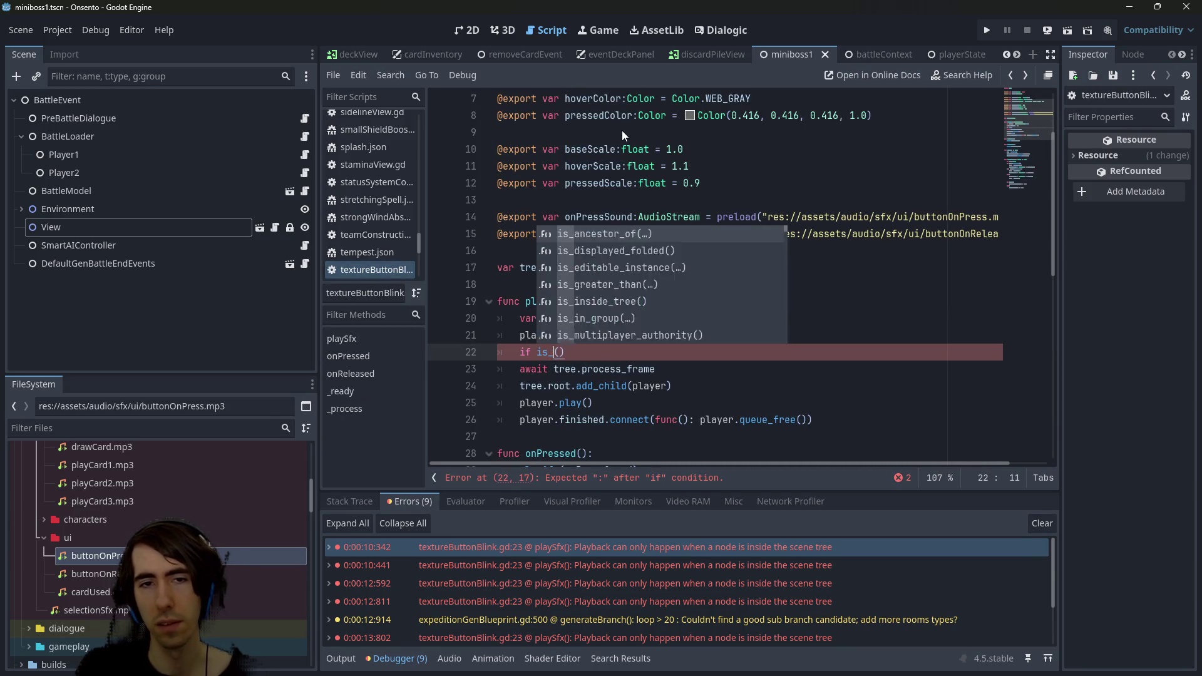
key(Return)
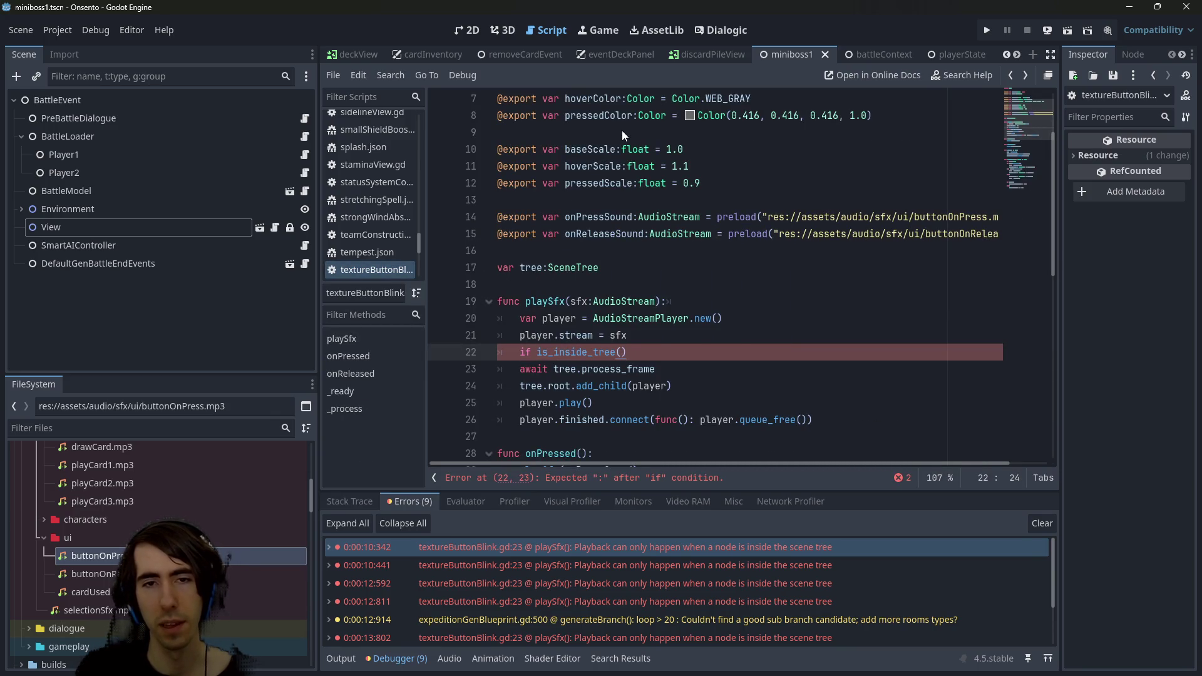
key(Home)
text(!)
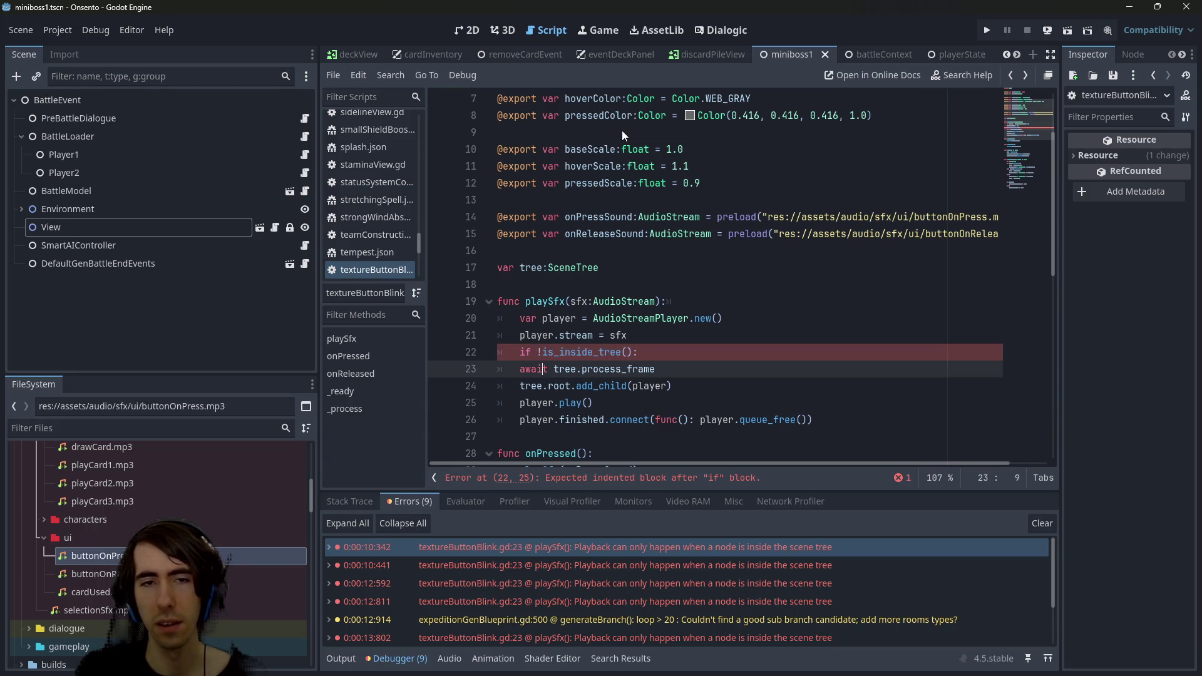
key(Down)
key(Home)
key(Tab)
key(ctrl+s)
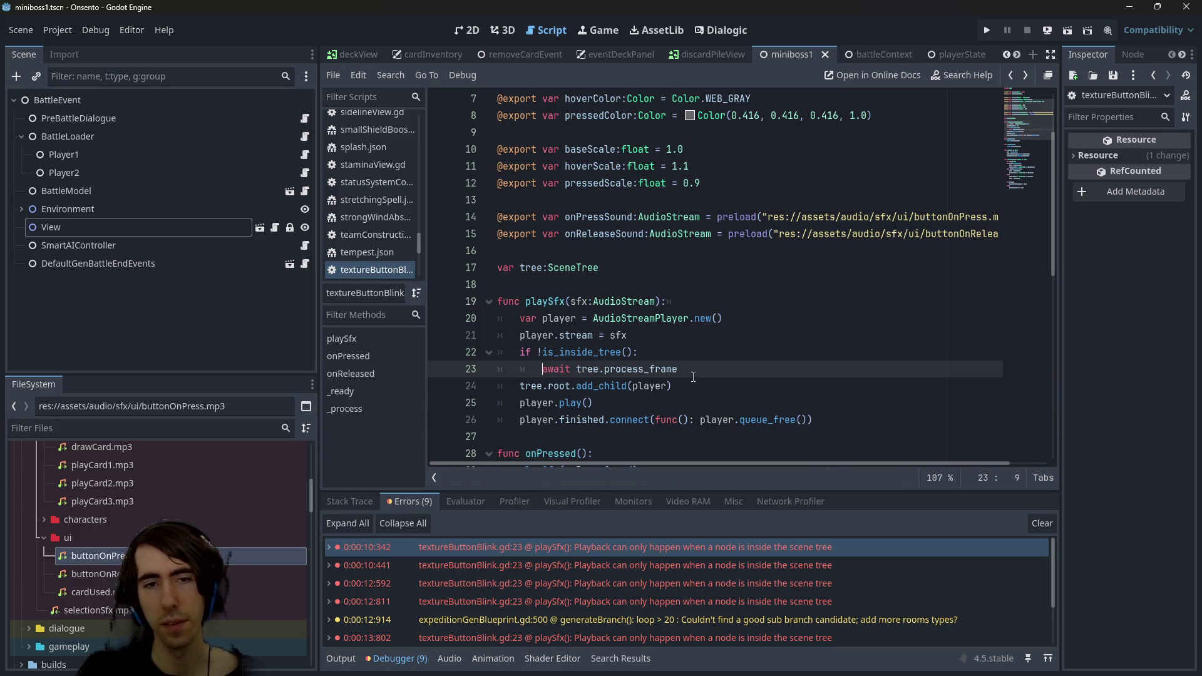
click(719, 389)
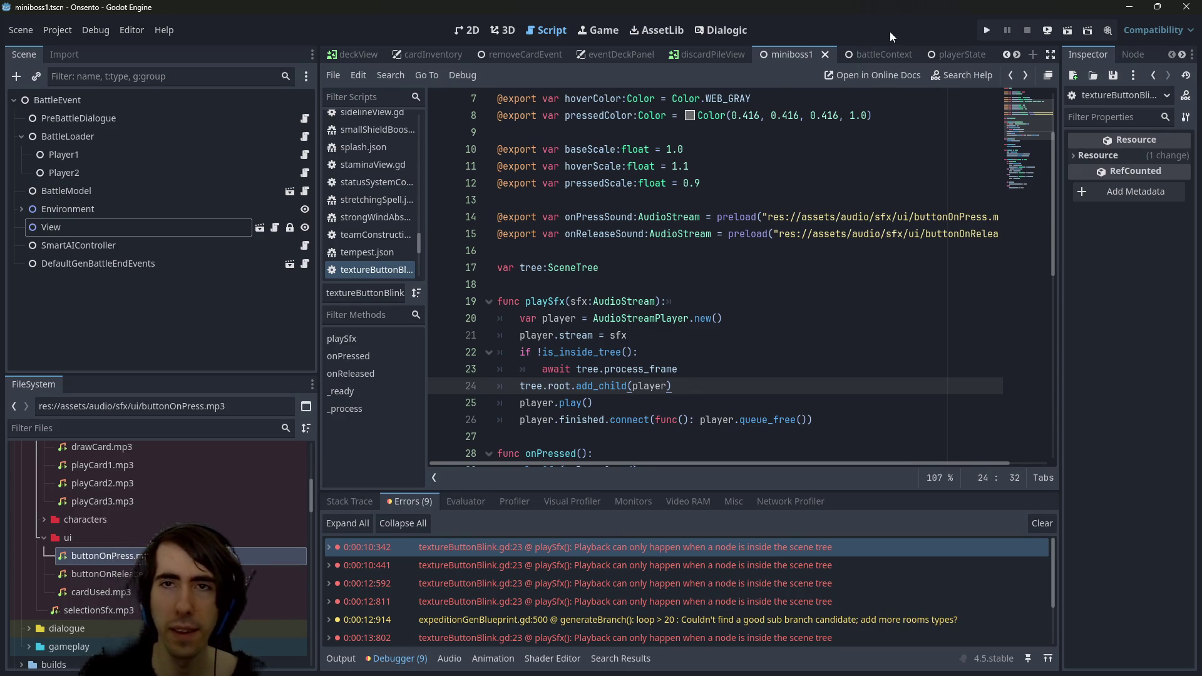
double_click(526, 352)
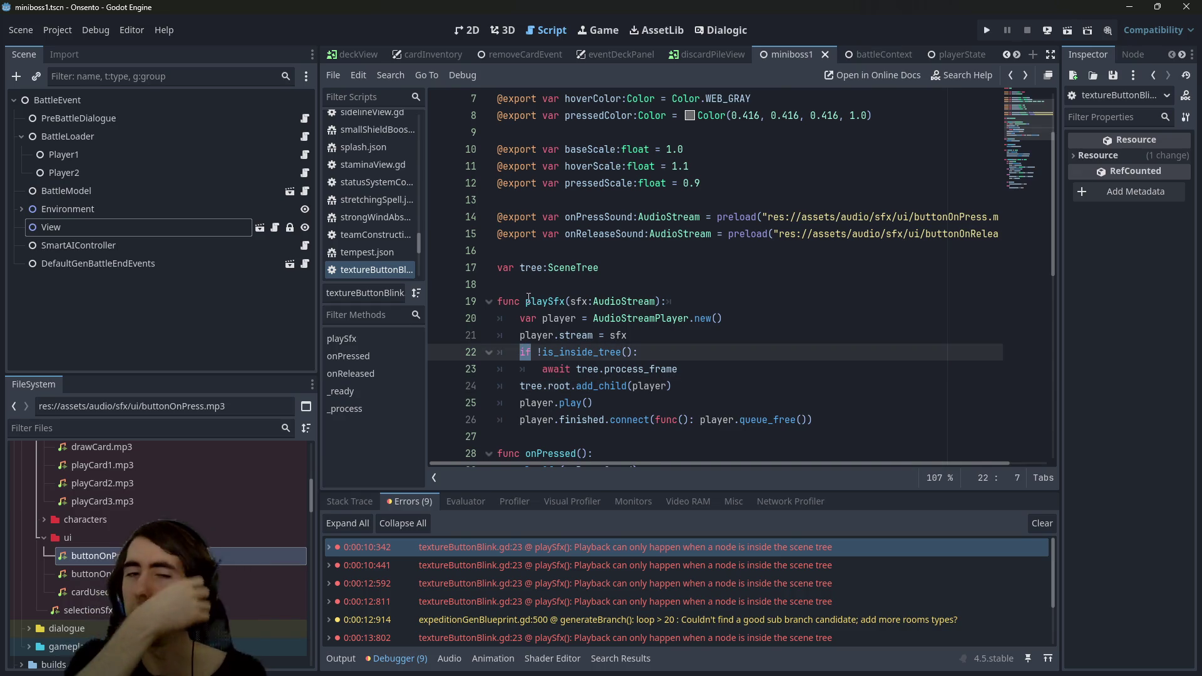
Turn the check into a while loop and call get_tree() directly on the add_child line.
text(while)
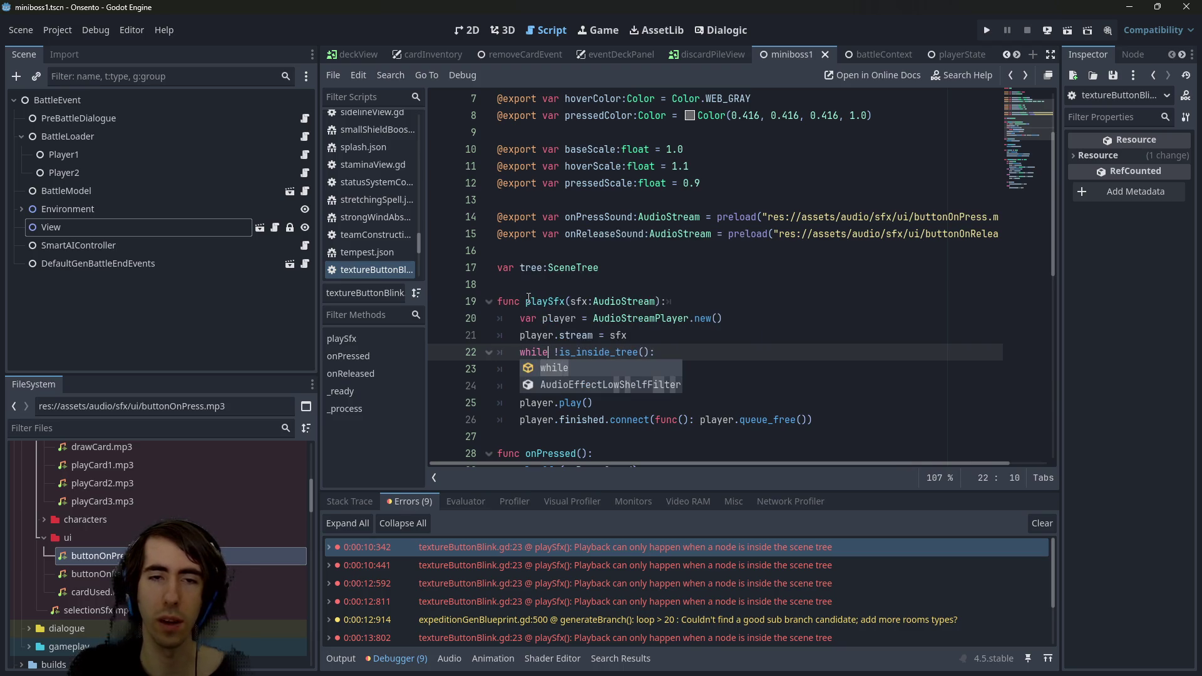
key(Down)
key(Down)
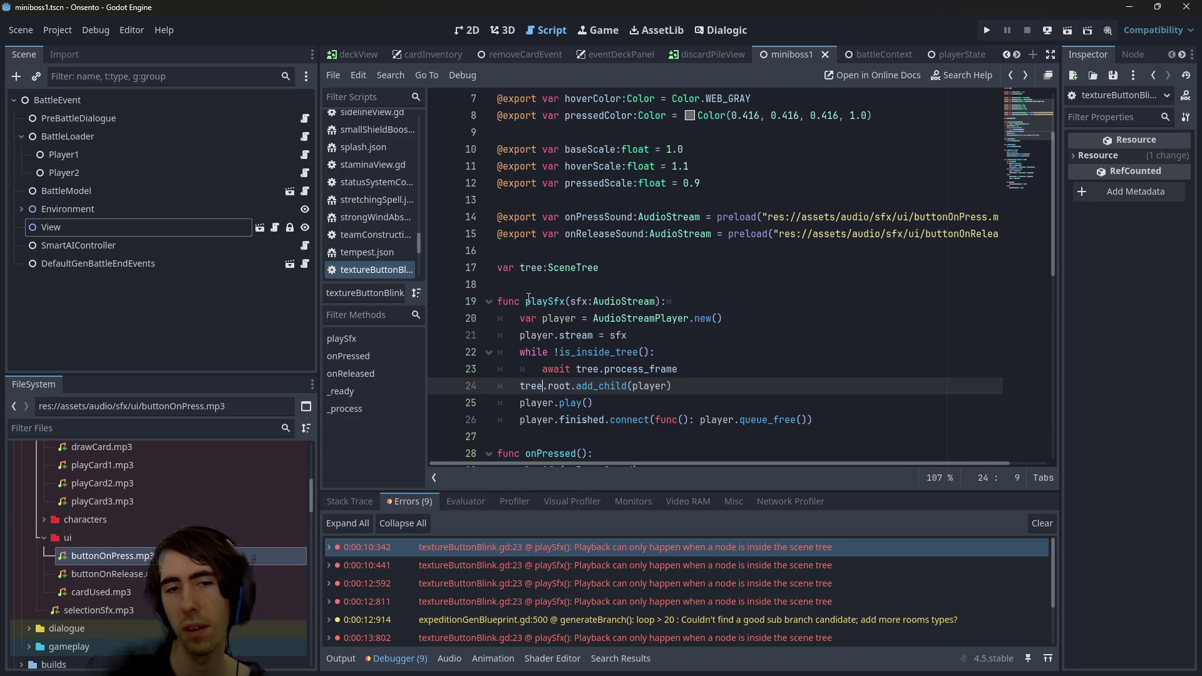
double_click(530, 267)
scroll(530, 272, down, 3)
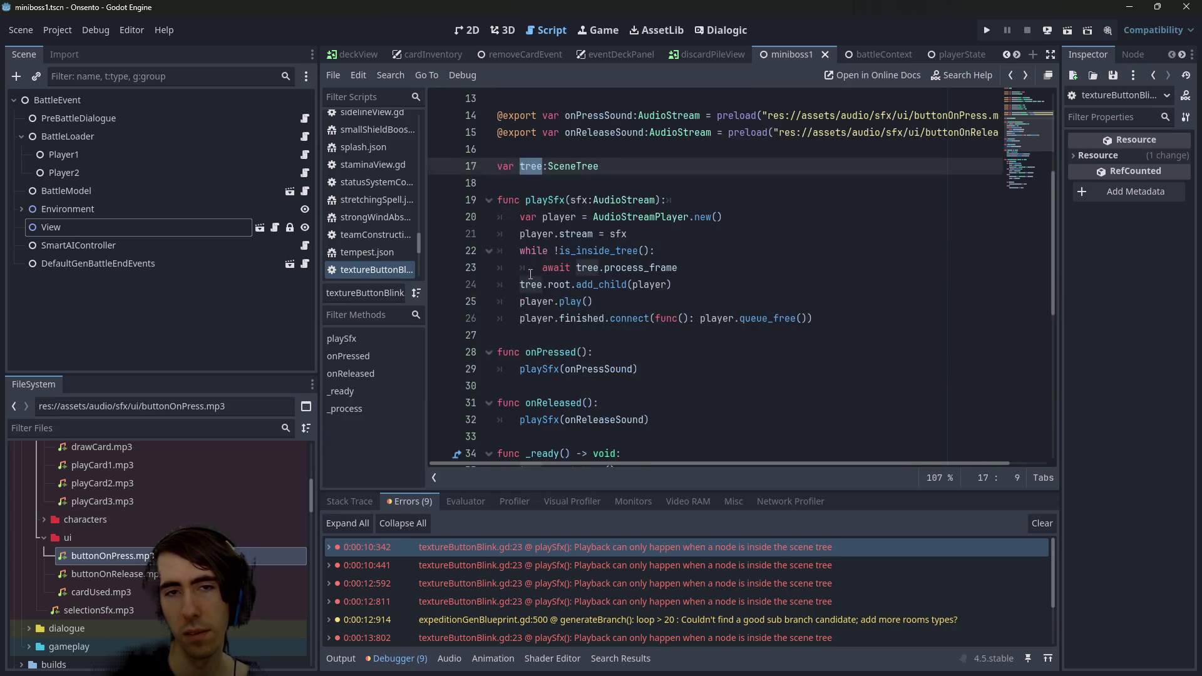
double_click(540, 232)
text(get_tre)
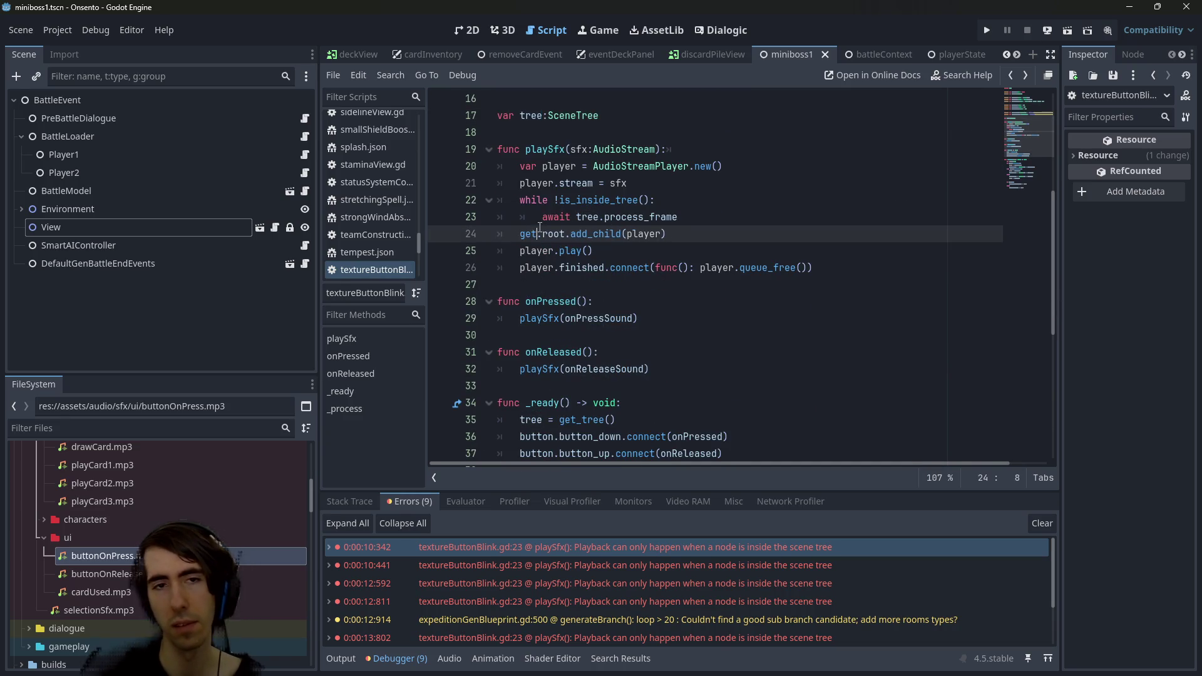
key(Return)
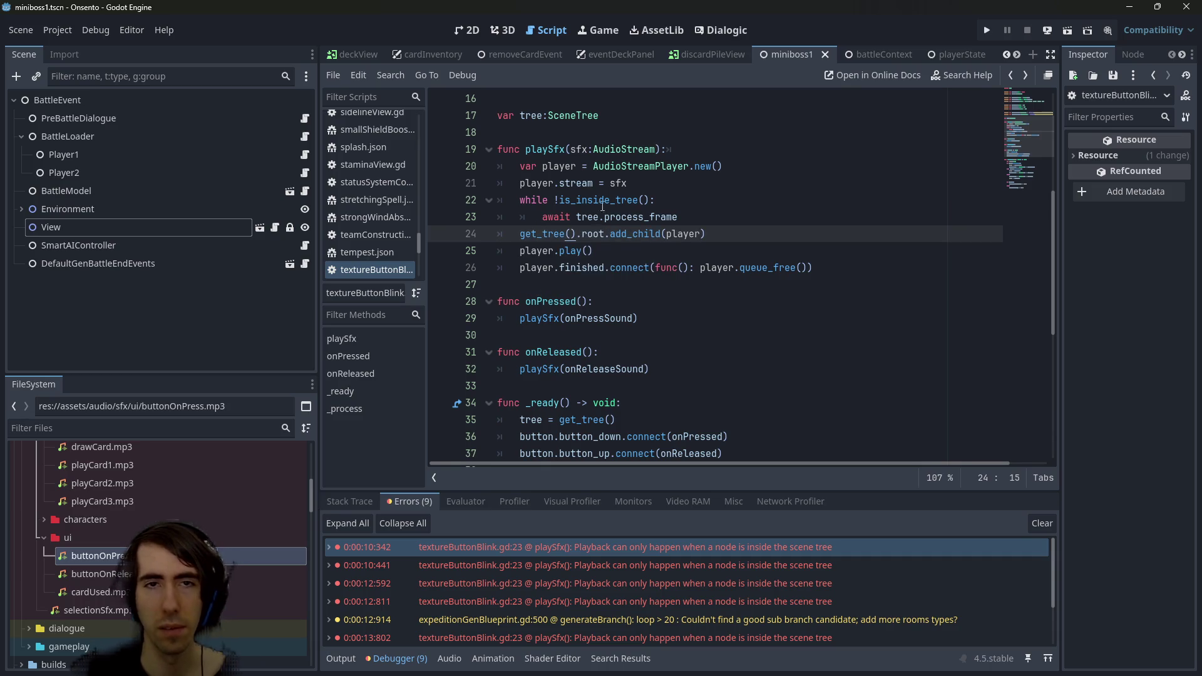
Delete the unused var tree declaration and the tree = get_tree() line in _ready.
click(525, 132)
key(shift+Up)
key(BackSpace)
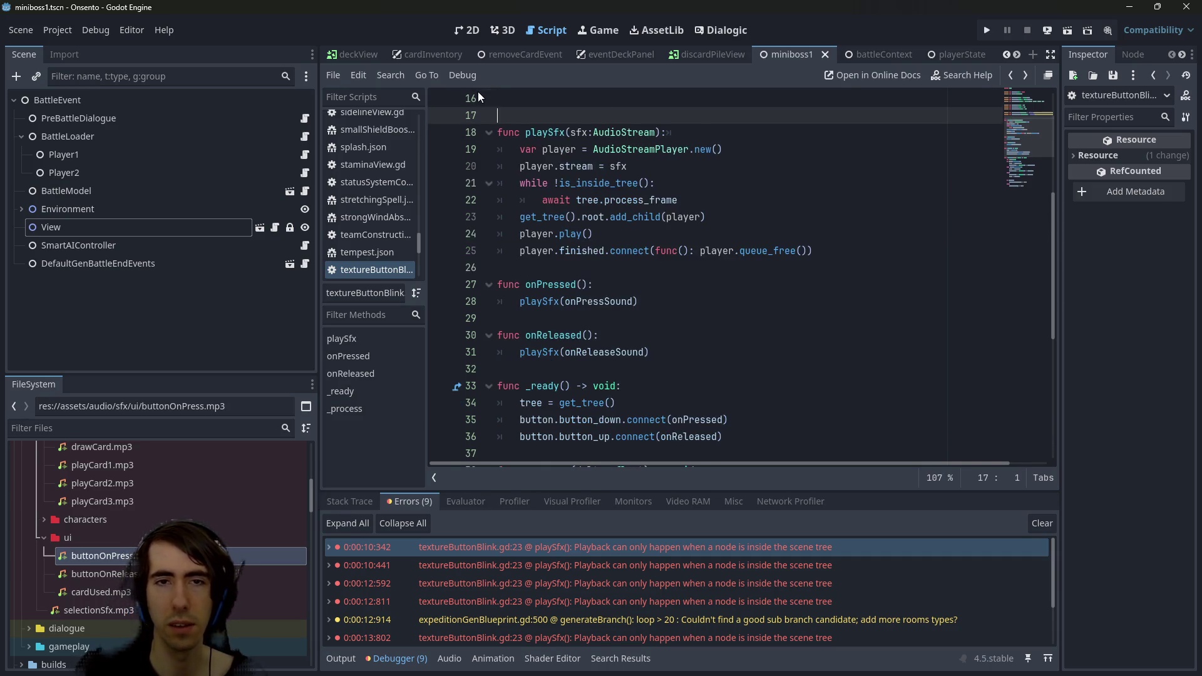
key(BackSpace)
scroll(606, 359, down, 5)
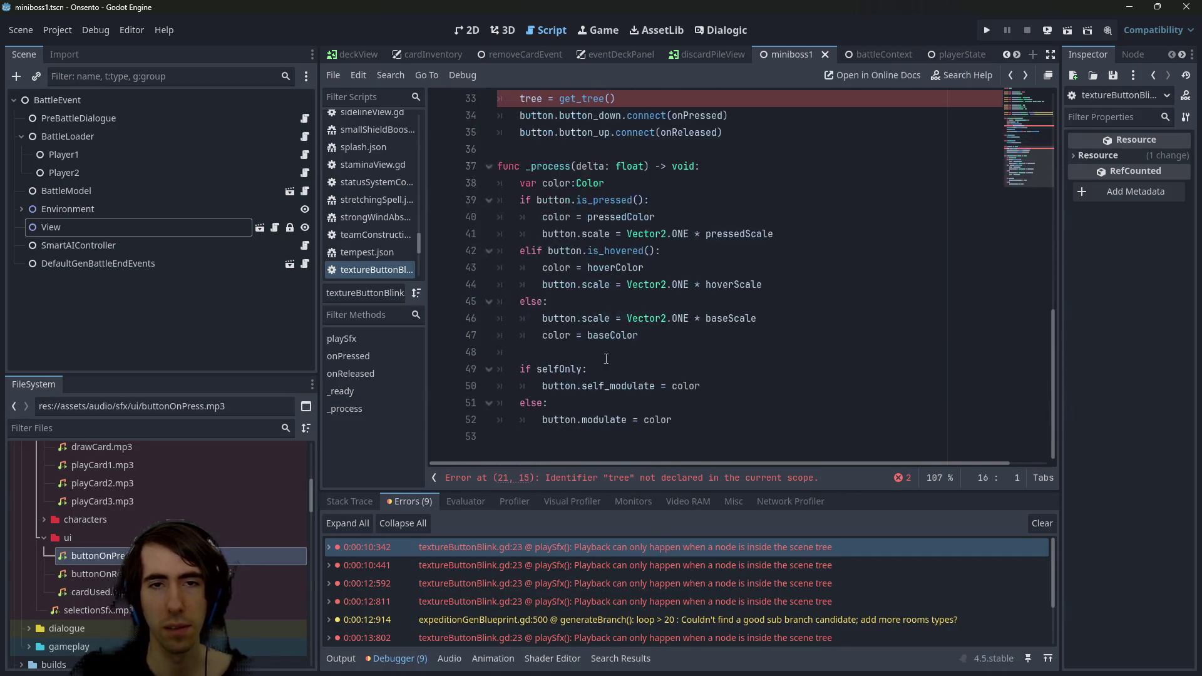
scroll(606, 359, up, 4)
drag(617, 301, 421, 299)
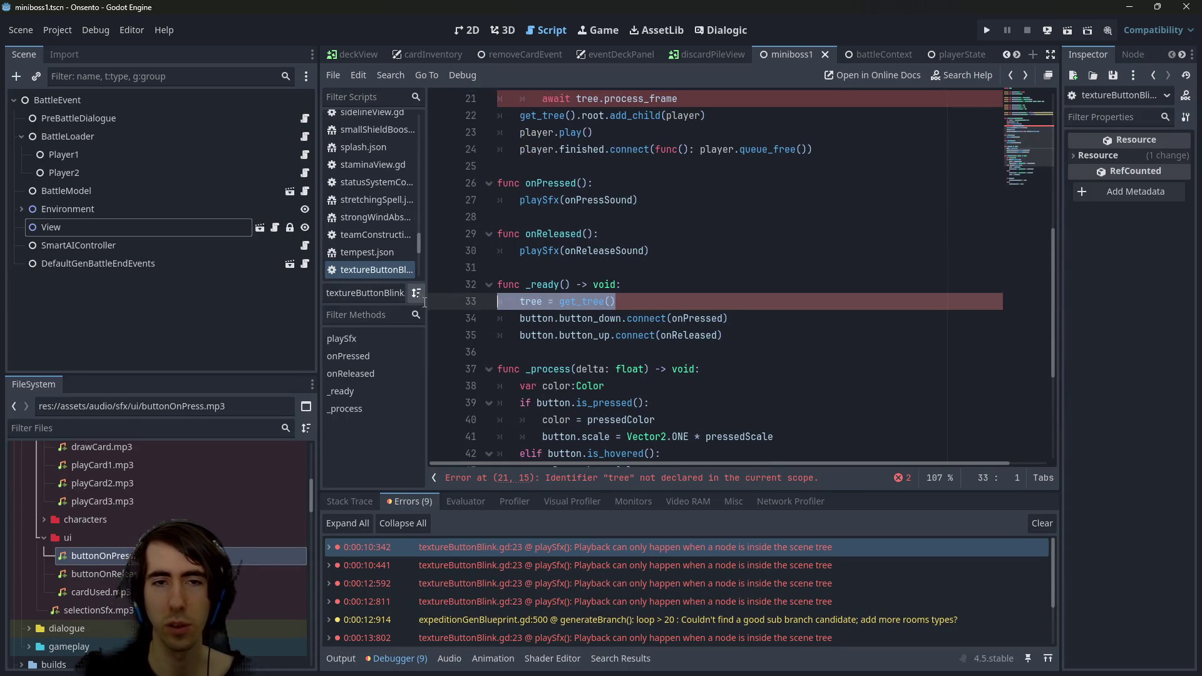
key(BackSpace)
key(BackSpace)
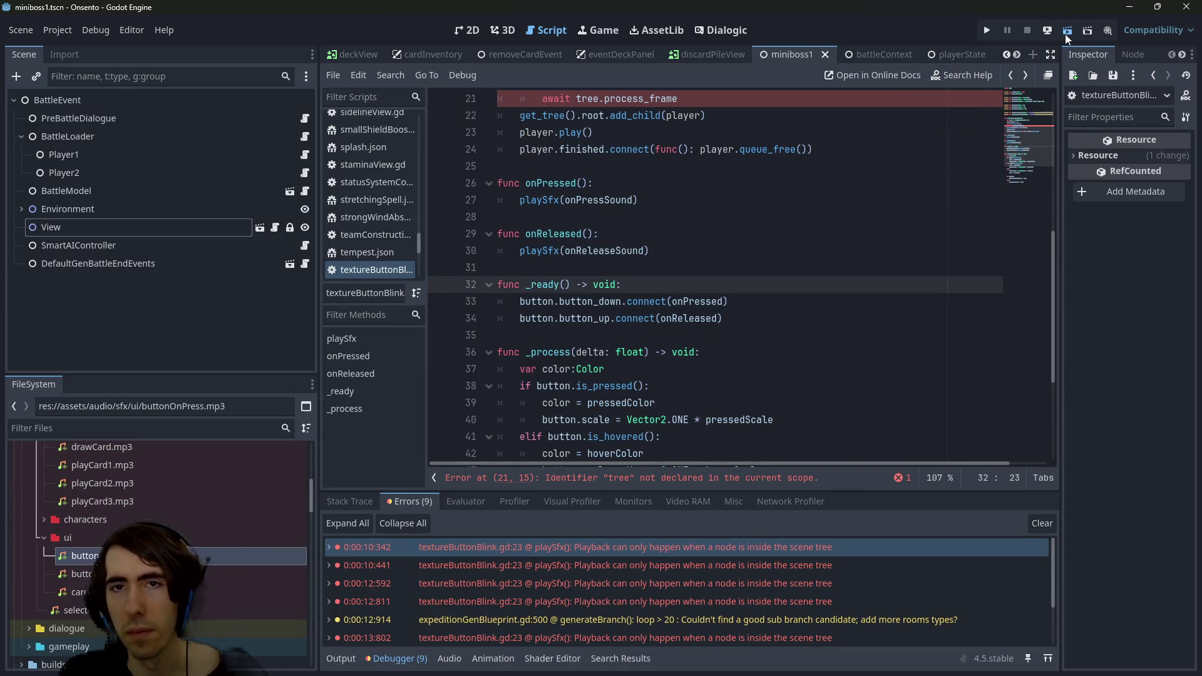
Test-run the scene, then restore the 'var tree:SceneTree' declaration at line 17 and save.
click(1066, 32)
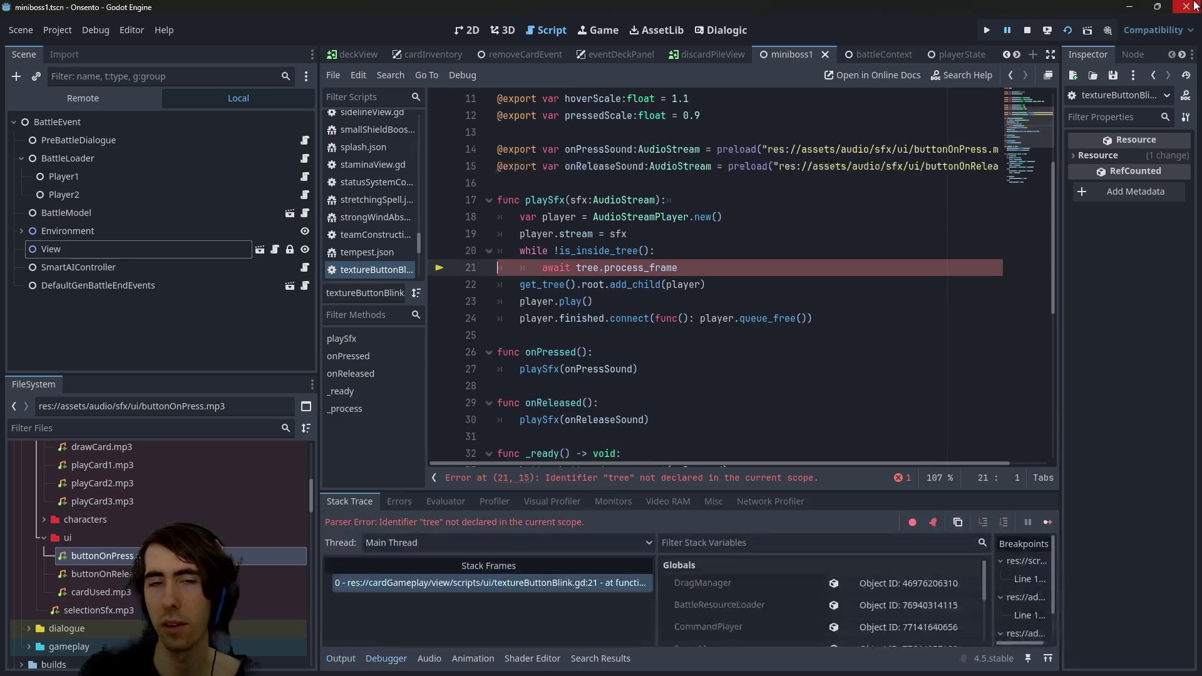
click(1027, 31)
key(ctrl+z)
key(ctrl+z)
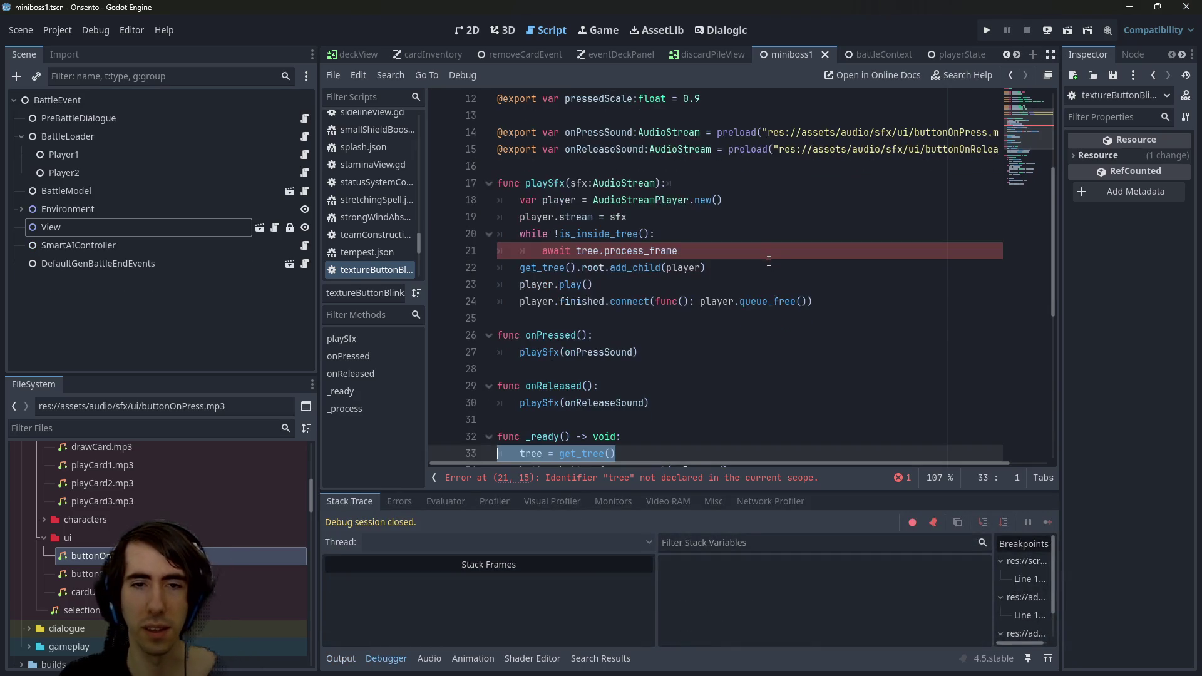
key(ctrl+s)
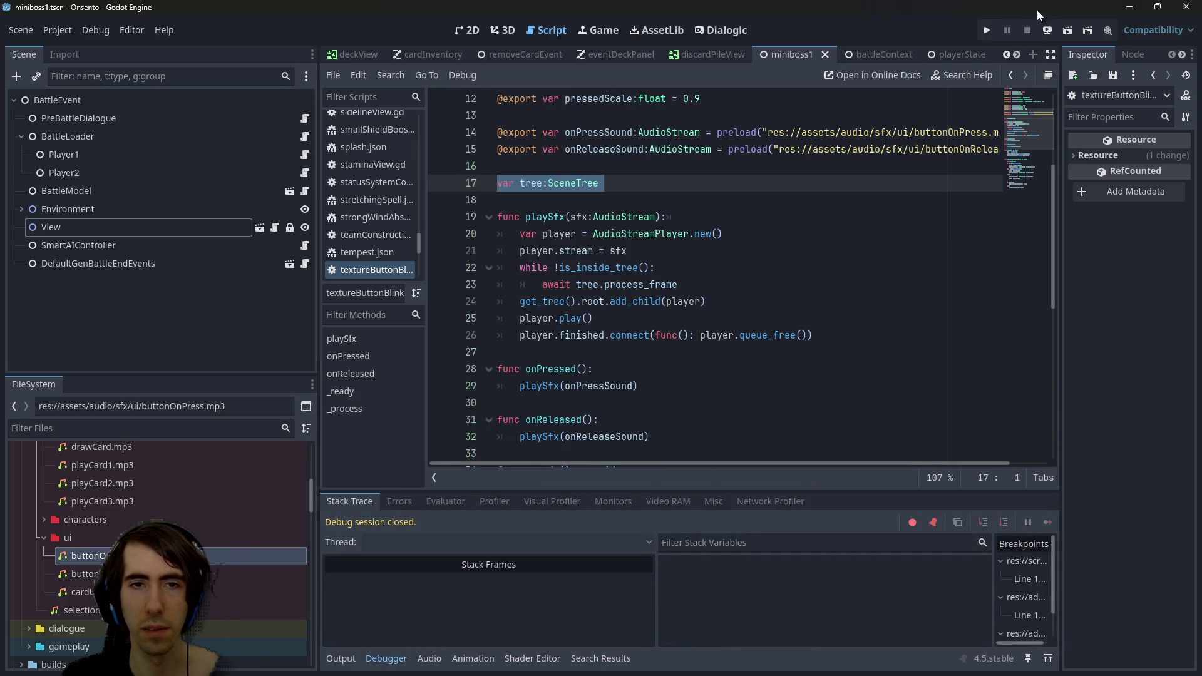
Replace get_tree() on line 24 with tree, save, and run the scene again.
double_click(531, 183)
key(ctrl+c)
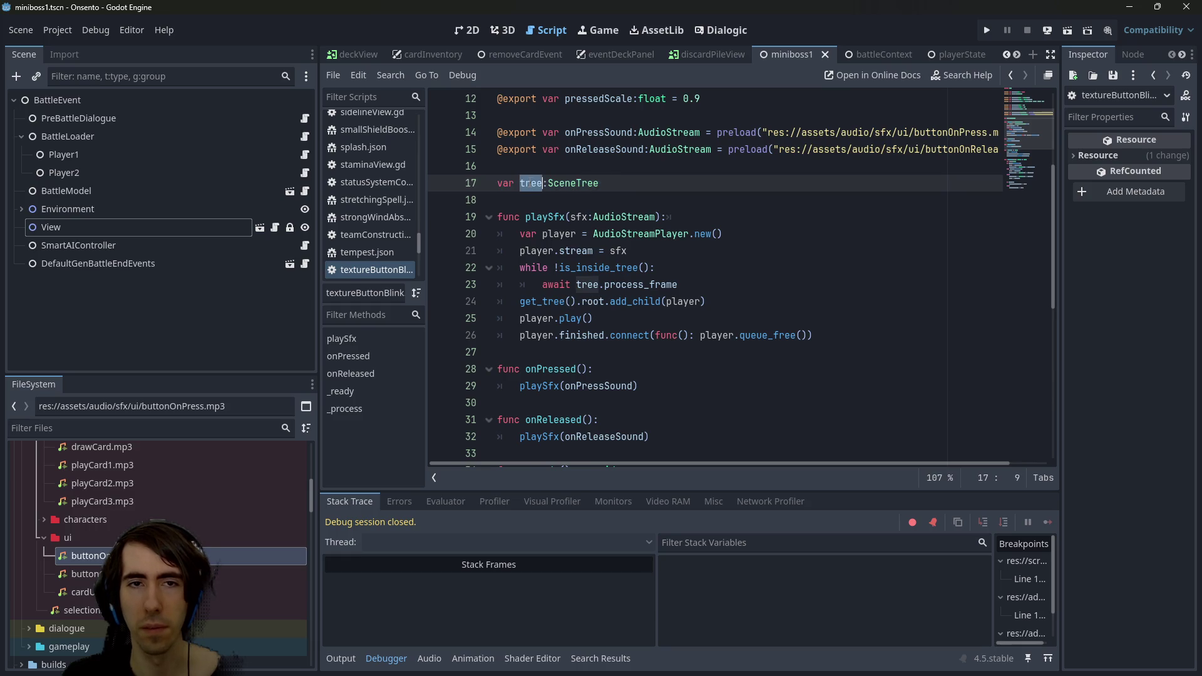
drag(519, 301, 570, 301)
key(ctrl+v)
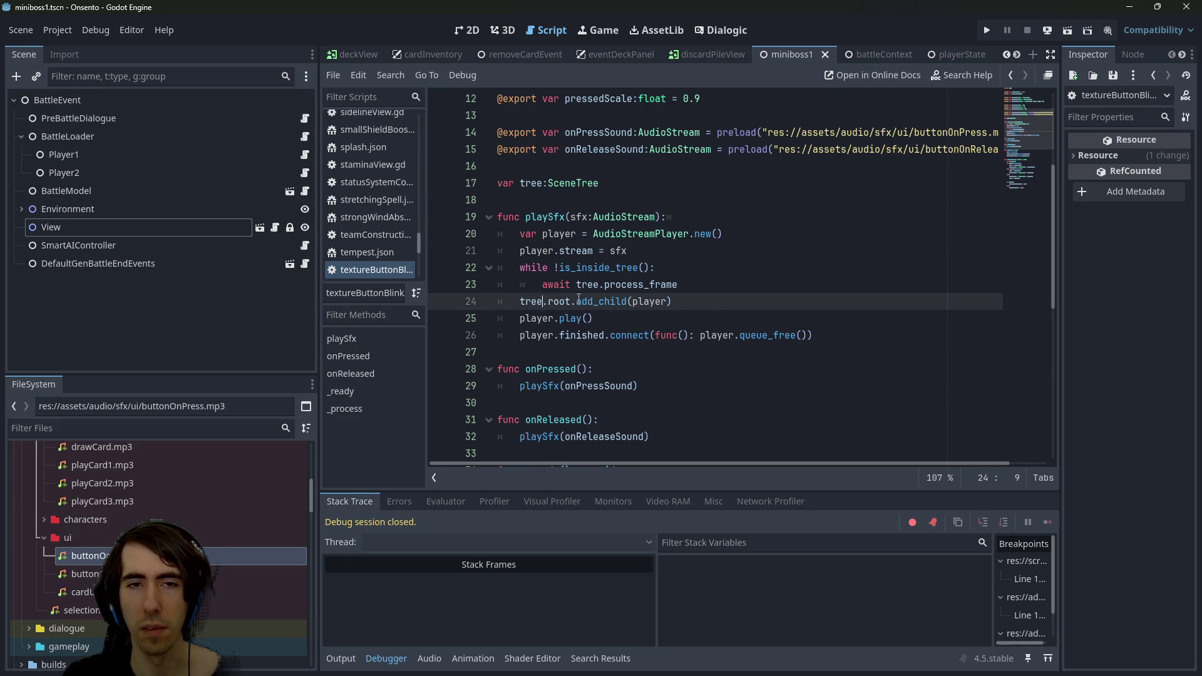
click(655, 268)
key(ctrl+s)
click(1069, 30)
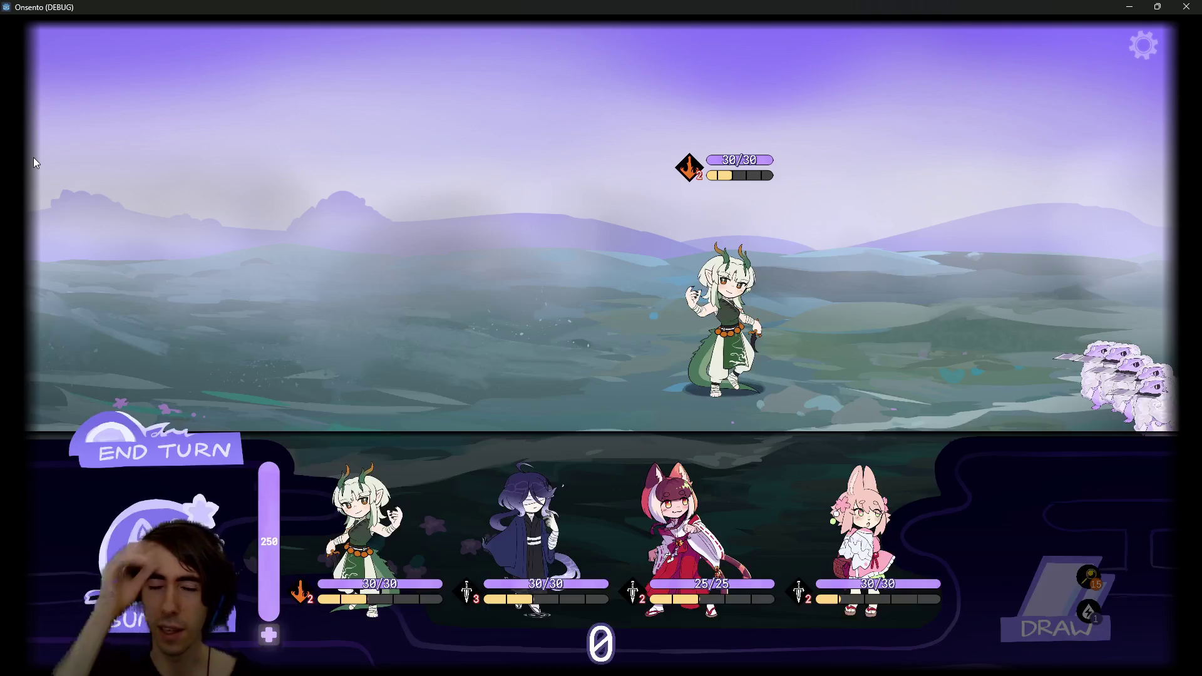
Send the green-haired and dark-robed characters onto the battlefield and toggle the pause menu.
drag(363, 538, 479, 350)
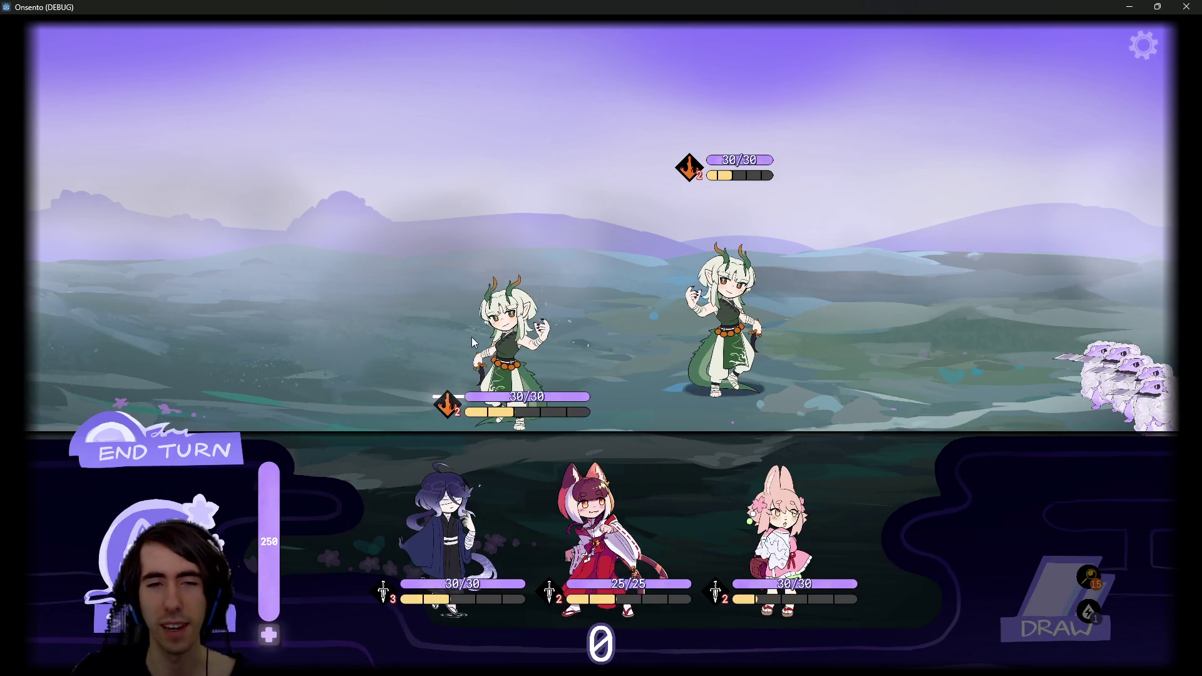
drag(532, 539, 335, 350)
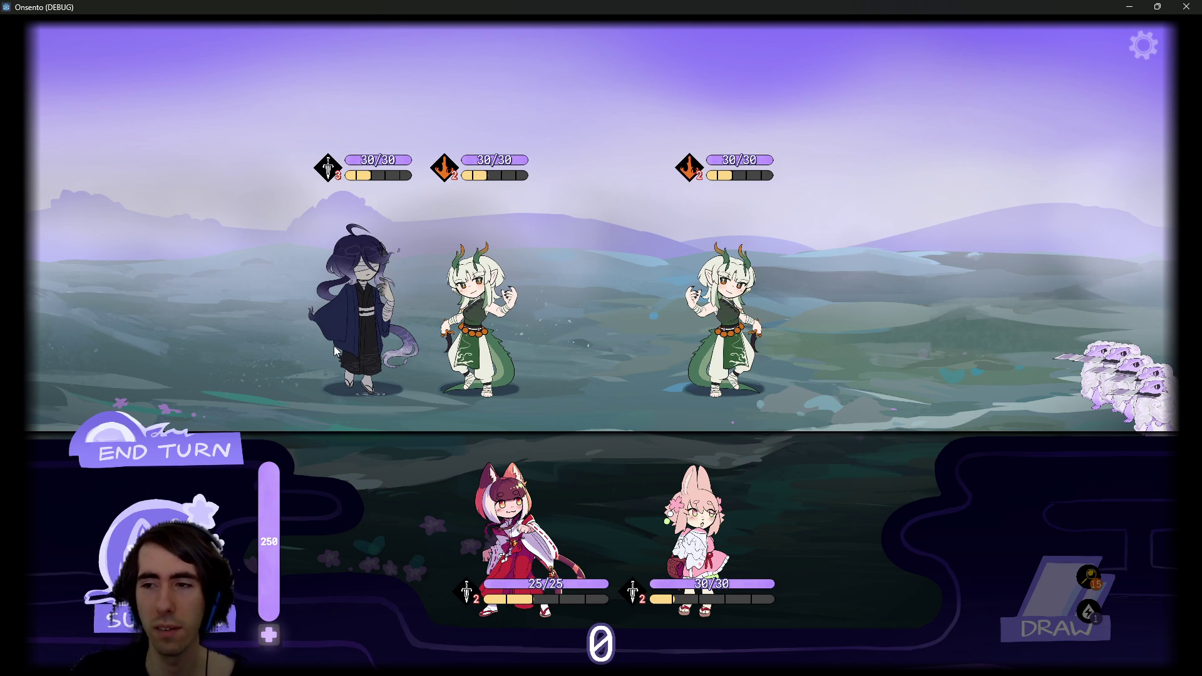
click(1139, 45)
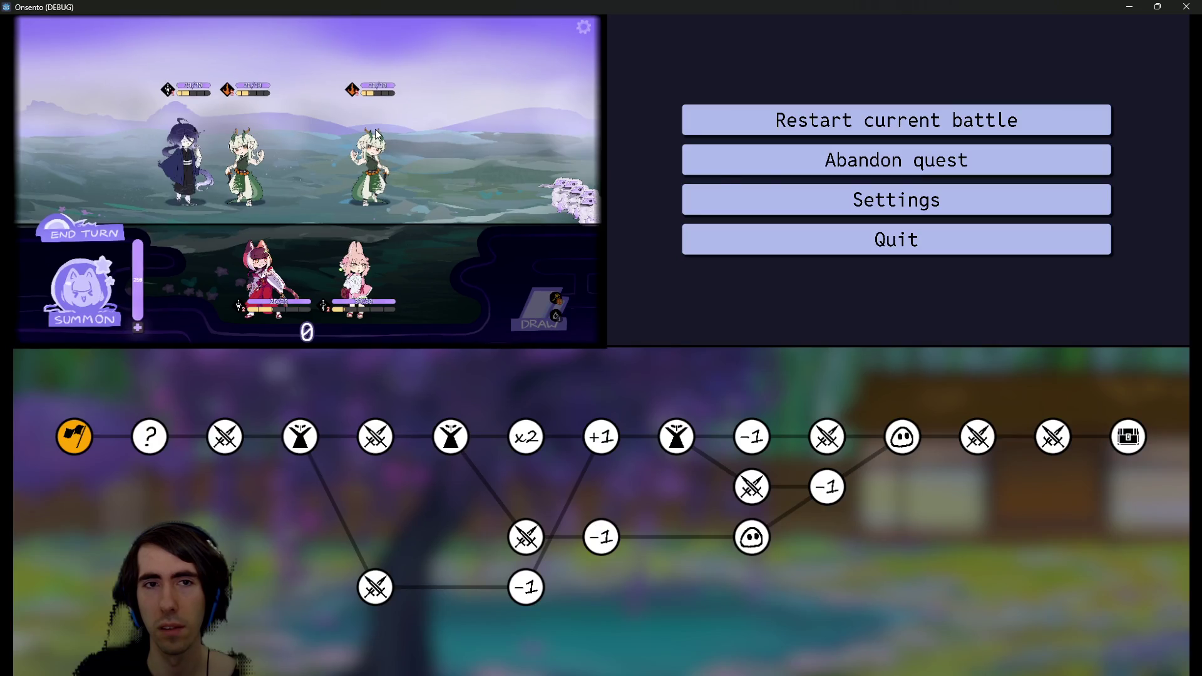
click(1137, 46)
click(1146, 51)
click(1133, 52)
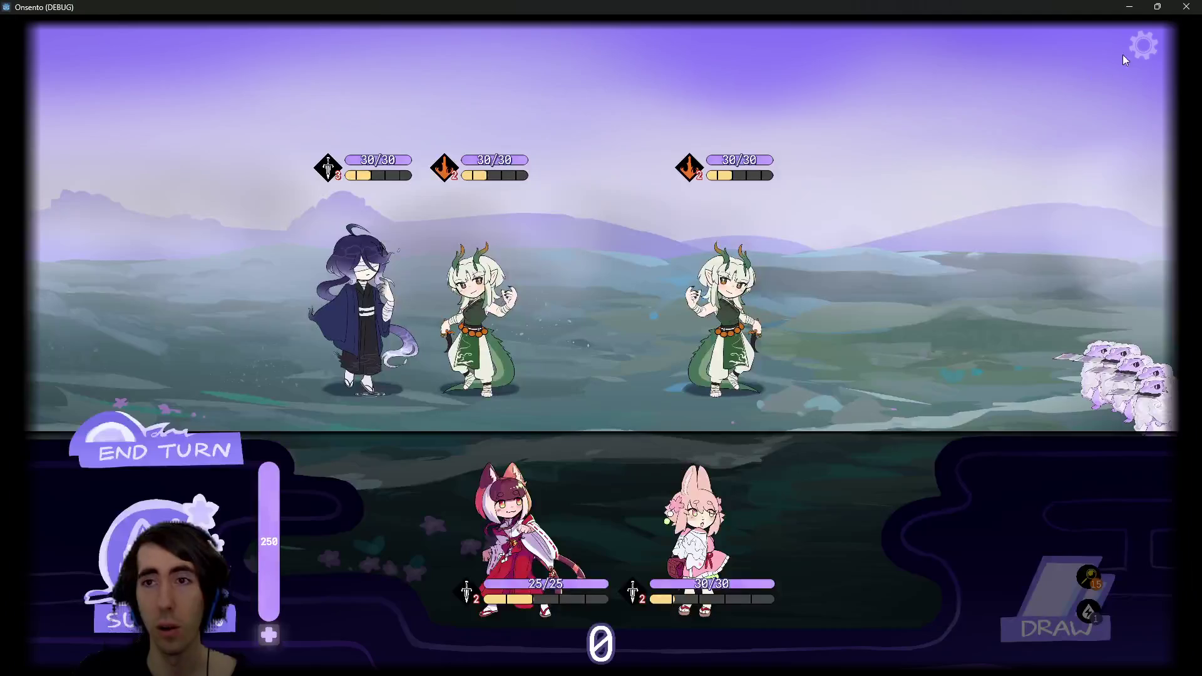
click(1137, 50)
click(862, 119)
Toggle the pause menu a few more times, then end the turn.
click(1149, 50)
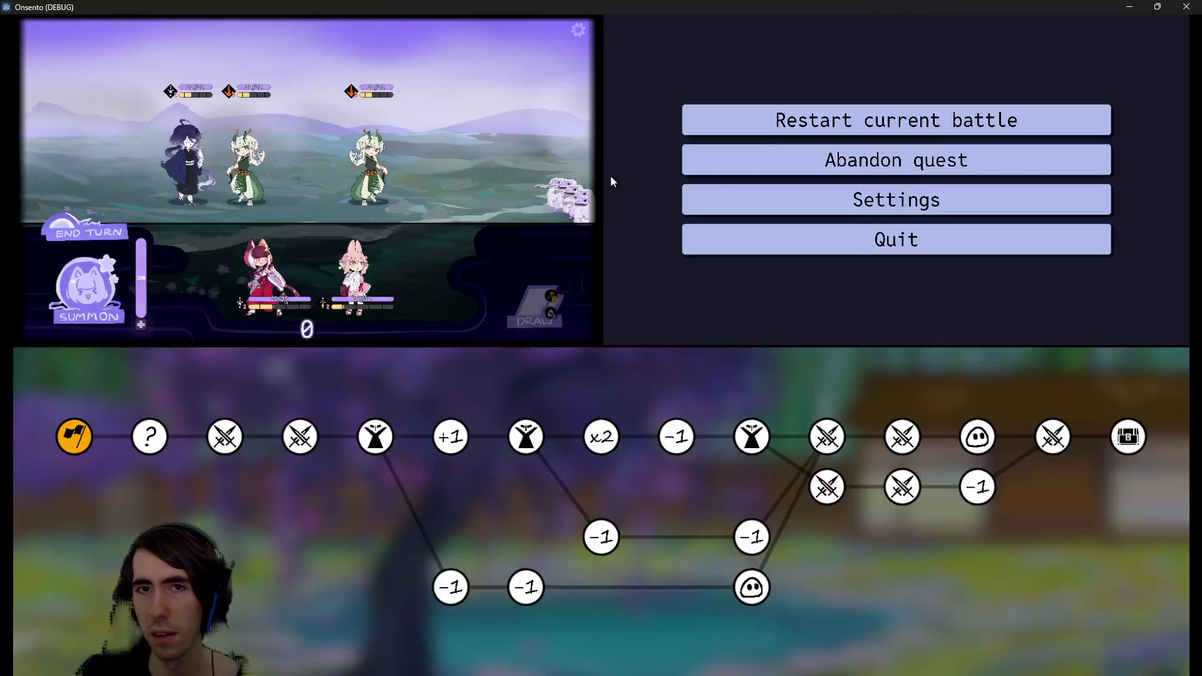
click(1047, 61)
click(1140, 45)
click(1161, 42)
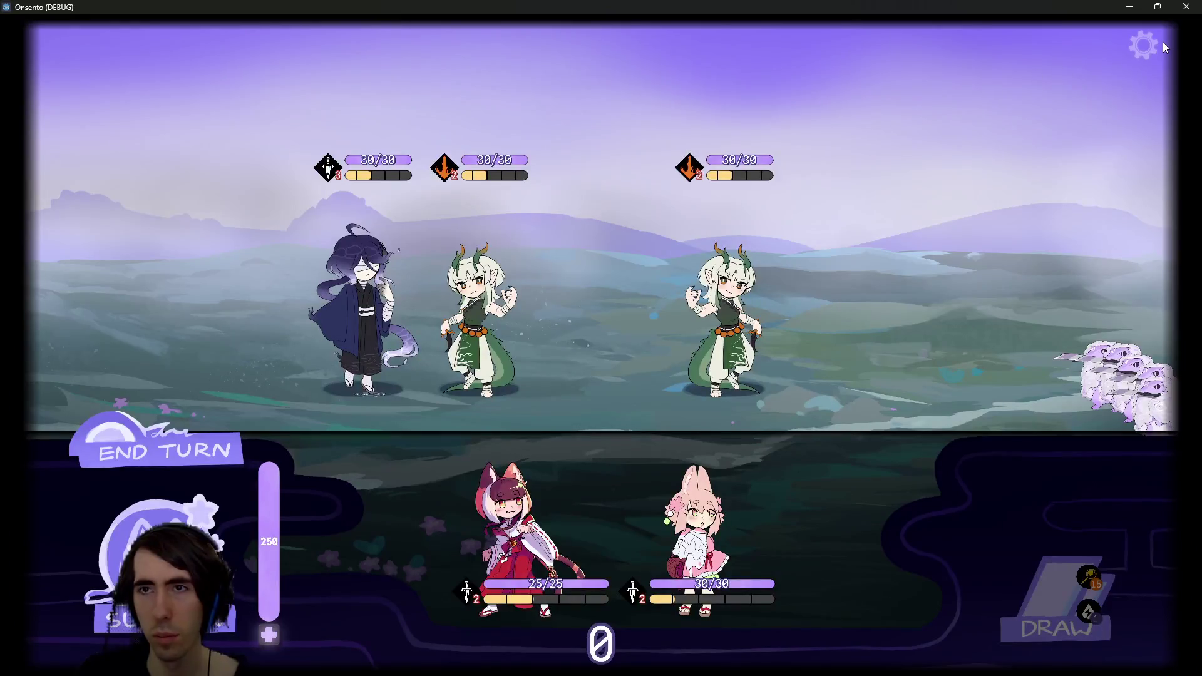
click(1139, 43)
click(181, 242)
click(156, 451)
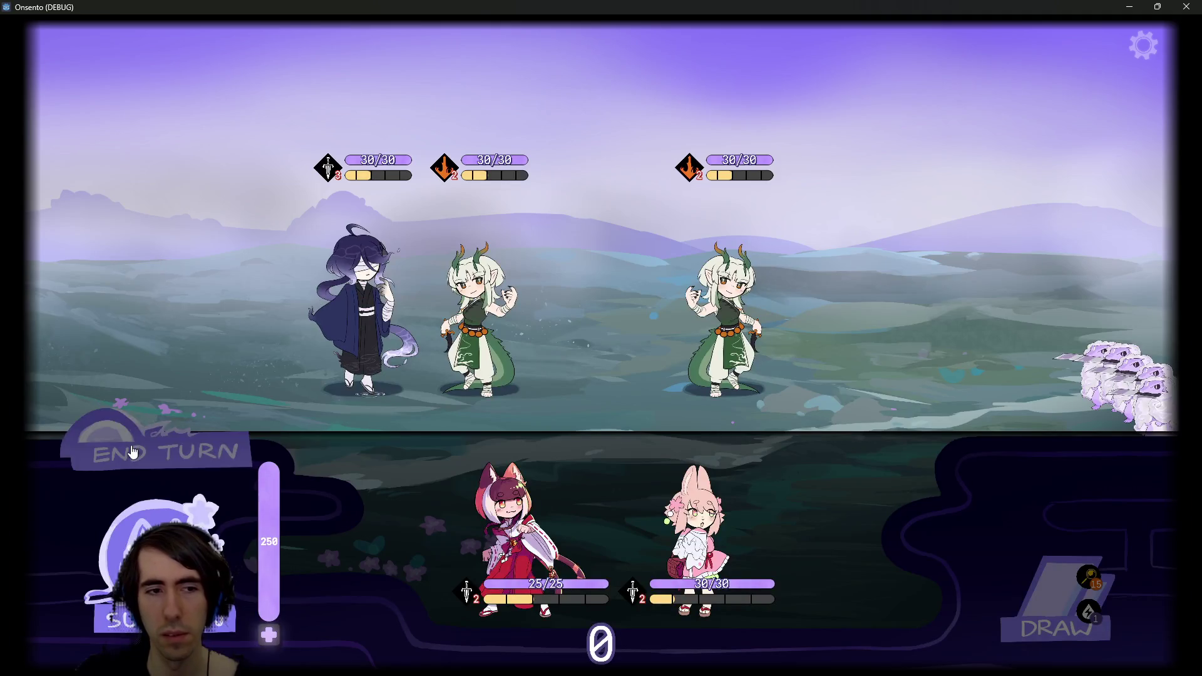
Switch between the party summon view and the card hand, then open the pause menu.
click(1143, 45)
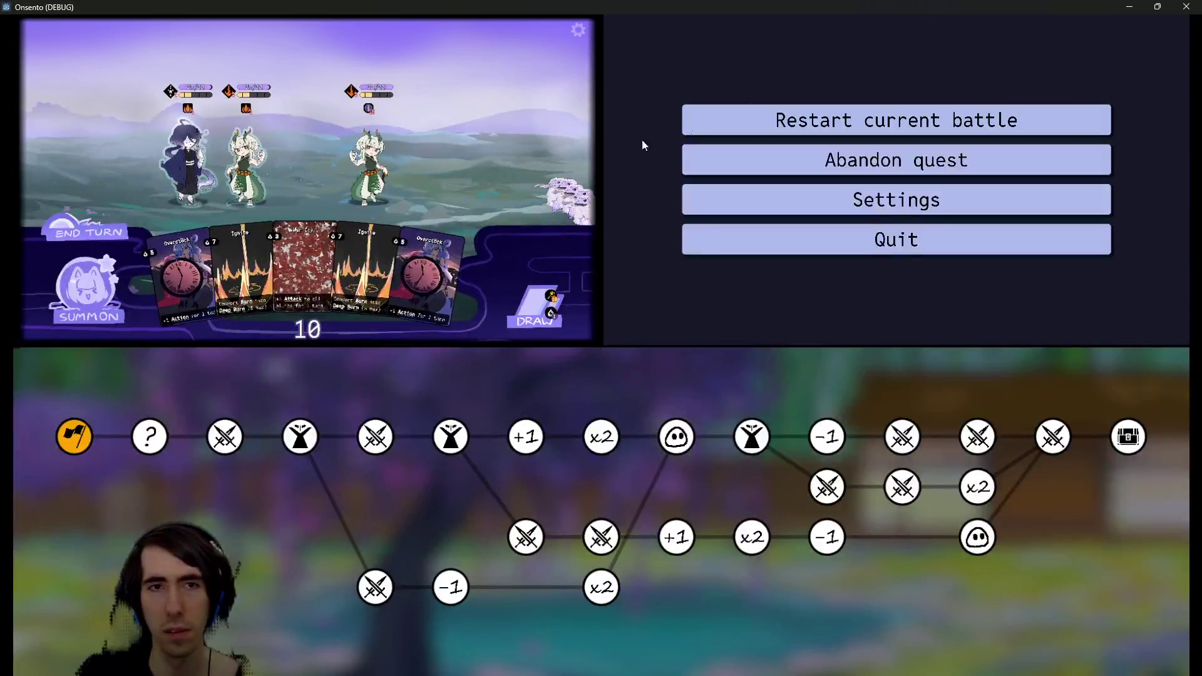
click(411, 141)
click(93, 566)
click(92, 566)
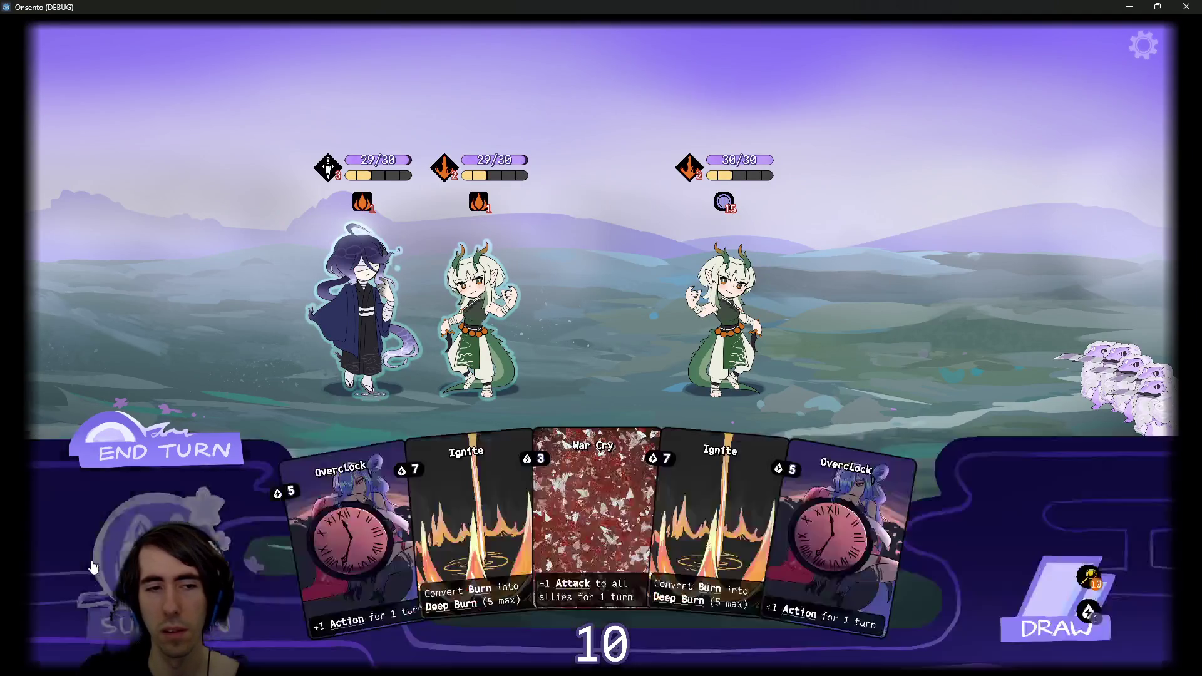
click(92, 566)
click(92, 566)
click(93, 566)
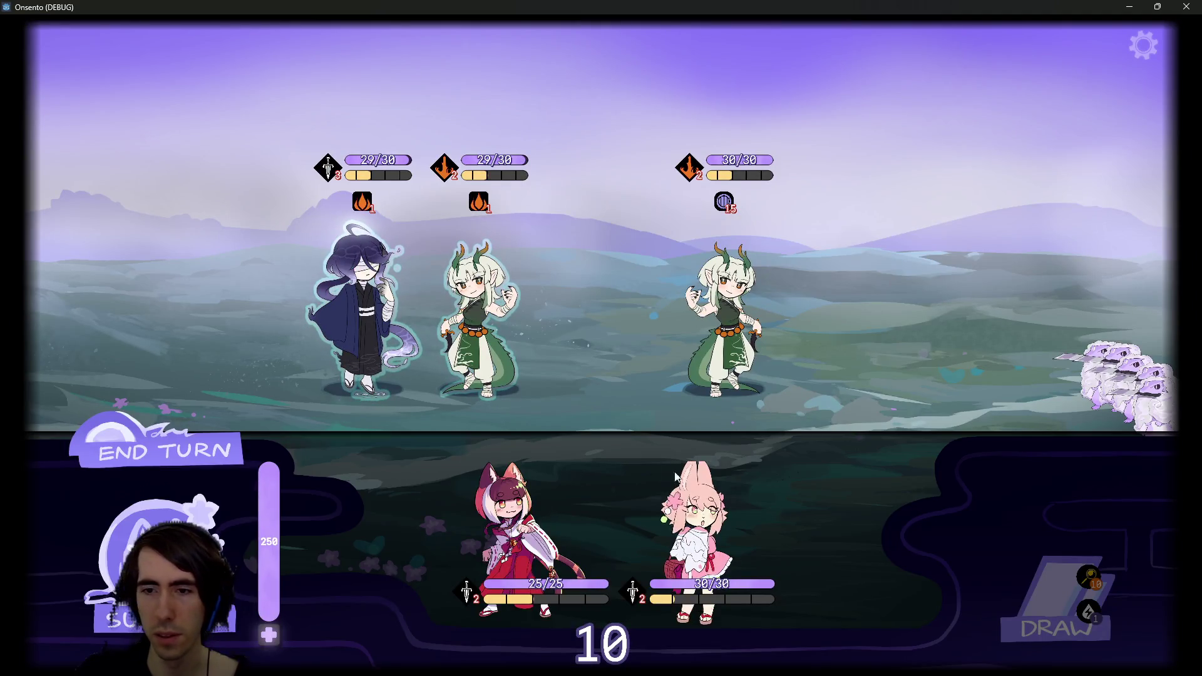
key(Tab)
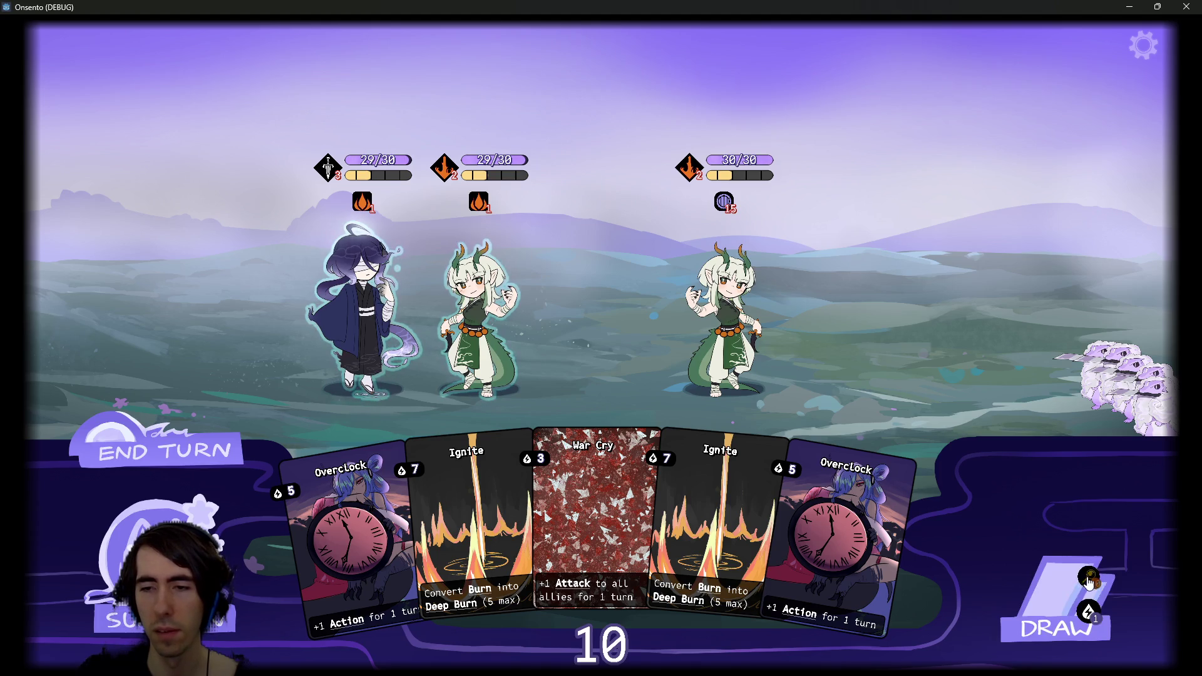
click(1138, 48)
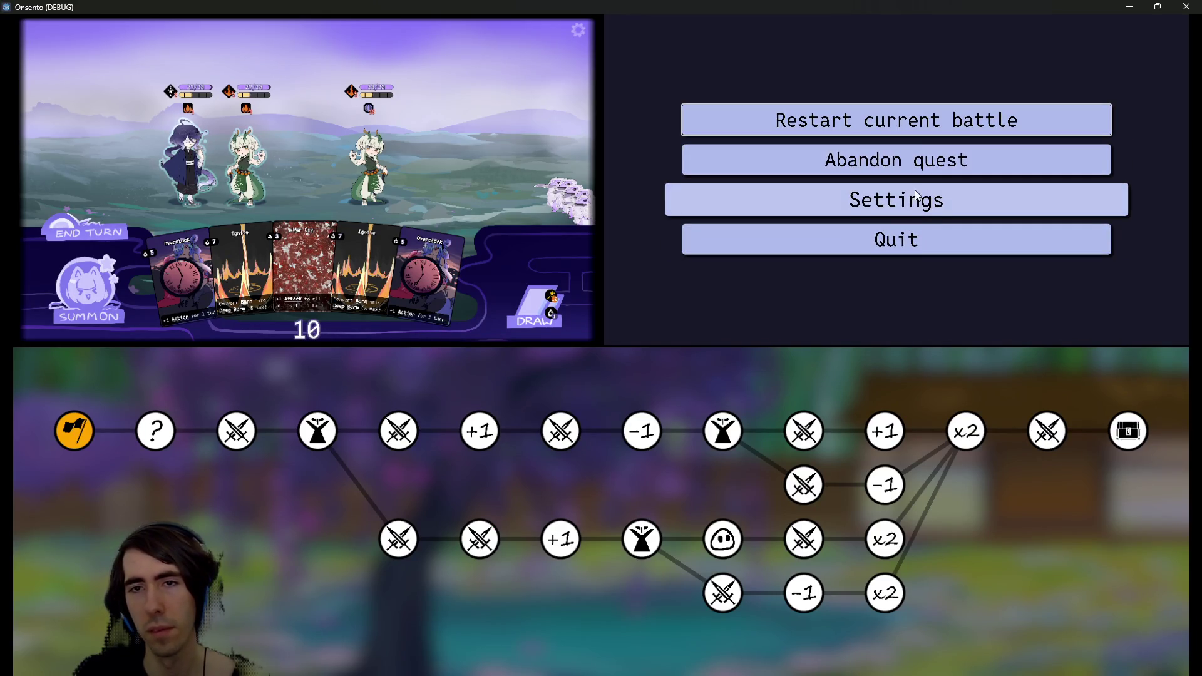
Abandon and confirm the quest, then go Back to lobby from the Game Over screen.
click(914, 166)
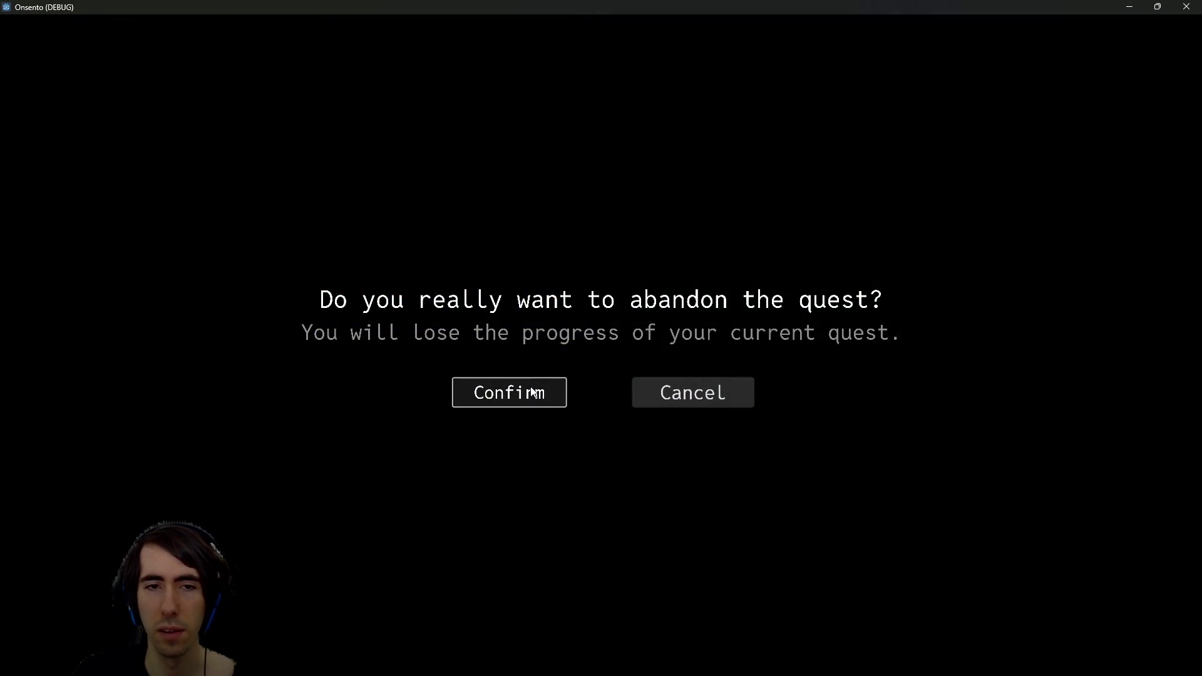
click(536, 390)
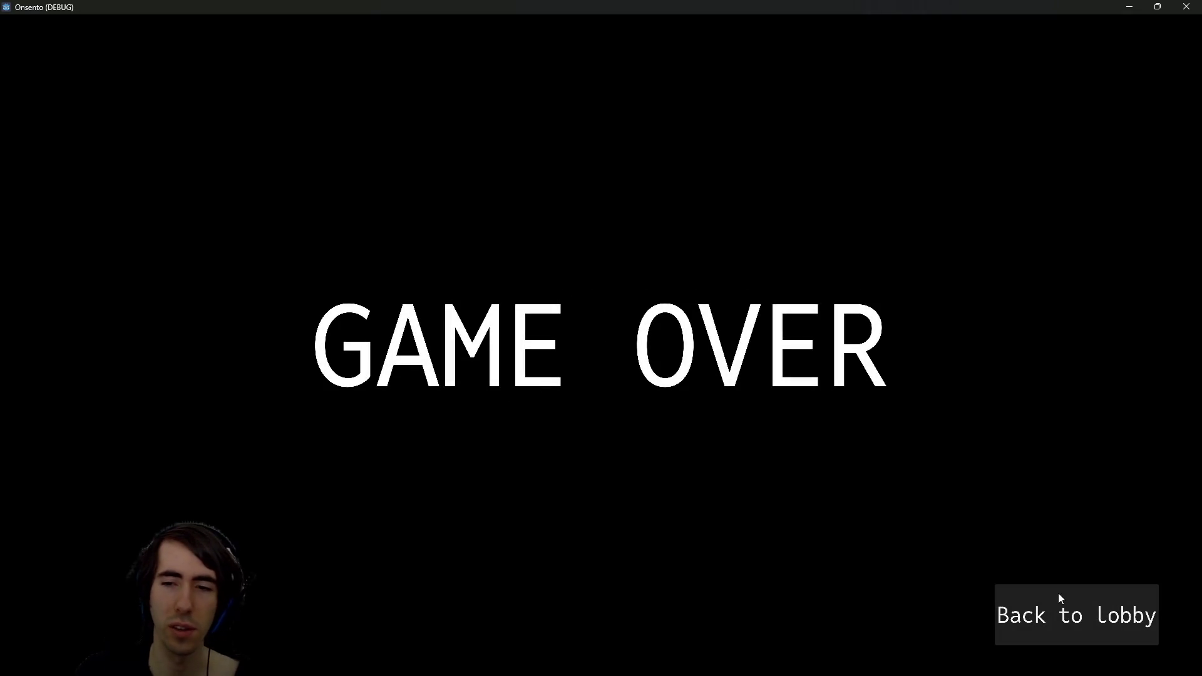
click(1058, 593)
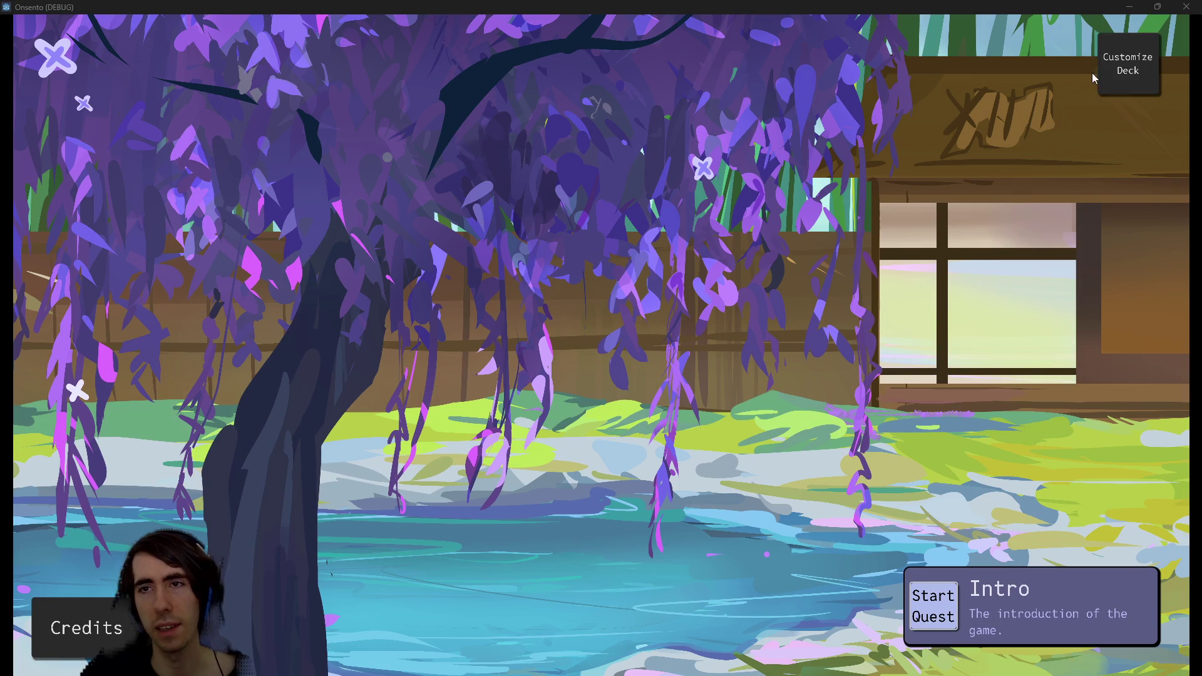
View the deck in Customize Deck and return with Save & Confirm.
click(1116, 77)
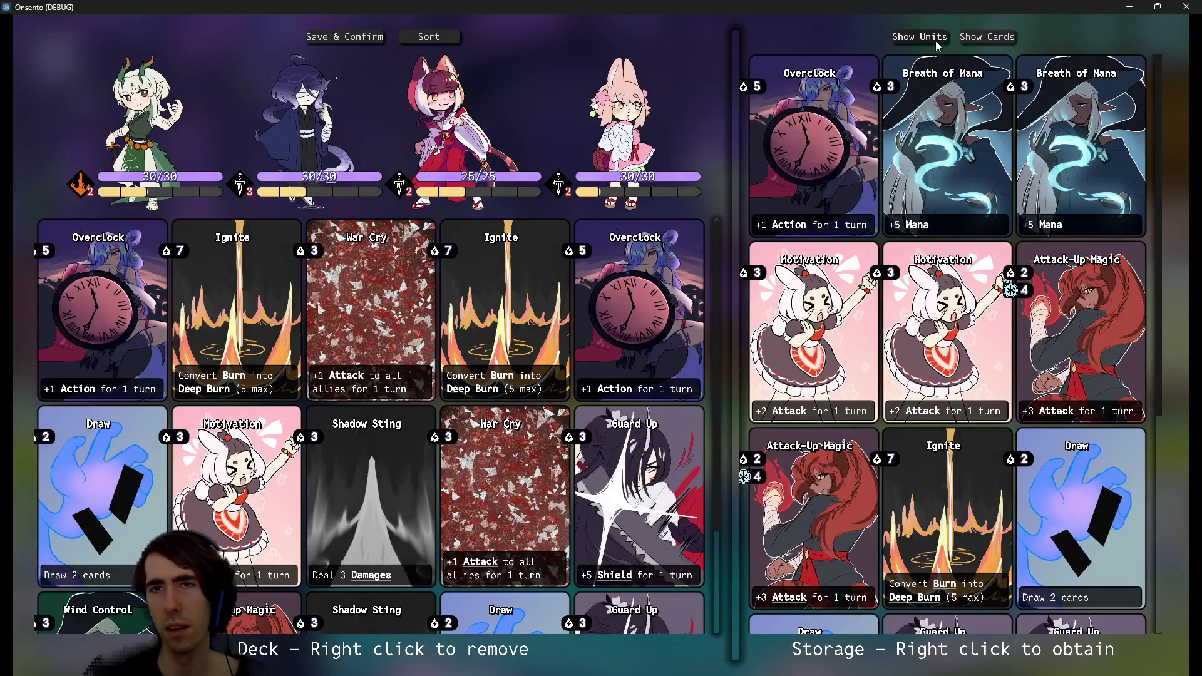
click(345, 36)
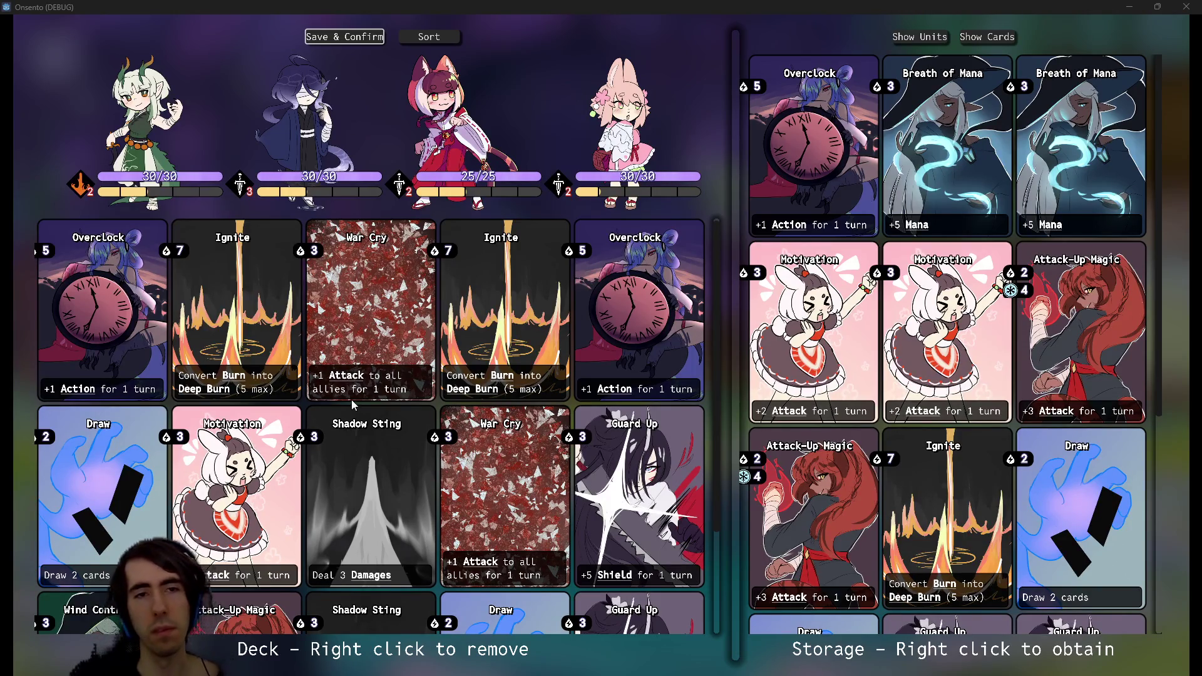
click(343, 37)
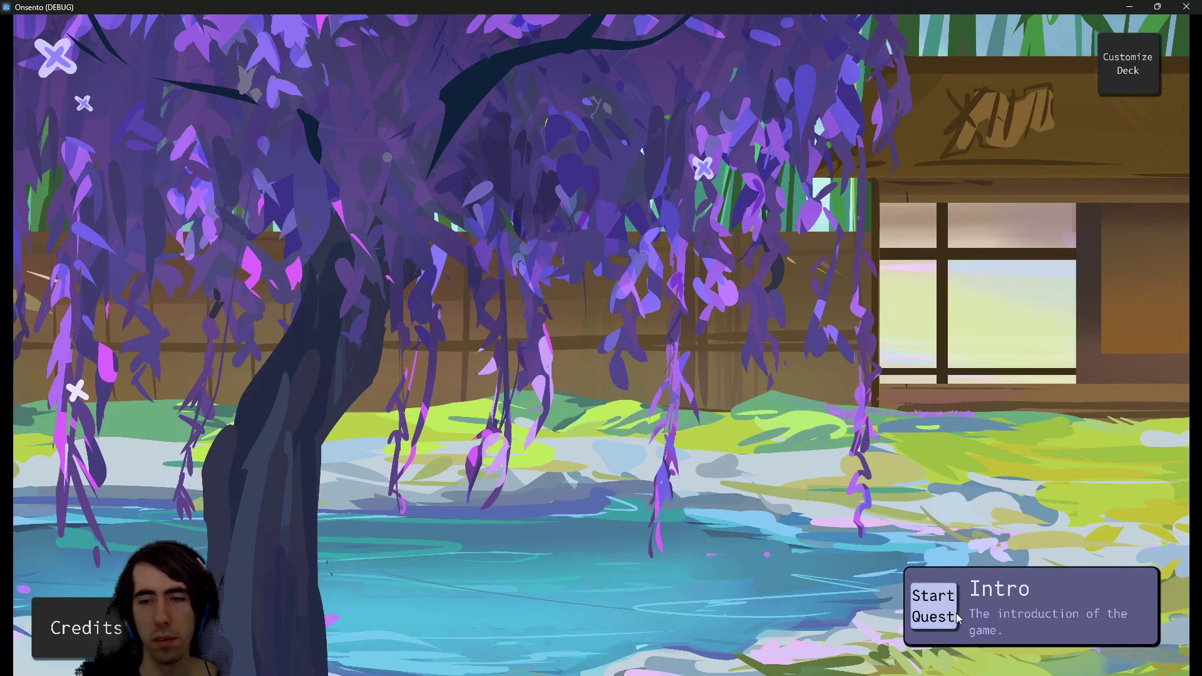
Start the Intro quest, play through its opening dialogue, and close the game window.
click(934, 616)
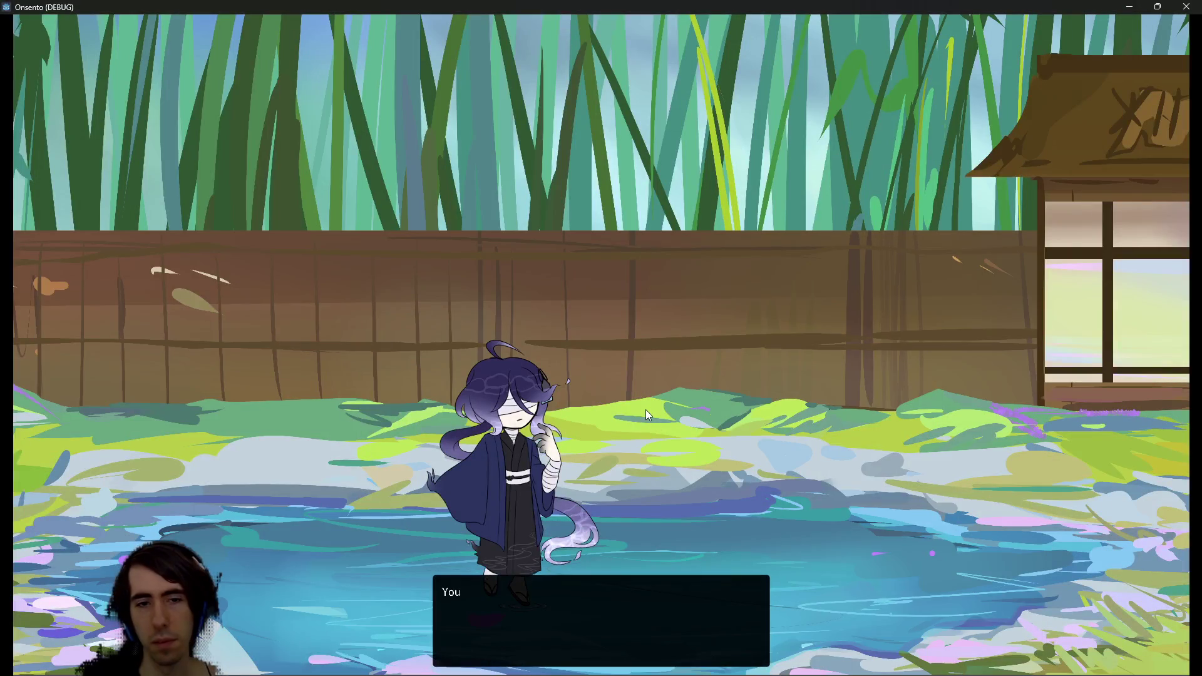
click(645, 407)
click(646, 400)
click(646, 401)
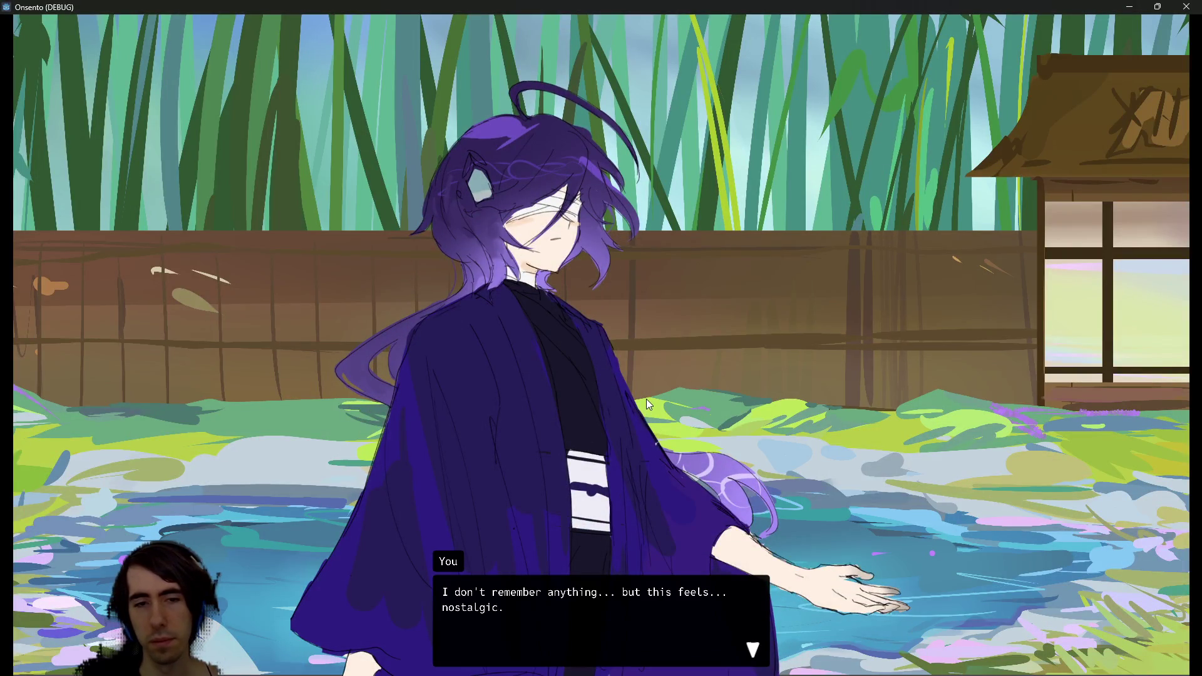
click(646, 401)
click(647, 401)
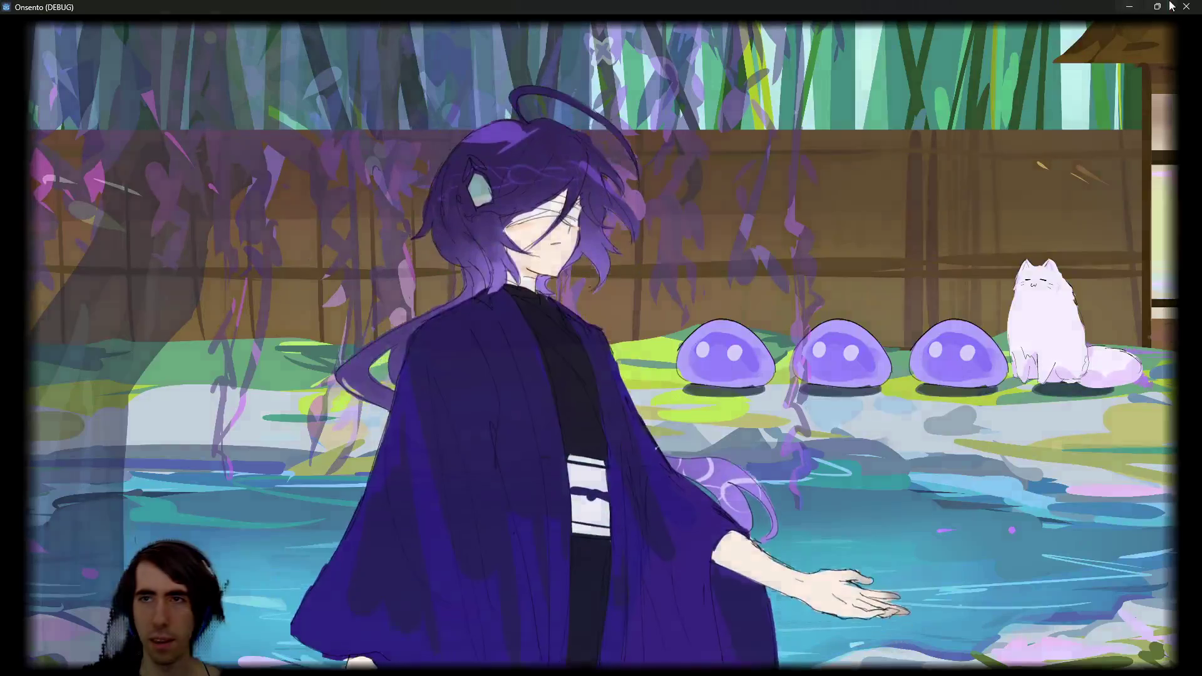
click(1186, 6)
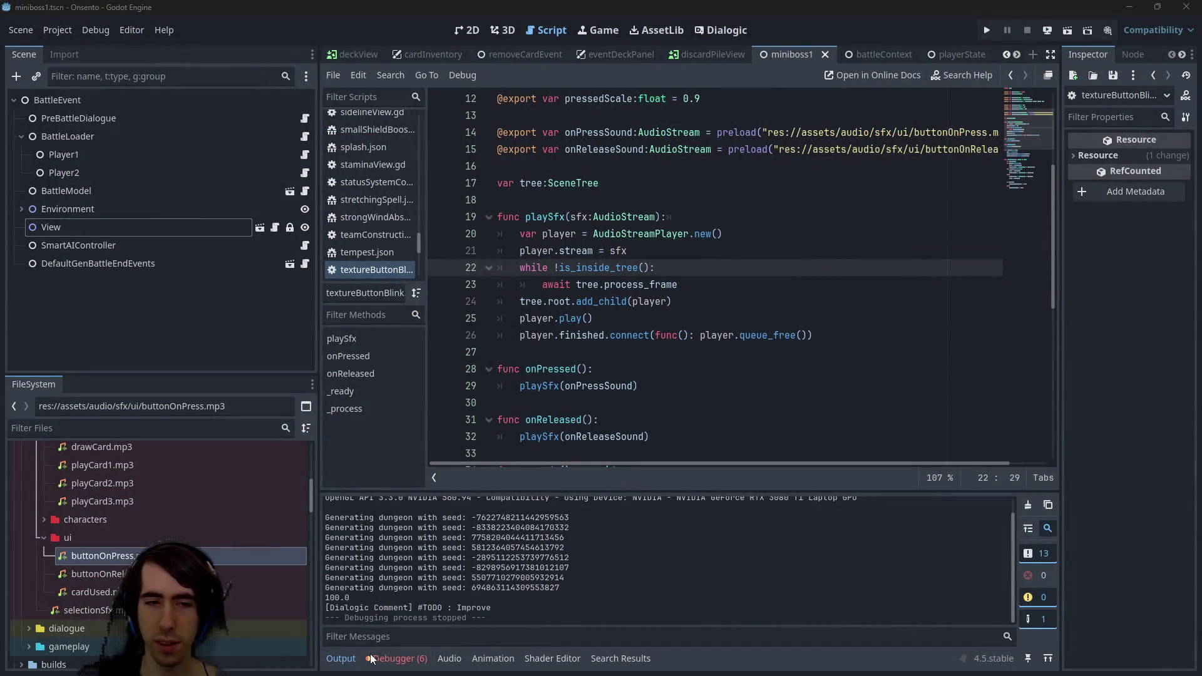
click(388, 657)
click(409, 501)
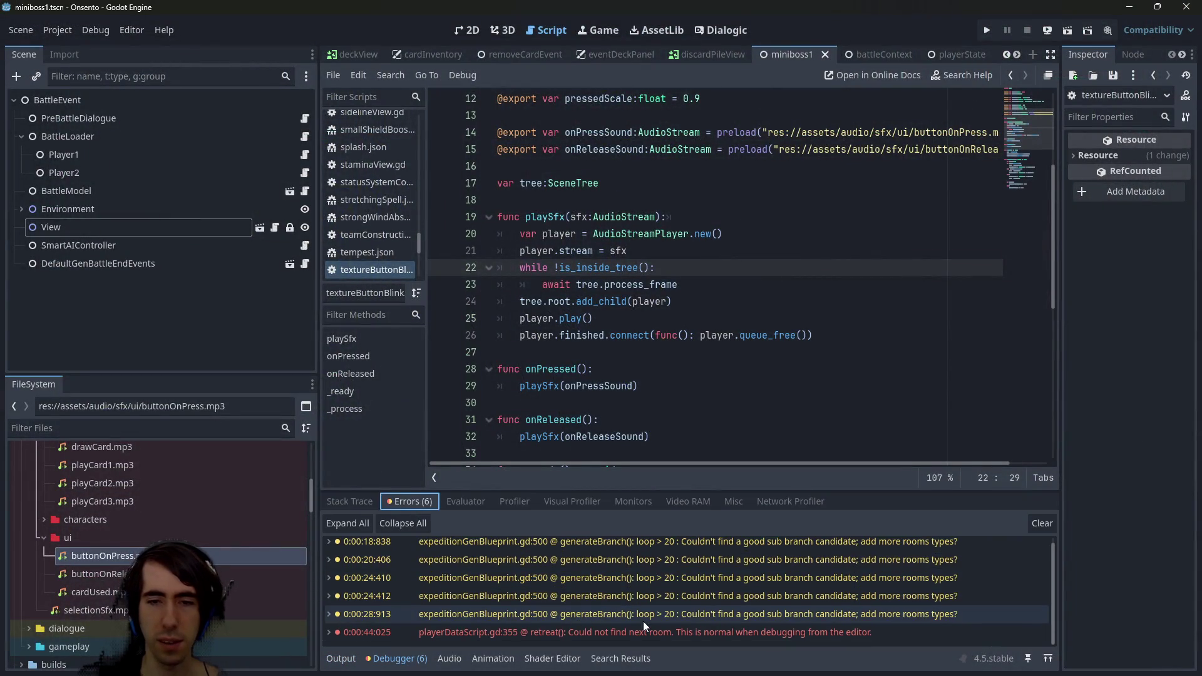
click(651, 635)
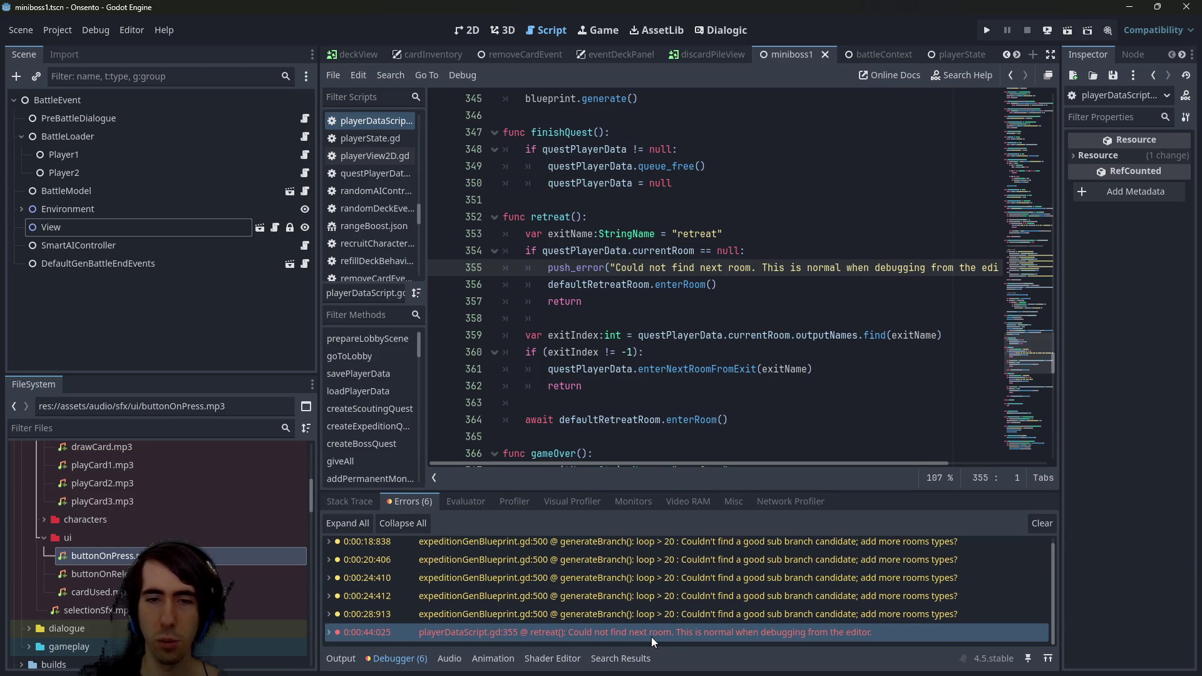
click(670, 323)
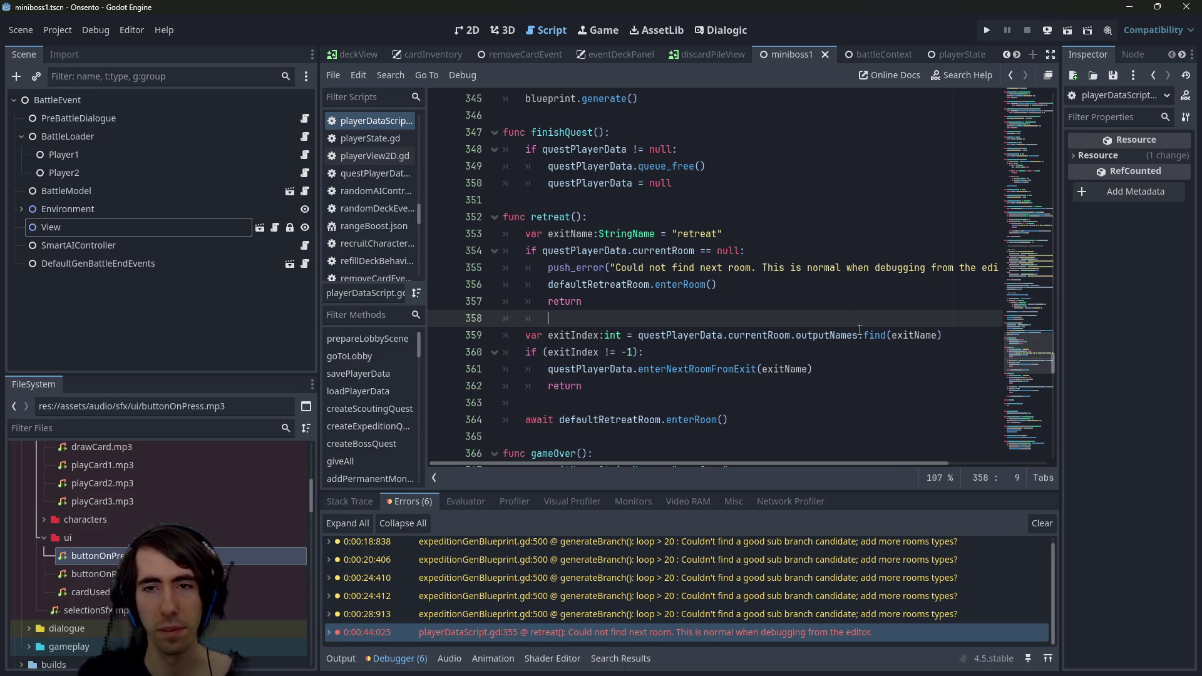
mouse_move(871, 343)
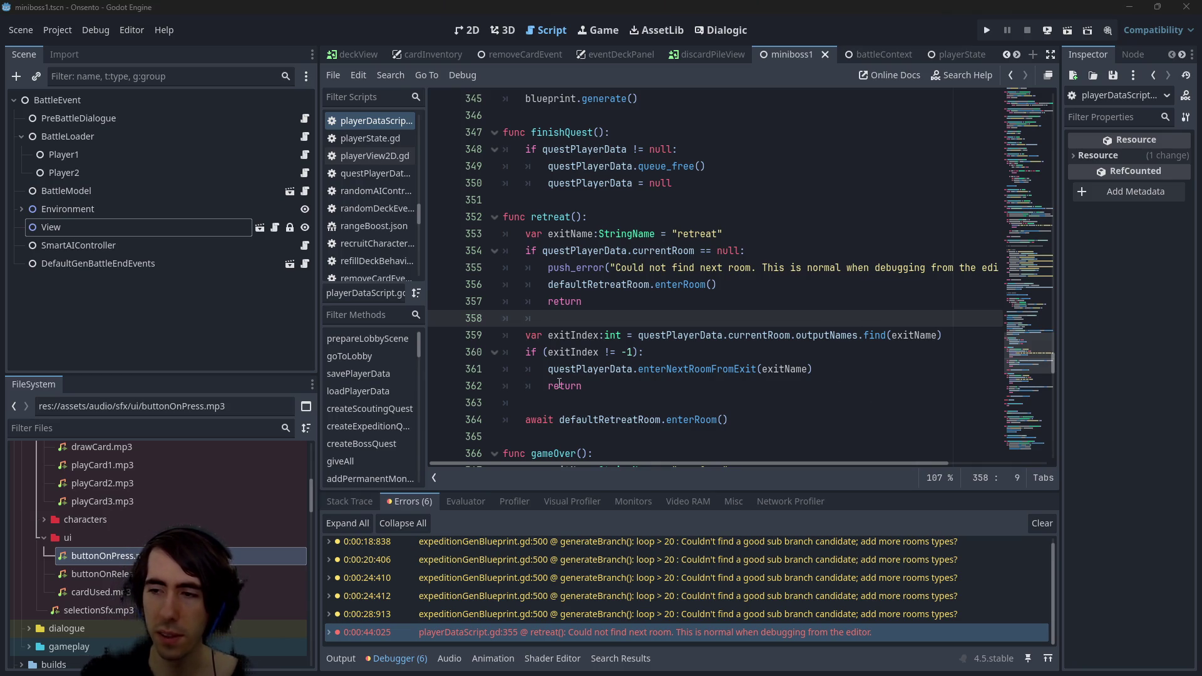
click(706, 392)
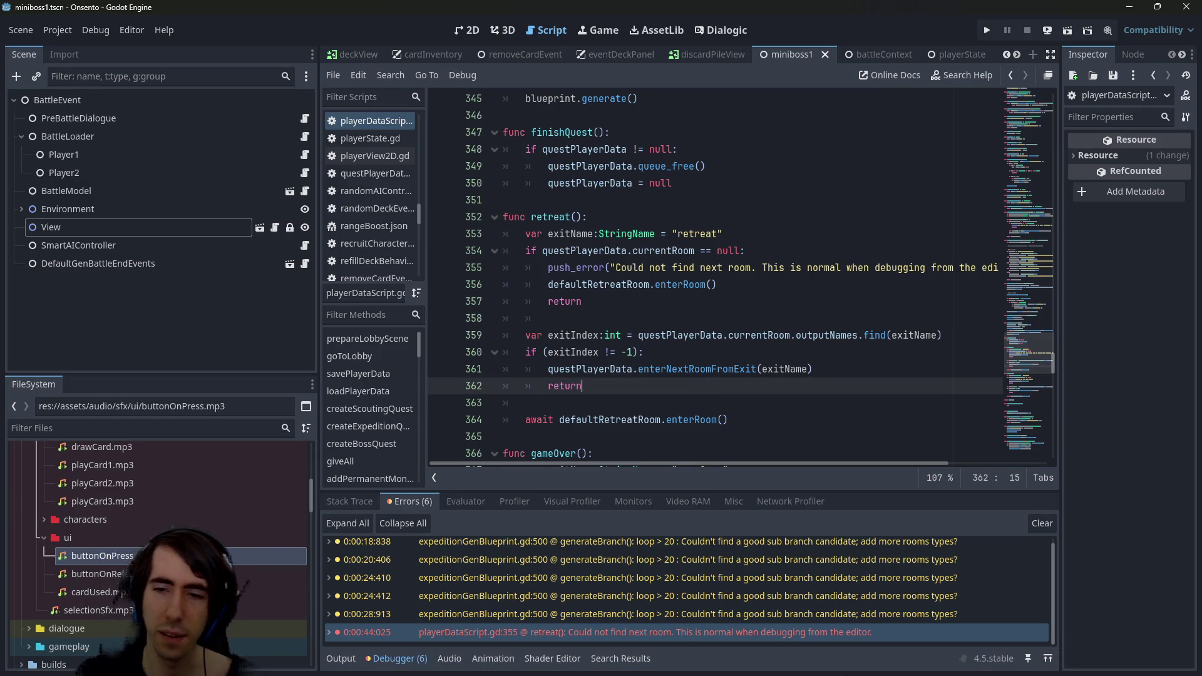
mouse_move(814, 674)
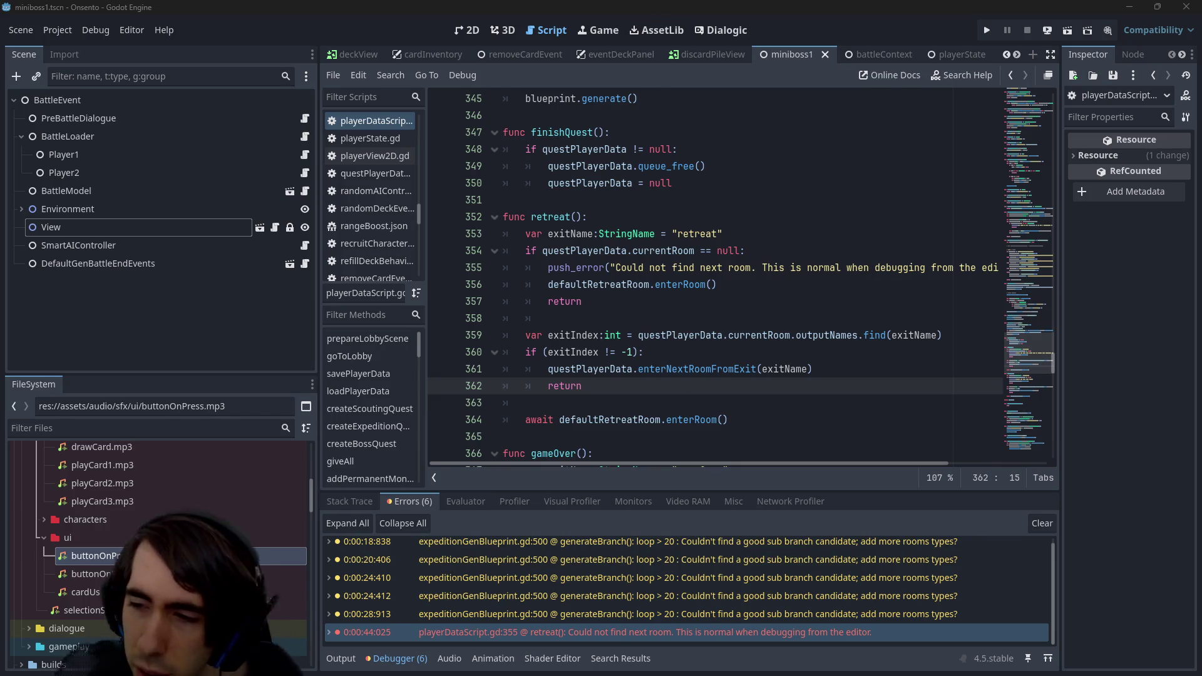
Run git status in the PowerShell terminal to list modified and untracked files.
key(alt+Tab)
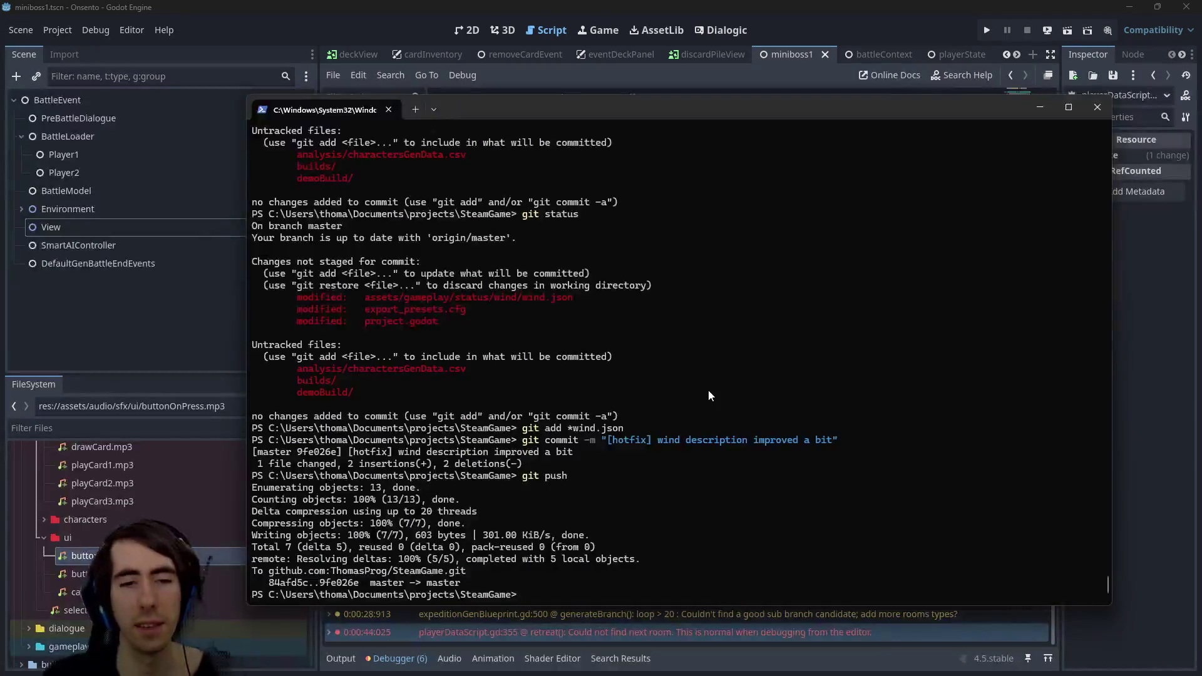
text(git status)
key(Return)
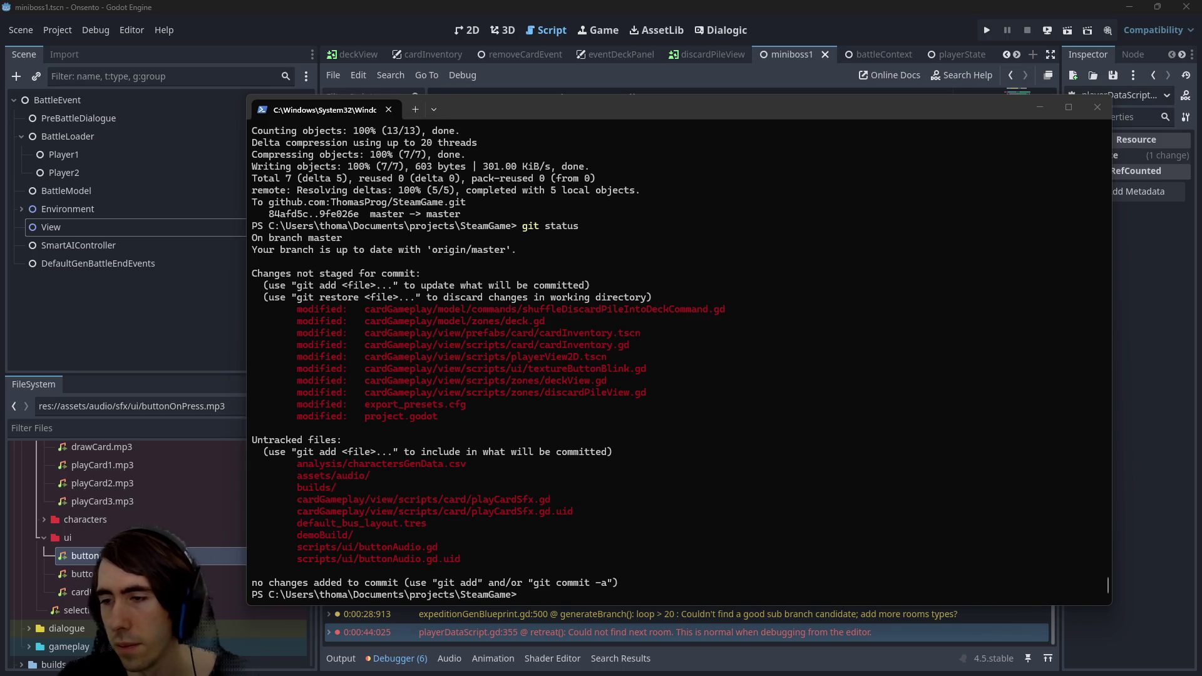
Stage the cardGameplay folder with git add, checking git status before and after.
text(git status)
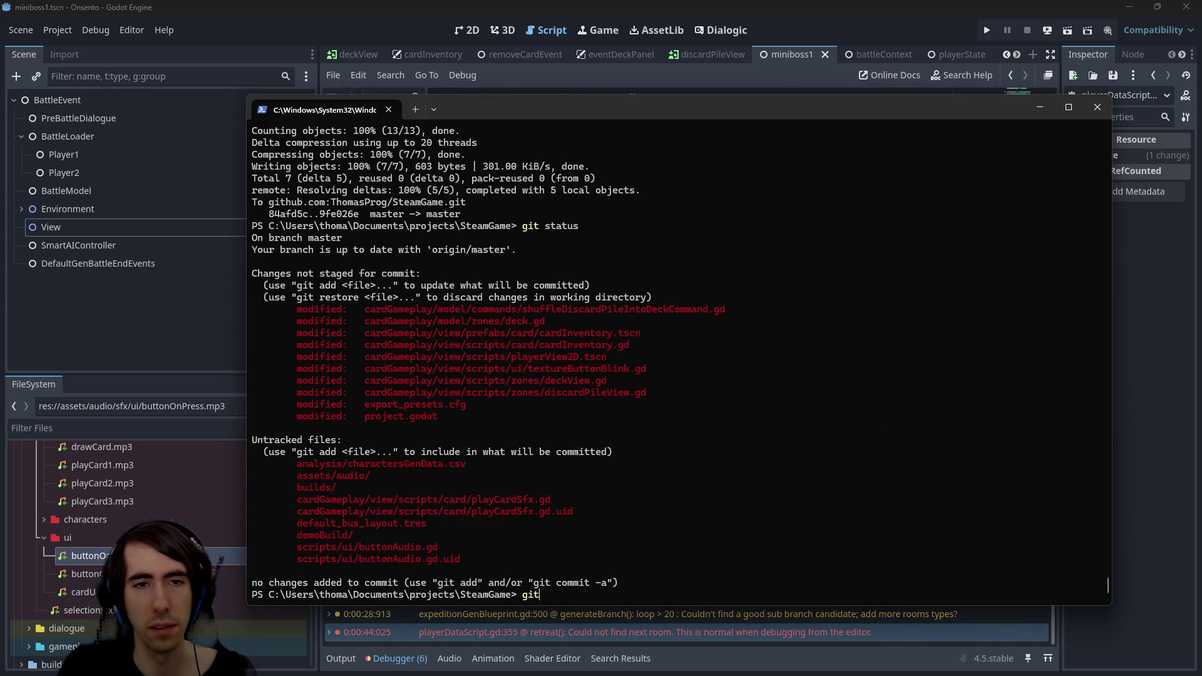
key(Return)
text(git add cardGam)
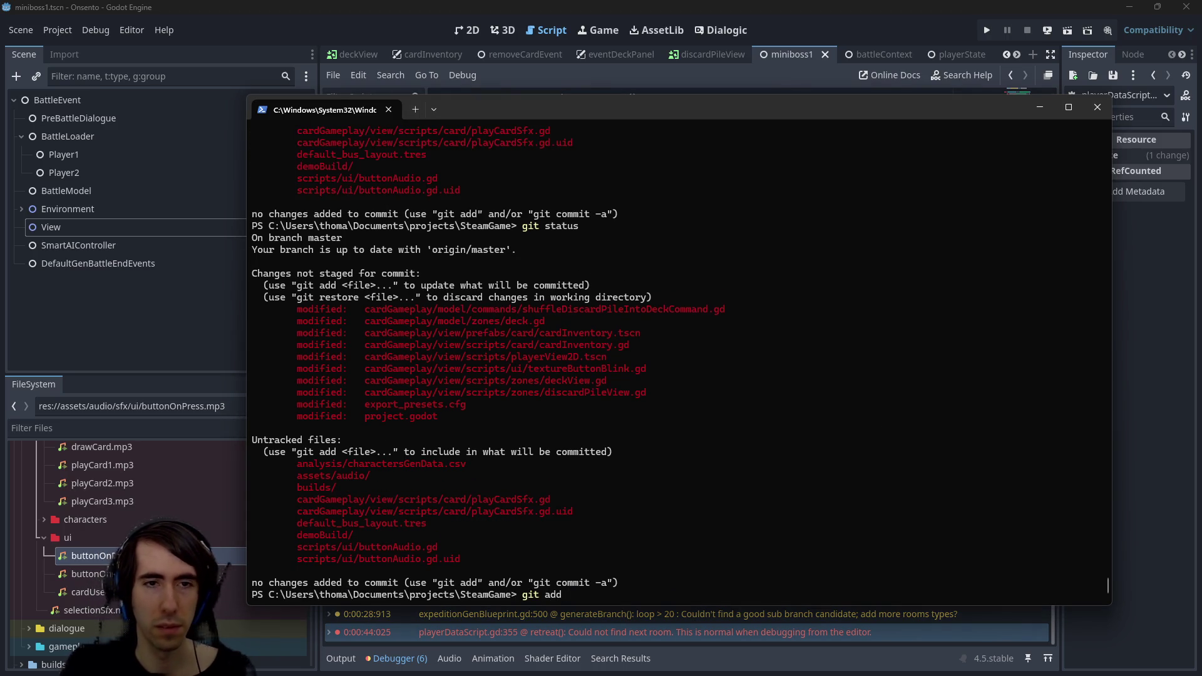
text(eplay)
key(Return)
text(git status)
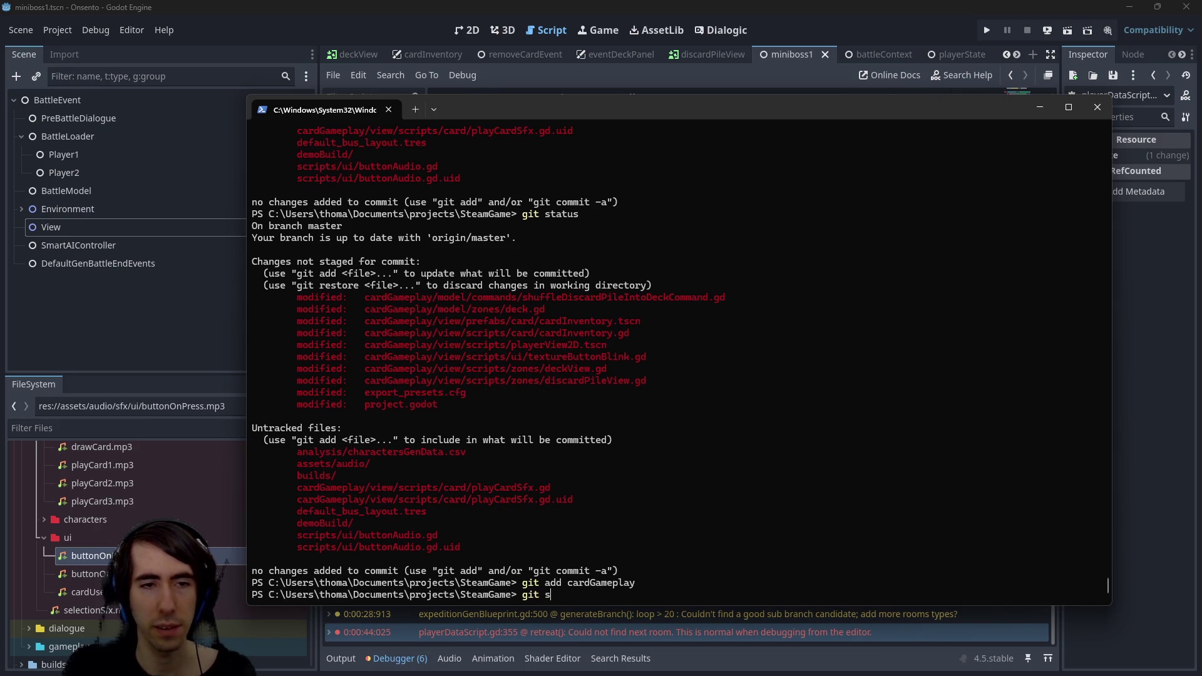
key(Return)
Stage the assets/audio folder and review the status.
text(git add assets/adu)
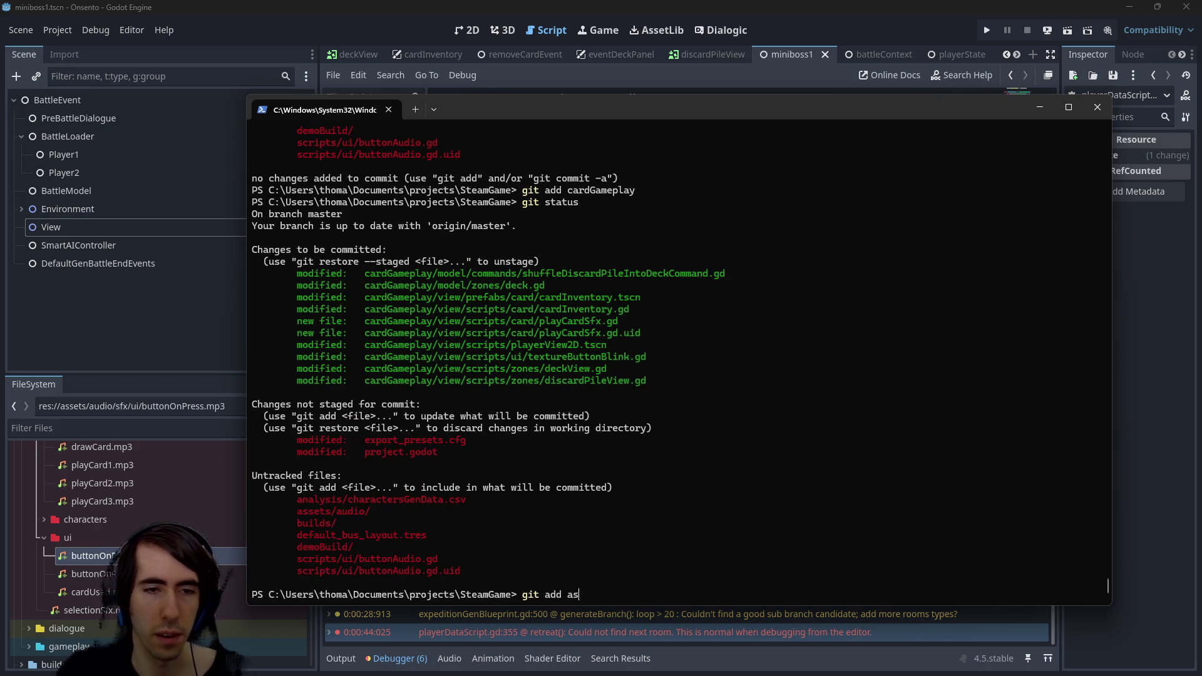
key(BackSpace)
key(BackSpace)
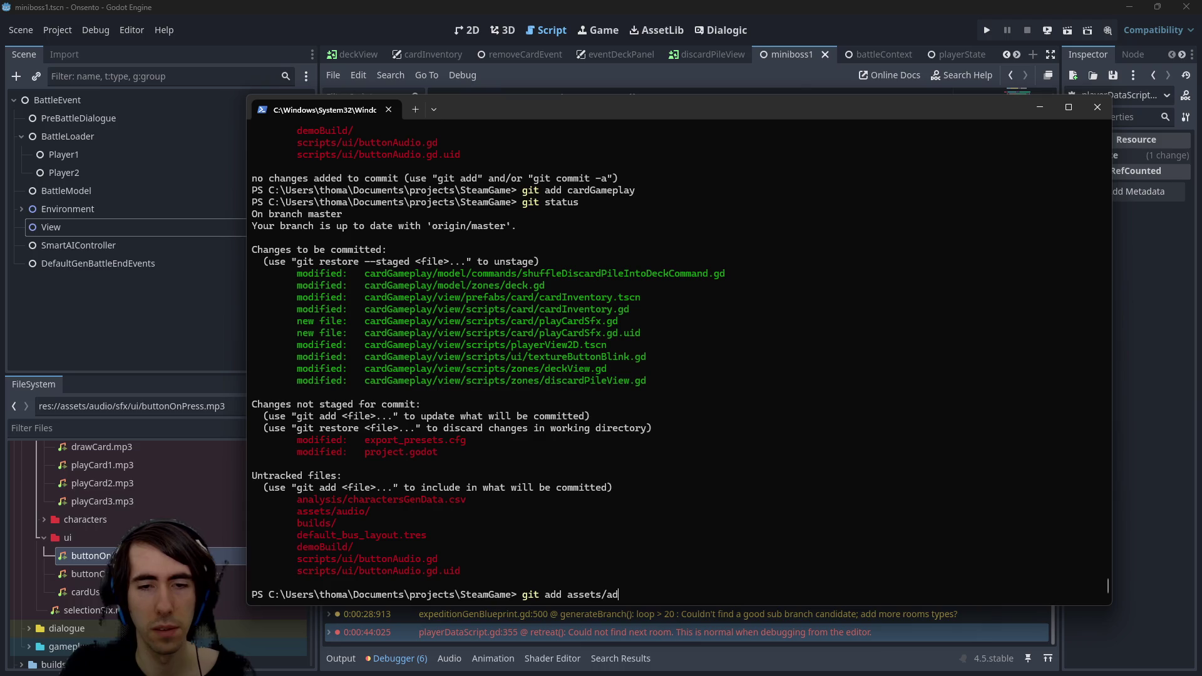
text(udio)
key(Return)
text(git status)
key(Return)
Stage default_bus_layout.tres using its path copied from the status output.
text(git add)
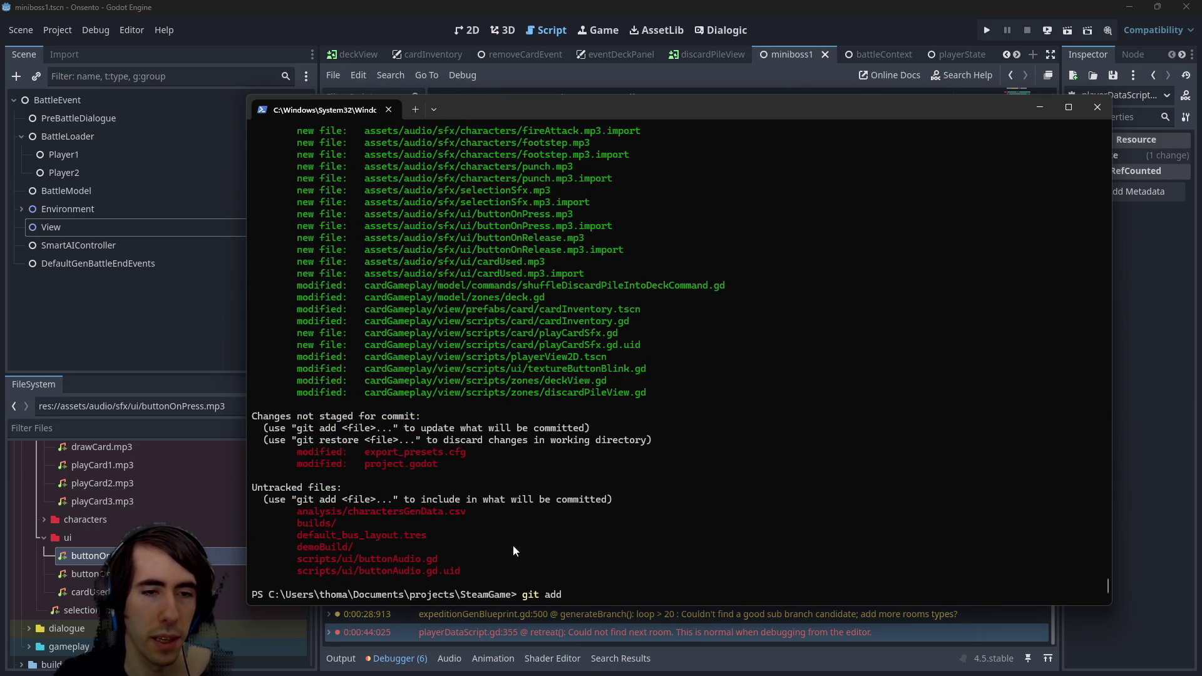
drag(294, 532, 427, 536)
right_click(427, 536)
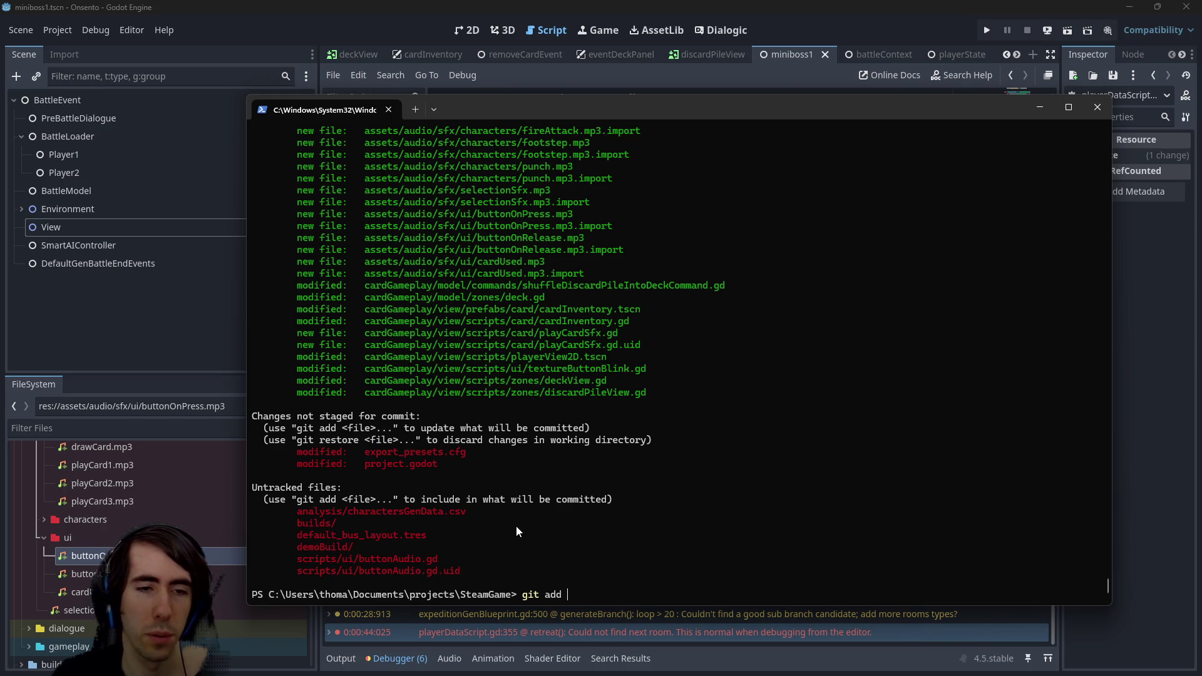
right_click(516, 526)
drag(293, 559, 415, 562)
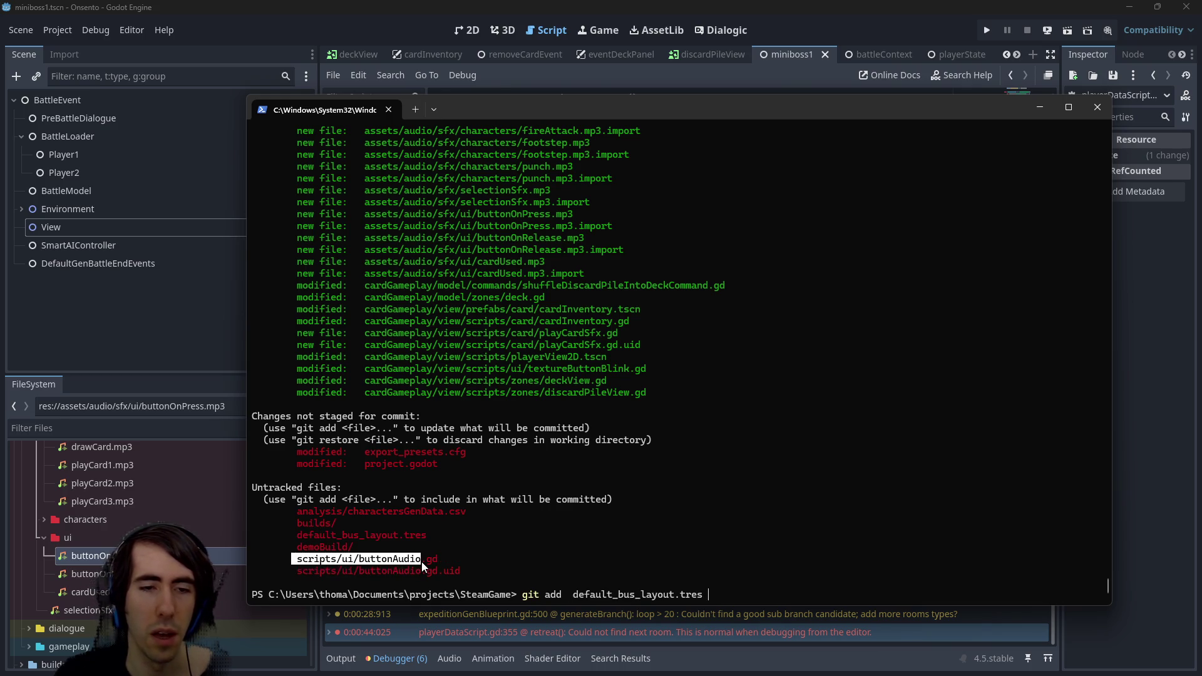
right_click(422, 562)
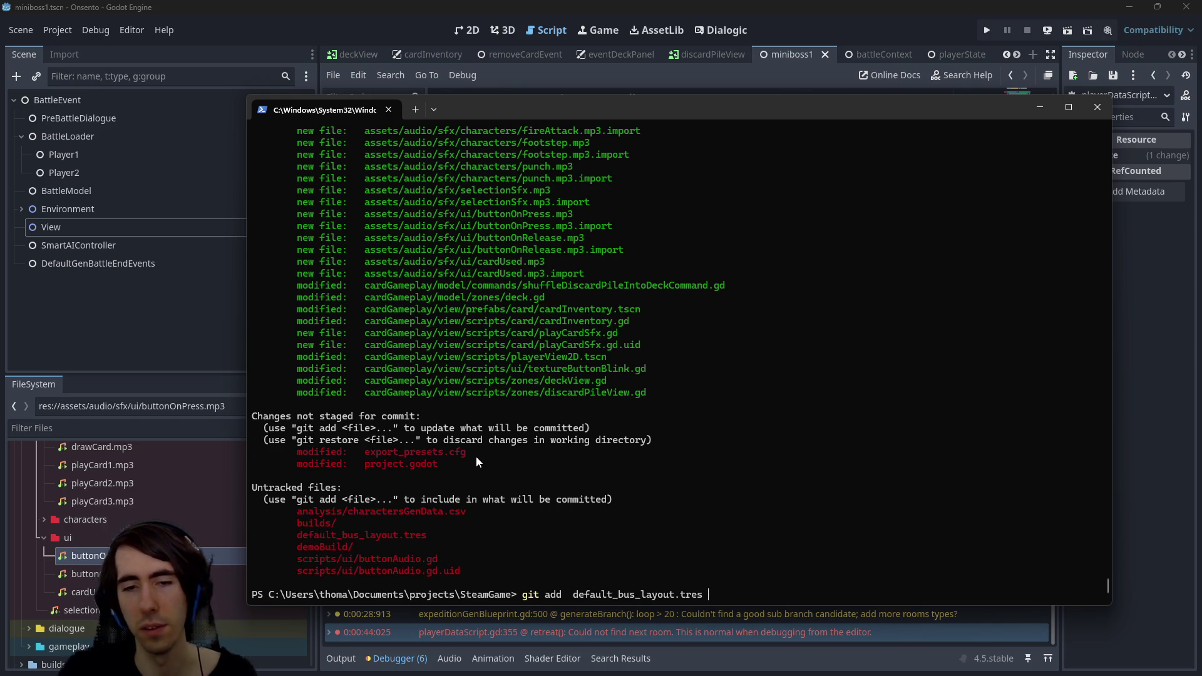
key(Return)
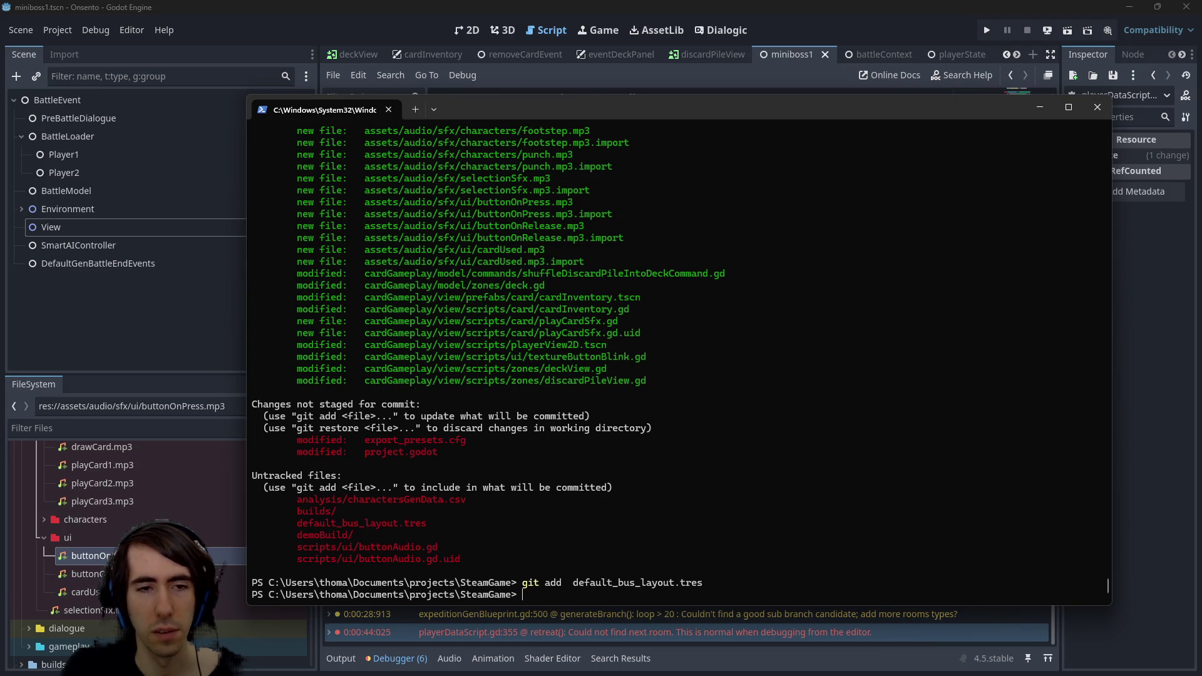
Delete untracked scripts/ui/buttonAudio* files with git clean -f, recheck status, and start the commit command.
text(git clean -f)
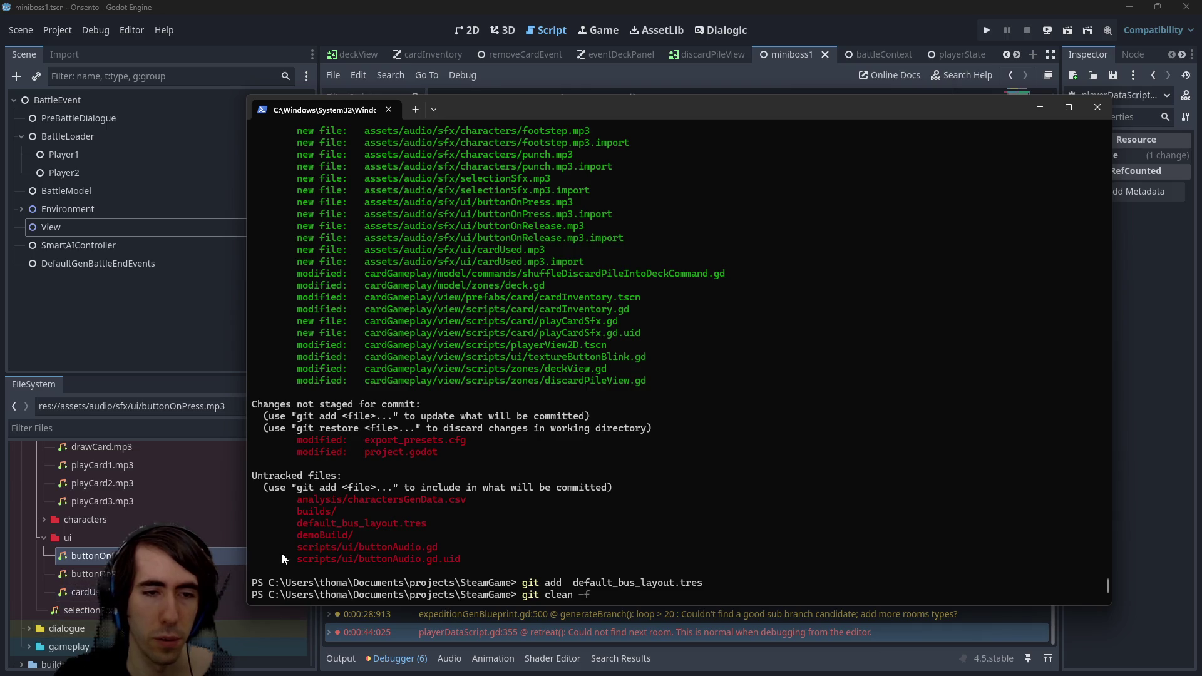
drag(297, 547, 437, 547)
key(ctrl+c)
key(ctrl+v)
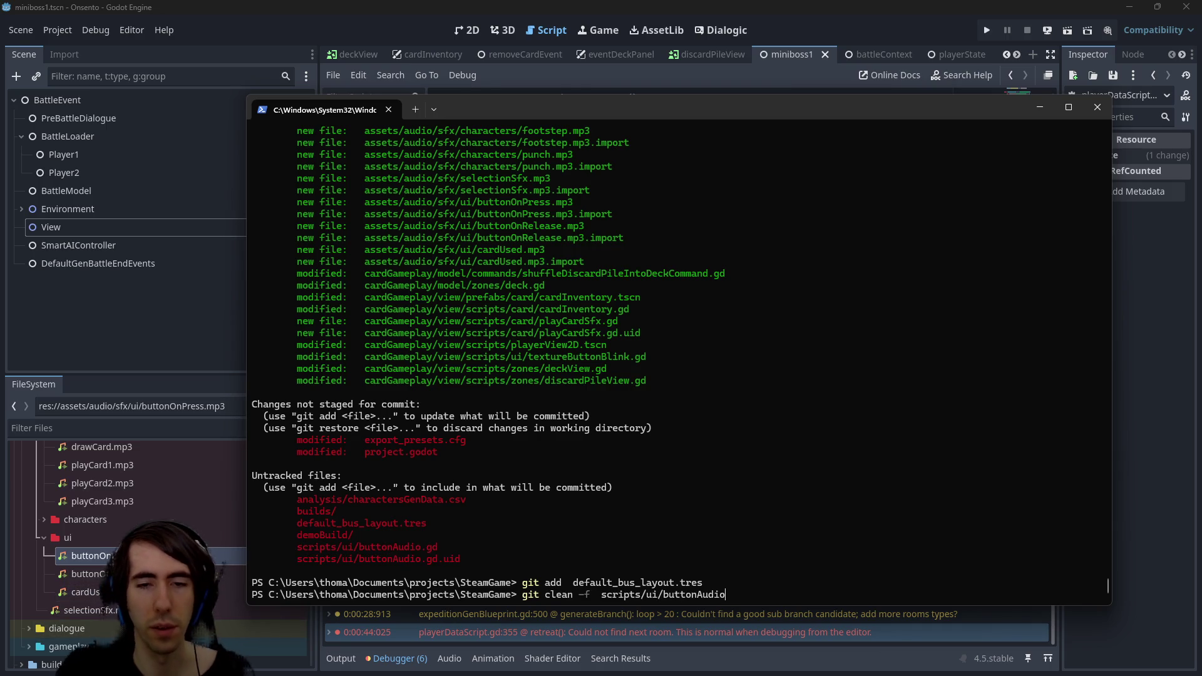
text(*)
key(Return)
text(git status)
key(Return)
text(git commit -m ")
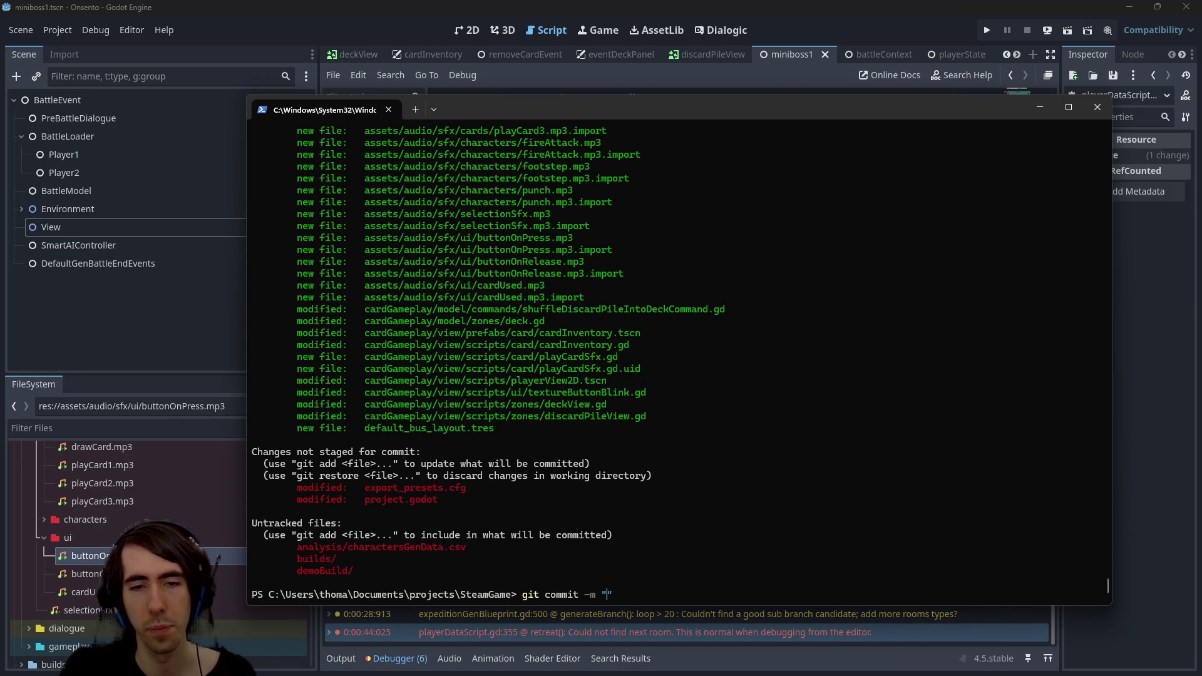
text([MAD-)
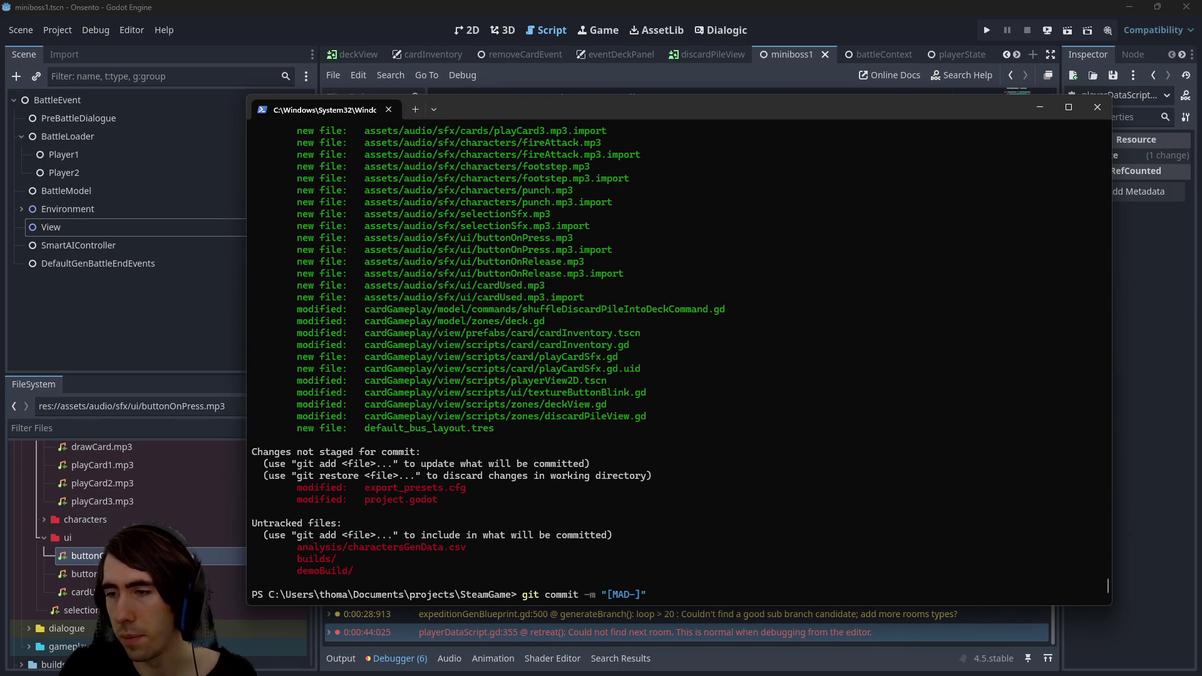
text(238] Sf)
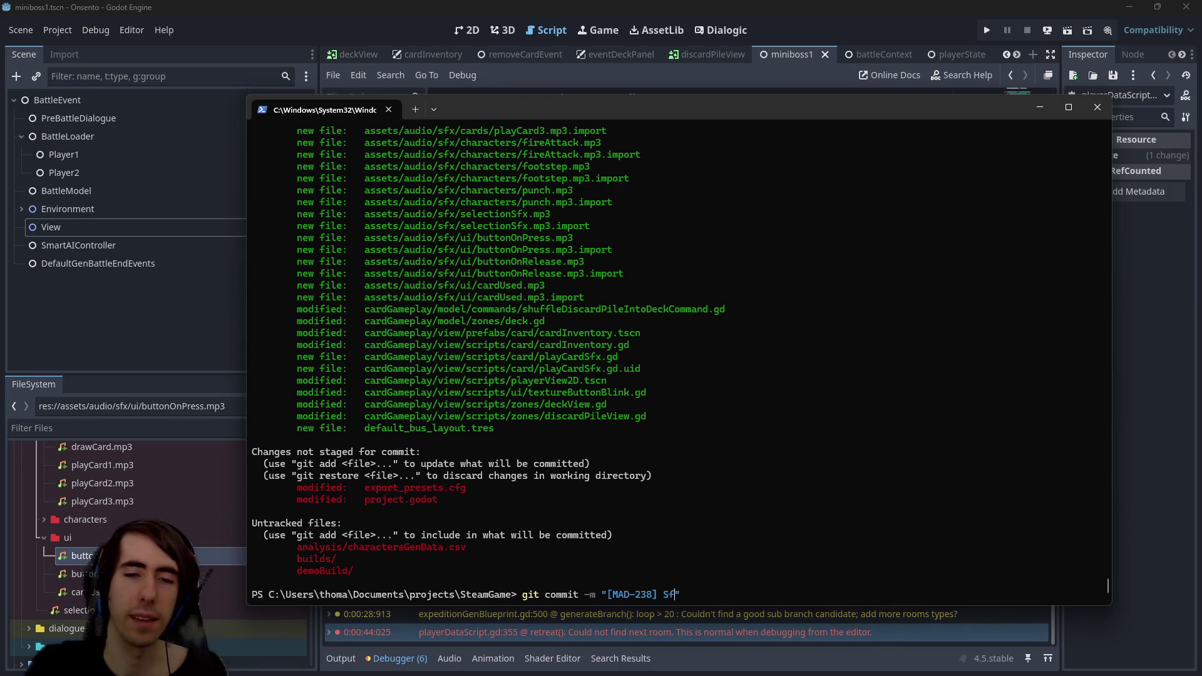
text(x added )
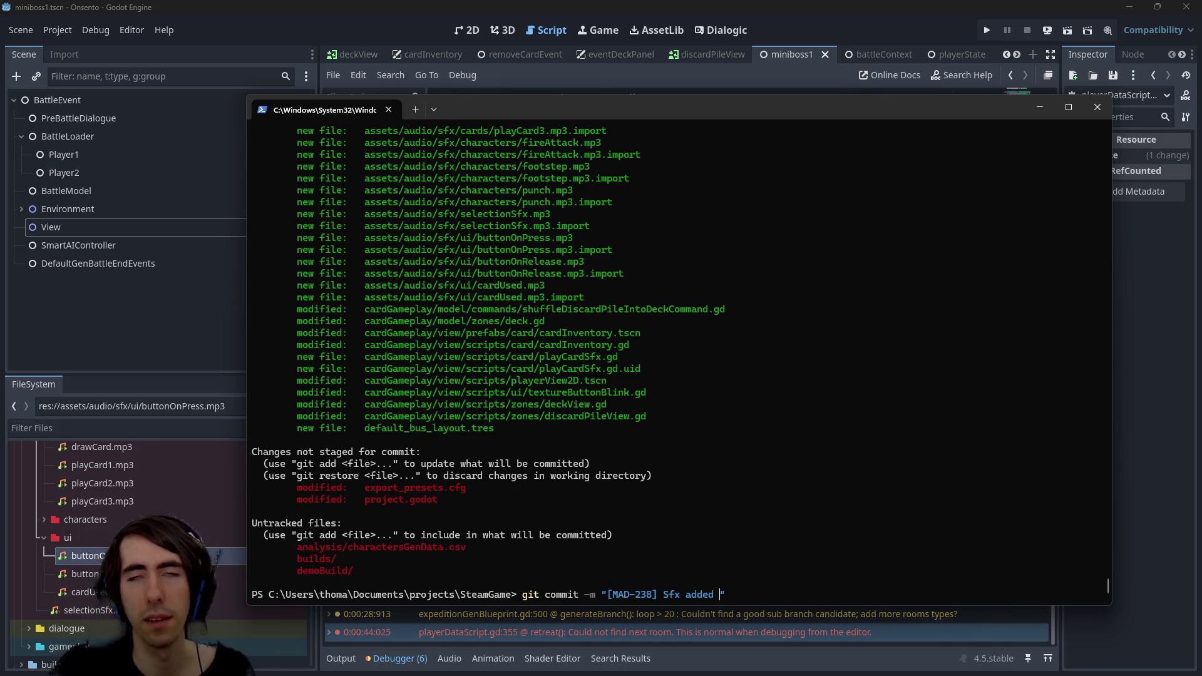
text(fo)
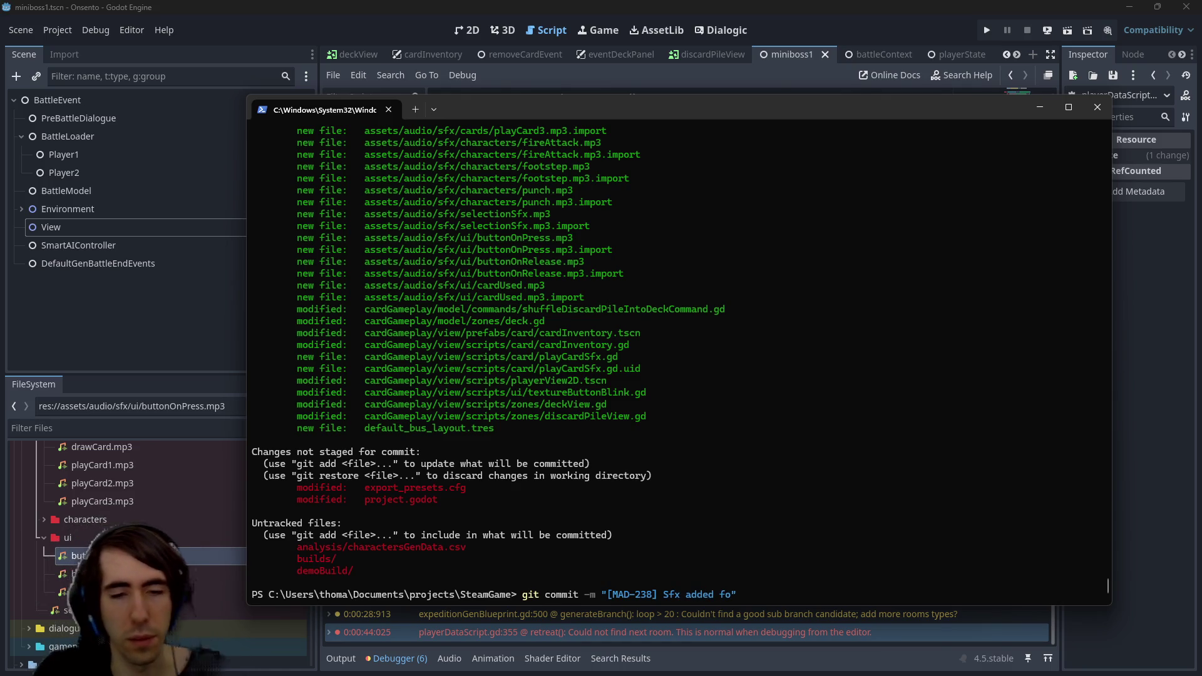
text(r cards, ch)
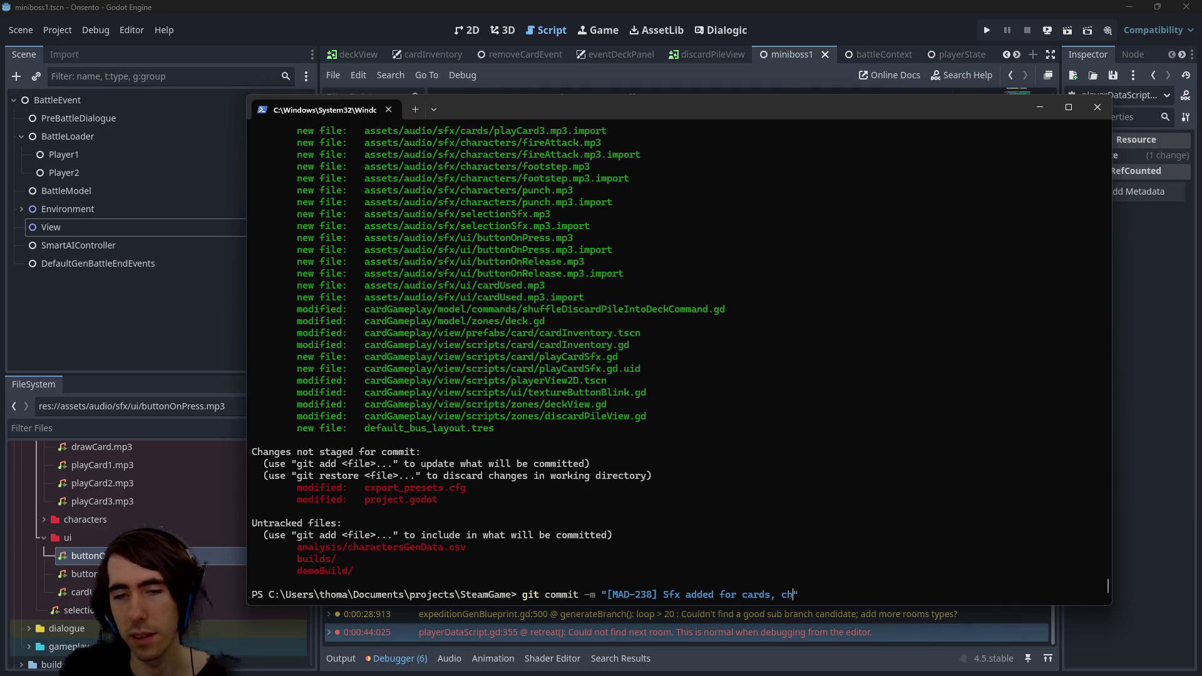
text(aracters, and but)
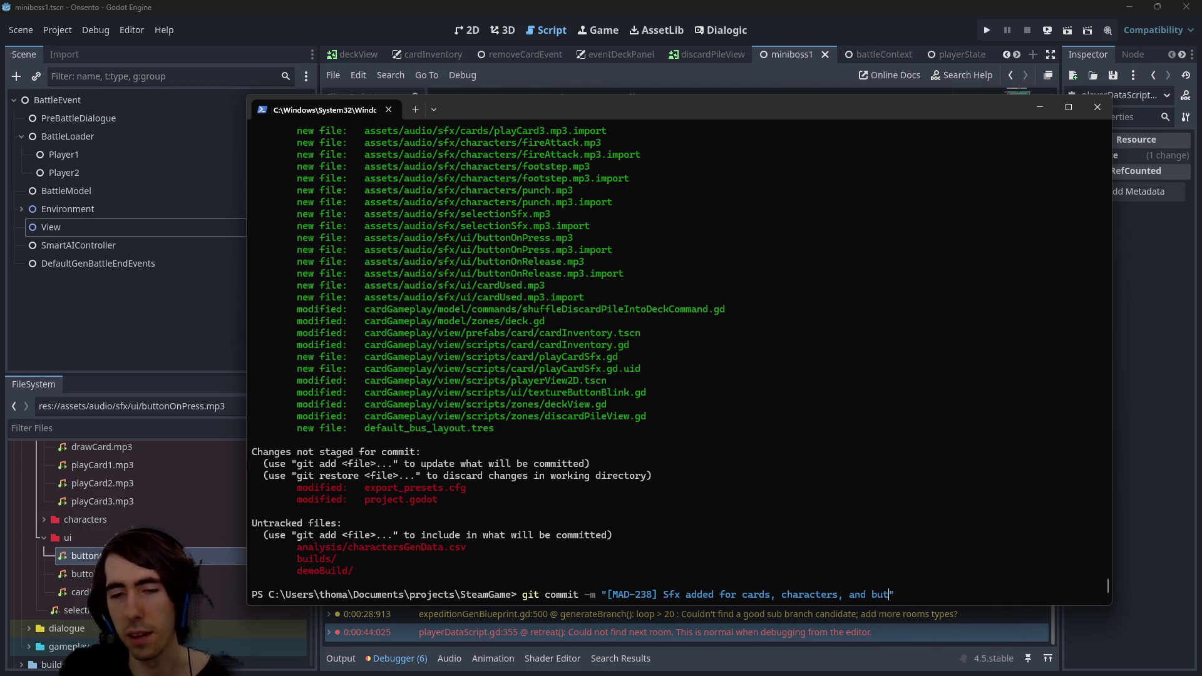
text(tons)
Commit with '[MAD-238] Sfx added for cards, characters, and buttons', git push, and return to Godot.
key(Return)
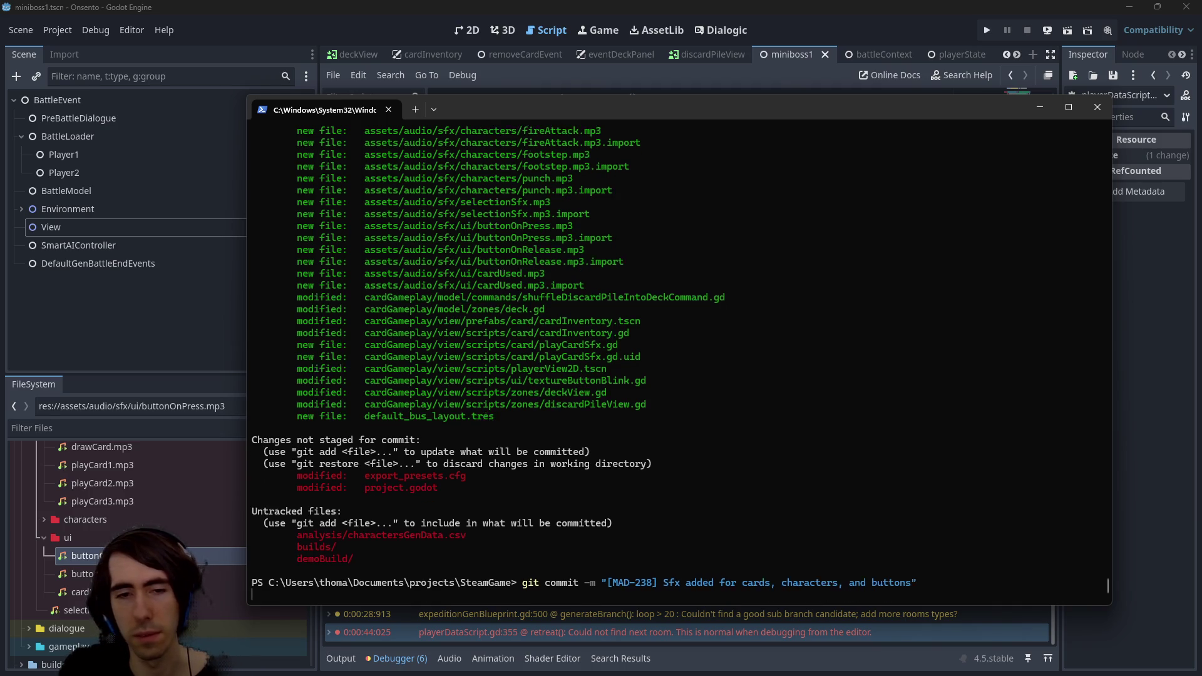
text(git push)
key(Return)
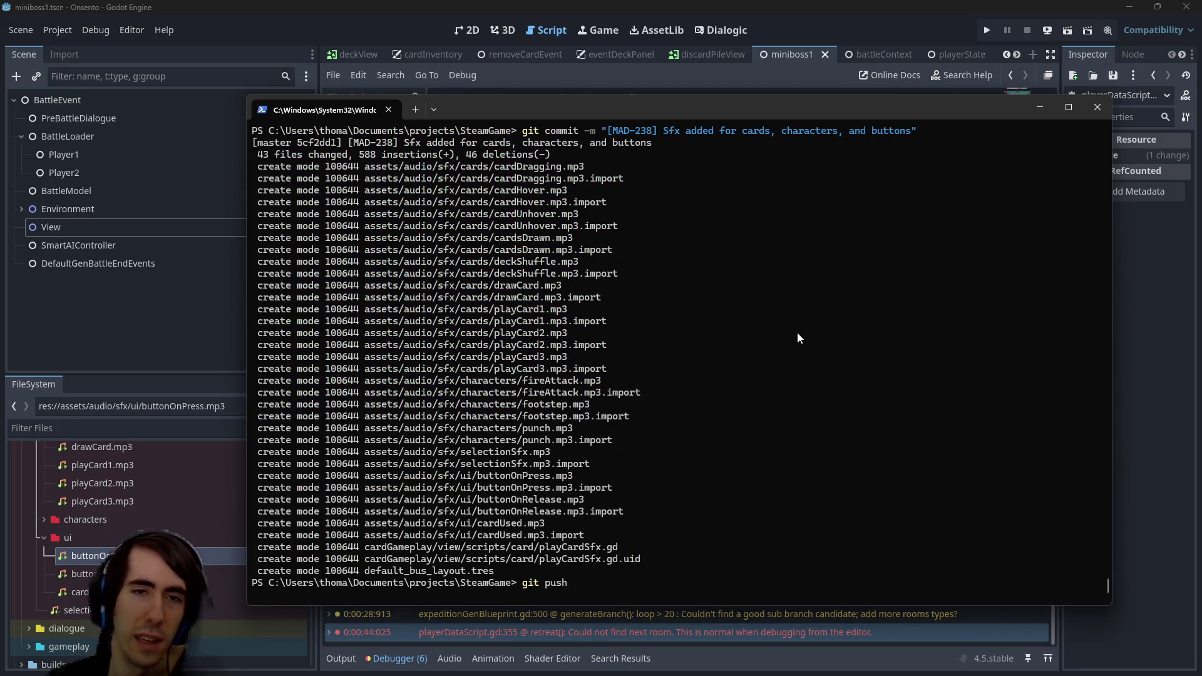
click(771, 92)
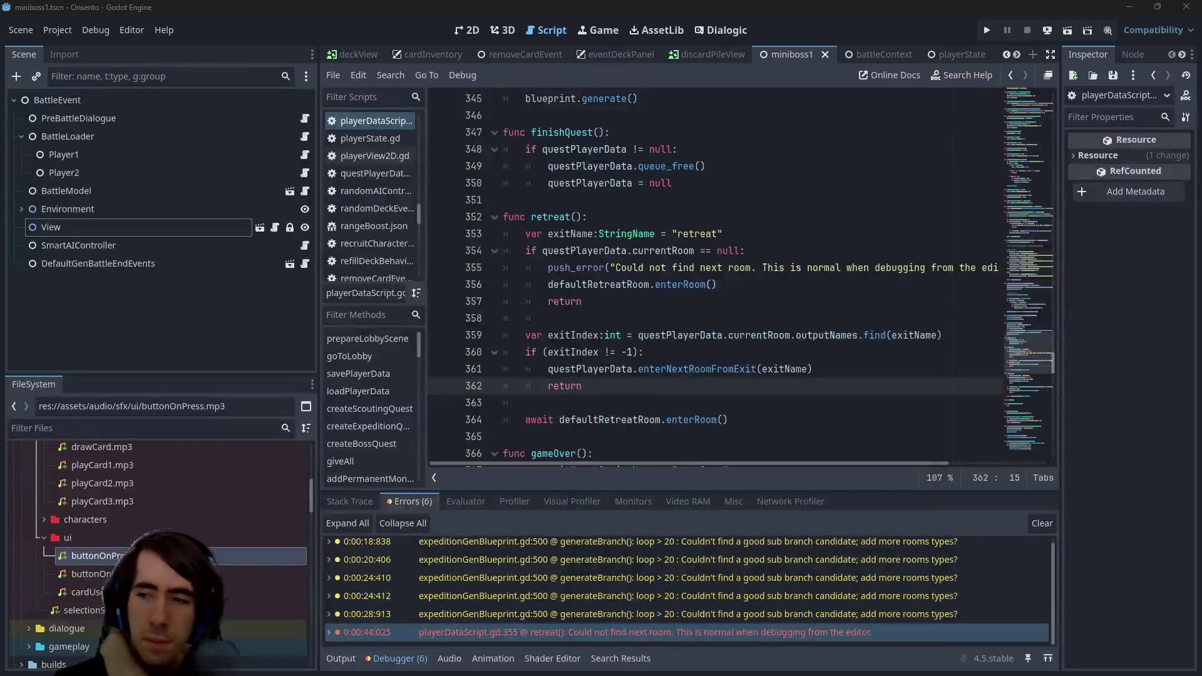
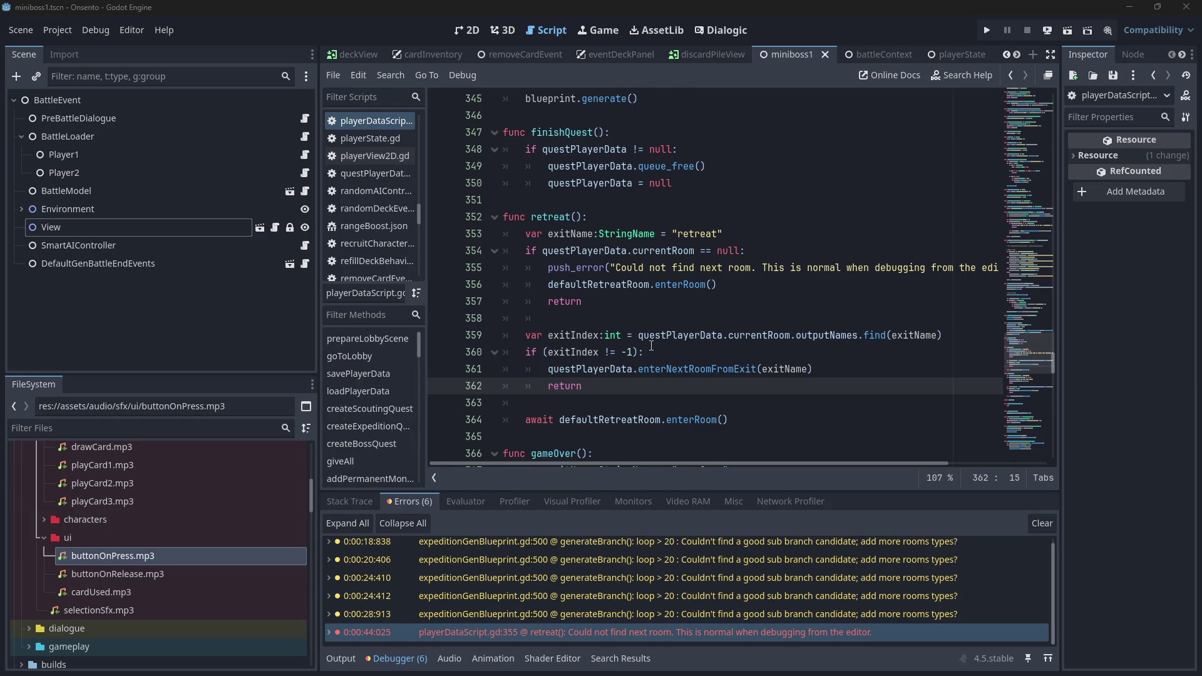
Open the View instance's playerView2D scene from the 2D battle view.
click(469, 31)
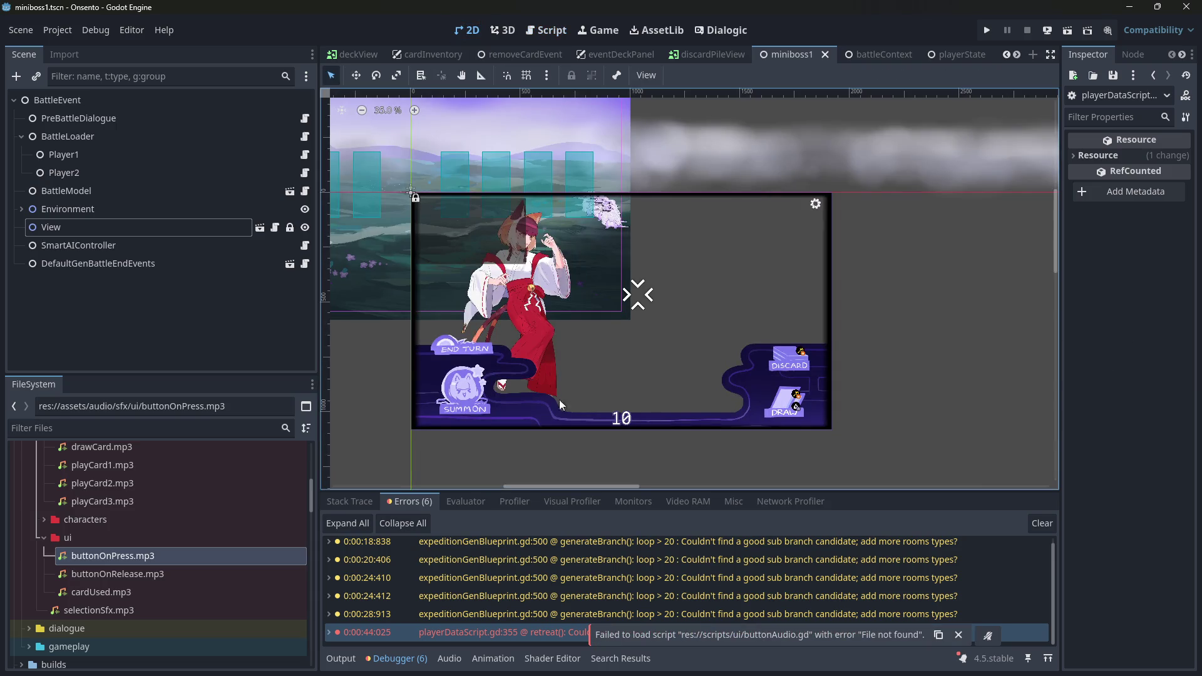
click(260, 227)
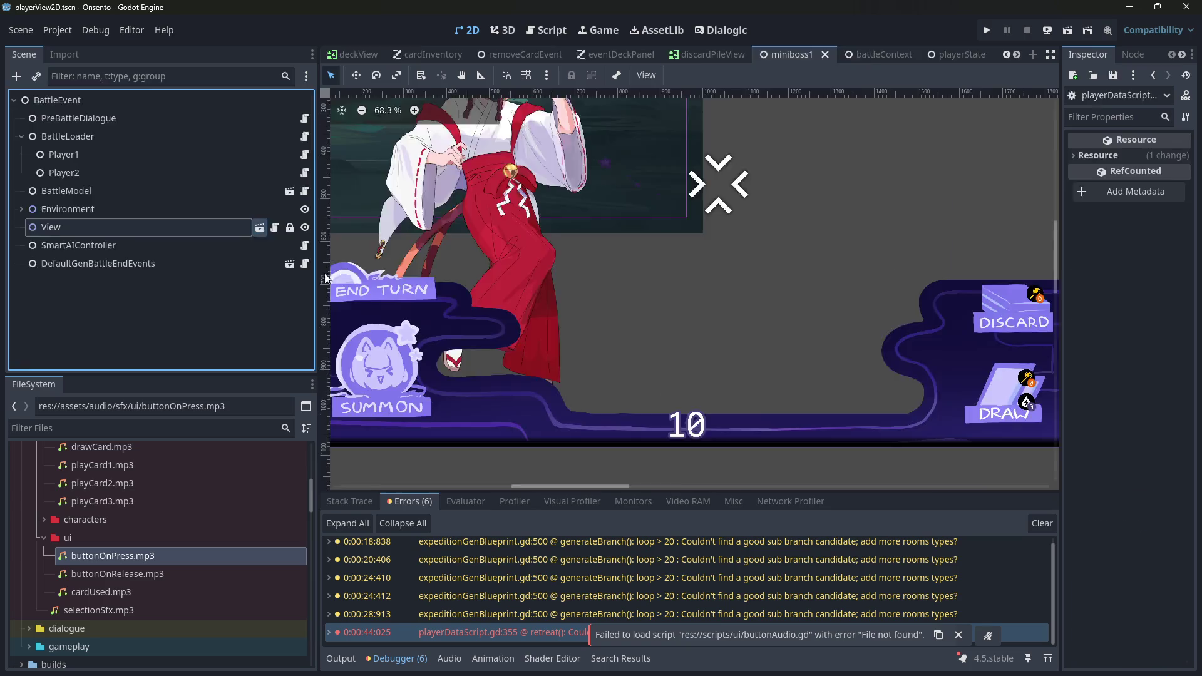
scroll(183, 274, down, 3)
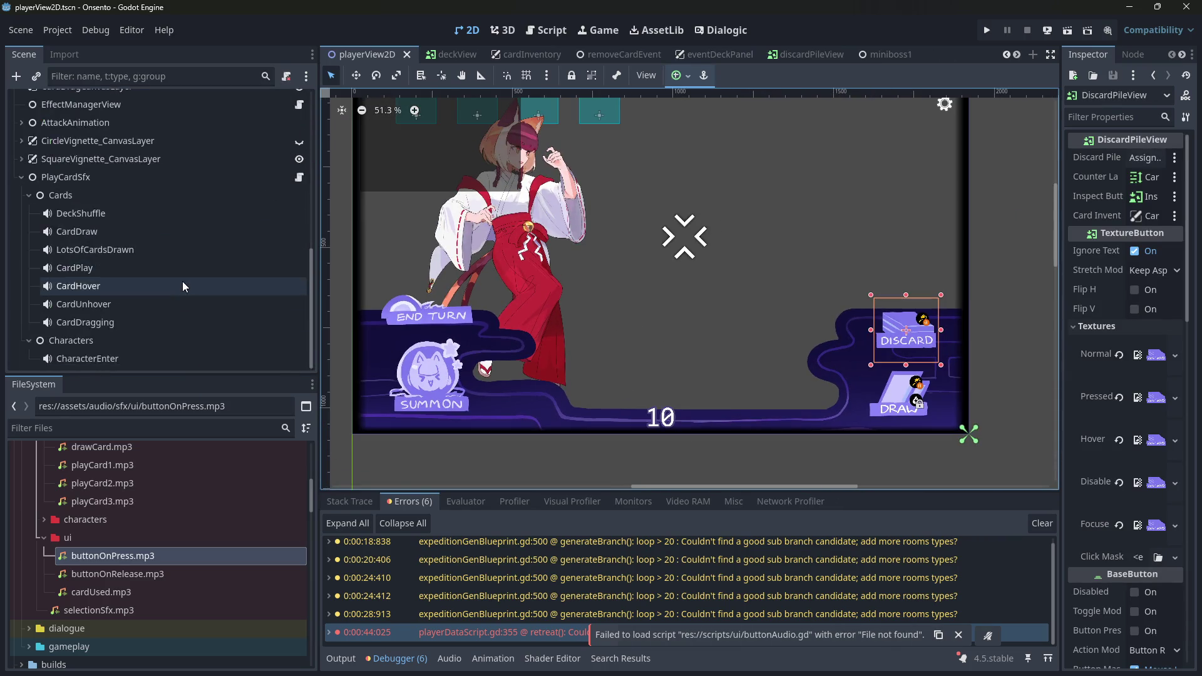
scroll(182, 279, up, 5)
Select the SummonsPanel node and toggle its visibility on.
click(147, 206)
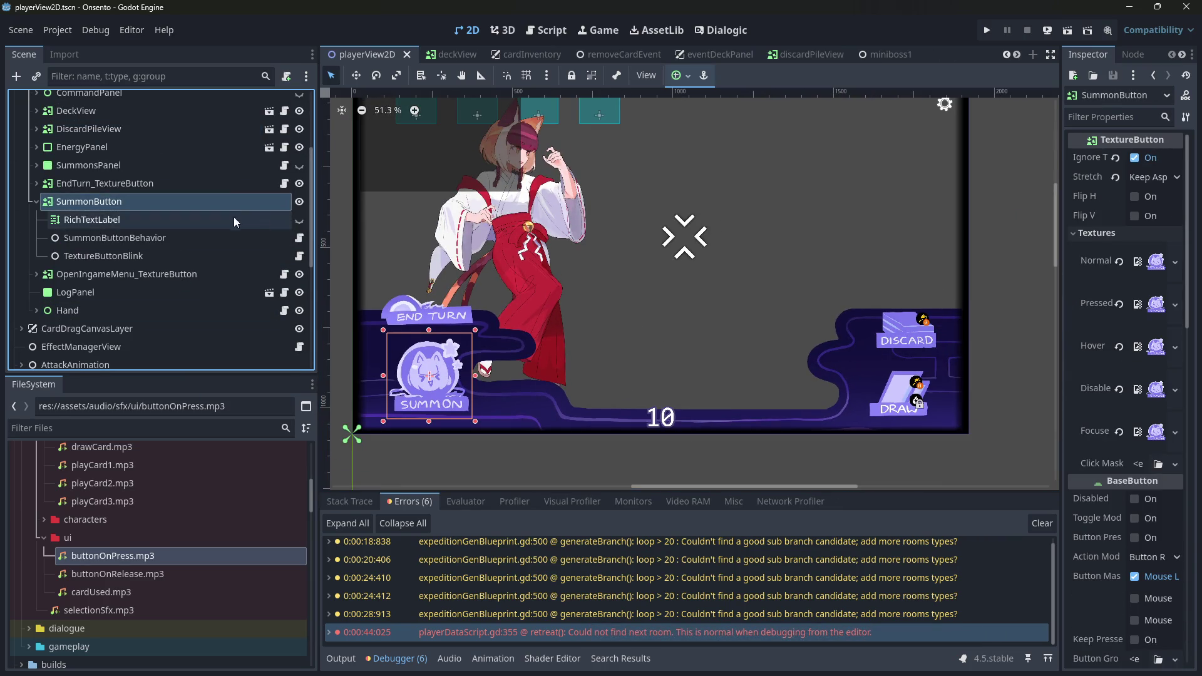
click(197, 169)
scroll(194, 188, up, 3)
click(299, 269)
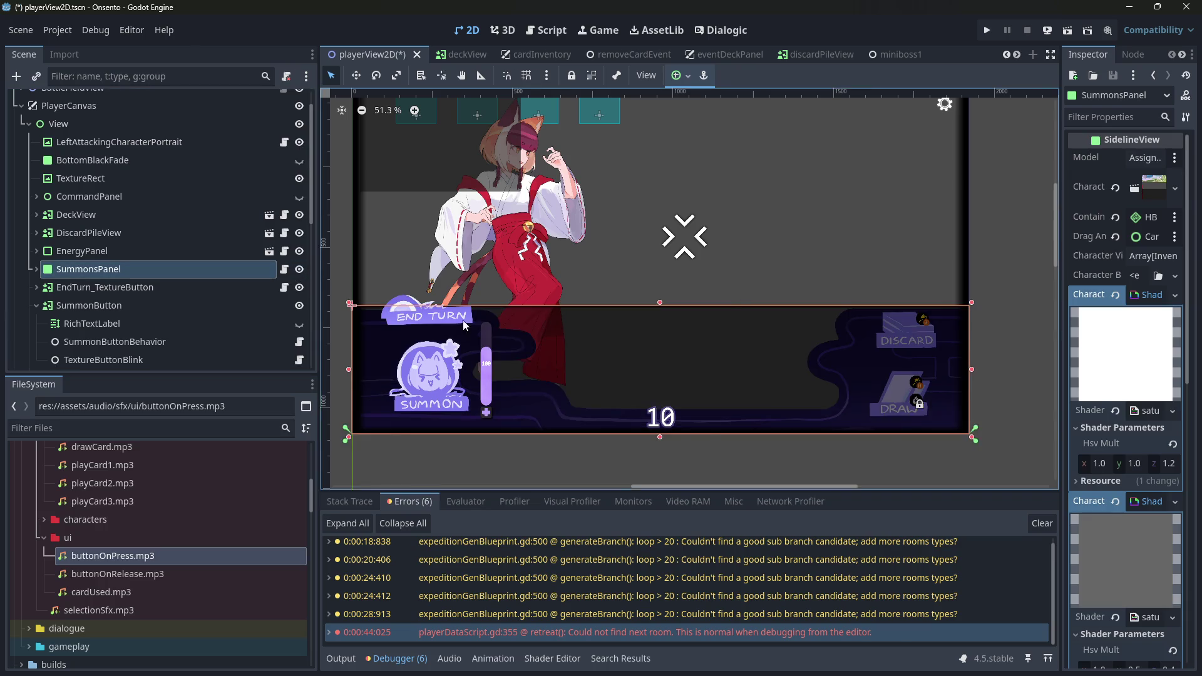
scroll(464, 325, up, 3)
Inspect the GiveStaminaAll_Button node, then select the PlayCardSfx sound node.
click(542, 404)
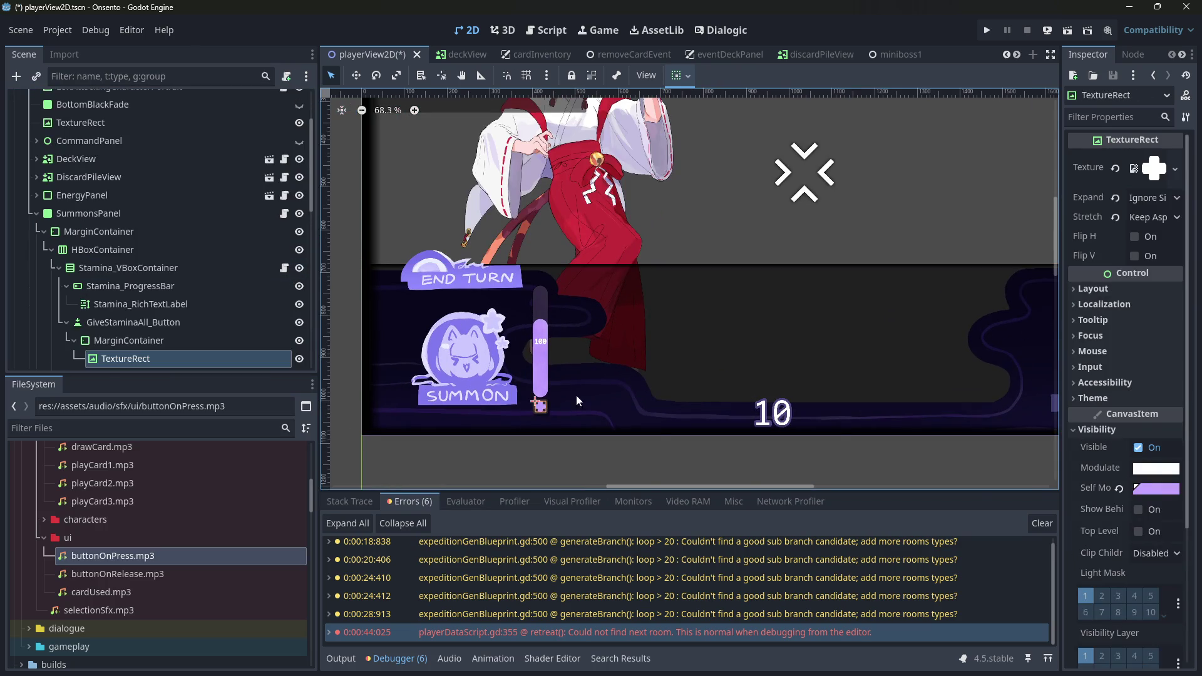
scroll(194, 318, down, 2)
click(178, 289)
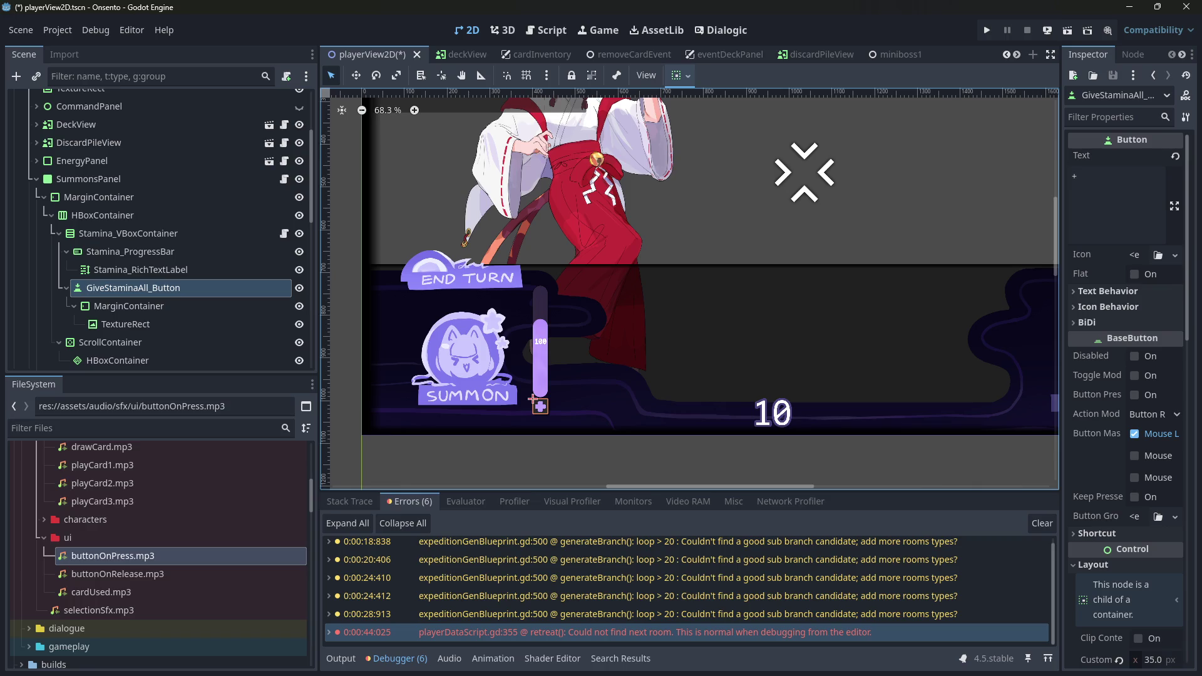
scroll(104, 219, up, 5)
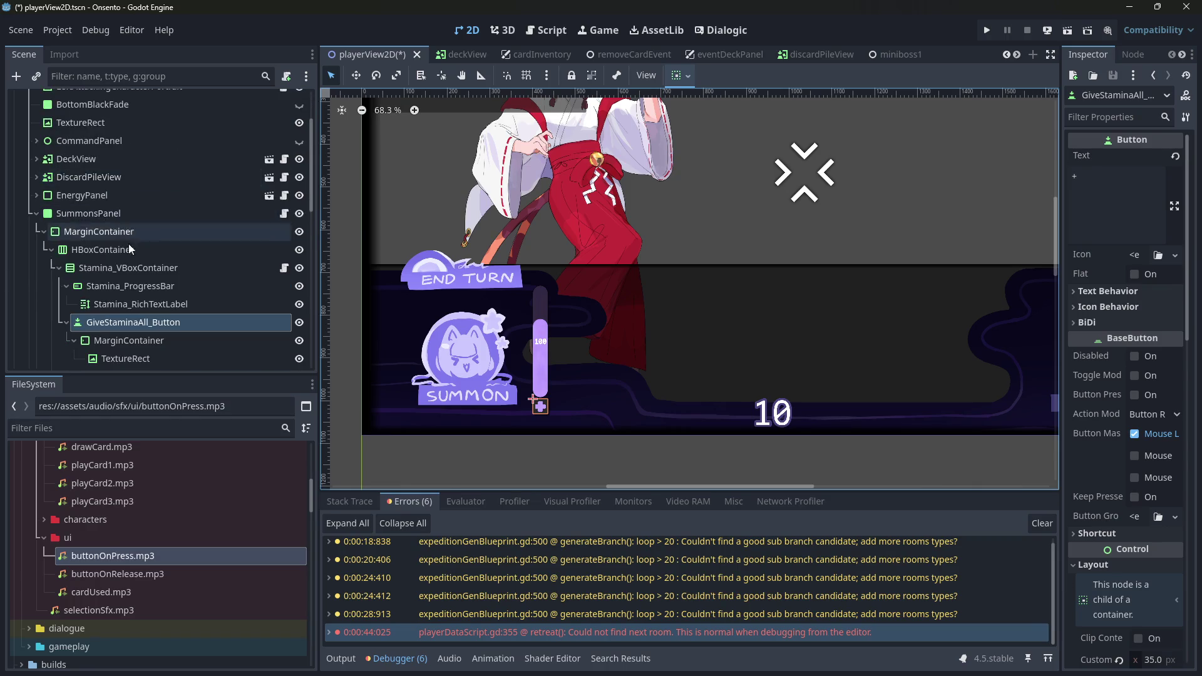
scroll(134, 260, down, 10)
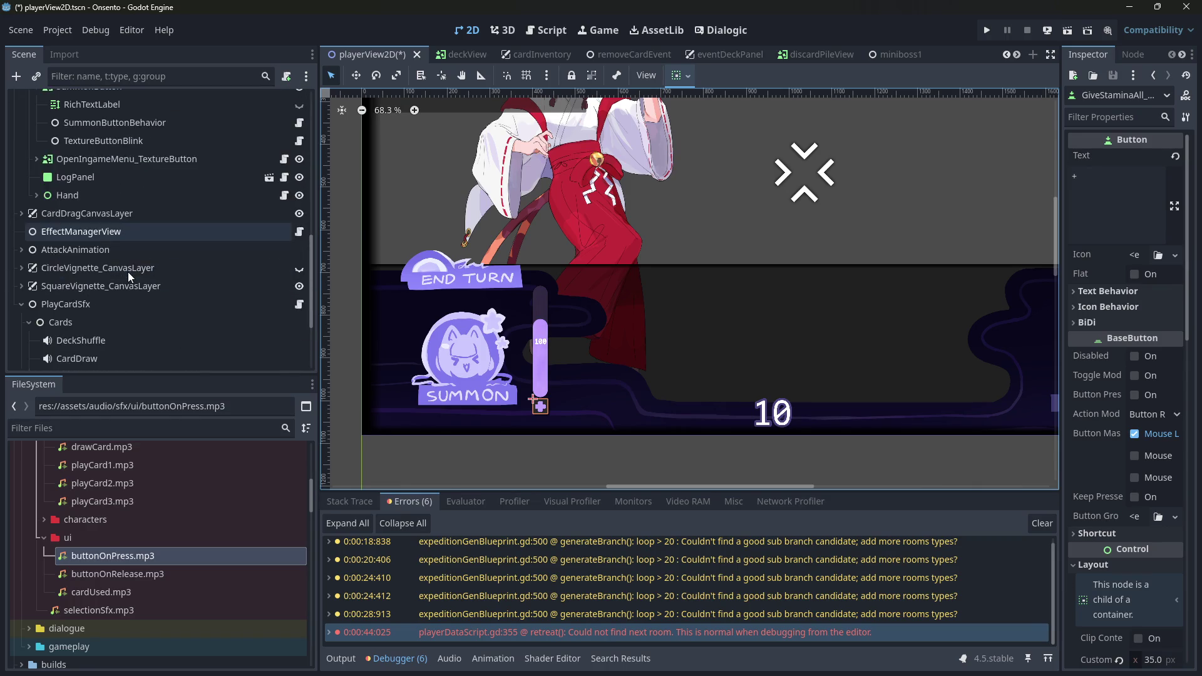
scroll(129, 253, down, 3)
click(91, 176)
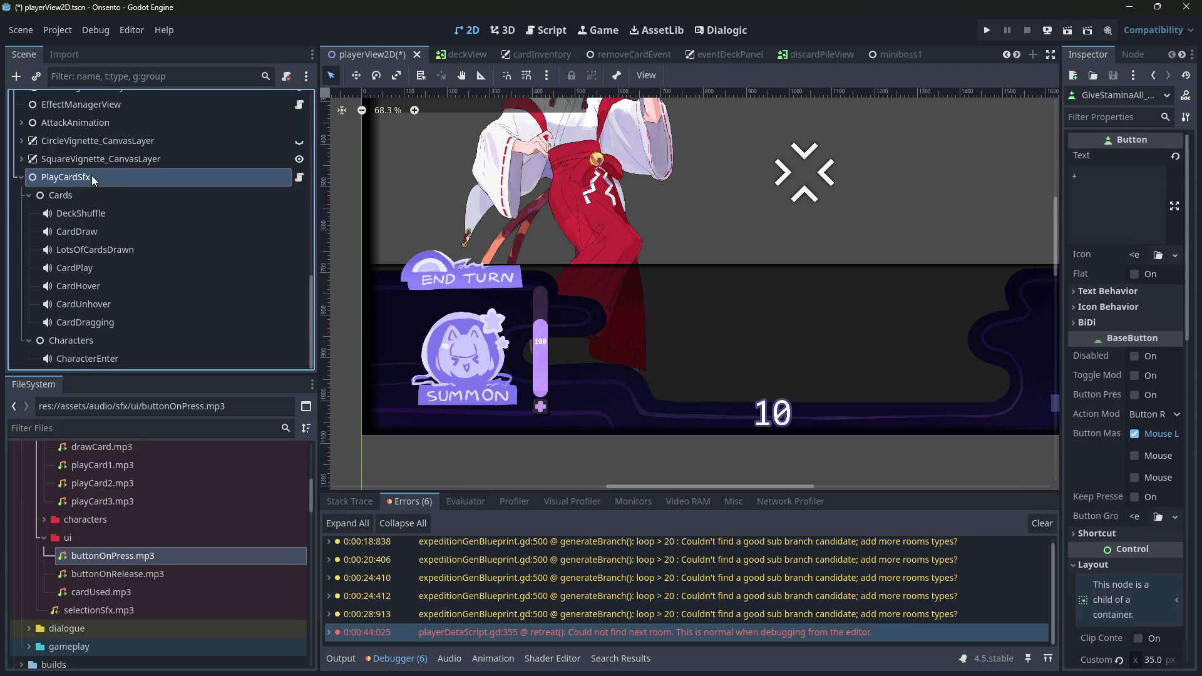
click(299, 179)
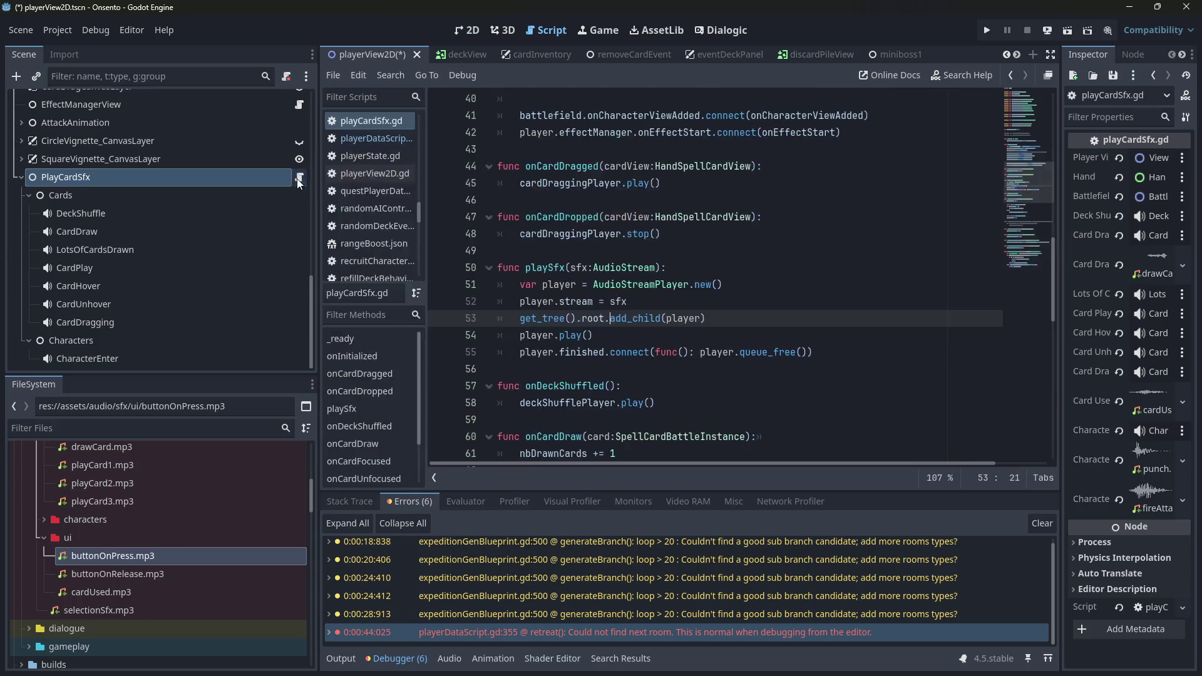
scroll(682, 321, up, 10)
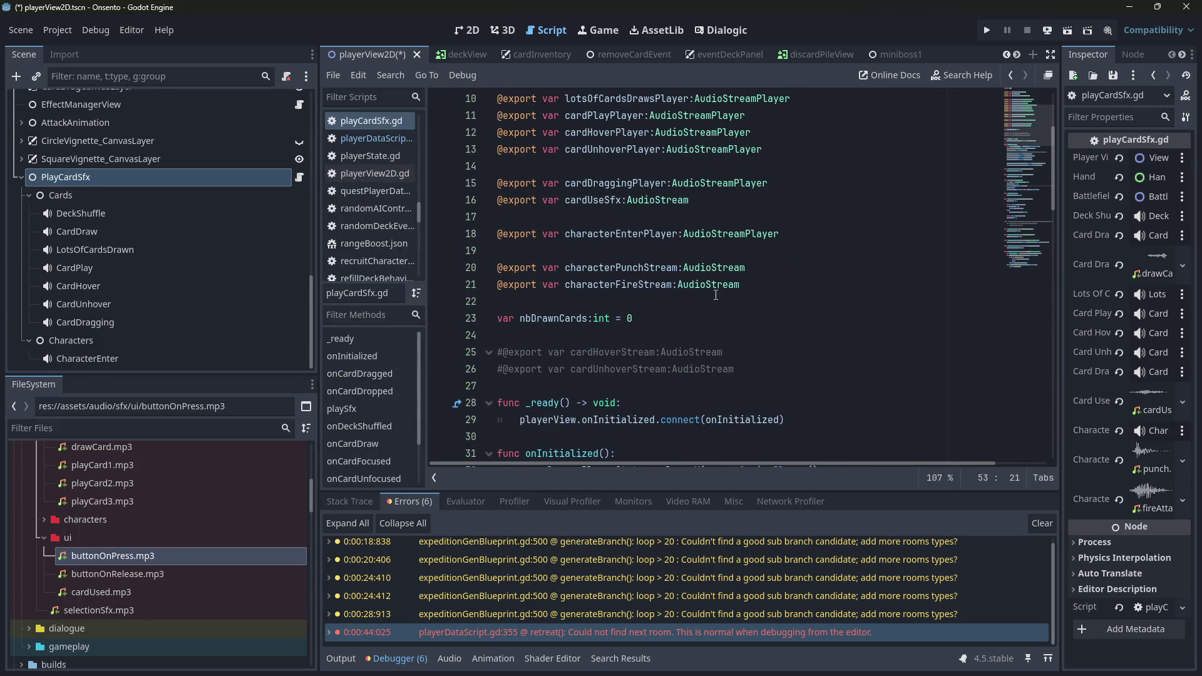
scroll(715, 294, up, 2)
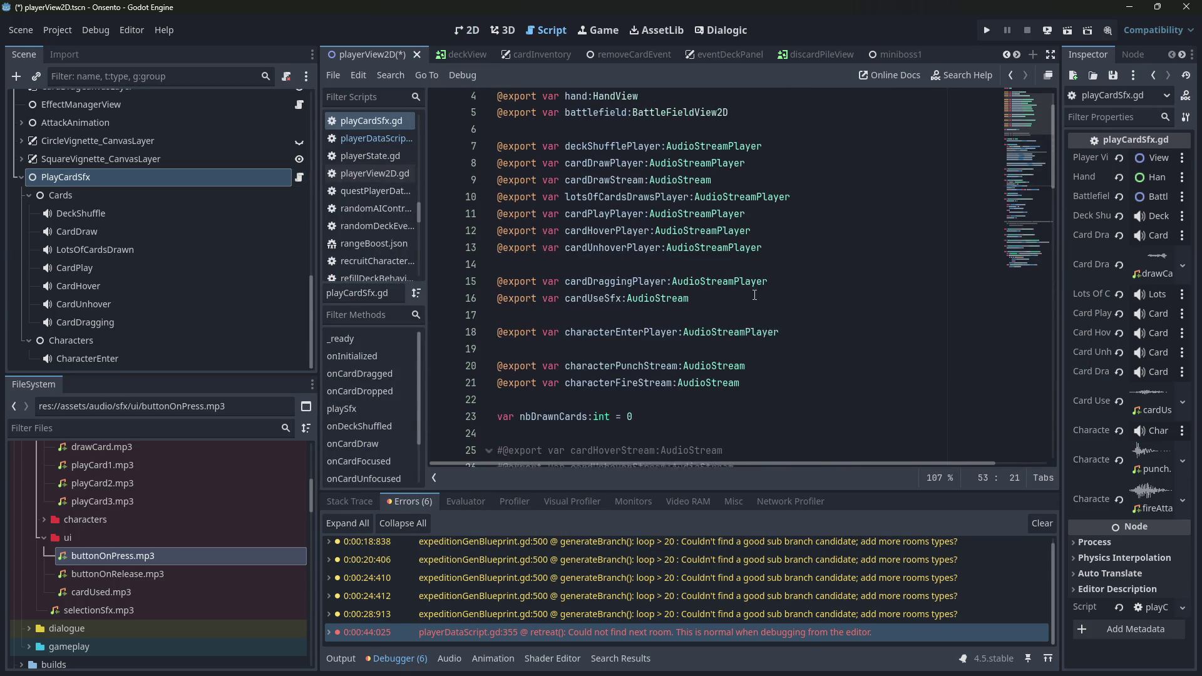
click(763, 388)
key(Return)
key(Return)
text(@export var giveStaminaButton)
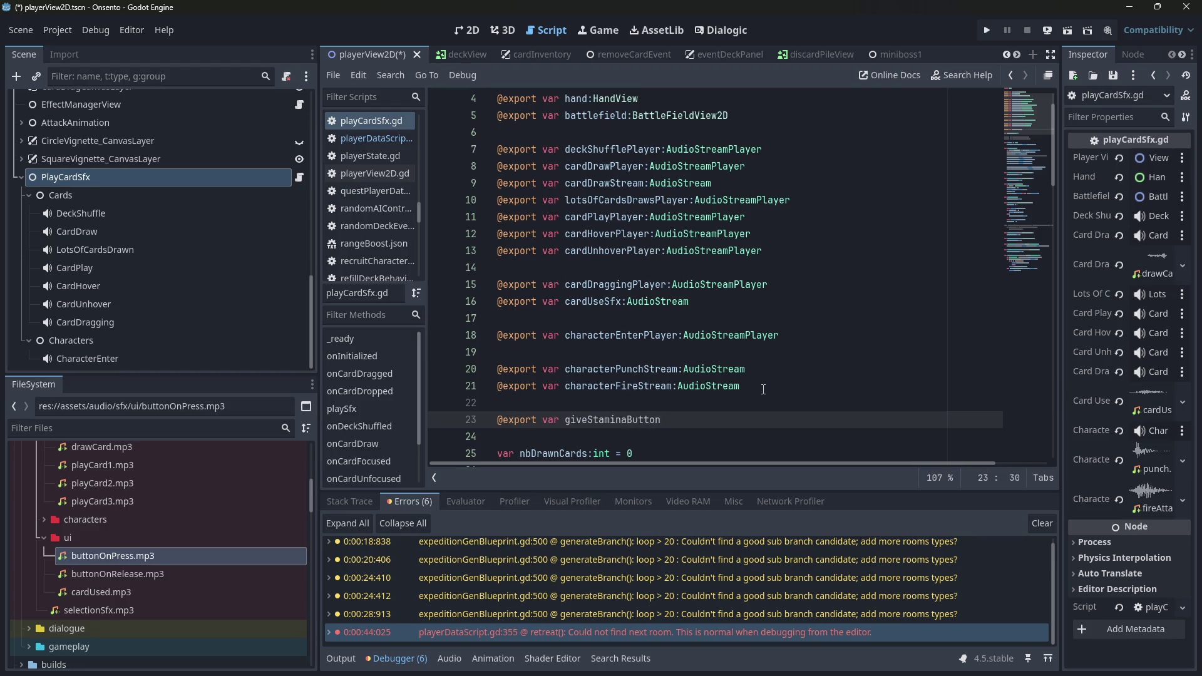
text(Ba)
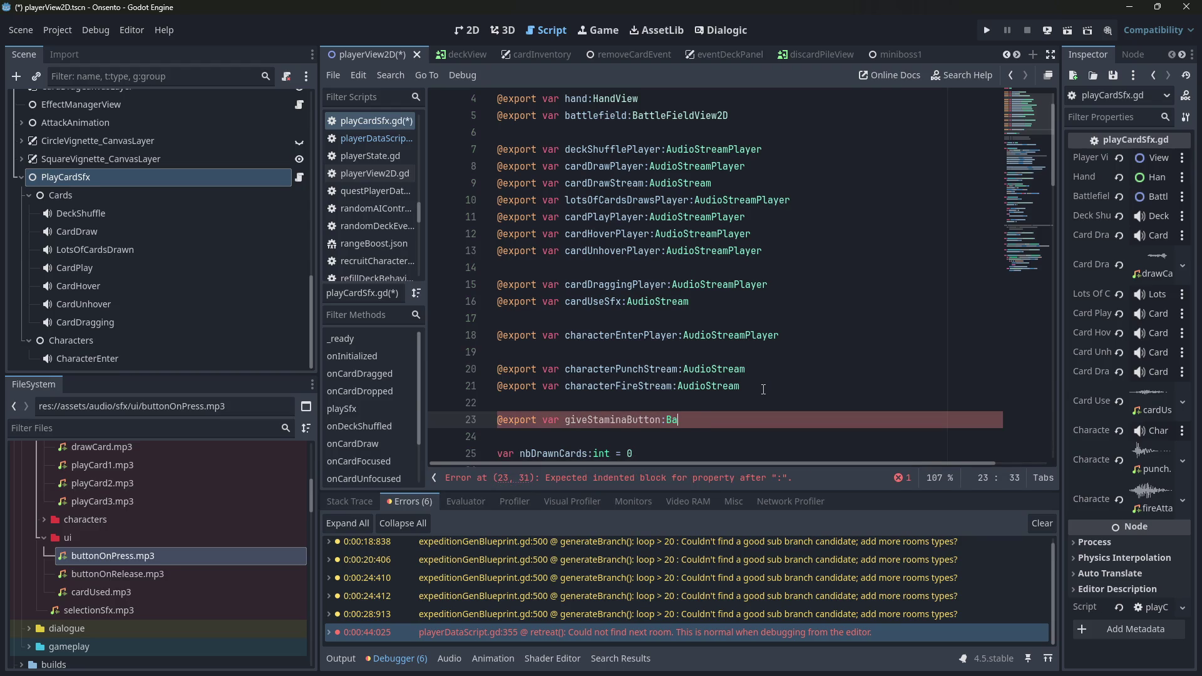
click(763, 437)
scroll(763, 407, down, 2)
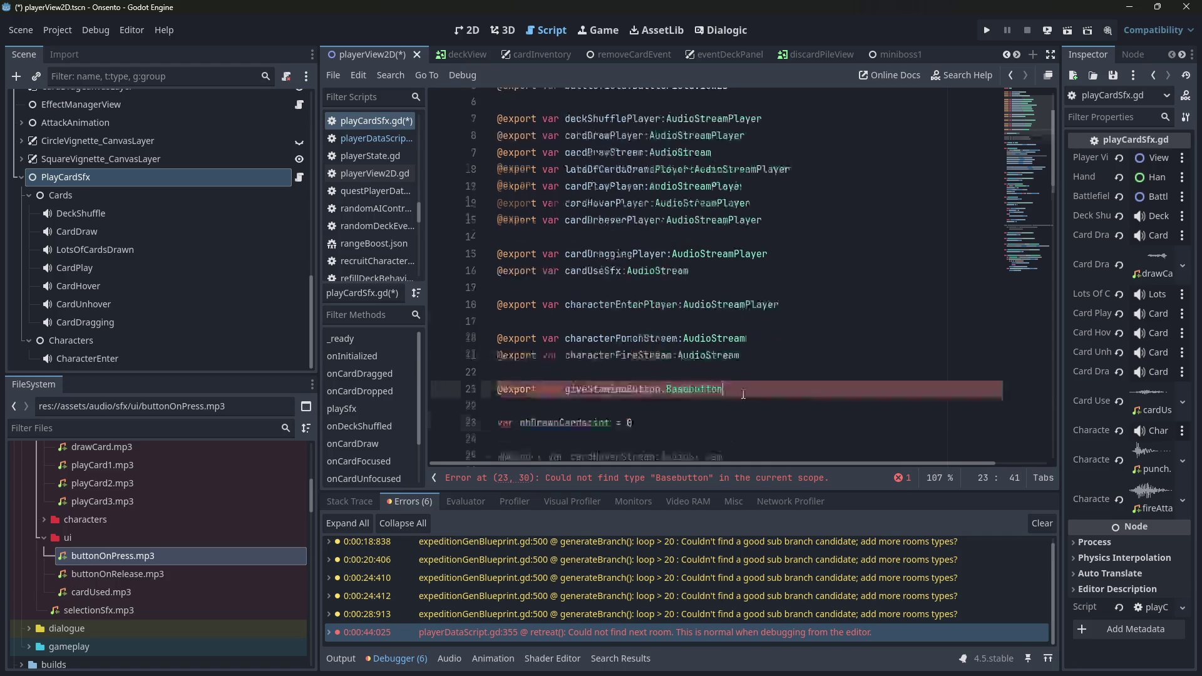
key(ctrl+s)
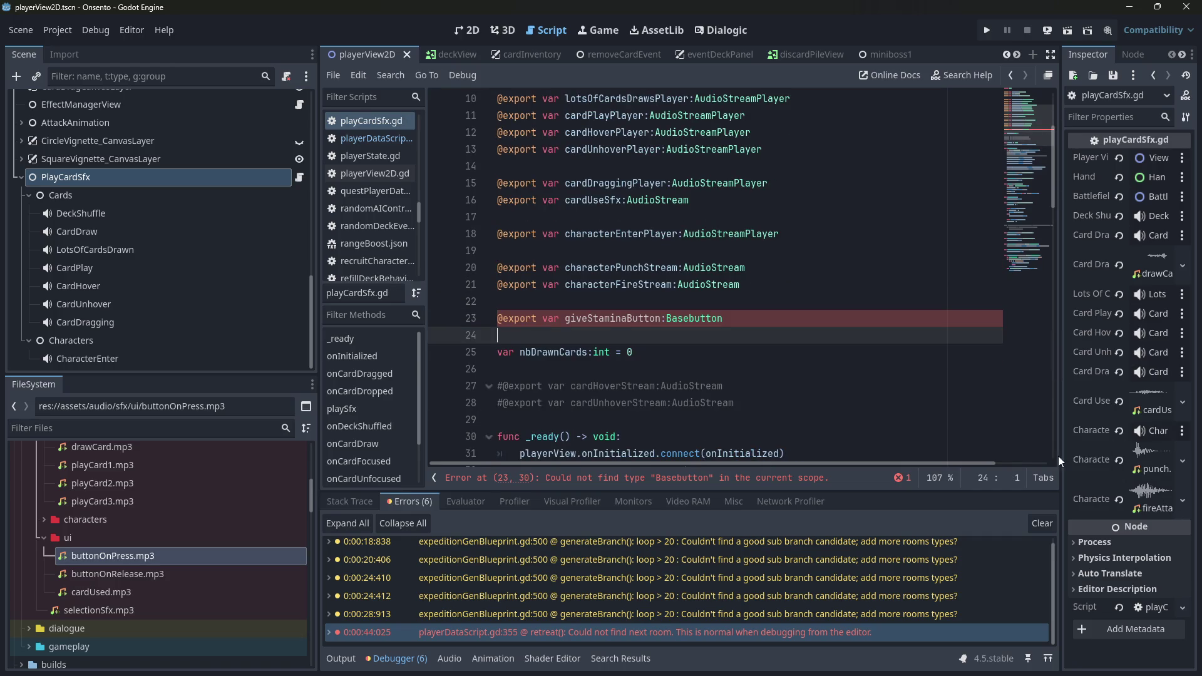
Fix the variable's type to BaseButton and save so Give Stamina Button appears.
drag(1060, 456, 925, 445)
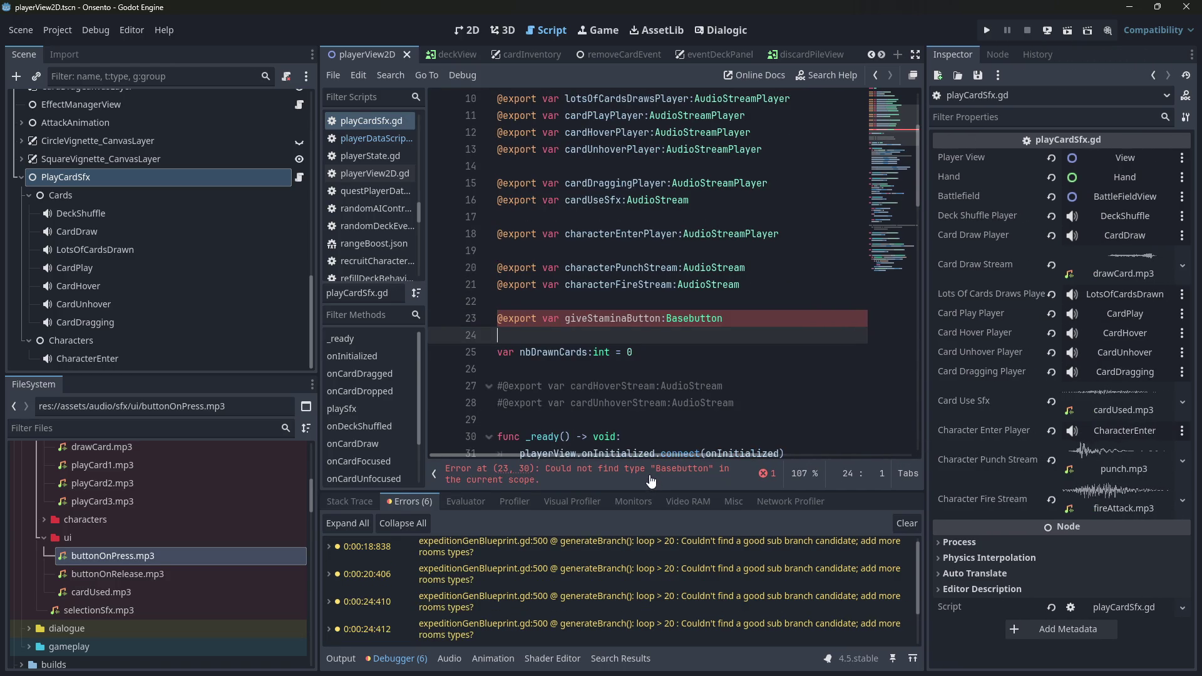
click(651, 481)
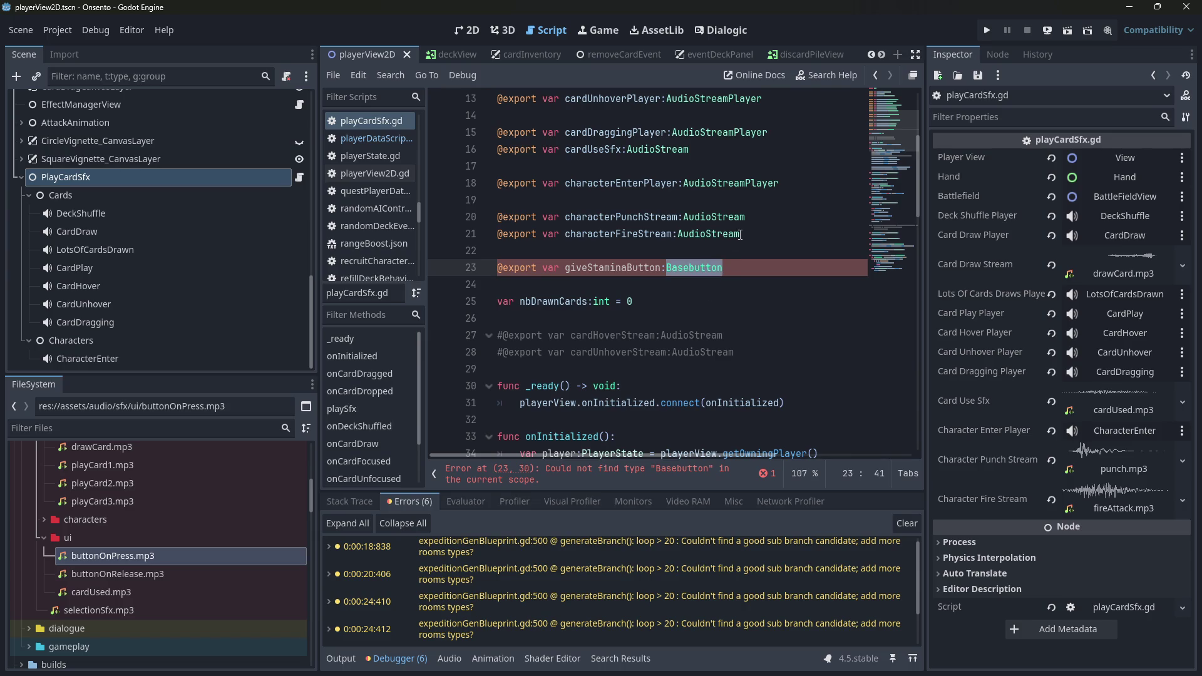
text(BaseB)
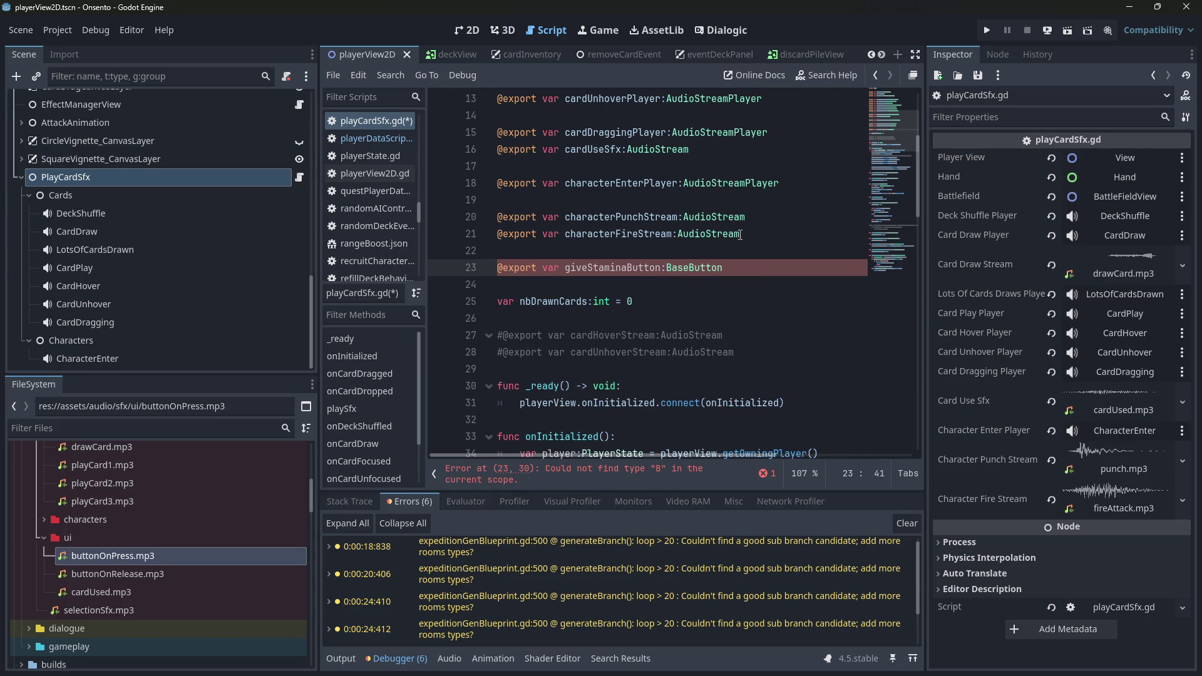
key(ctrl+s)
click(1083, 527)
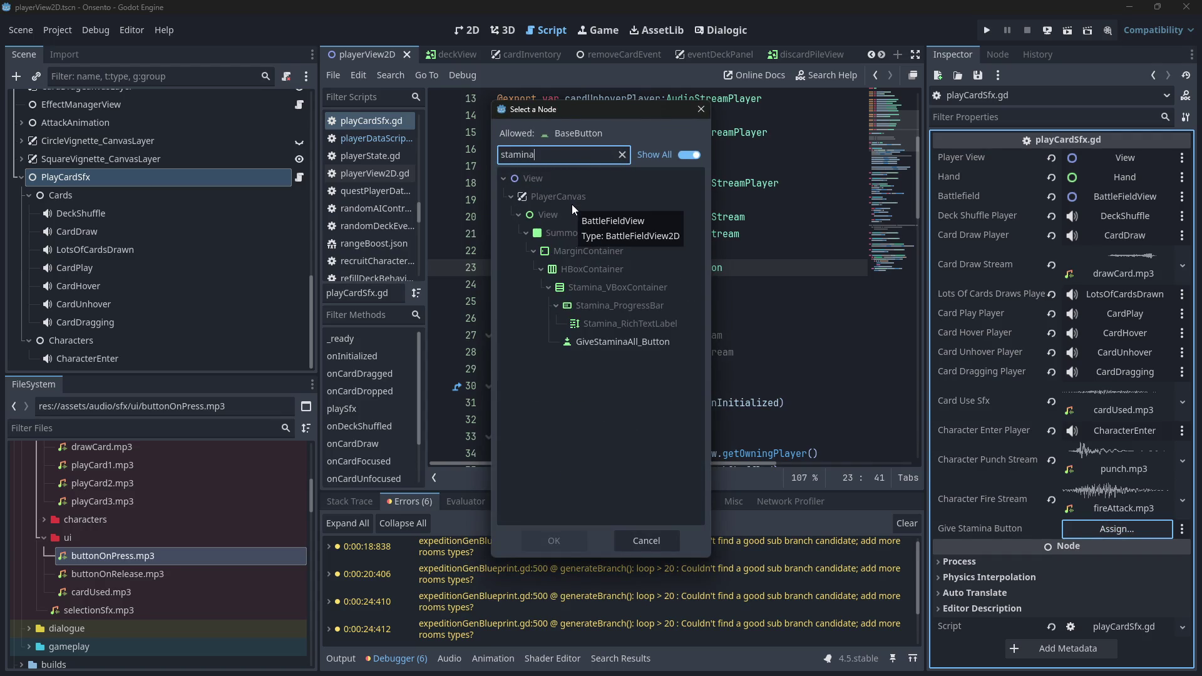
Assign GiveStaminaAll_Button to Give Stamina Button and save the playerView2D scene.
double_click(651, 342)
click(618, 248)
key(ctrl+s)
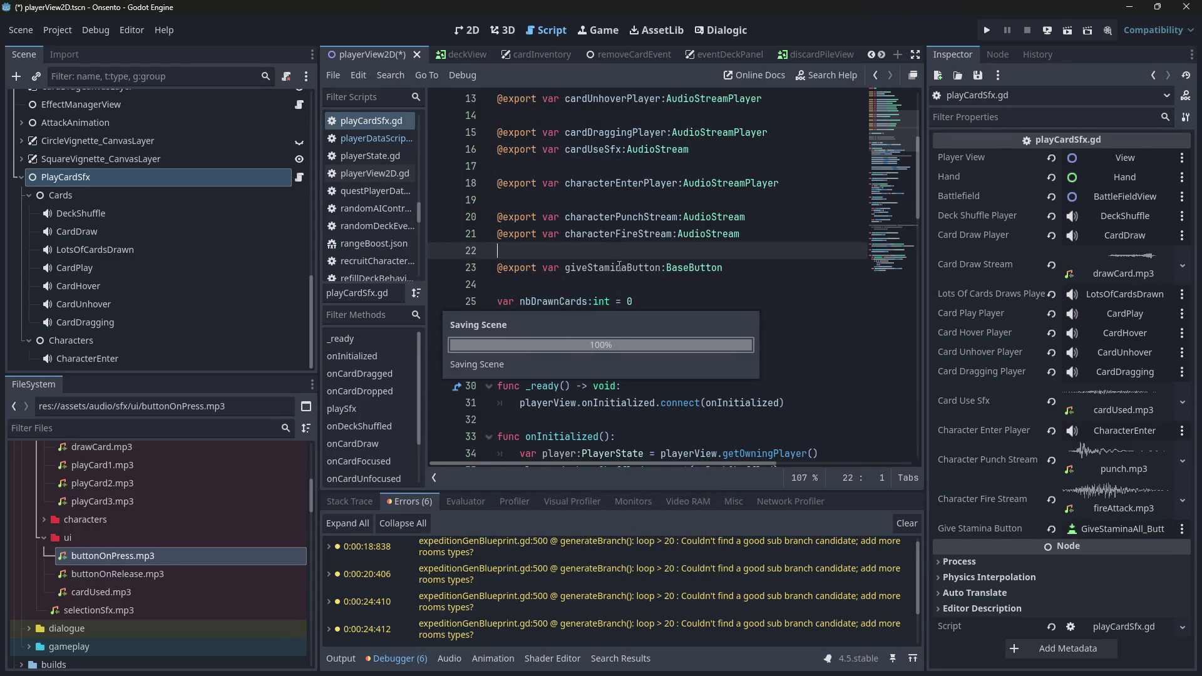
Select the giveStaminaButton name, then move the caret to the end of line 44.
click(617, 268)
key(ctrl+shift+Right)
double_click(594, 267)
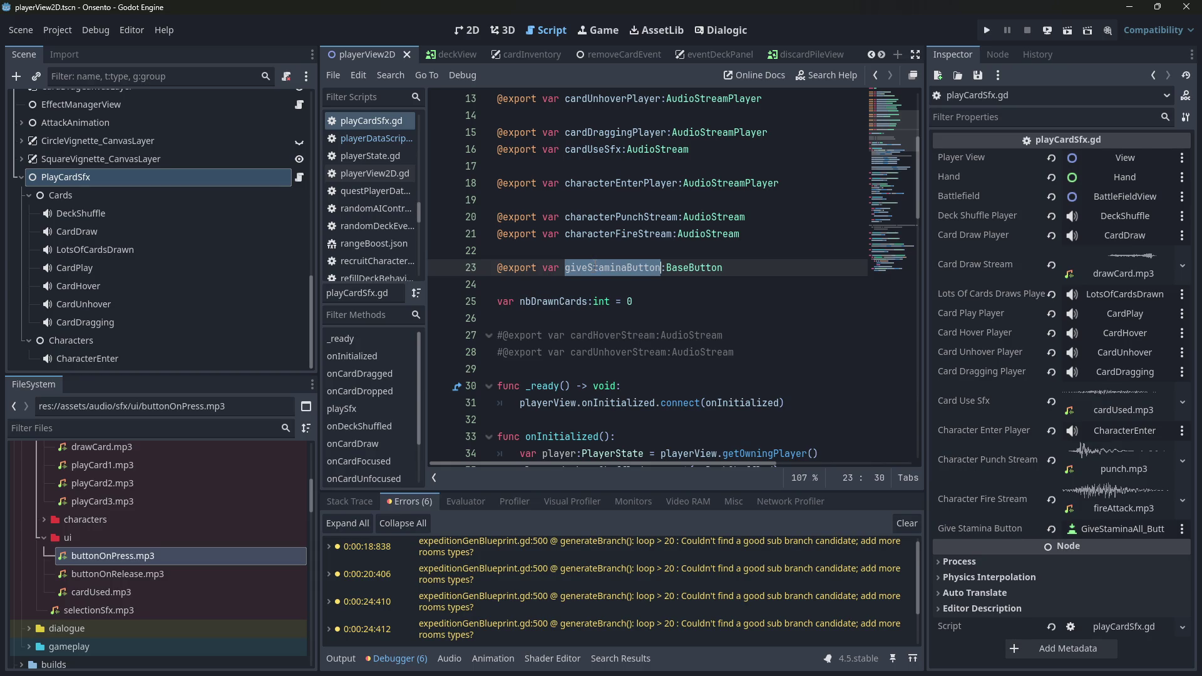
scroll(605, 332, down, 4)
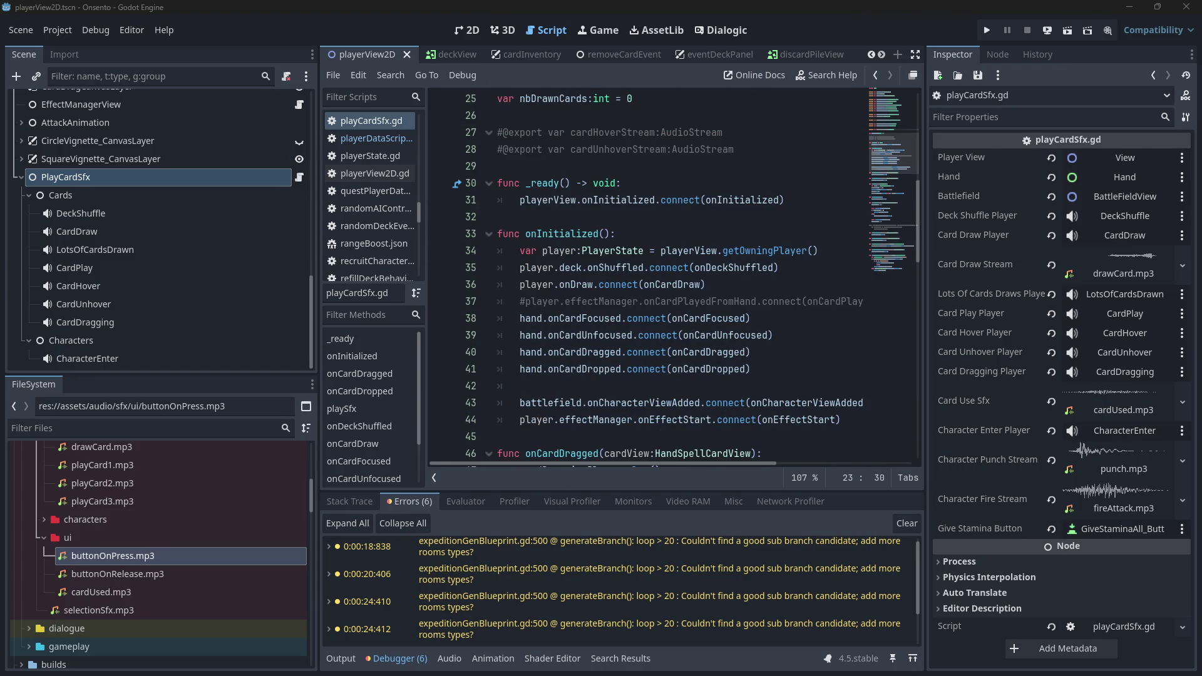
scroll(614, 402, up, 7)
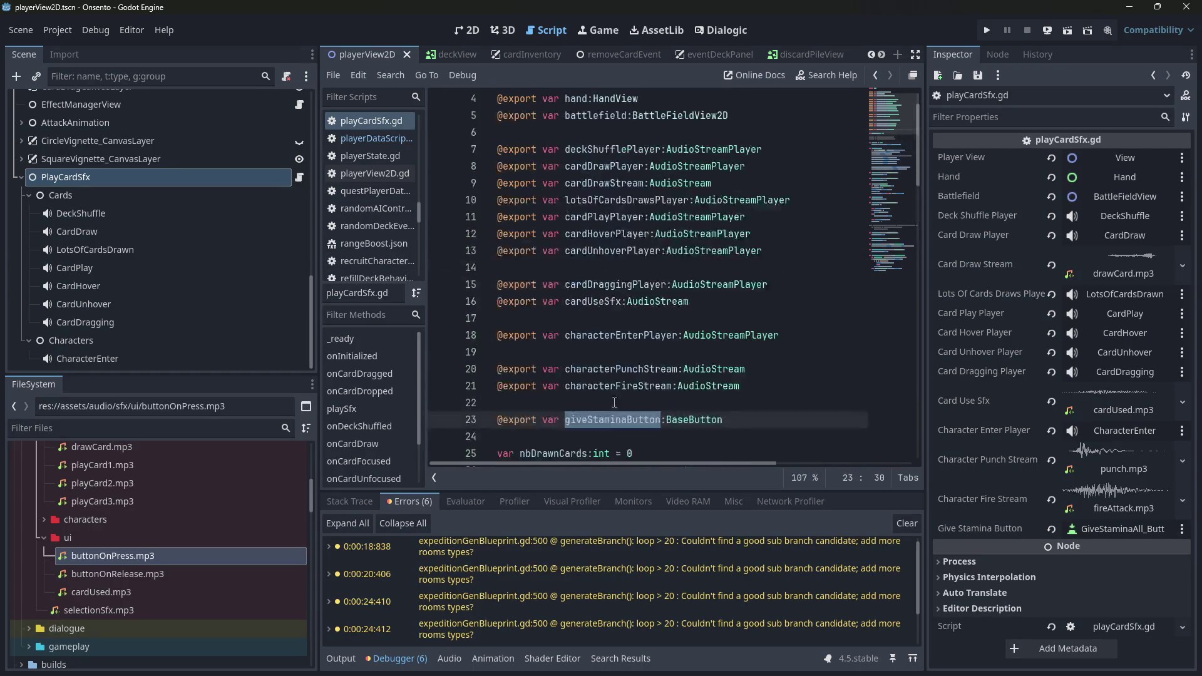
scroll(612, 421, down, 7)
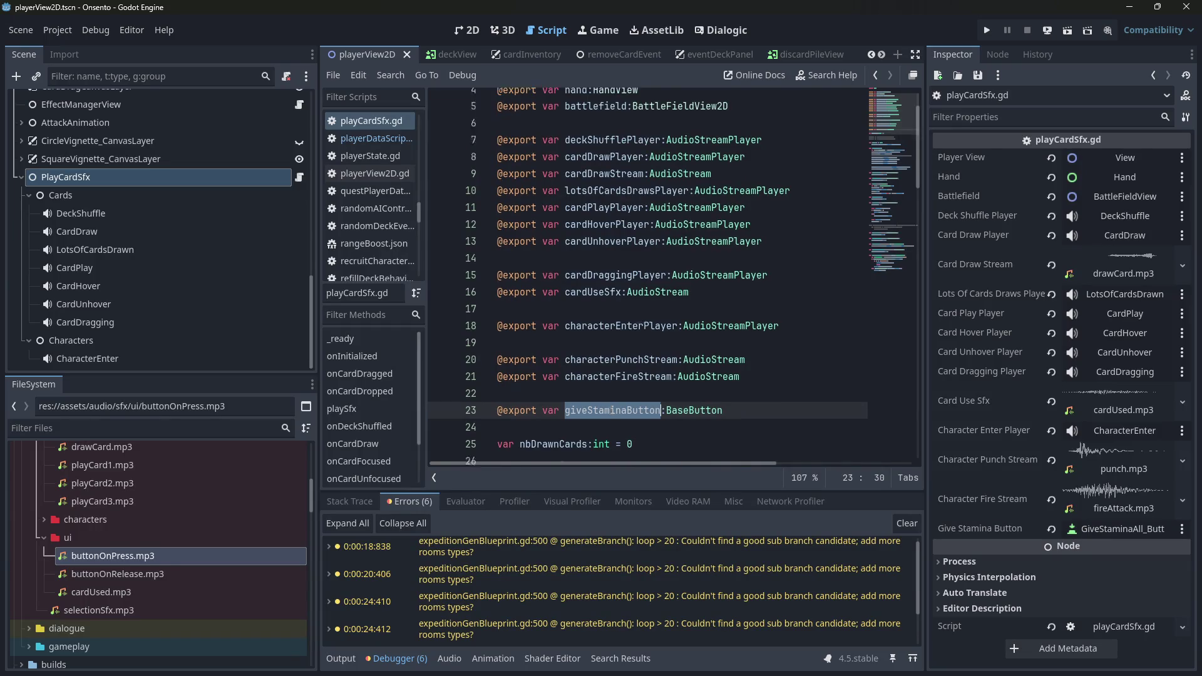
scroll(735, 235, down, 2)
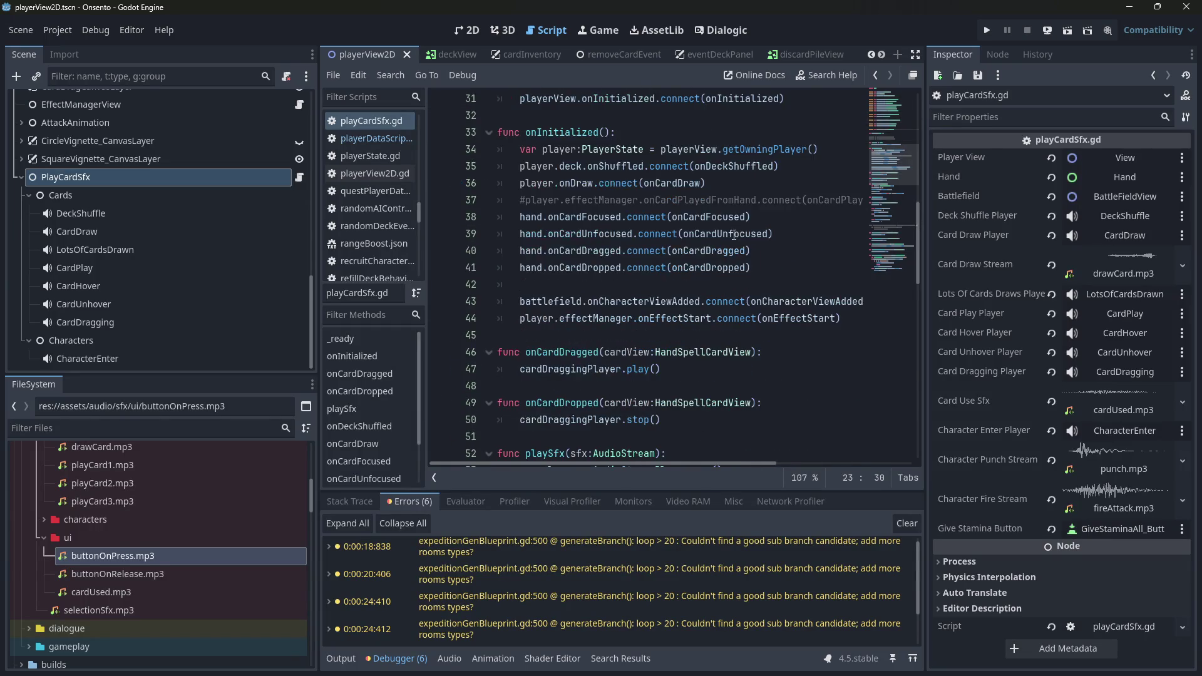
scroll(734, 235, up, 2)
click(856, 369)
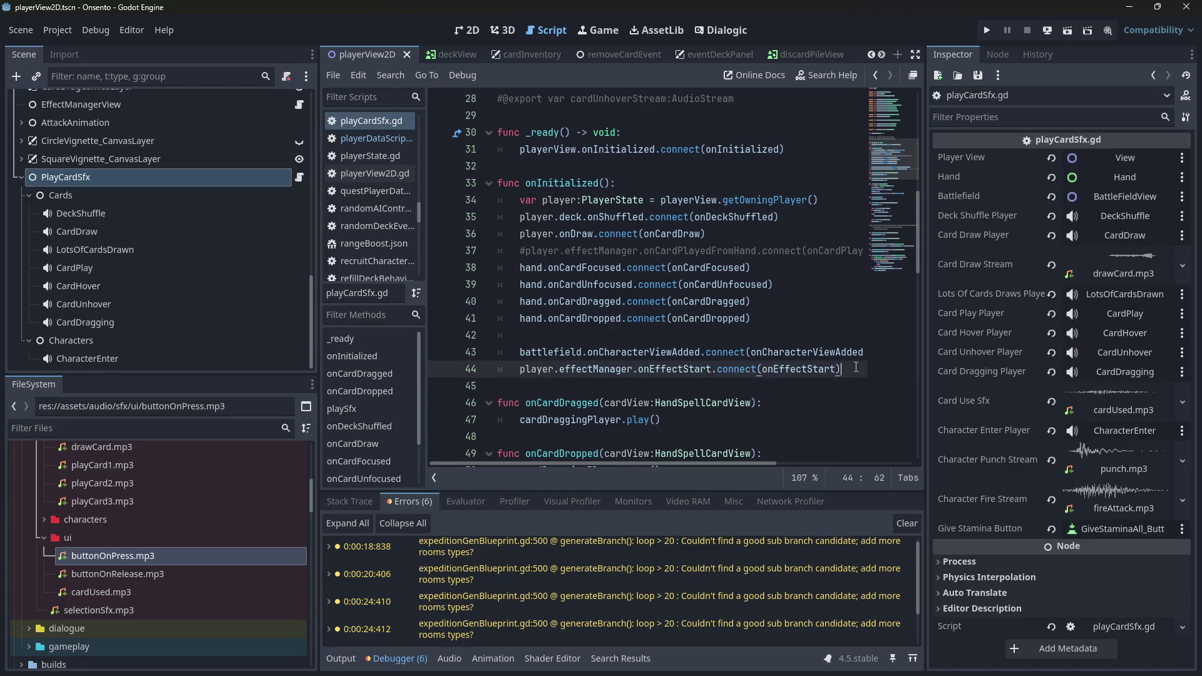
On new line 45 in onInitialized, type giveStaminaButton.connect(func(): ).
key(Down)
key(Down)
key(Down)
key(Return)
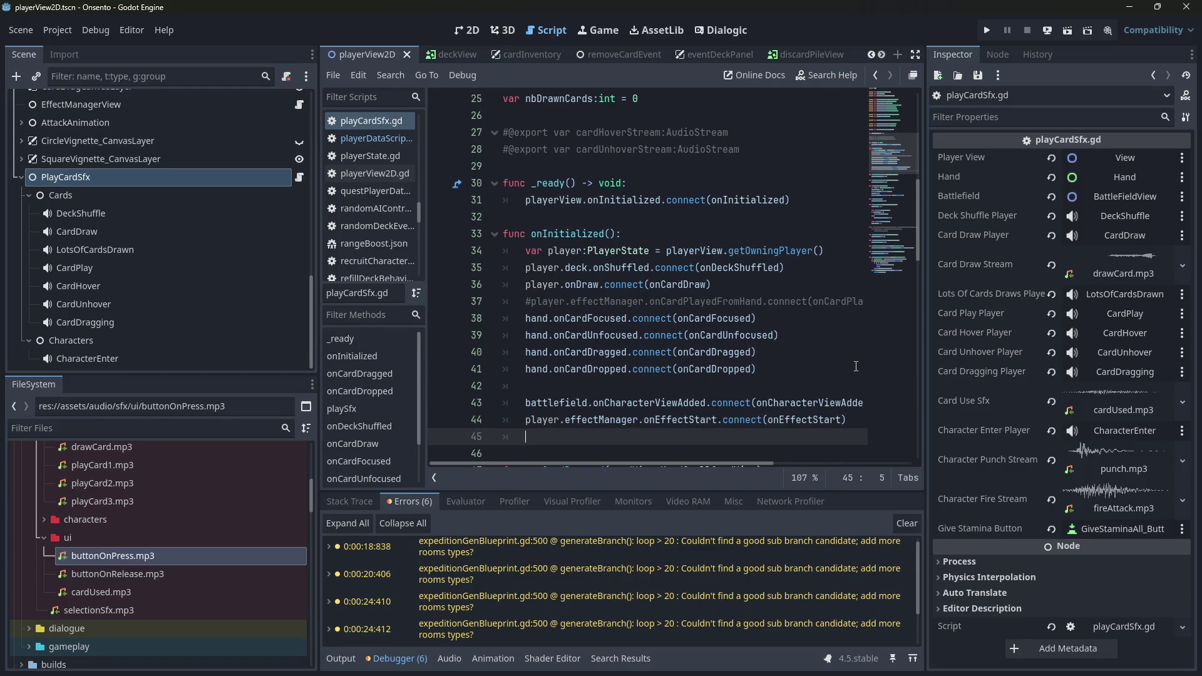
text(giveStaminaButton.connect()
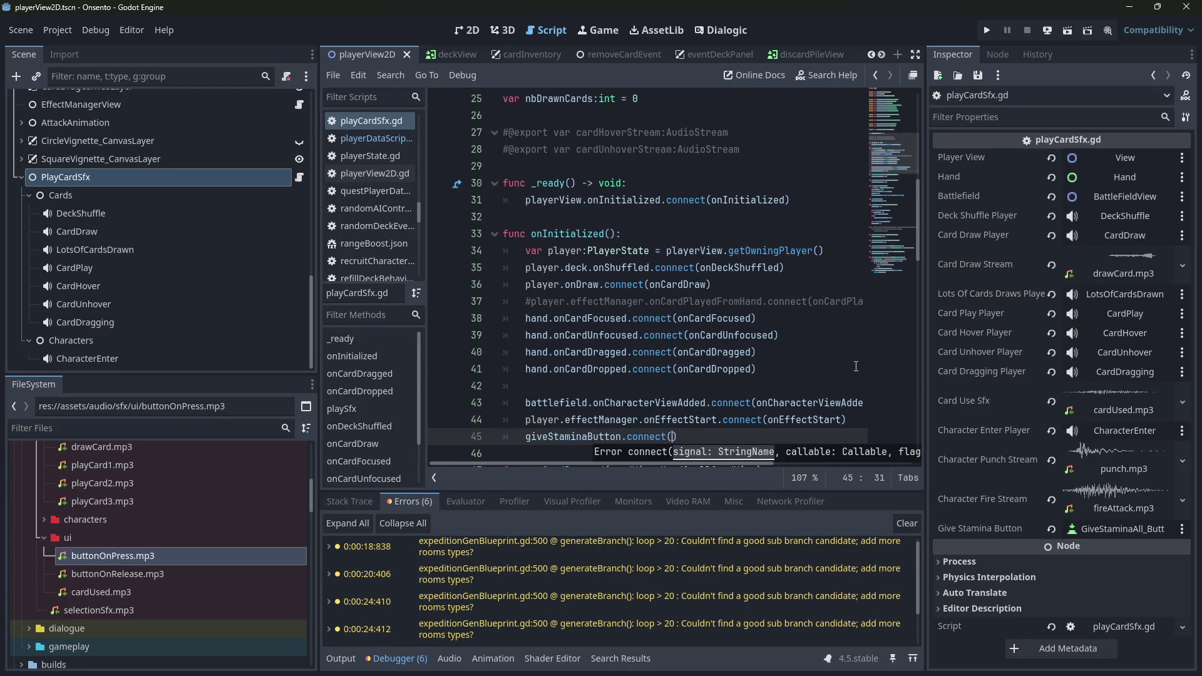
text(func():)
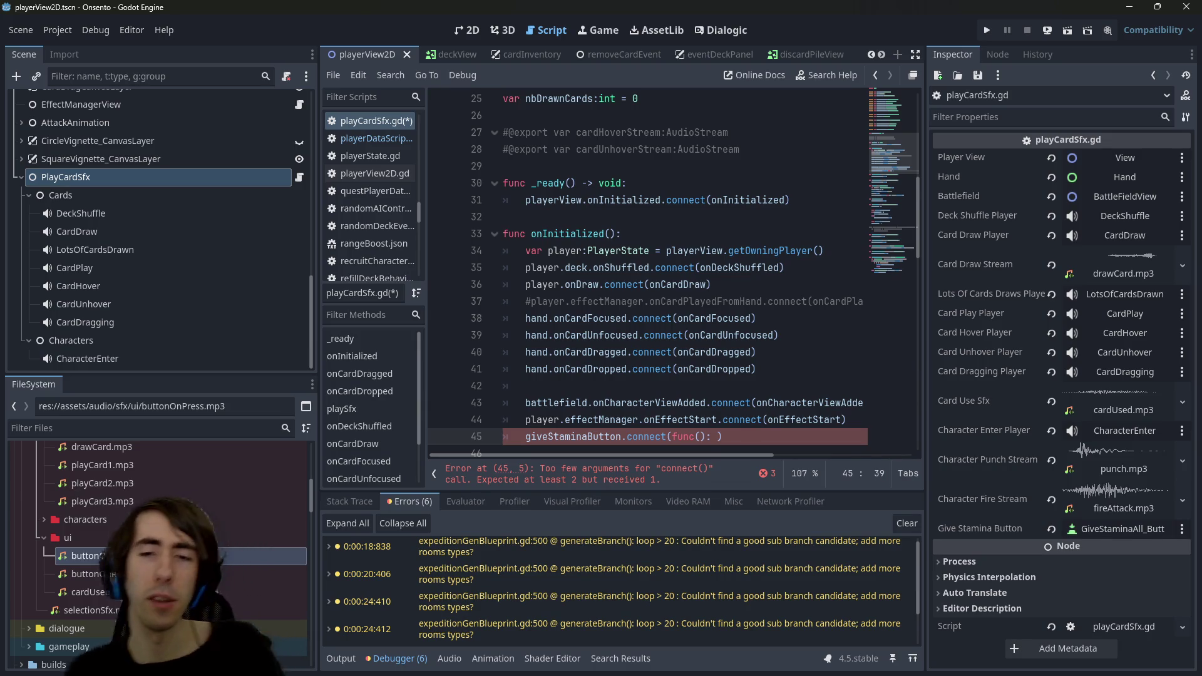
scroll(653, 375, down, 2)
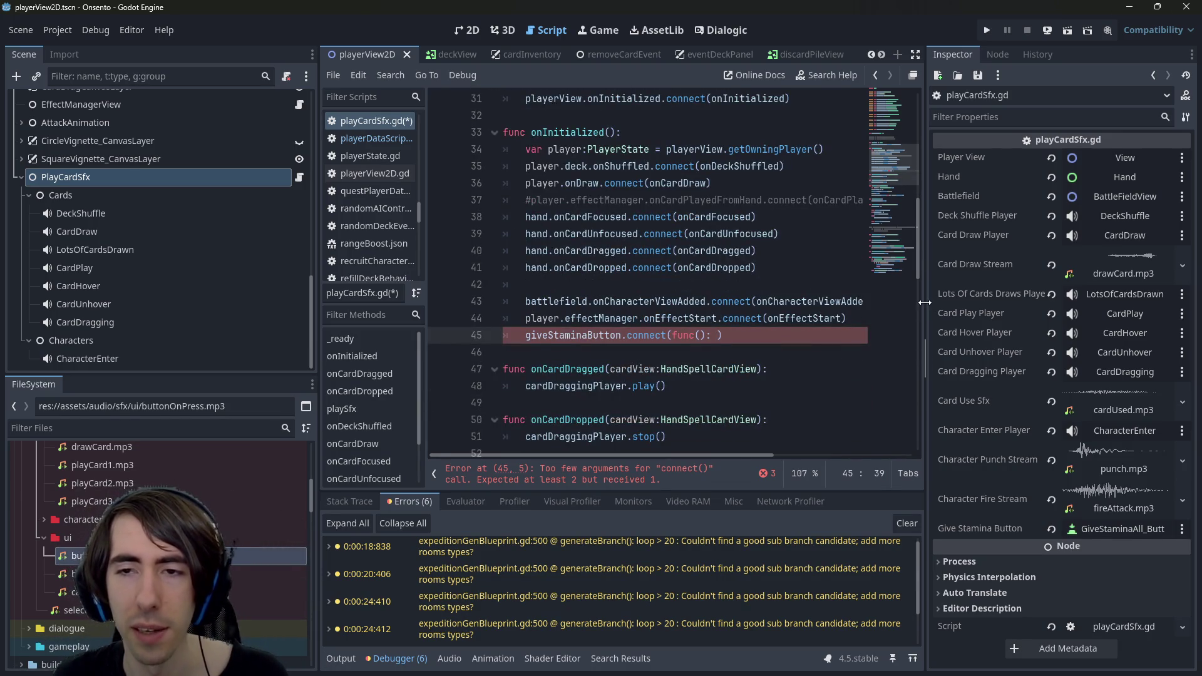
drag(925, 305, 1025, 305)
scroll(673, 279, up, 5)
click(722, 233)
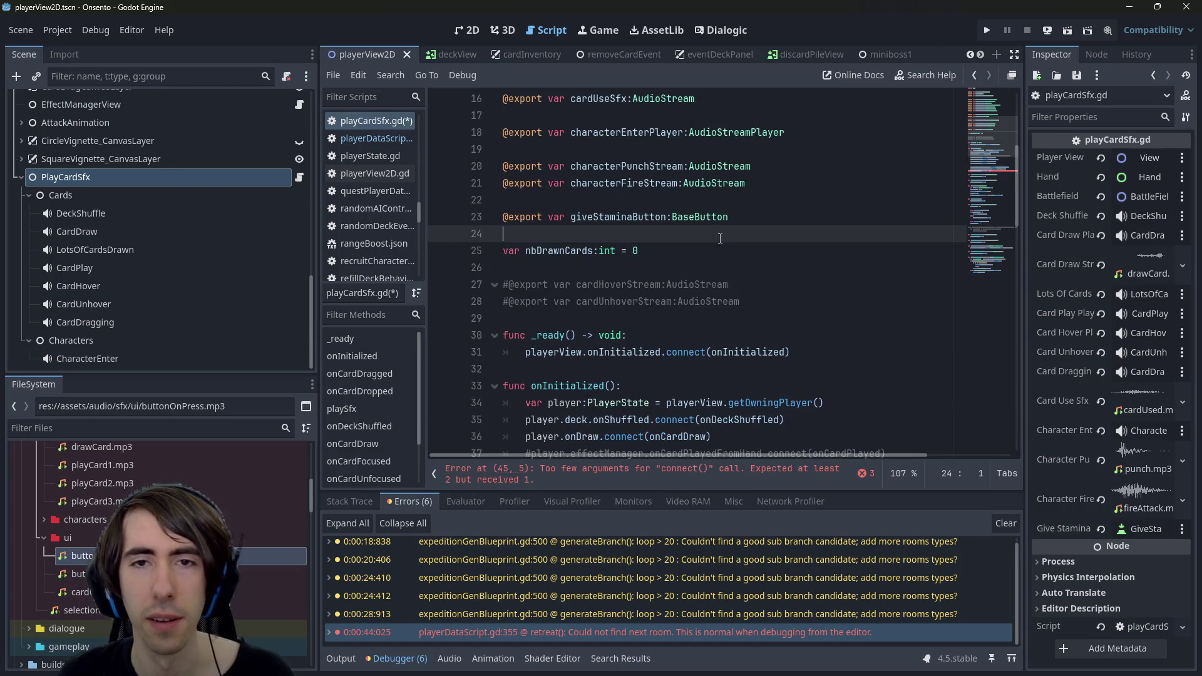
scroll(721, 233, up, 3)
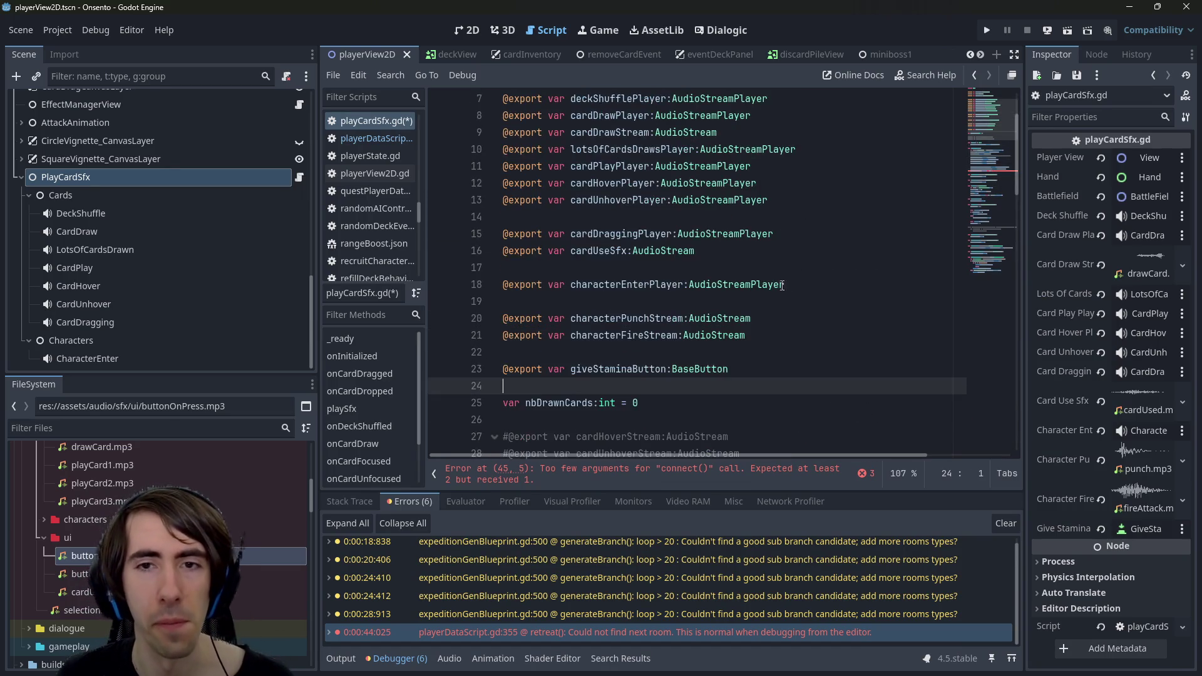
drag(786, 284, 456, 289)
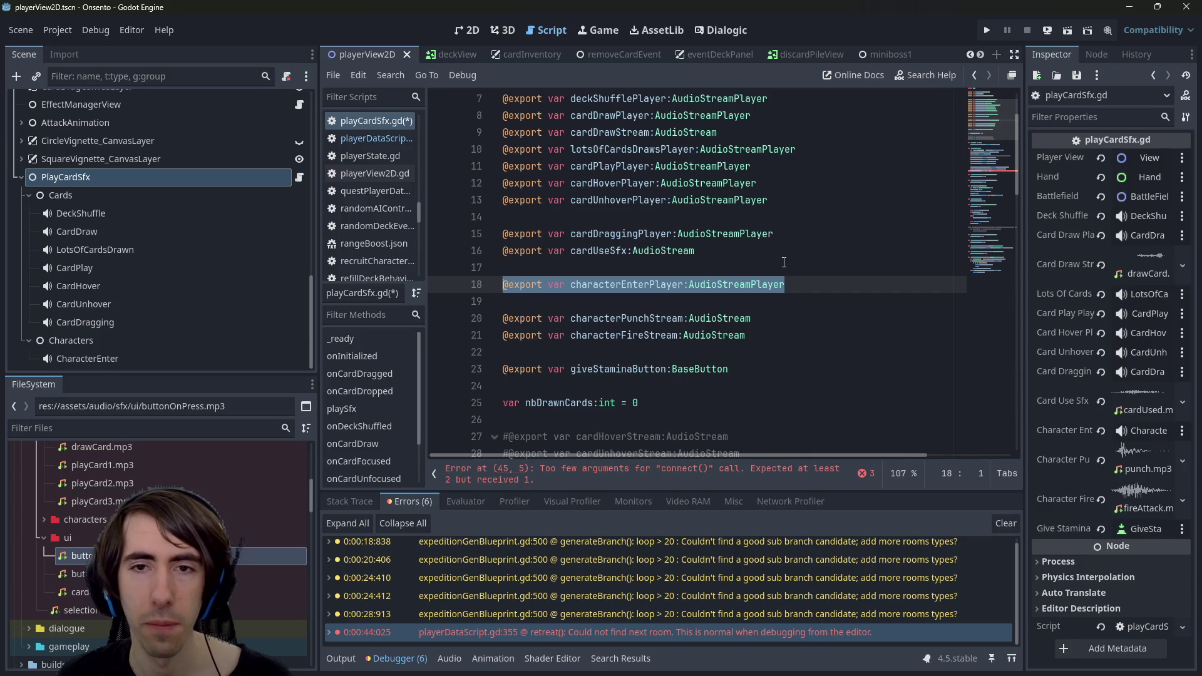
key(ctrl+shift+d)
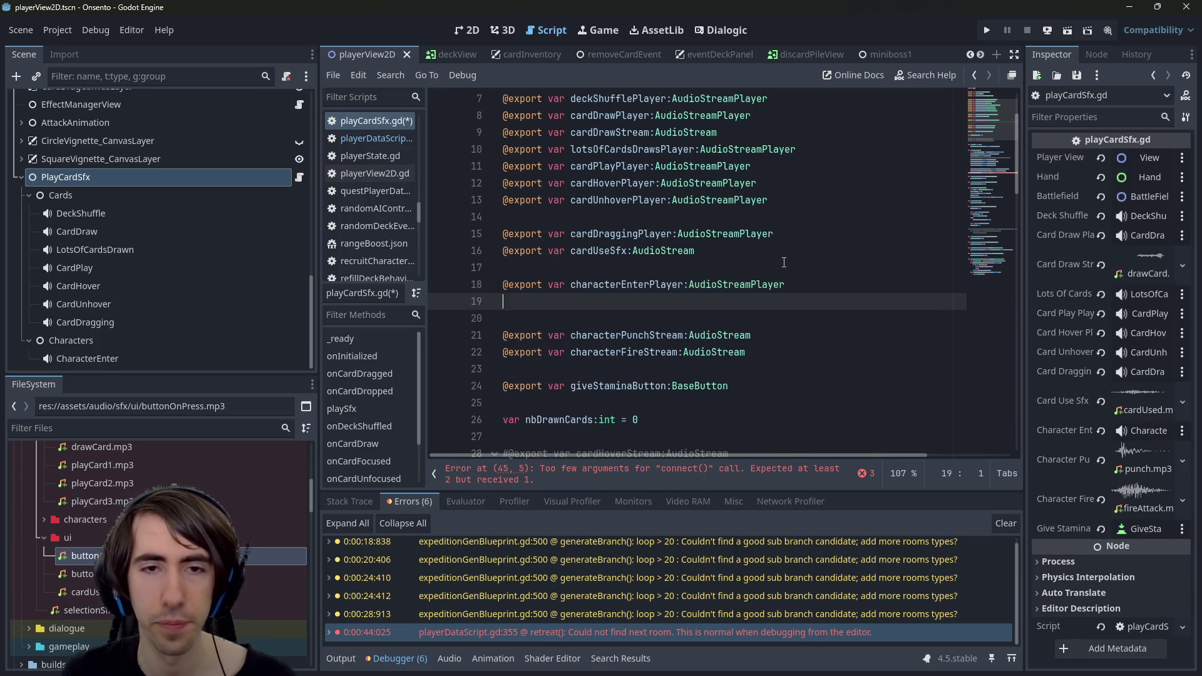
key(ctrl+BackSpace)
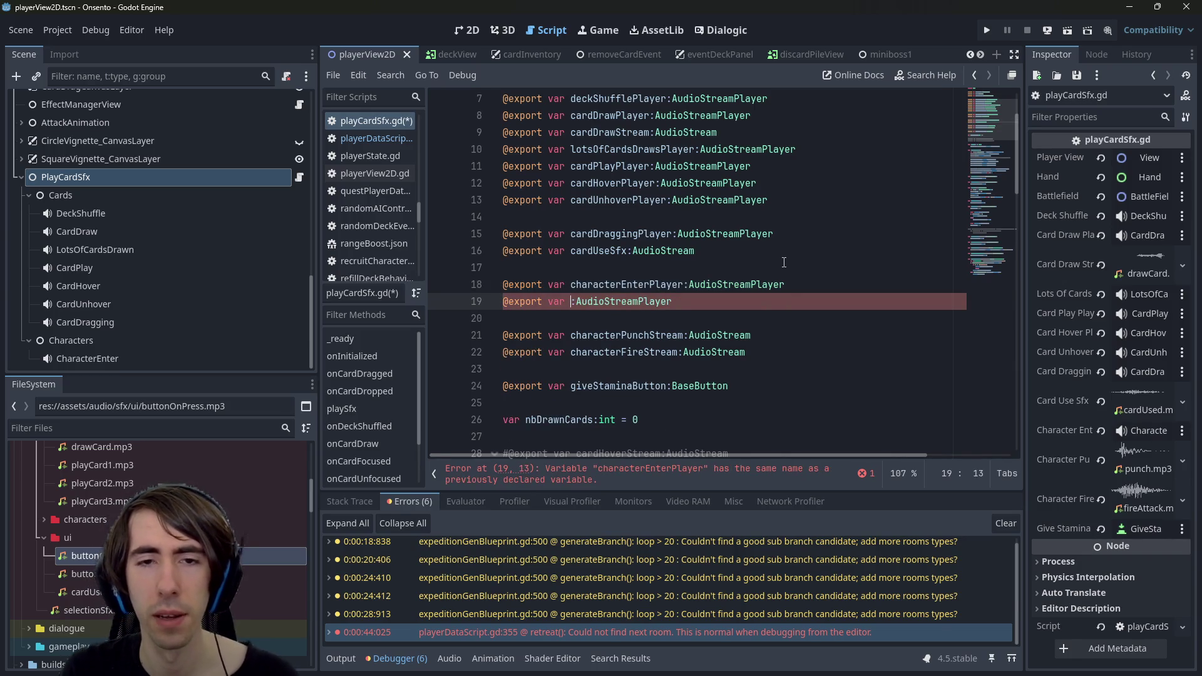
text(stamina)
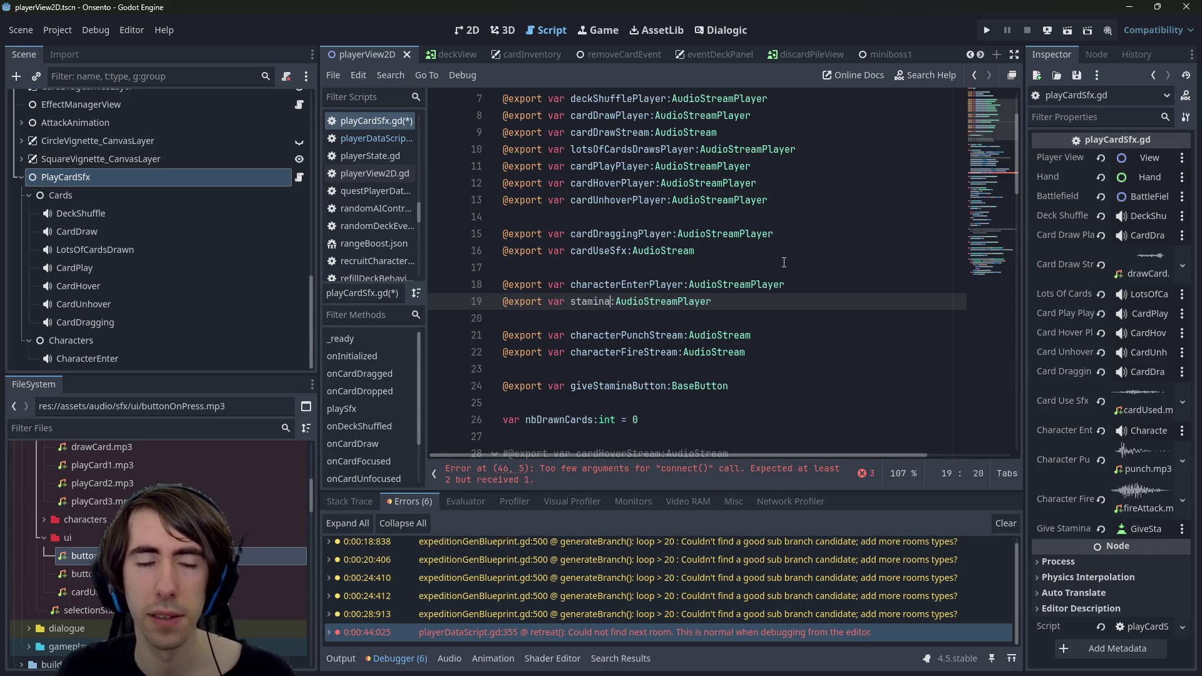
key(ctrl+BackSpace)
text(pressS)
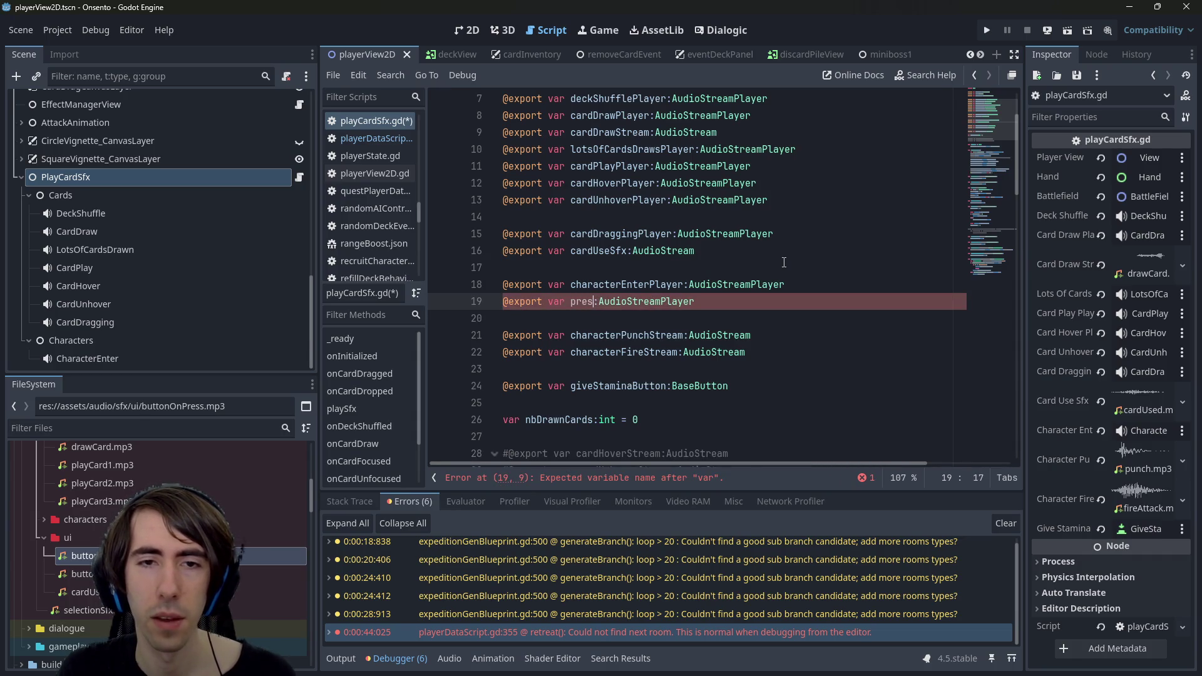
key(ctrl+z)
key(ctrl+z)
key(ctrl+z)
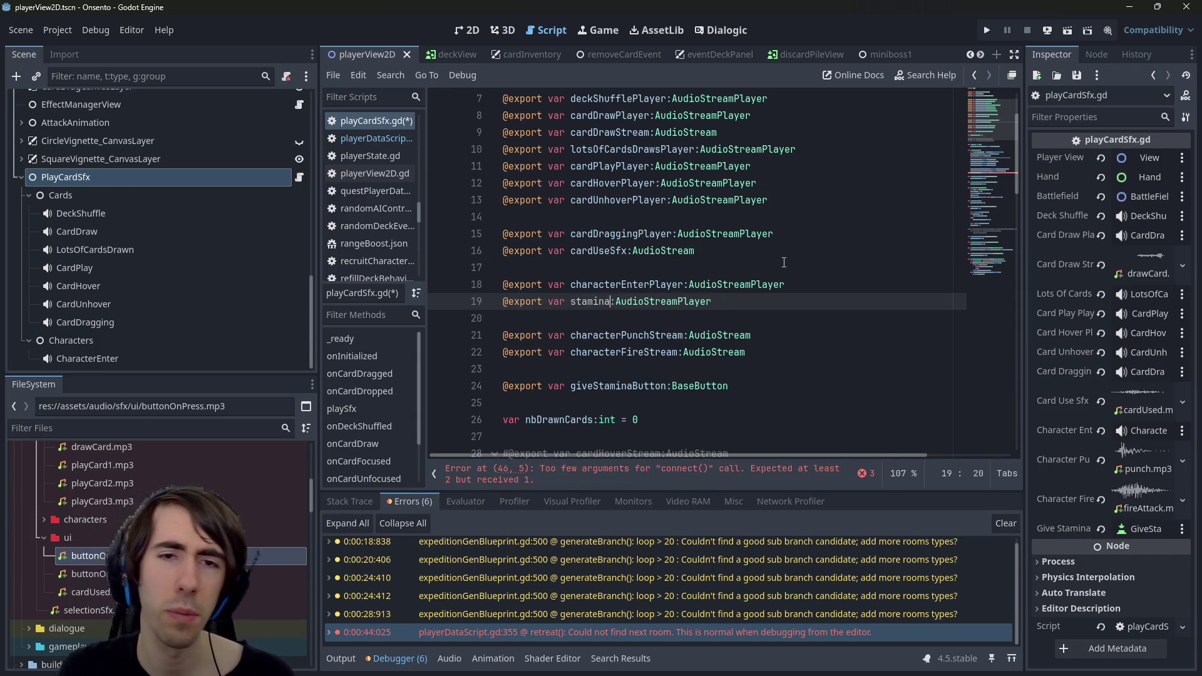
key(ctrl+z)
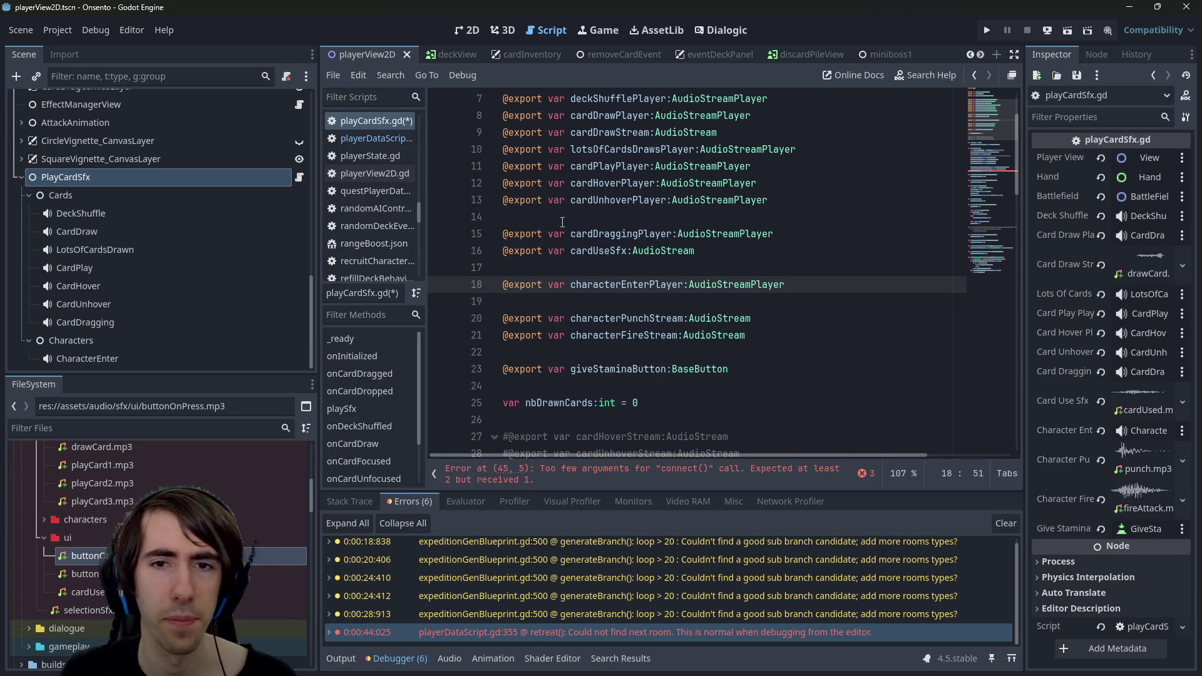
scroll(232, 121, up, 5)
scroll(233, 121, up, 4)
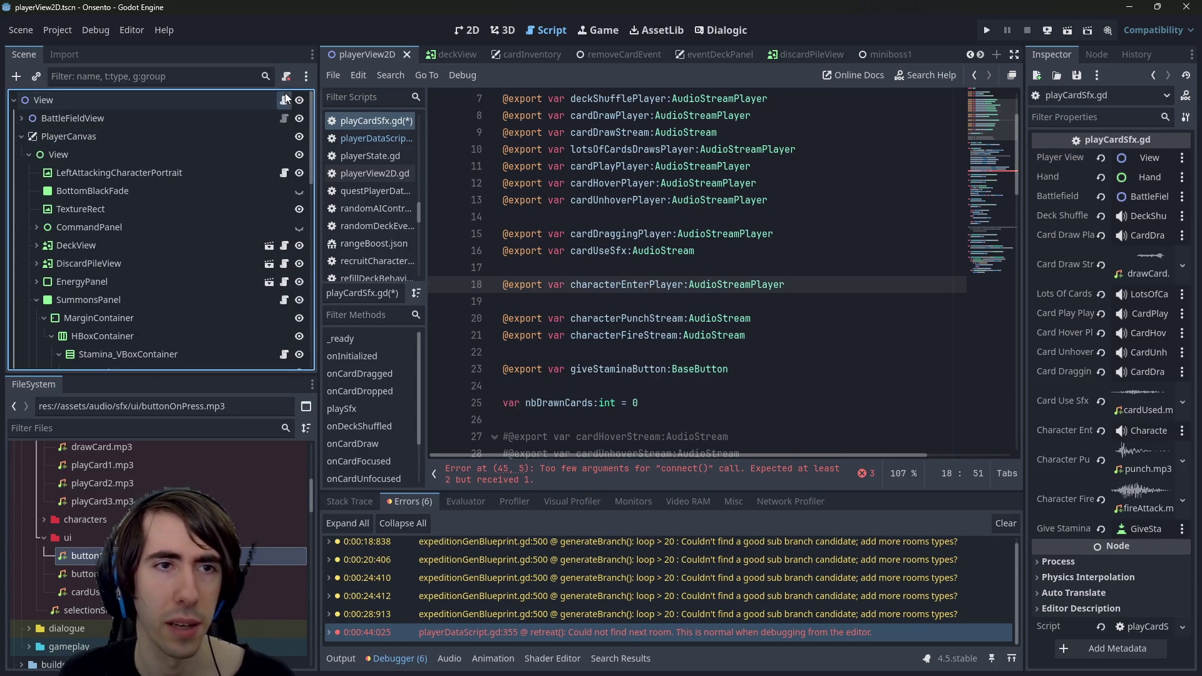
click(284, 101)
click(768, 277)
key(ctrl+f)
text(UseS)
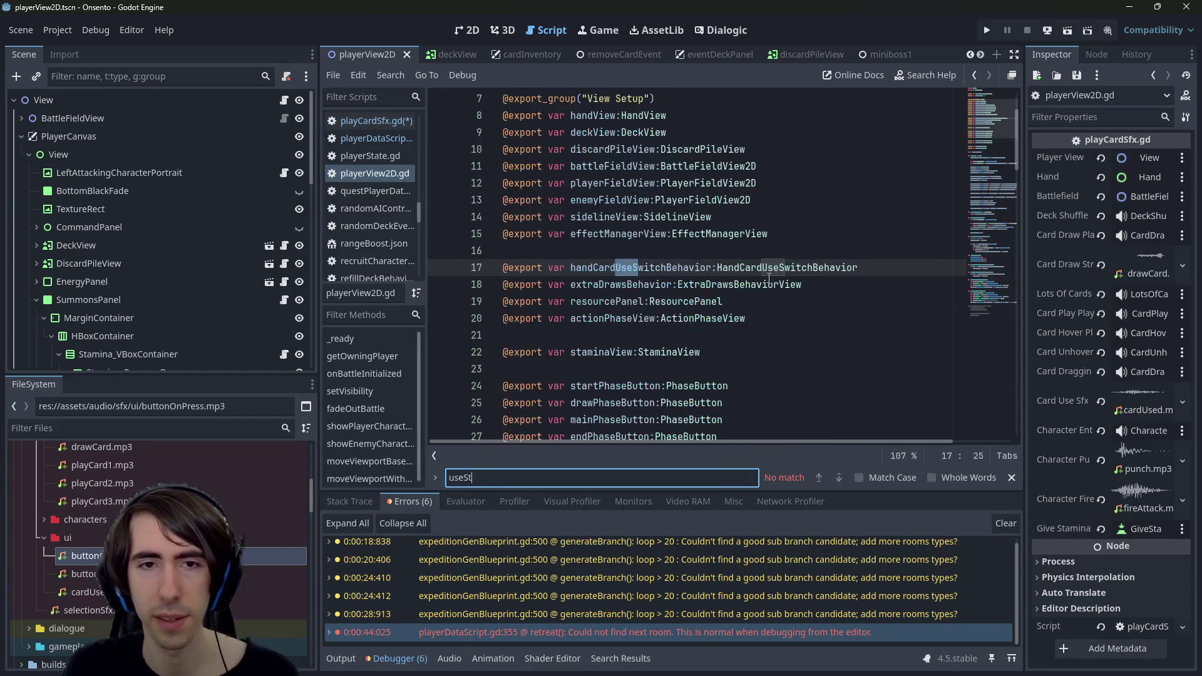
key(ctrl+BackSpace)
text(stamina)
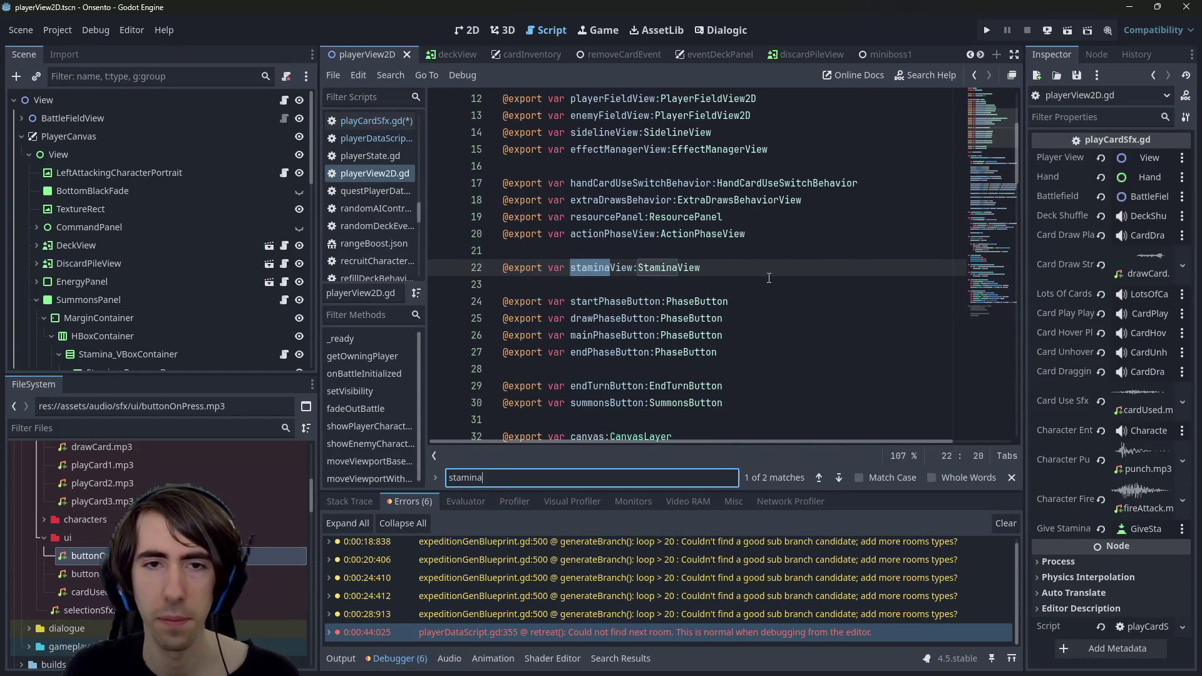
ctrl+click(650, 267)
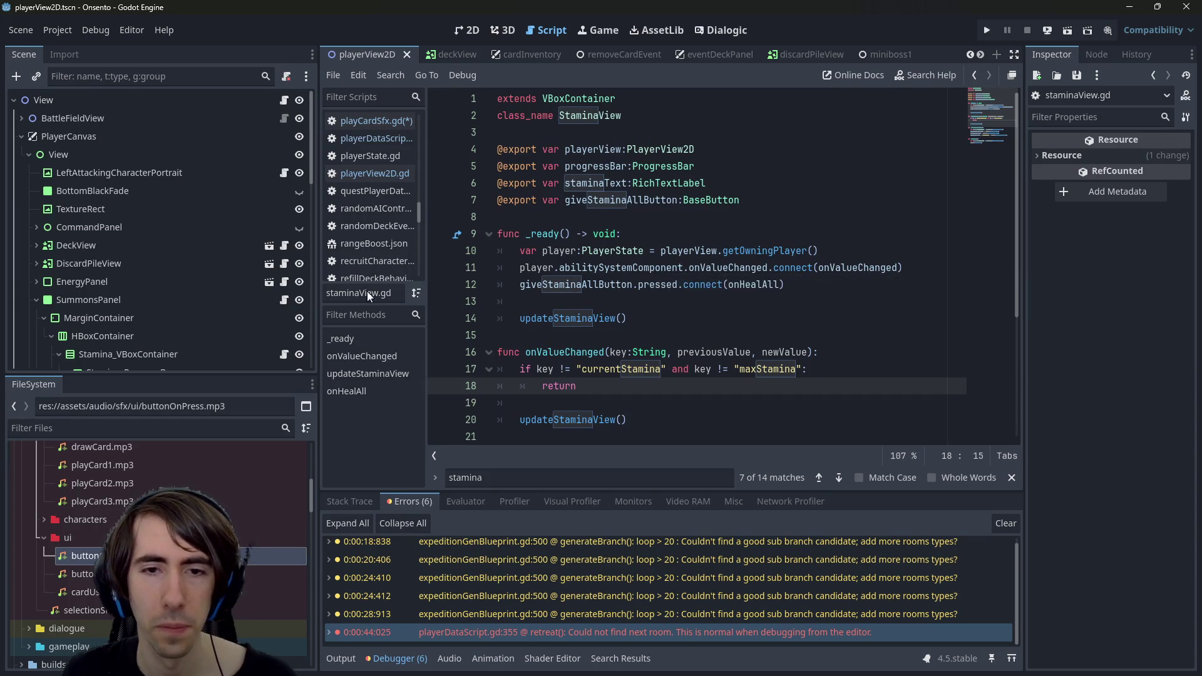
scroll(612, 415, down, 1)
double_click(586, 368)
scroll(601, 211, down, 1)
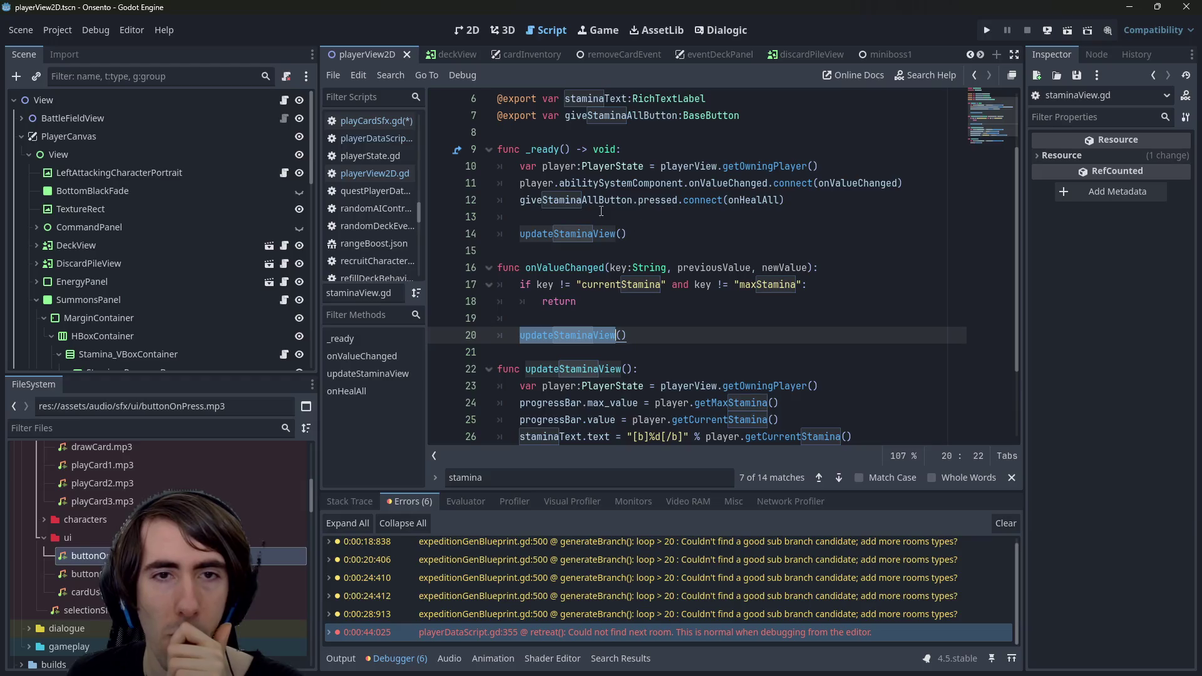
scroll(636, 336, down, 2)
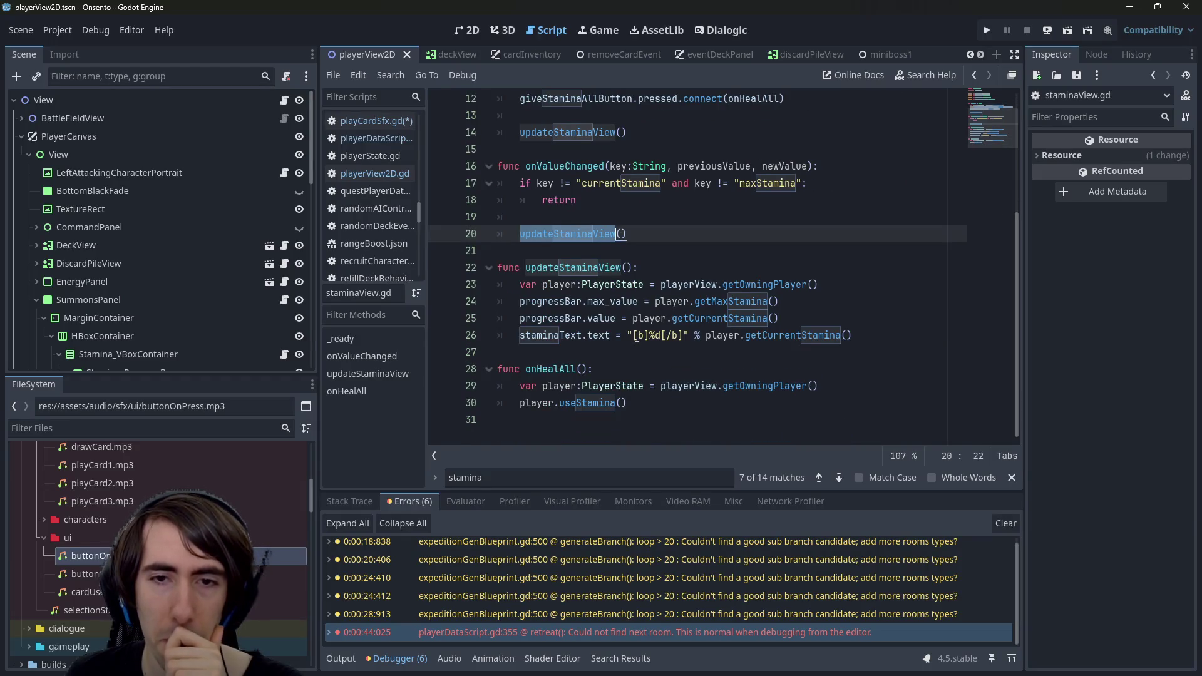
click(594, 402)
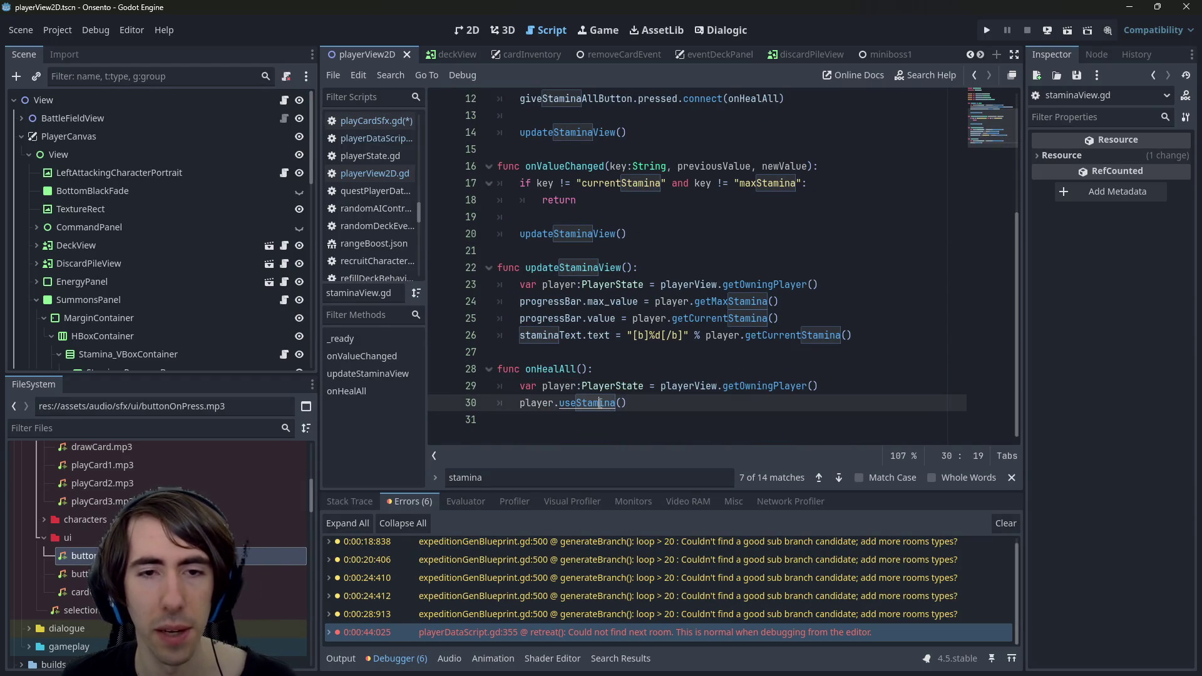
ctrl+click(598, 403)
scroll(600, 402, down, 1)
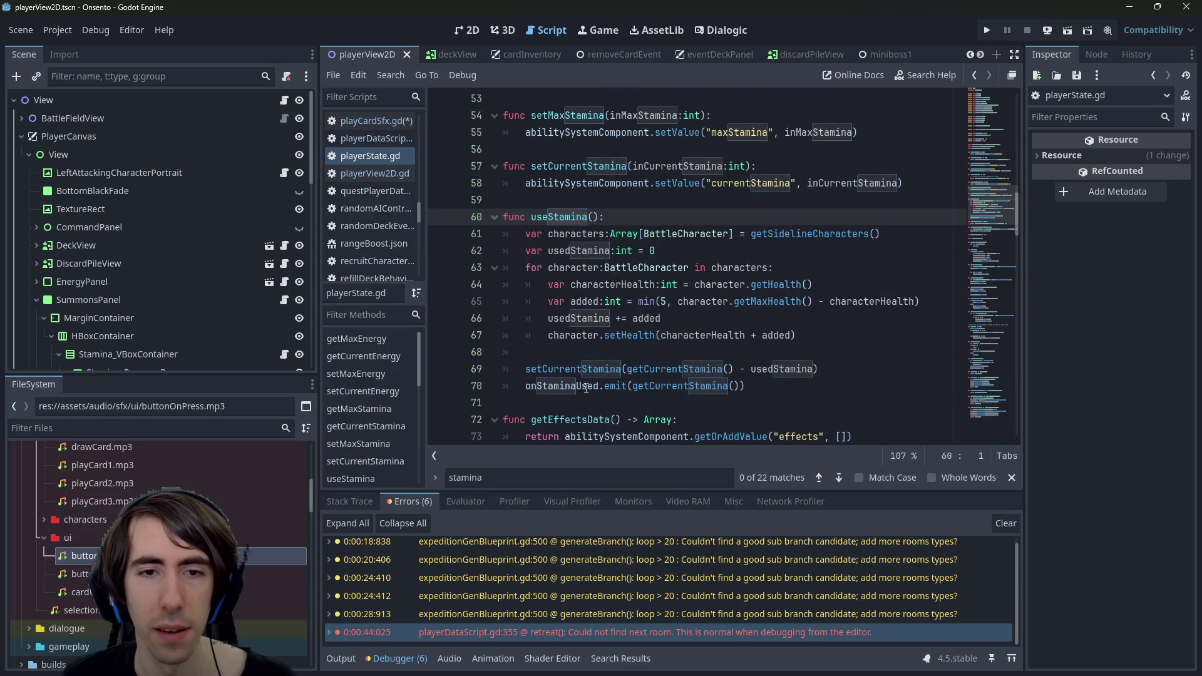
double_click(585, 386)
scroll(118, 281, down, 10)
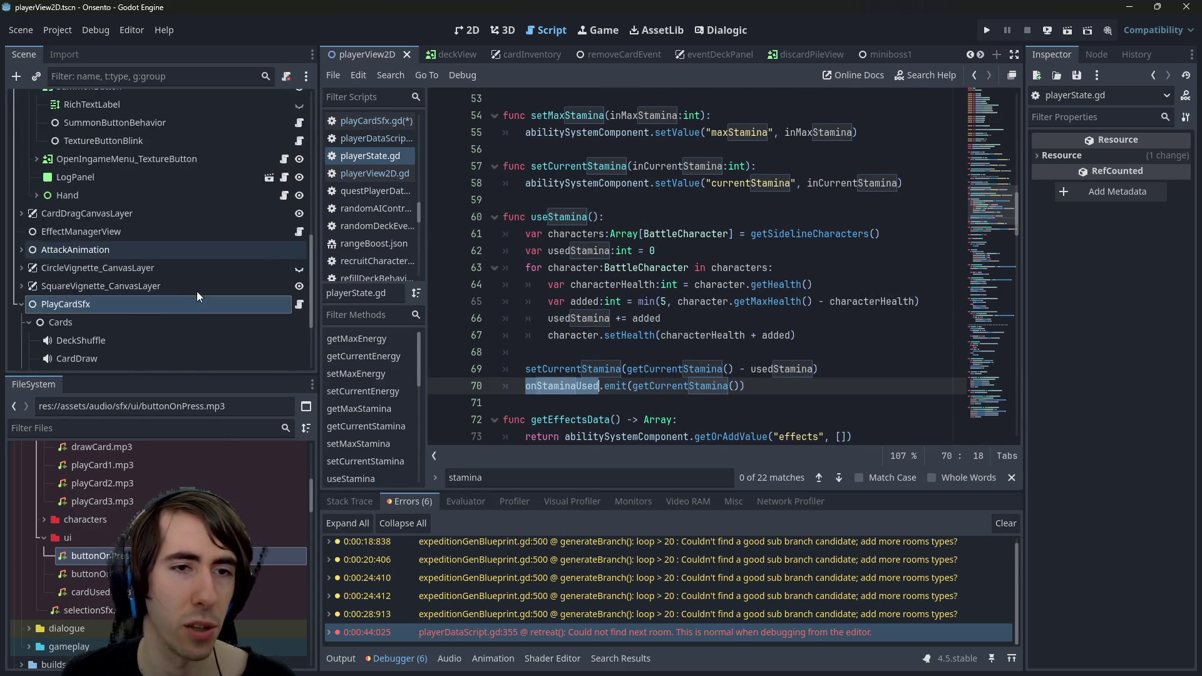
click(299, 177)
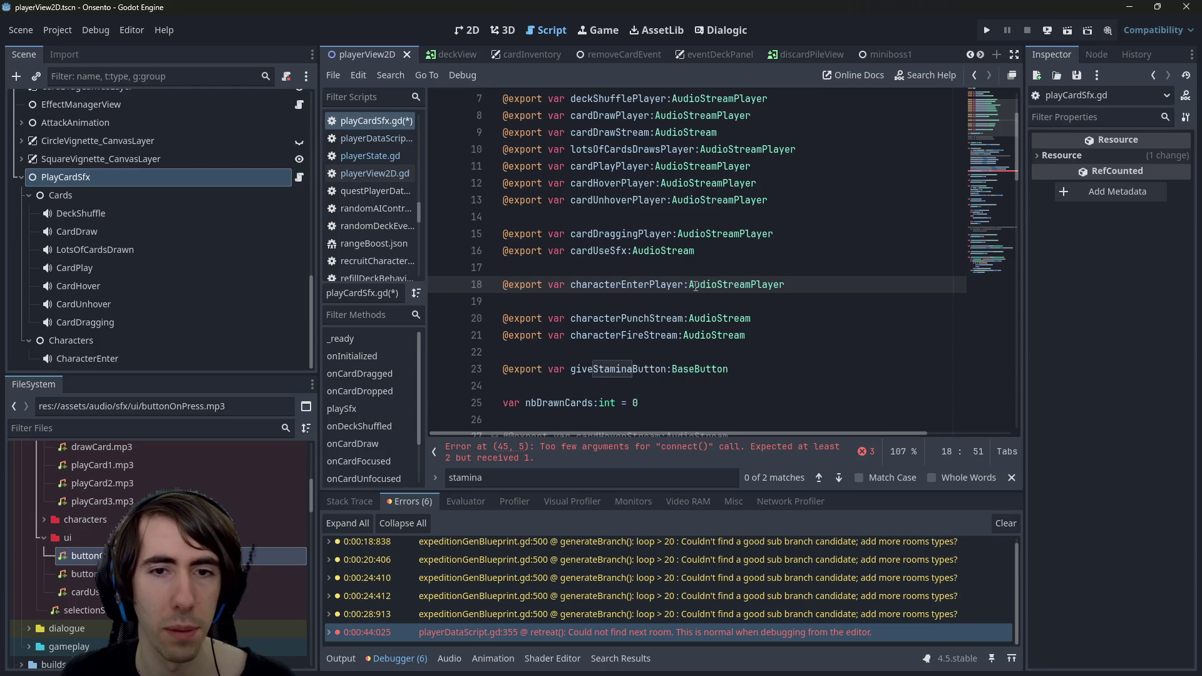
Undo the giveStaminaButton connection and export declaration, then save.
key(ctrl+z)
key(ctrl+z)
key(ctrl+z)
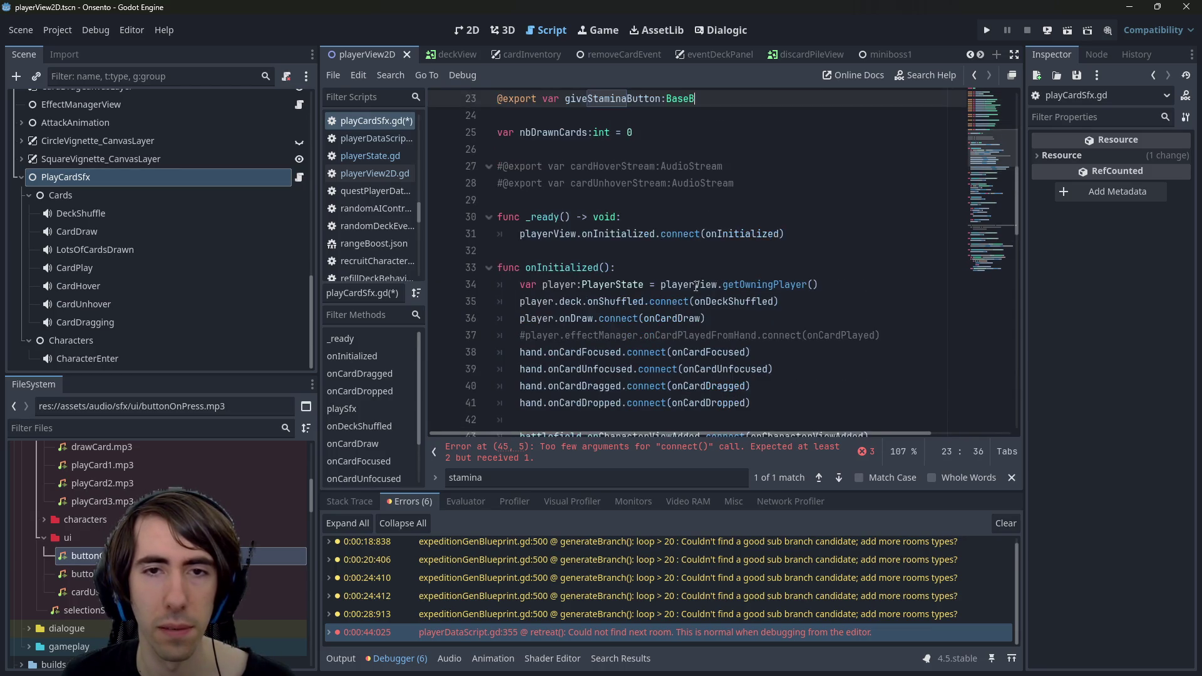
key(ctrl+z)
key(ctrl+z)
key(ctrl+s)
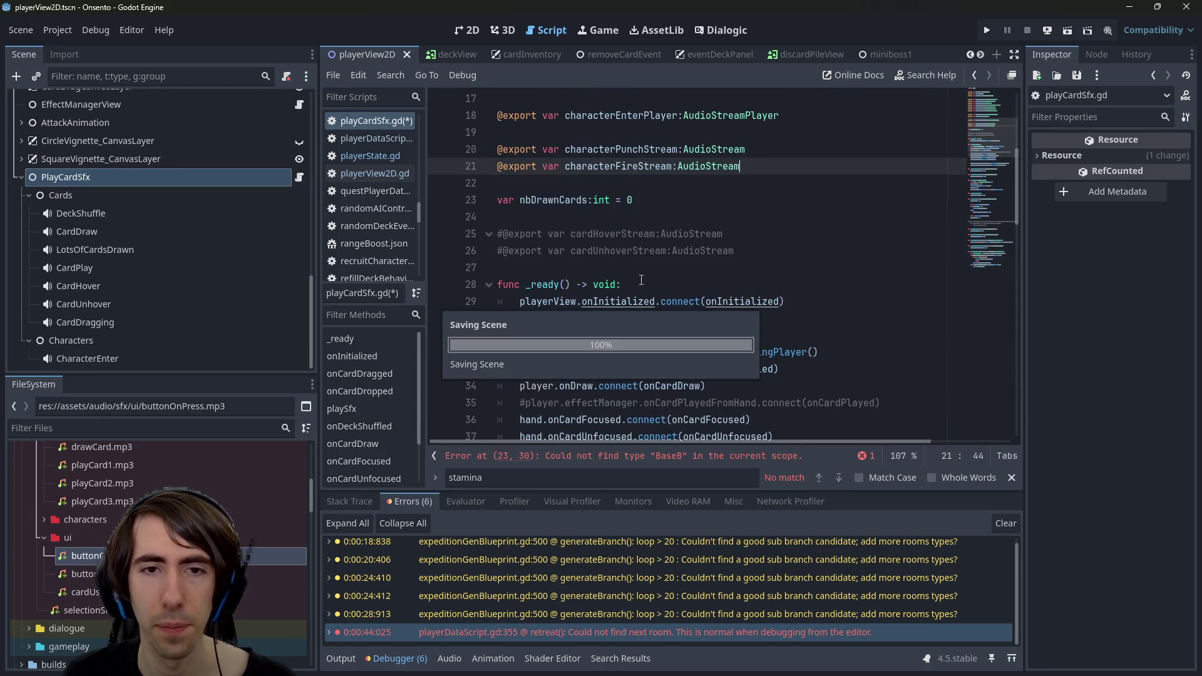
Add a player.onStaminaUsed.connect() line in onInitialized using autocomplete.
scroll(623, 306, down, 3)
click(613, 384)
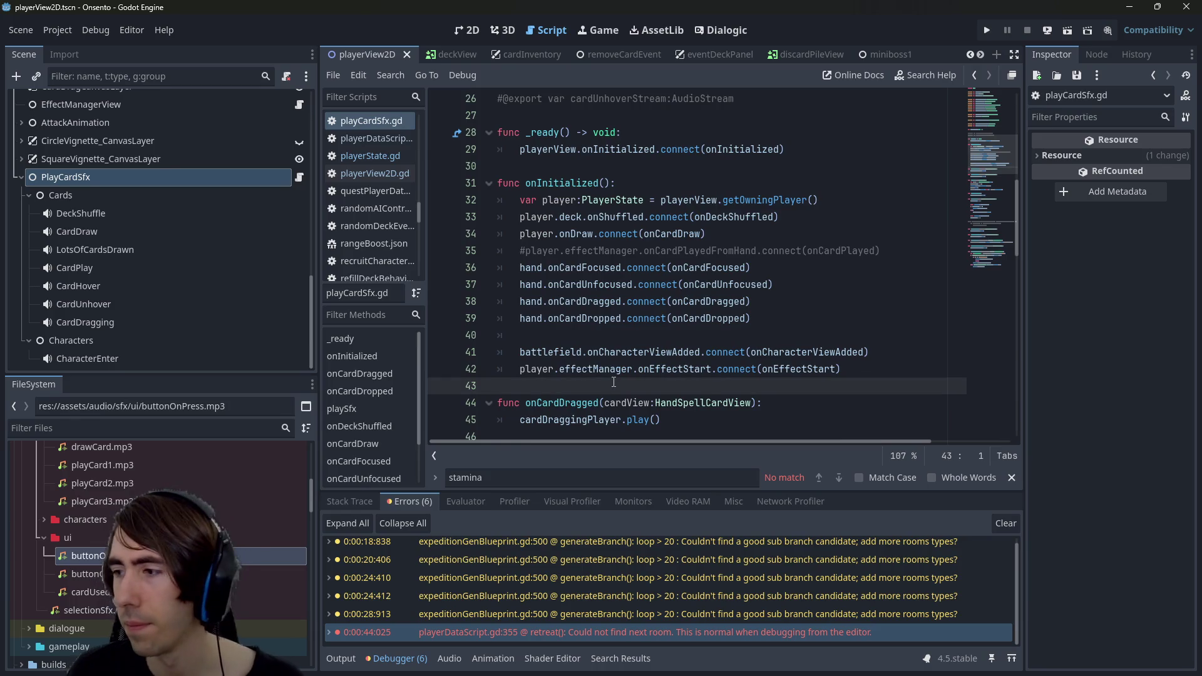
key(Up)
key(End)
key(Return)
key(Return)
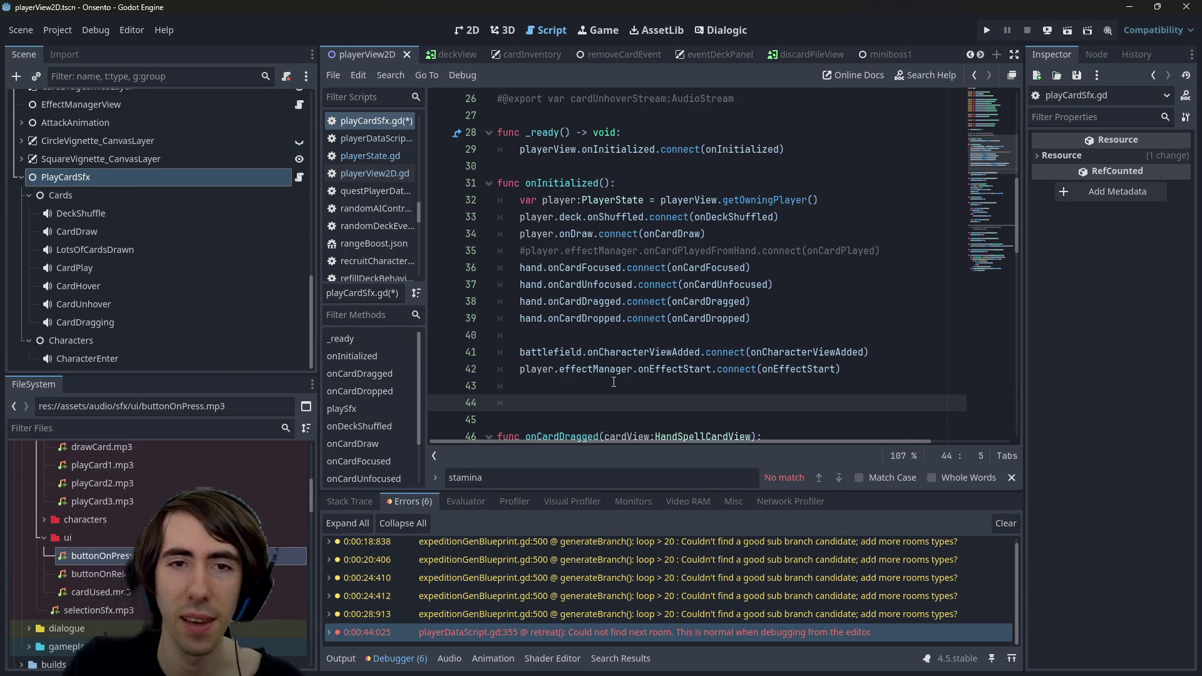
text(player.onStaminaUsed)
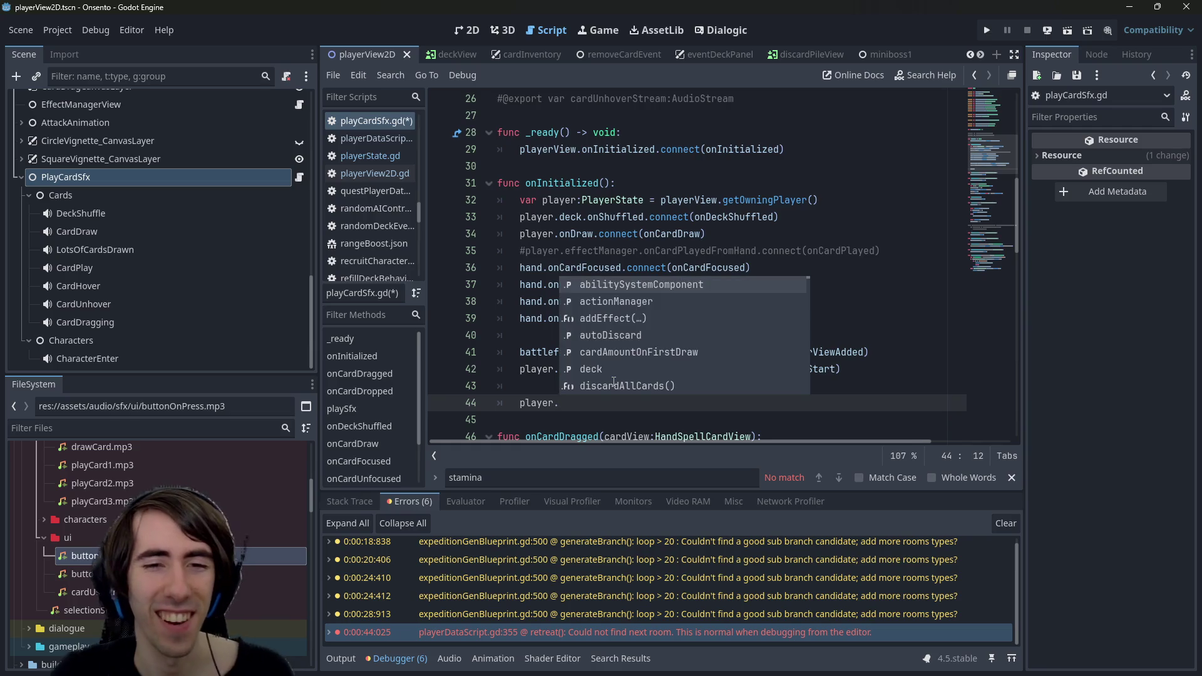
key(BackSpace)
key(BackSpace)
key(BackSpace)
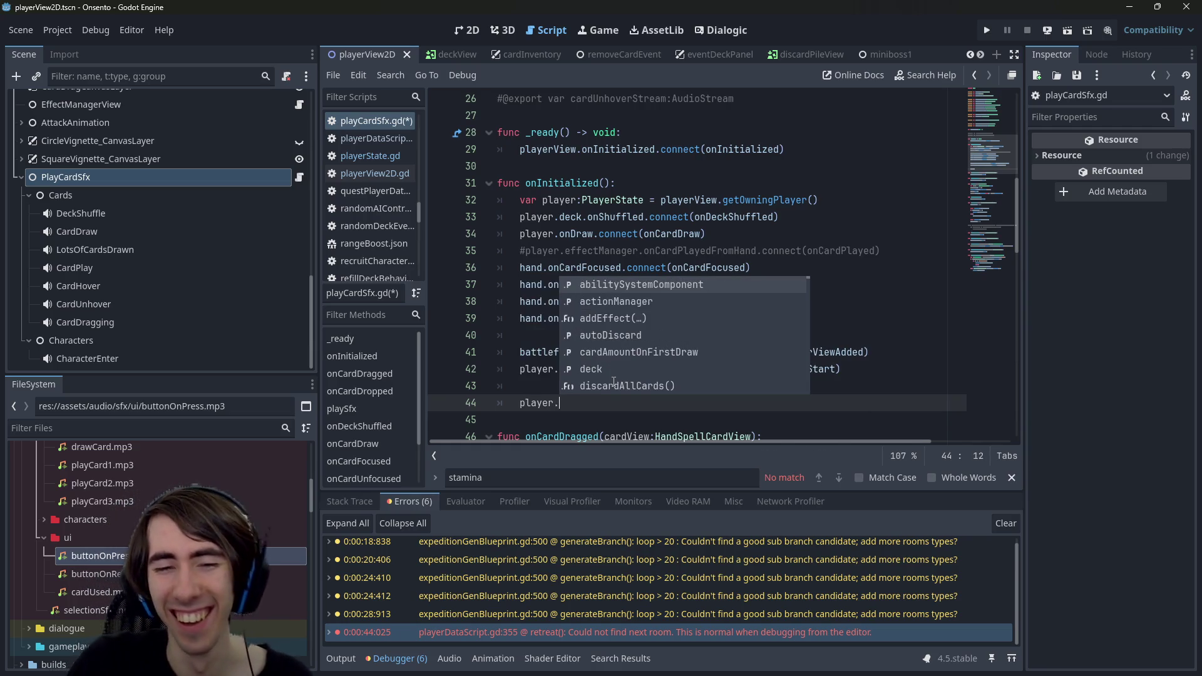
text(Stam)
key(Return)
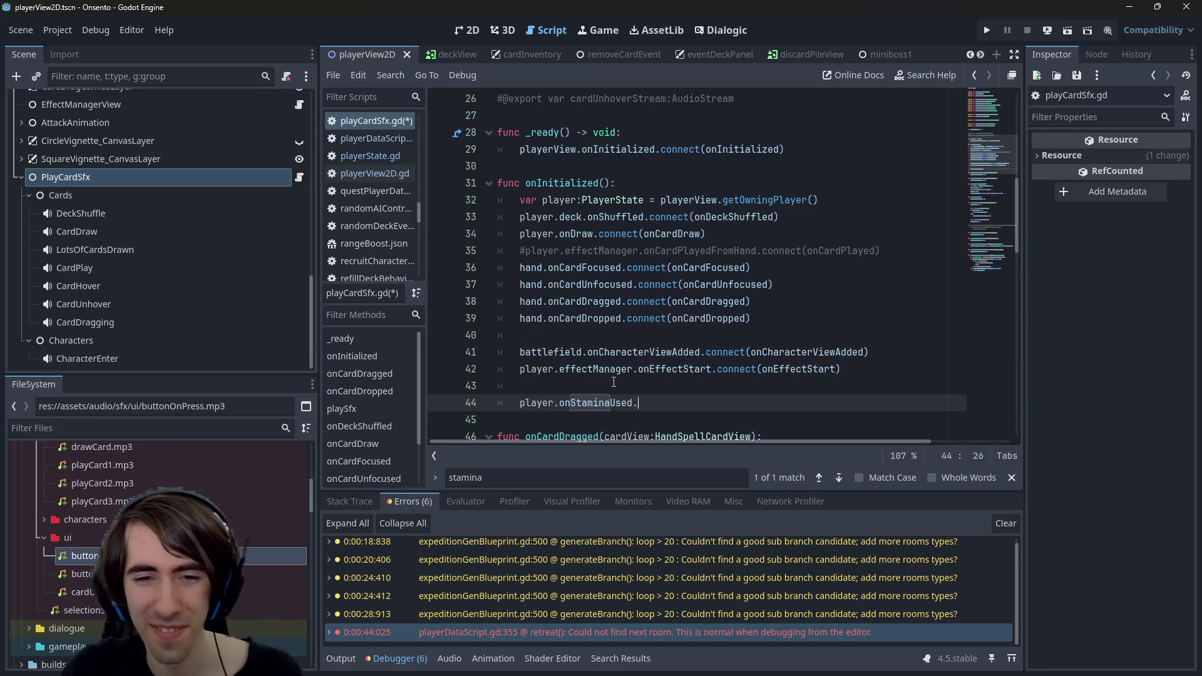
text(connec)
key(Return)
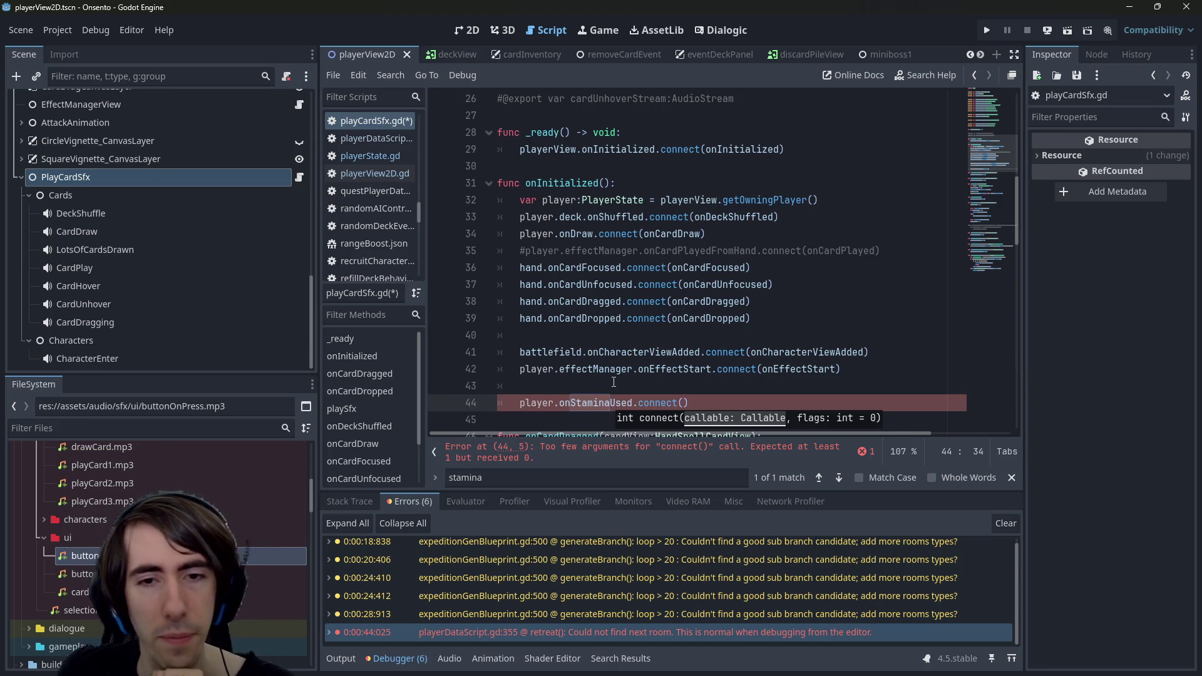
Create a new func onStaminaUsed(): below the stamina connection.
scroll(614, 382, up, 3)
scroll(613, 382, down, 10)
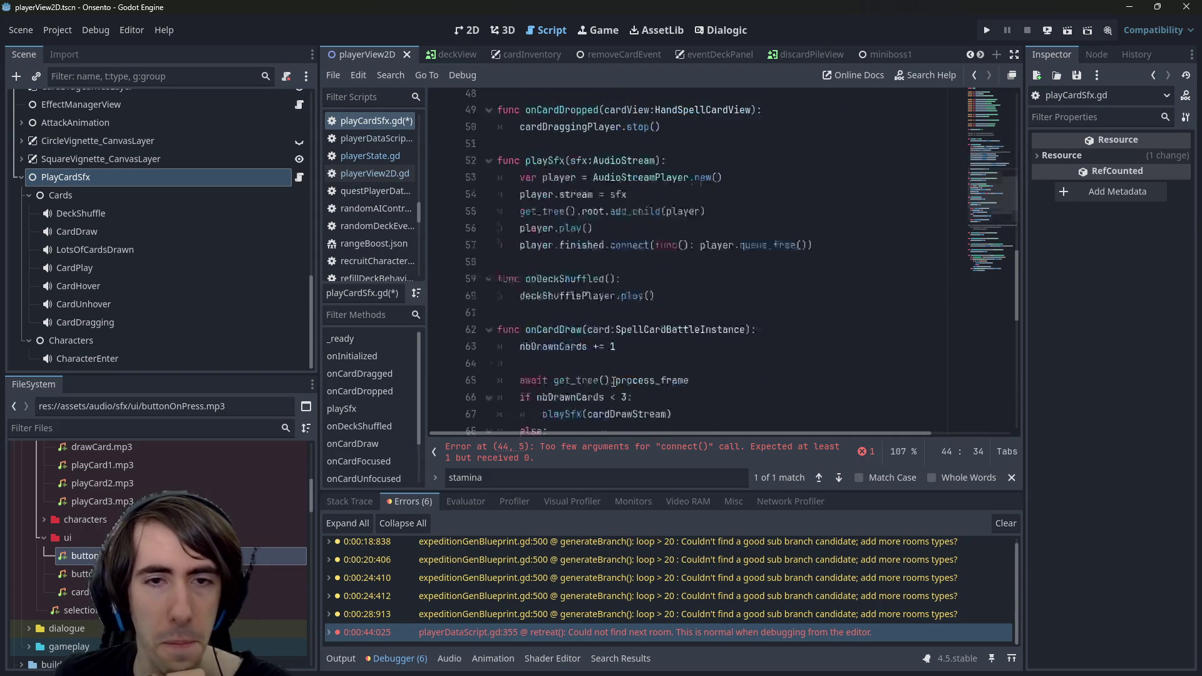
scroll(613, 382, up, 5)
scroll(617, 370, down, 14)
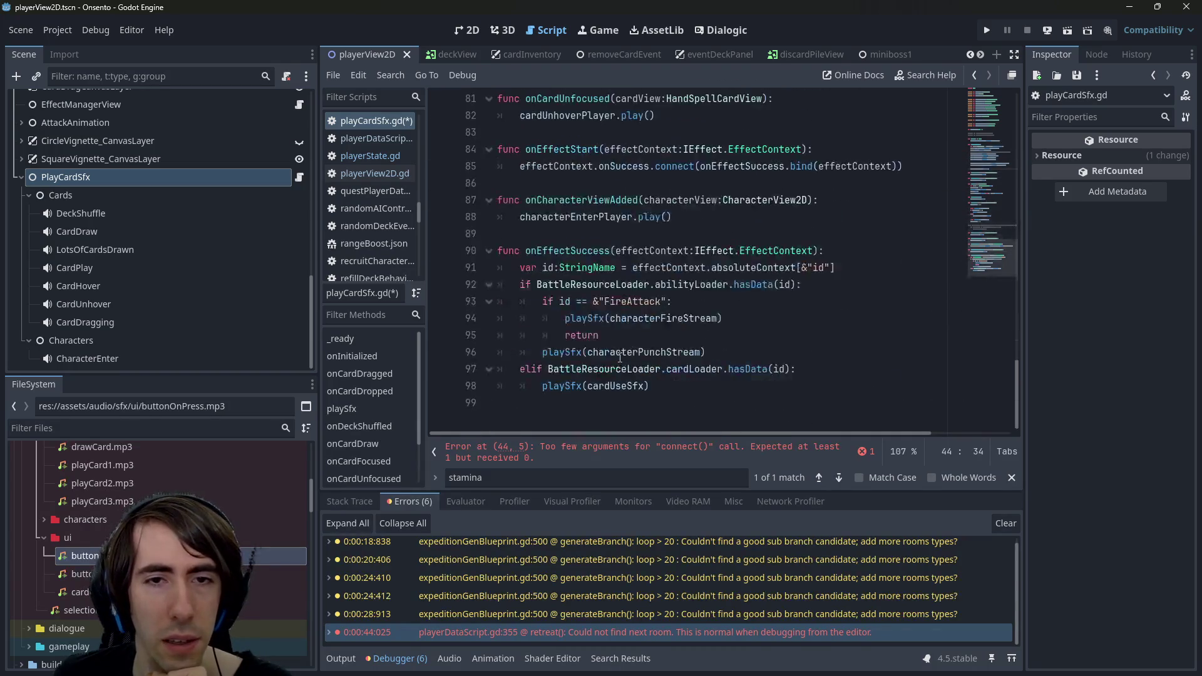
scroll(617, 350, up, 15)
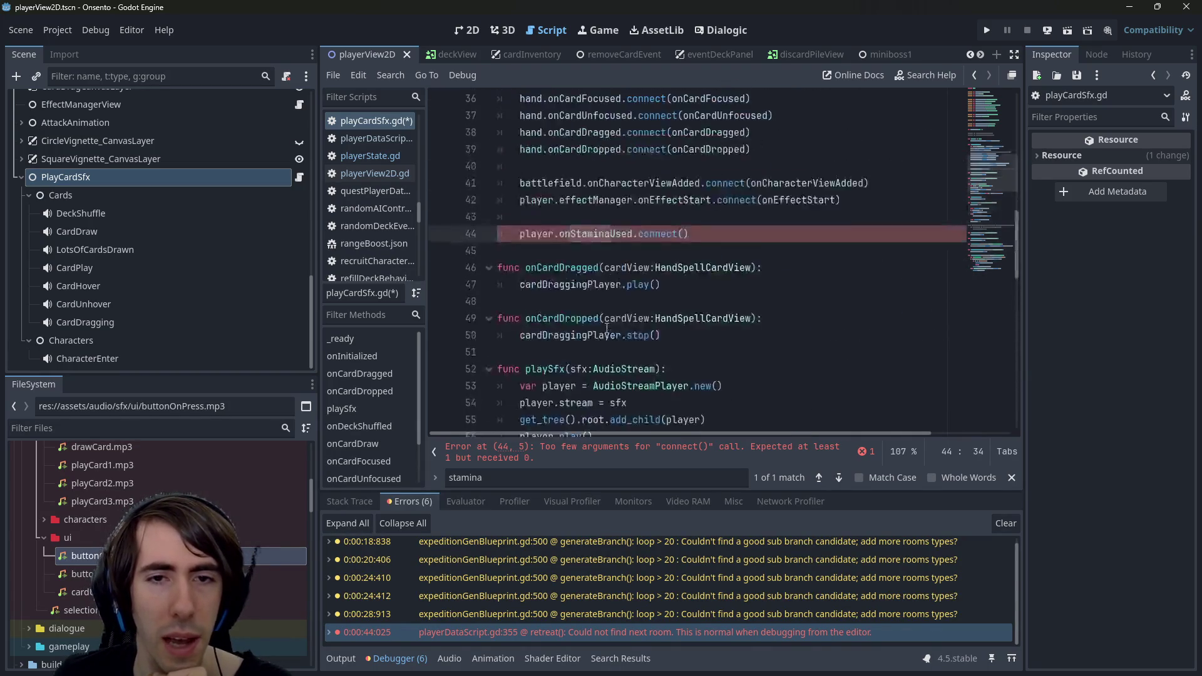
scroll(606, 328, down, 1)
click(621, 303)
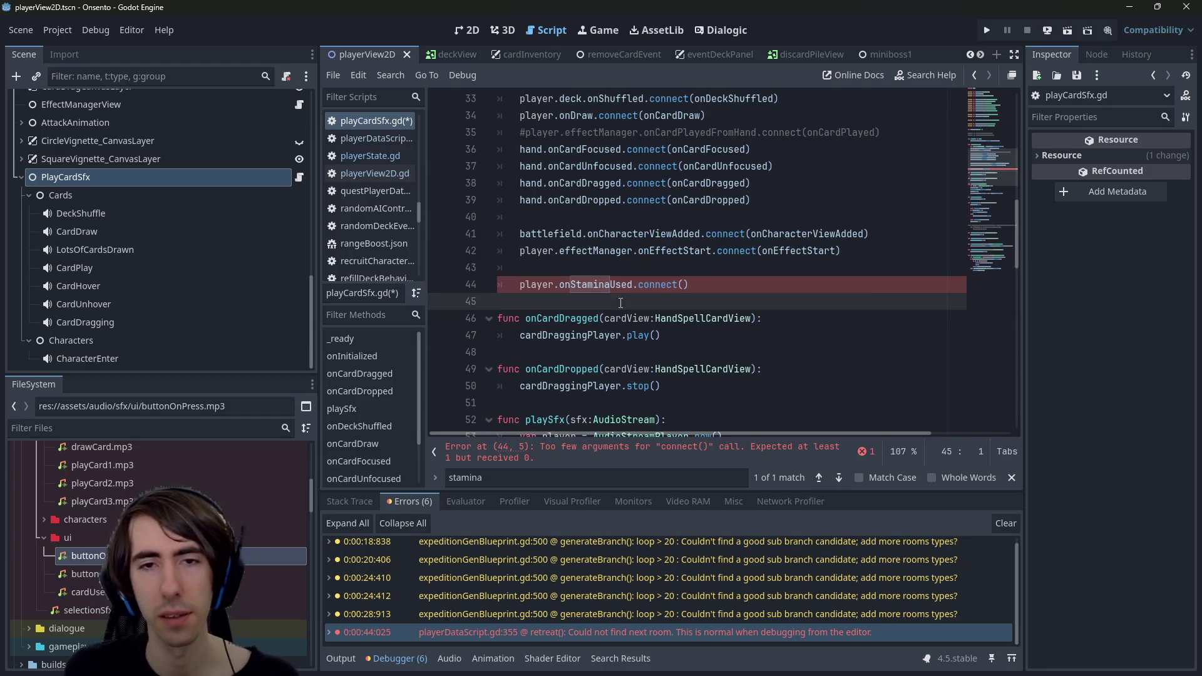
key(Return)
key(Return)
key(Up)
text(fu)
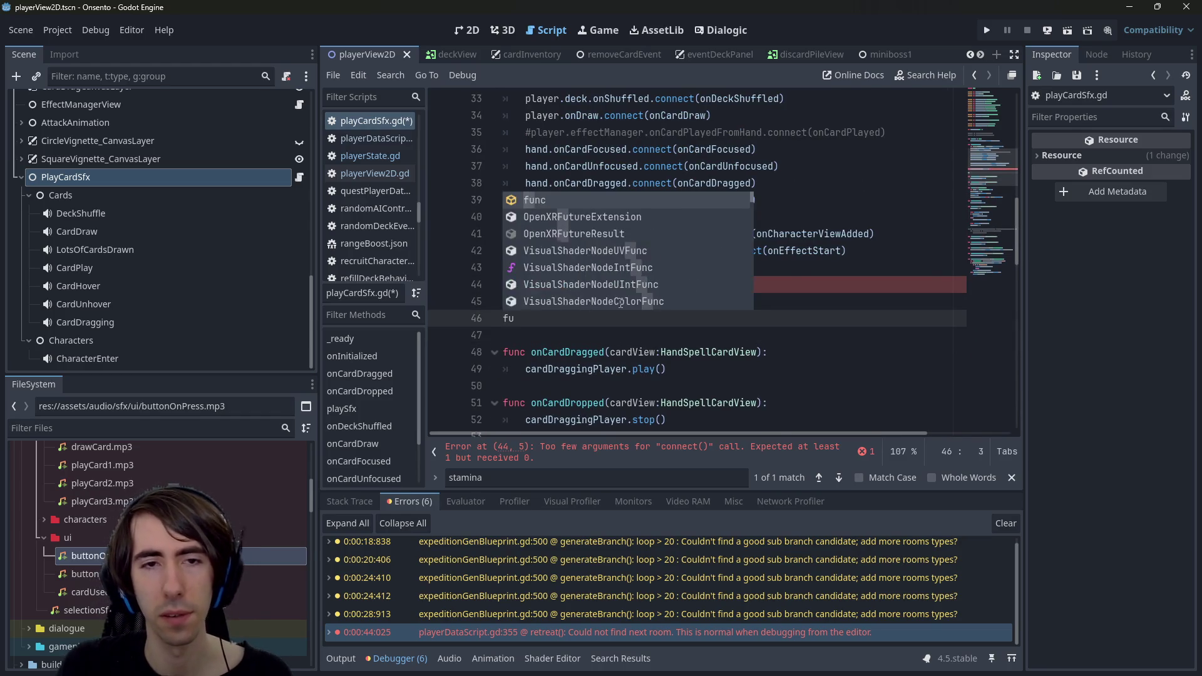
text(nc onStamin)
key(Return)
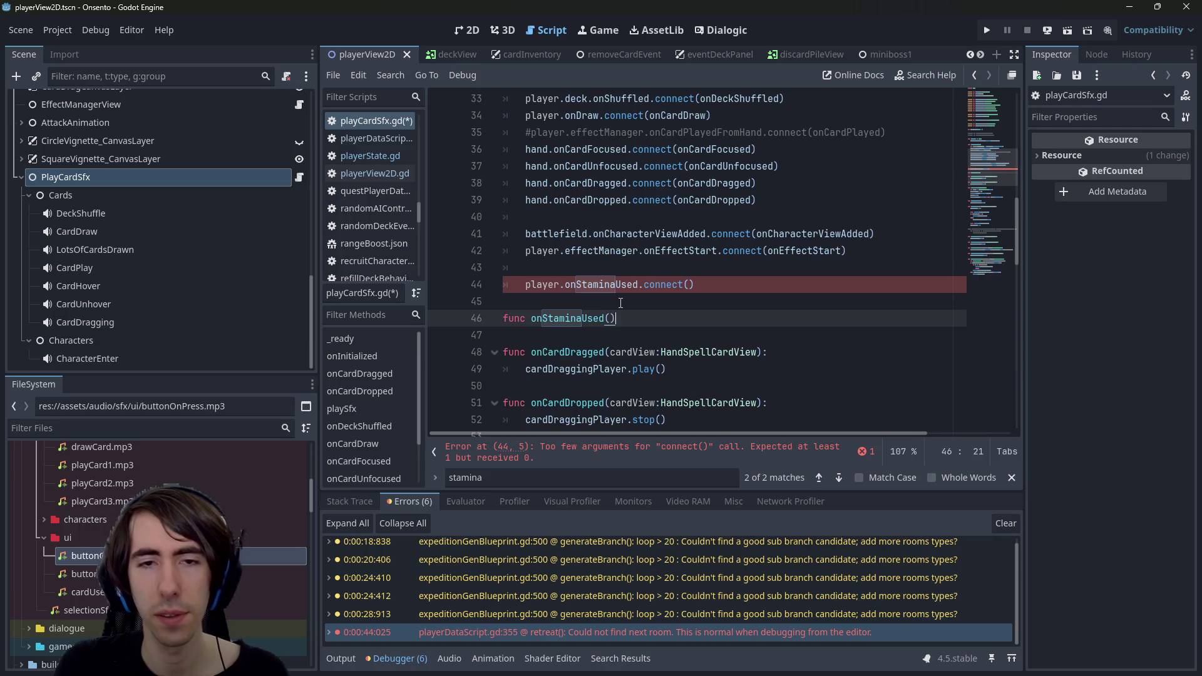
text(:)
key(Return)
Pass onStaminaUsed into the player.onStaminaUsed.connect() call and save the script.
click(604, 284)
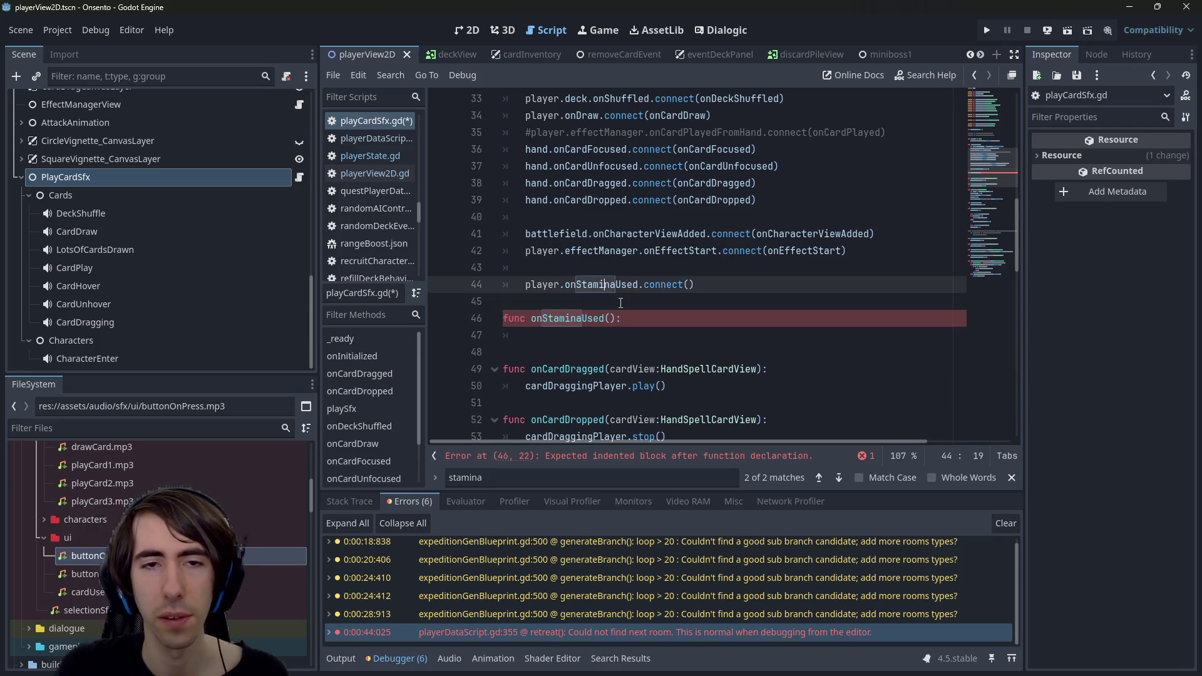
key(End)
key(Left)
text(onStaminaUsed)
key(Down)
key(Down)
key(Down)
key(ctrl+s)
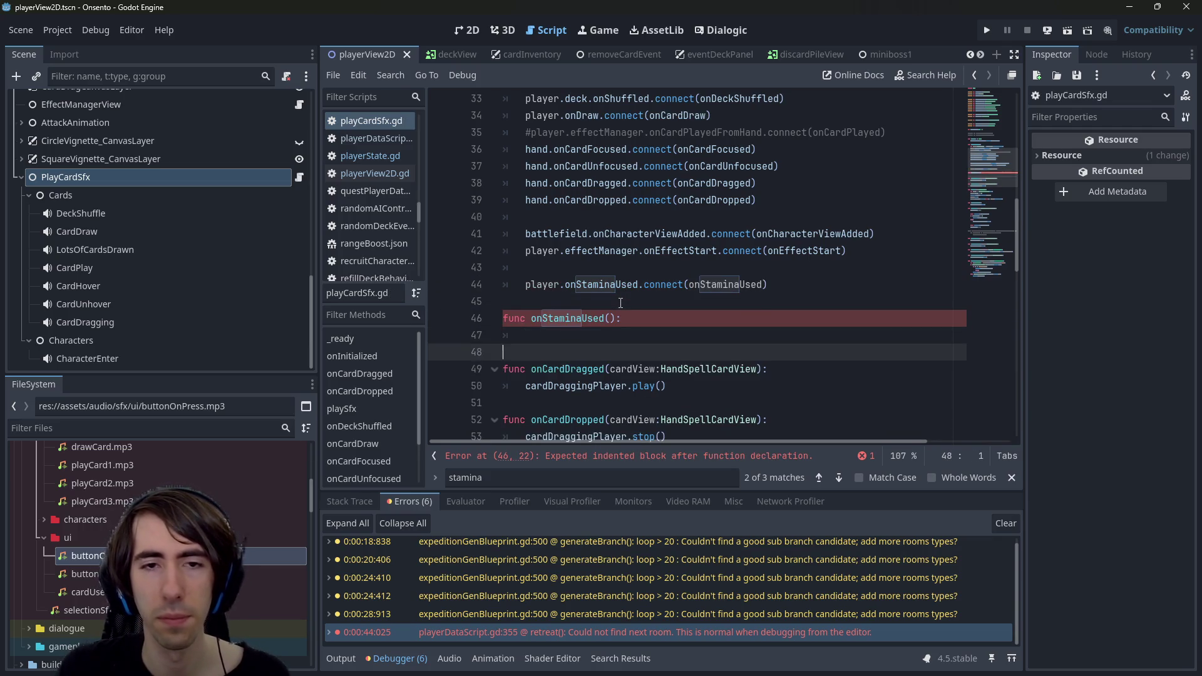
key(Left)
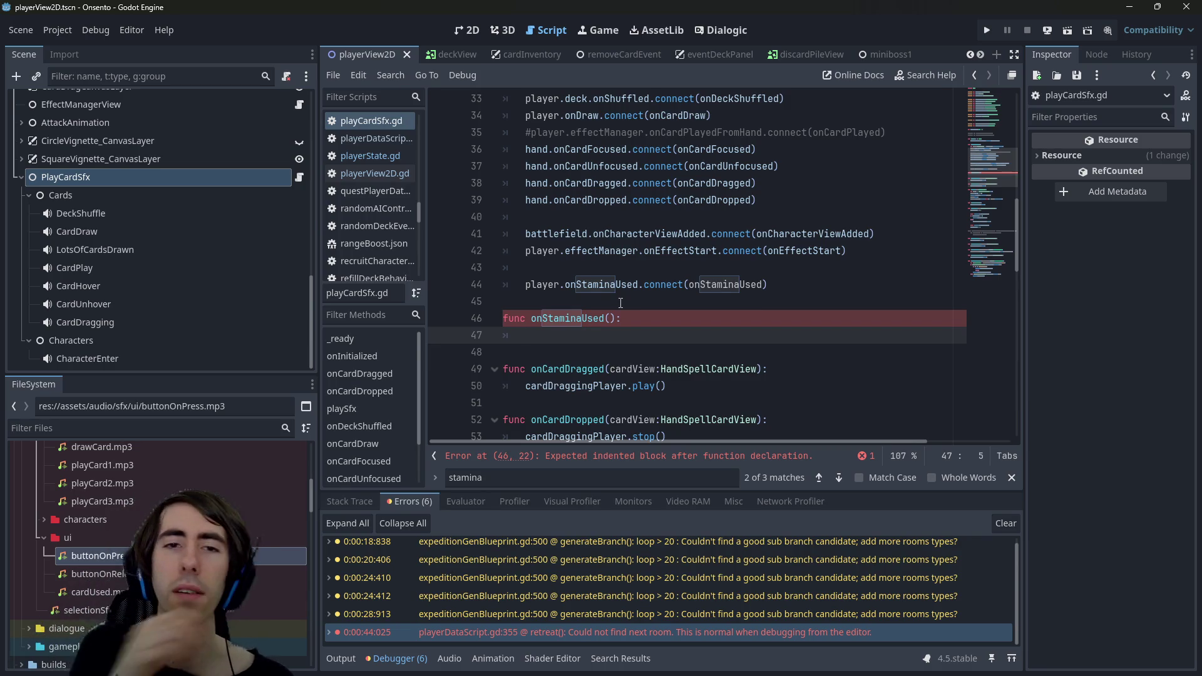
scroll(616, 298, up, 8)
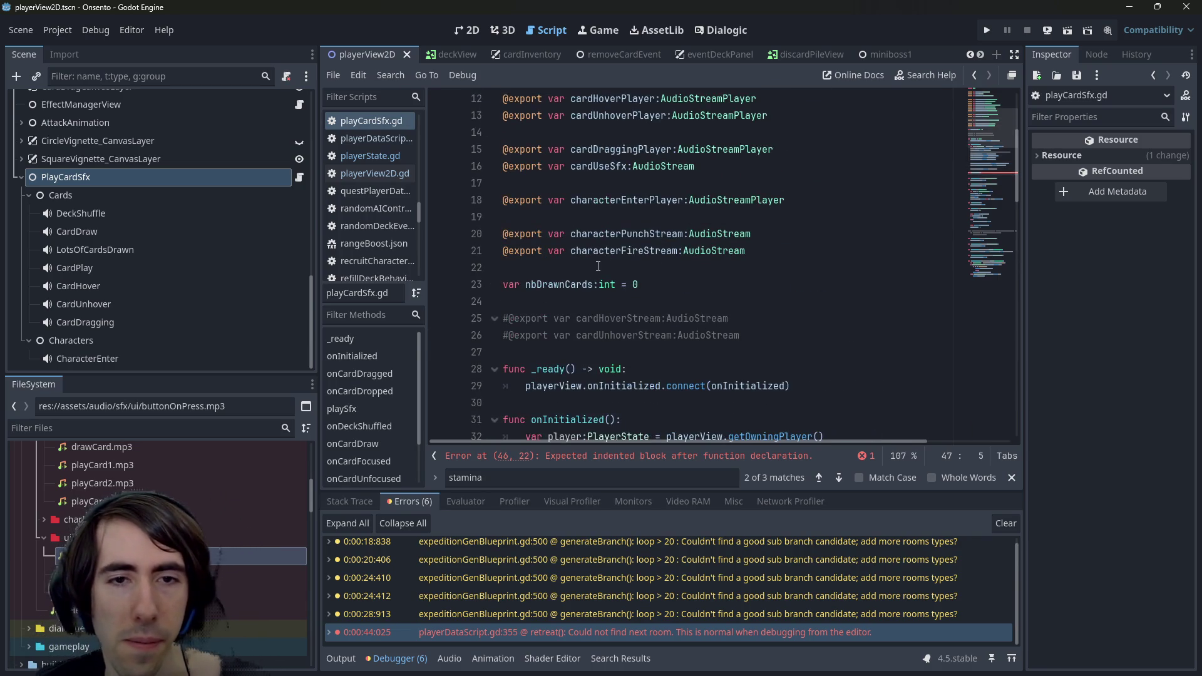
Duplicate the characterFireStream export line and rename the copy staminaUseSfx.
drag(789, 303, 415, 293)
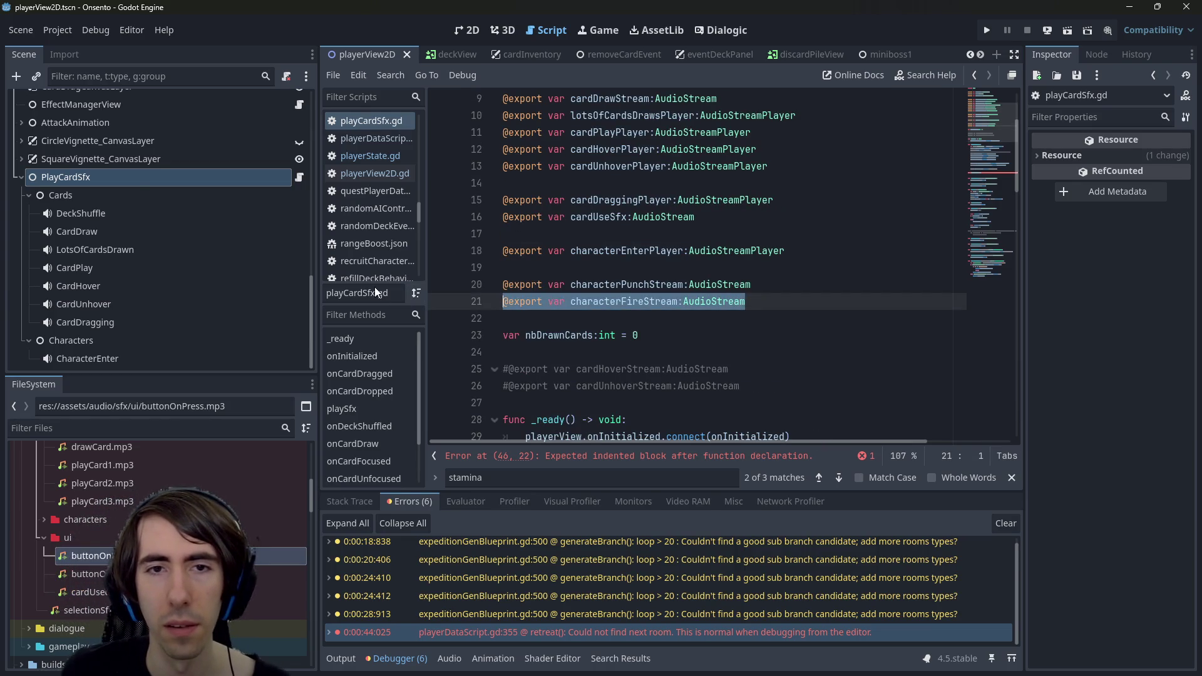
key(ctrl+c)
key(End)
key(Return)
key(Return)
key(ctrl+v)
key(ctrl+Left)
key(ctrl+Left)
key(ctrl+shift+Right)
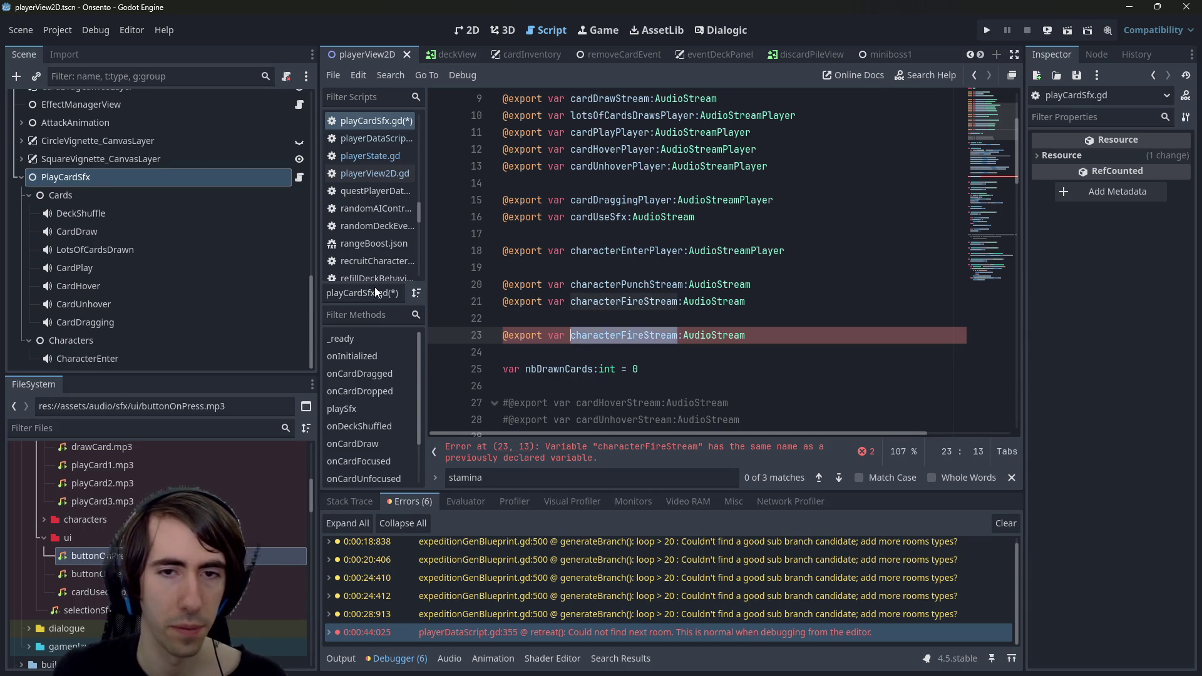
text(staminaUseSfx)
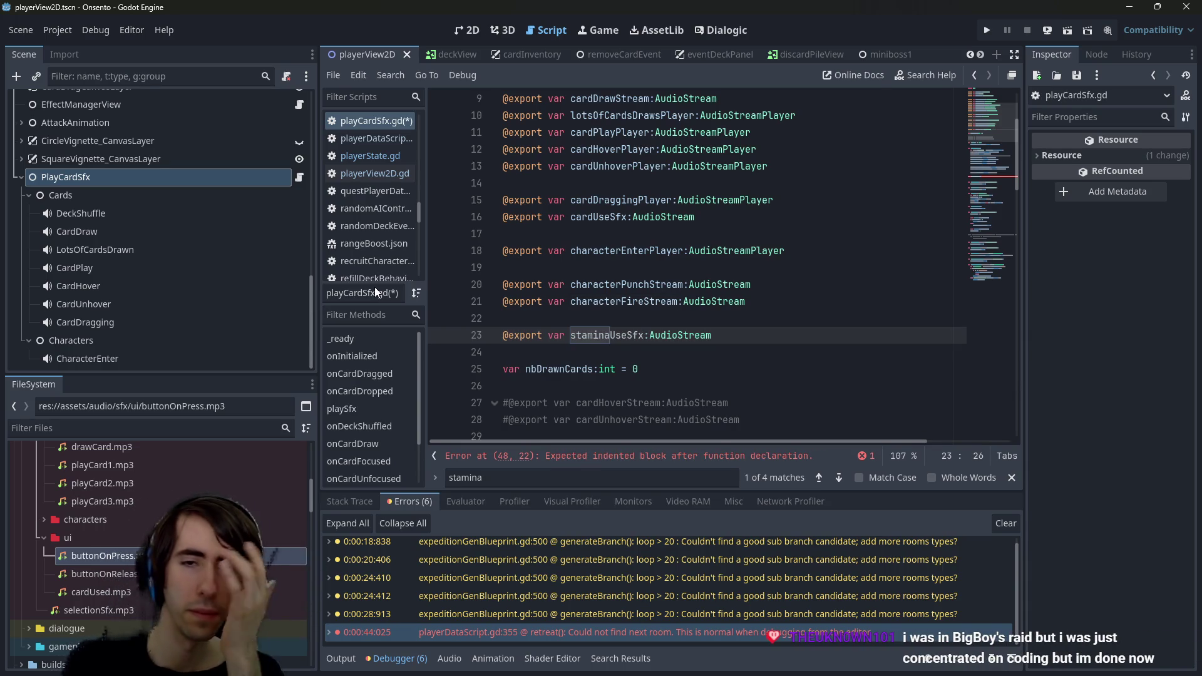
Try a staminaUsePlayer variant, then revert to staminaUseSfx typed AudioStream and save.
double_click(629, 336)
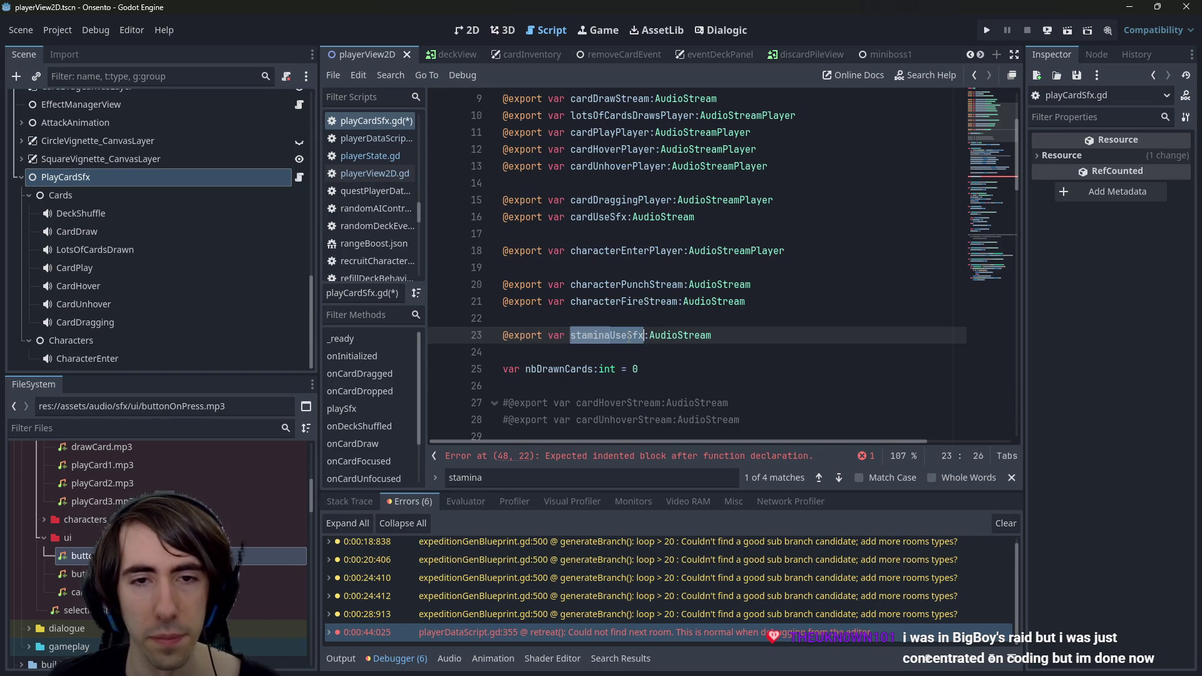
click(731, 338)
text(Player)
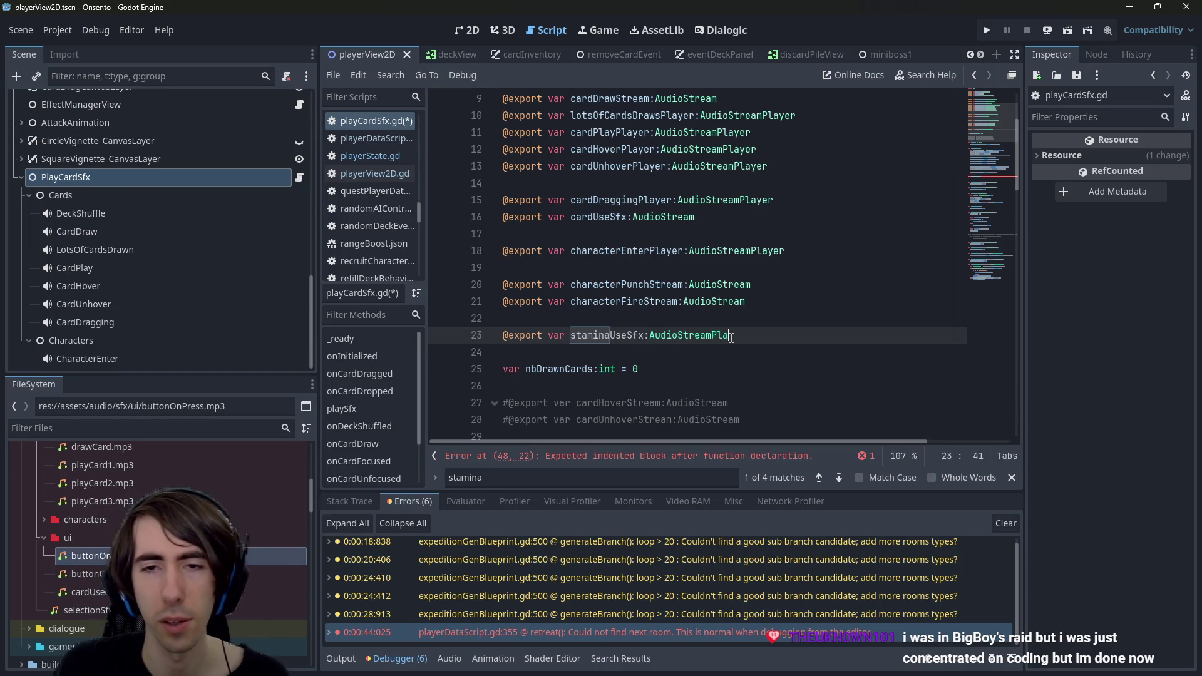
key(ctrl+Left)
key(ctrl+Left)
key(BackSpace)
key(BackSpace)
key(BackSpace)
text(Player)
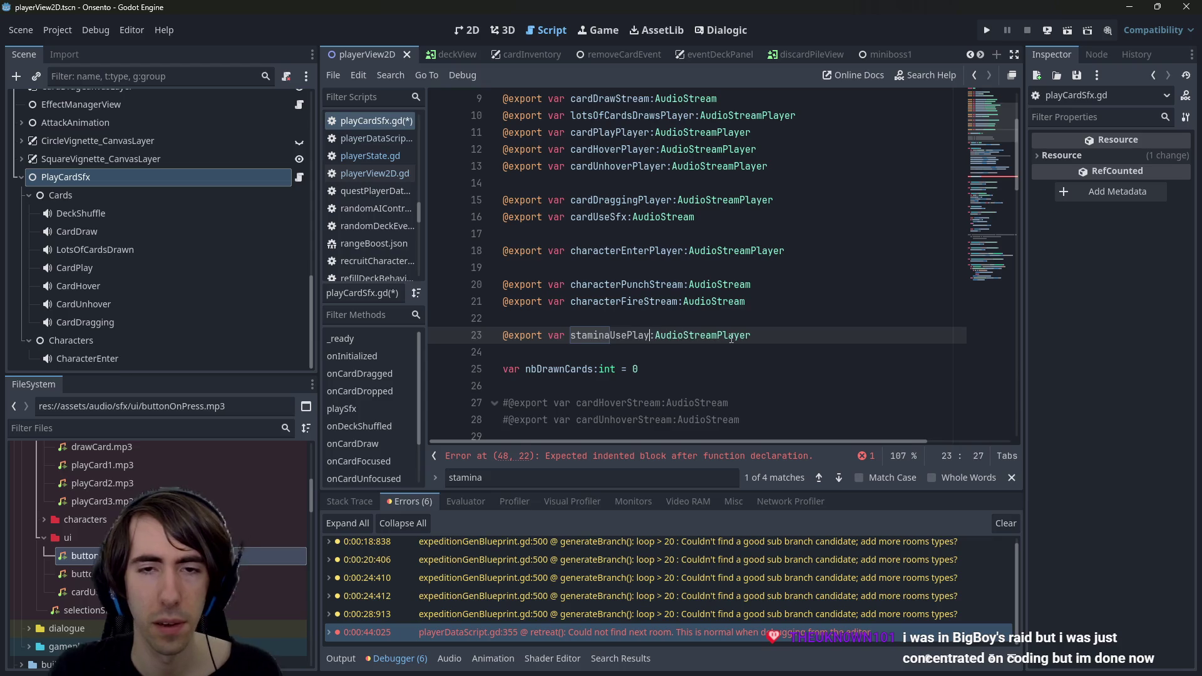
key(ctrl+shift+Left)
key(ctrl+s)
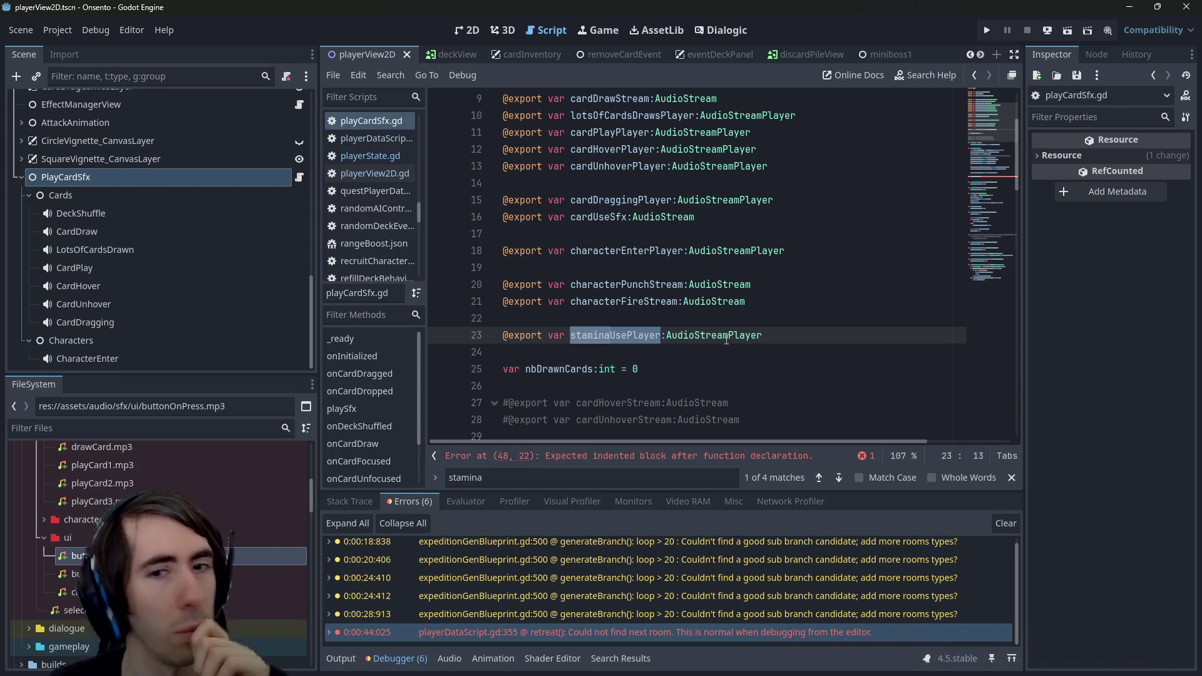
key(Right)
key(BackSpace)
key(BackSpace)
key(BackSpace)
text(Sfx)
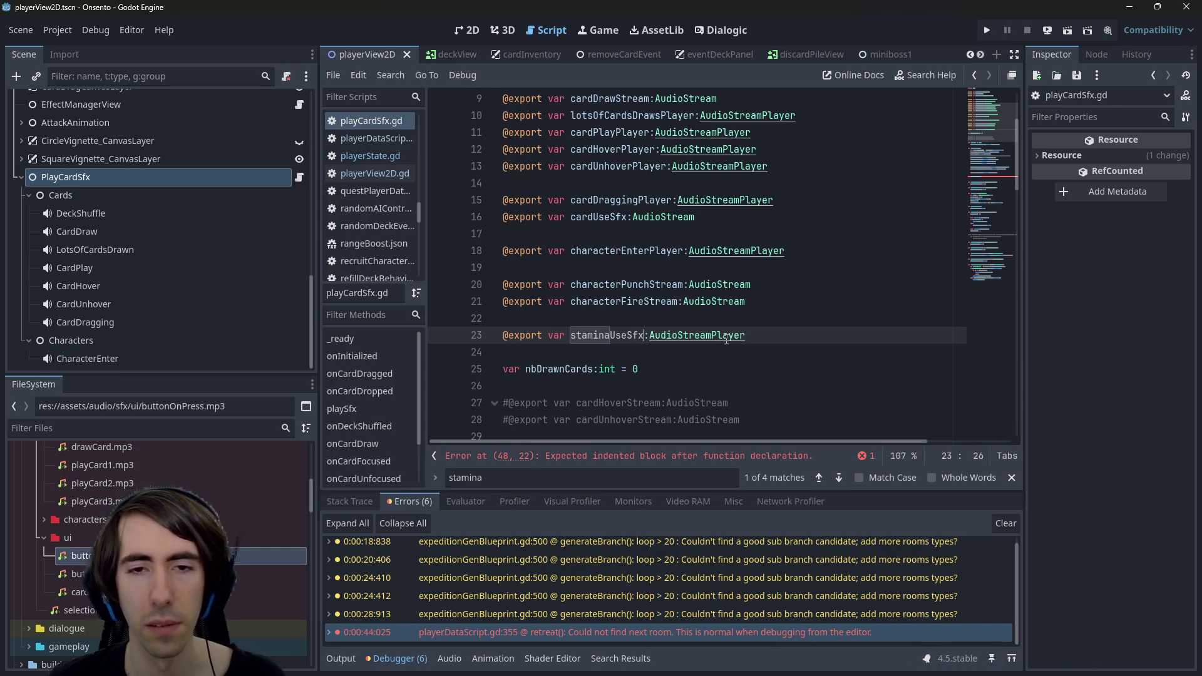
key(End)
key(BackSpace)
key(BackSpace)
key(BackSpace)
key(ctrl+s)
Paste the staminaUseSfx name into onStaminaUsed's body.
click(610, 338)
double_click(610, 335)
key(ctrl+c)
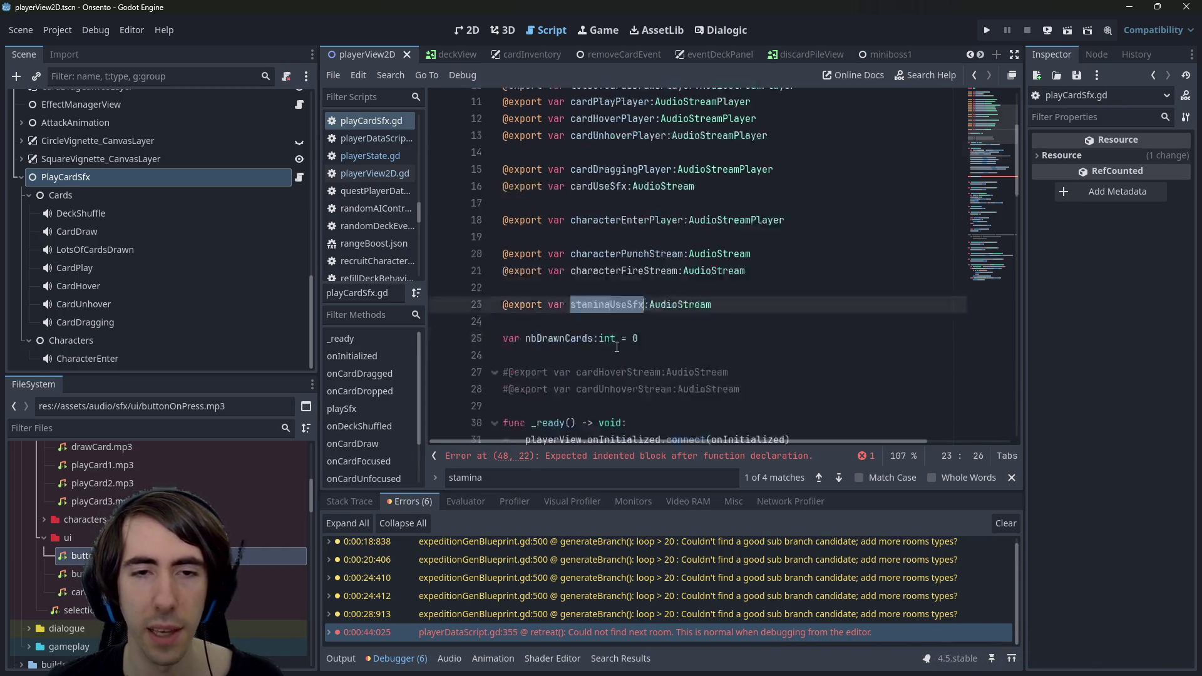
scroll(609, 338, down, 8)
click(633, 301)
key(Return)
key(ctrl+v)
scroll(633, 305, up, 2)
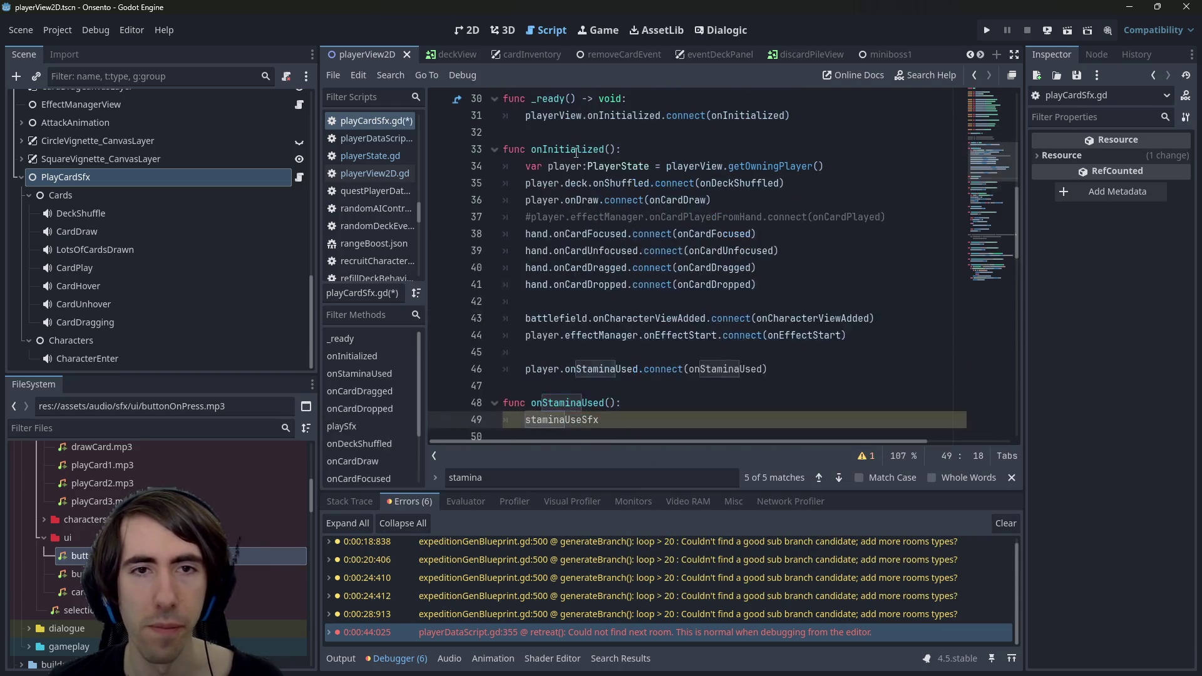
click(604, 149)
scroll(564, 257, down, 4)
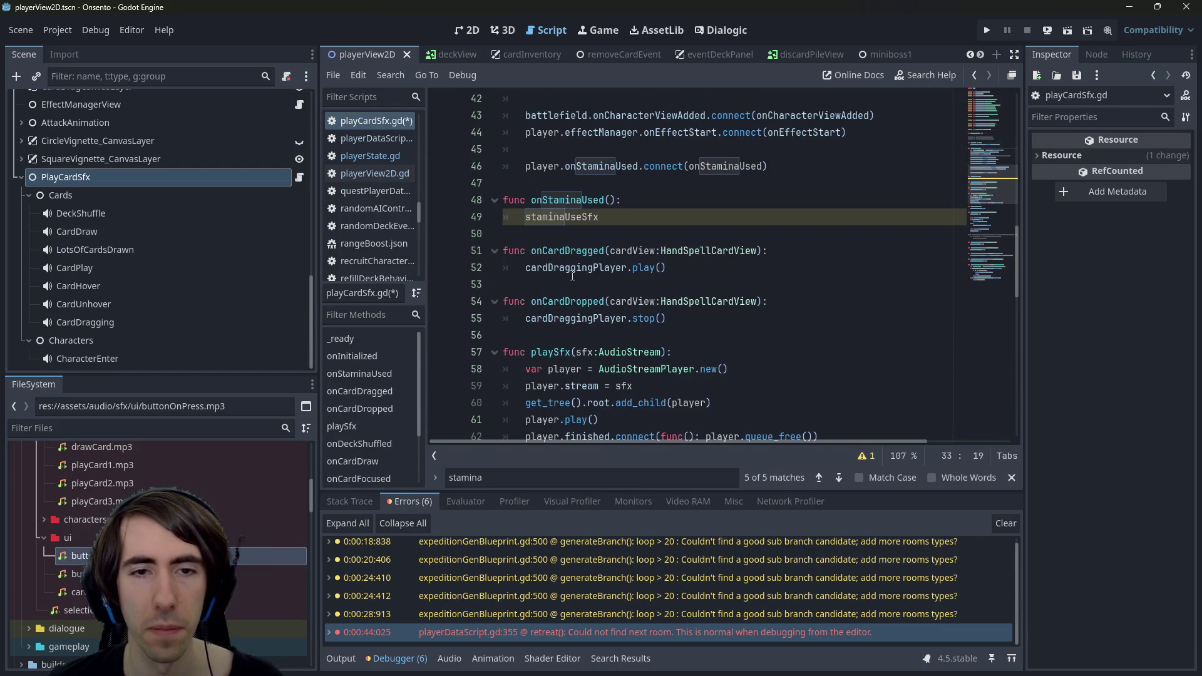
Wrap it as playSfx(staminaUseSfx) in onStaminaUsed and save the script.
double_click(550, 352)
key(ctrl+c)
click(526, 215)
key(ctrl+v)
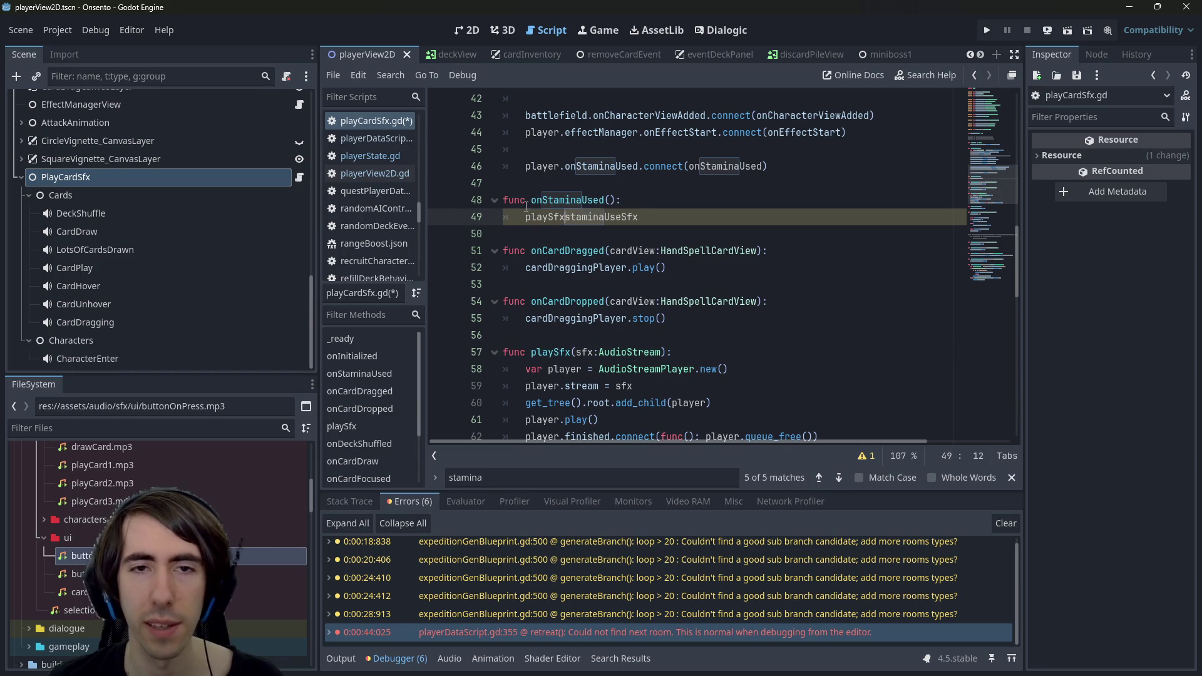
text(()
key(End)
text())
key(ctrl+s)
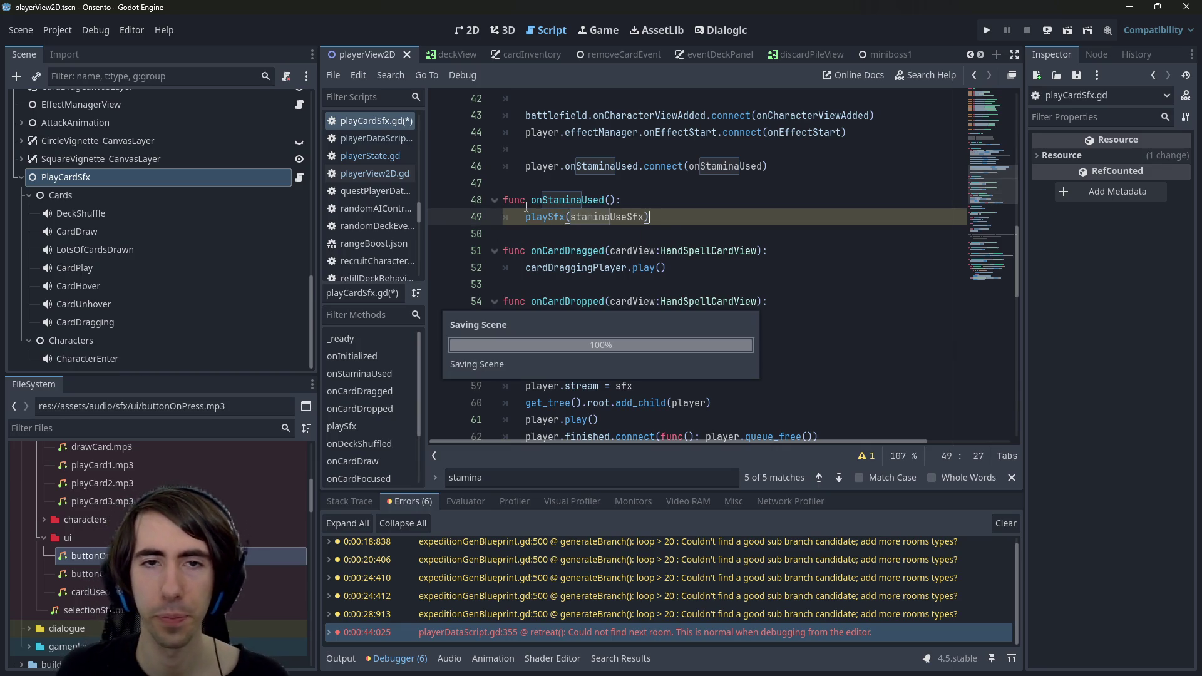
Select the PlayCardSfx node to view its exported properties.
scroll(630, 222, up, 2)
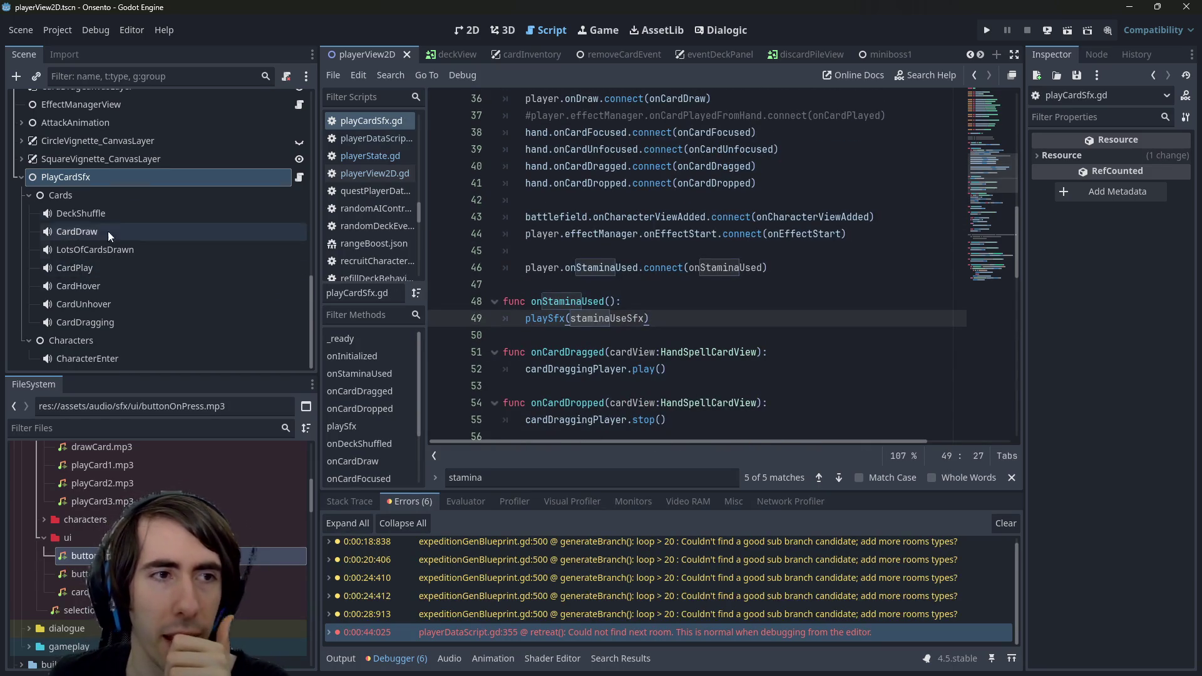
click(106, 191)
click(106, 178)
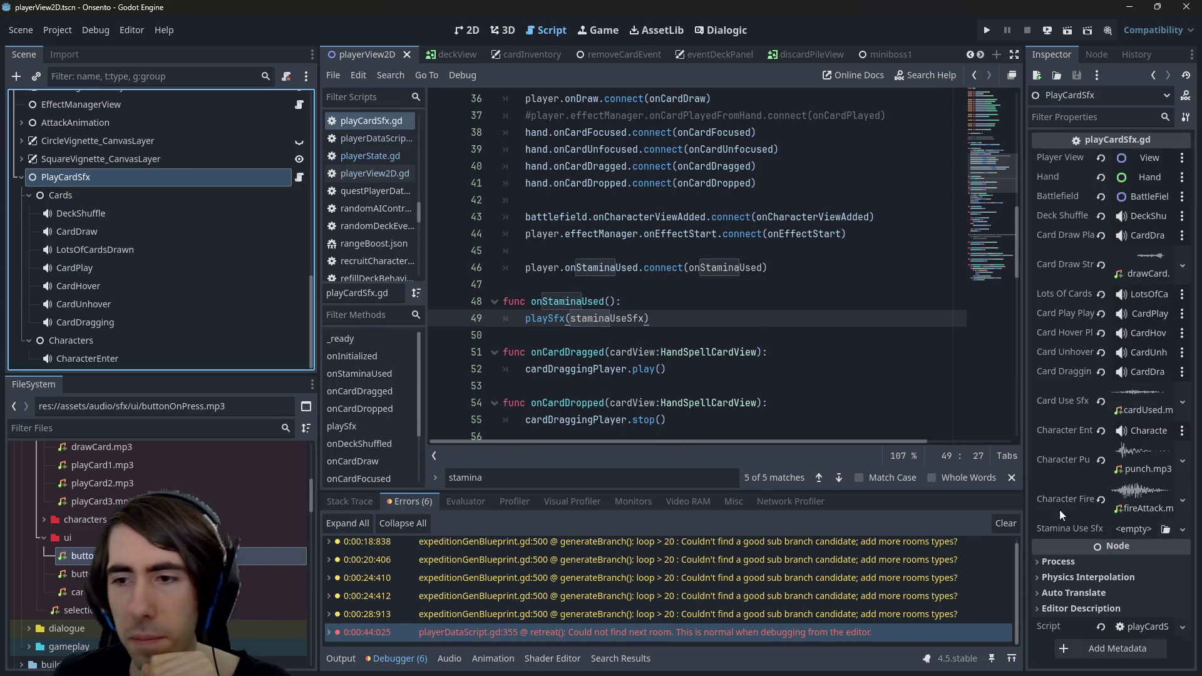
click(1136, 531)
click(1124, 656)
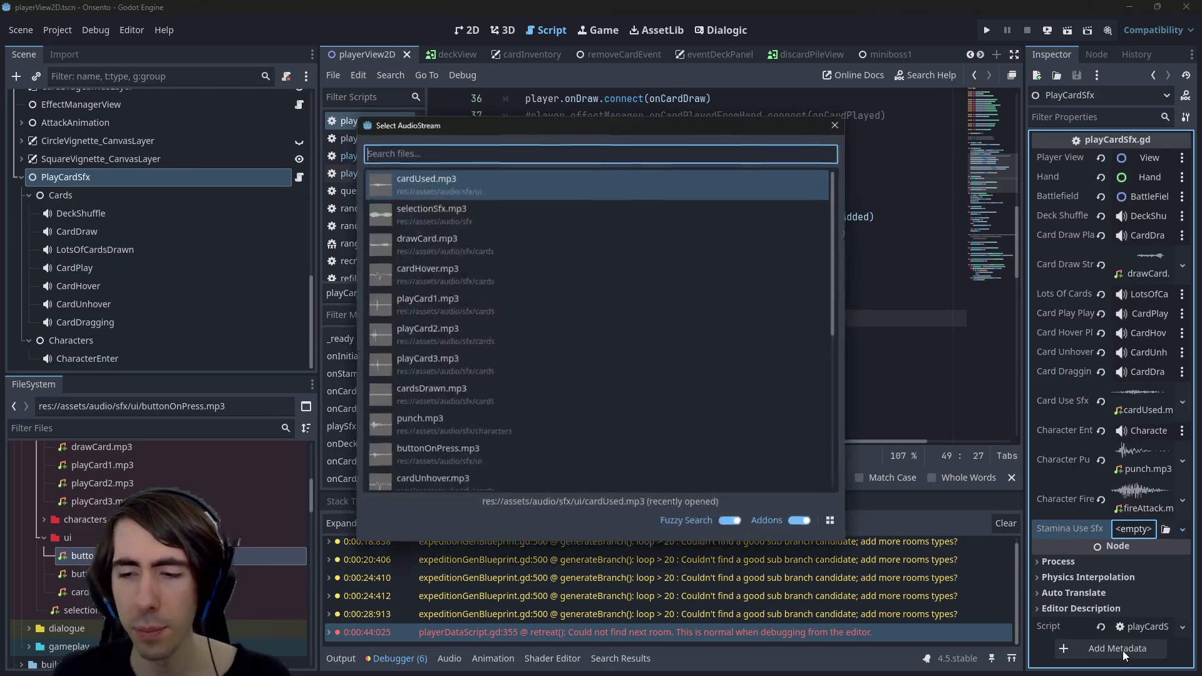
text(woos)
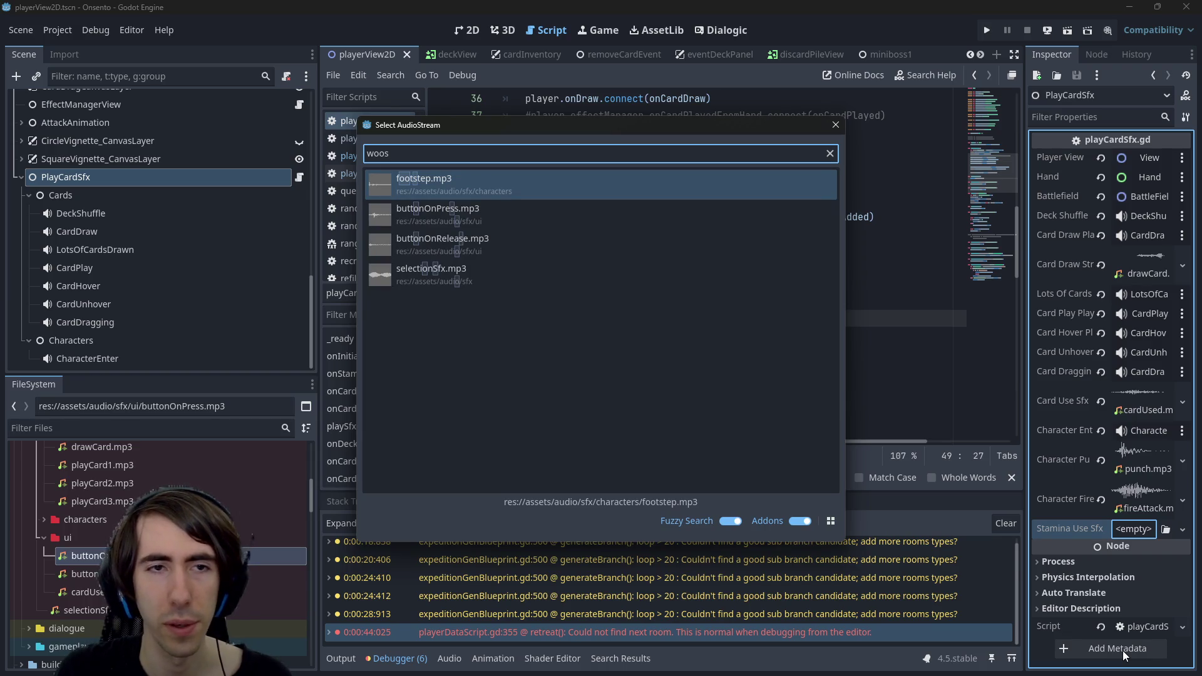
key(BackSpace)
key(BackSpace)
key(BackSpace)
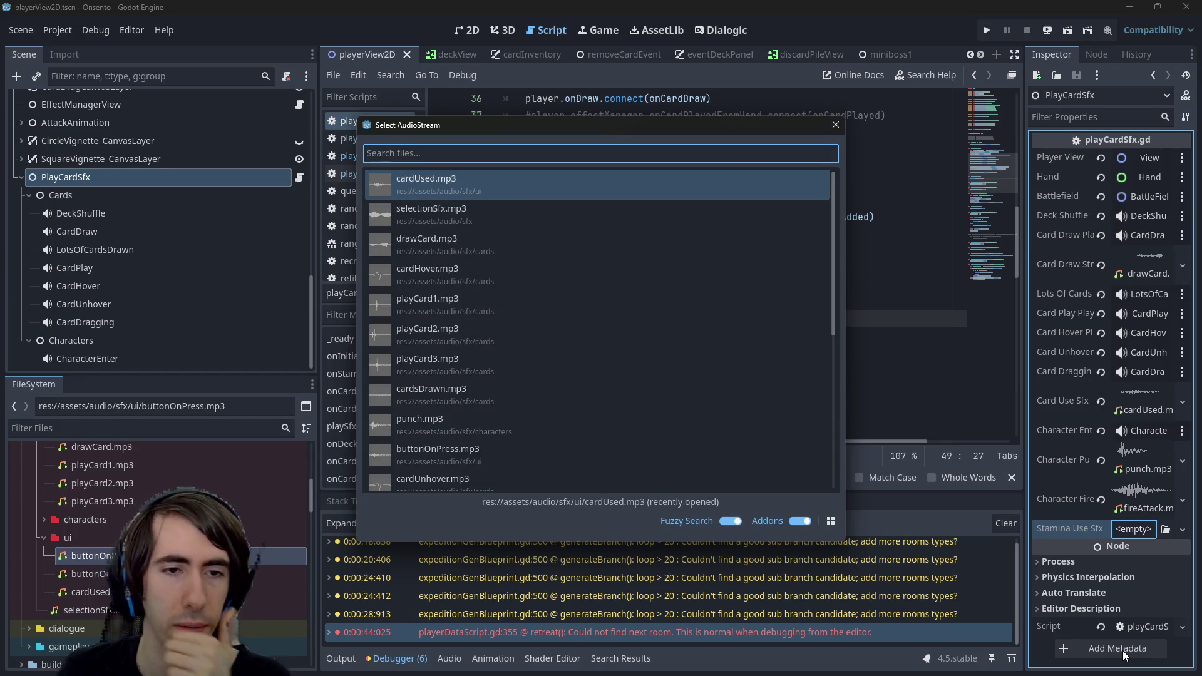
scroll(444, 401, down, 5)
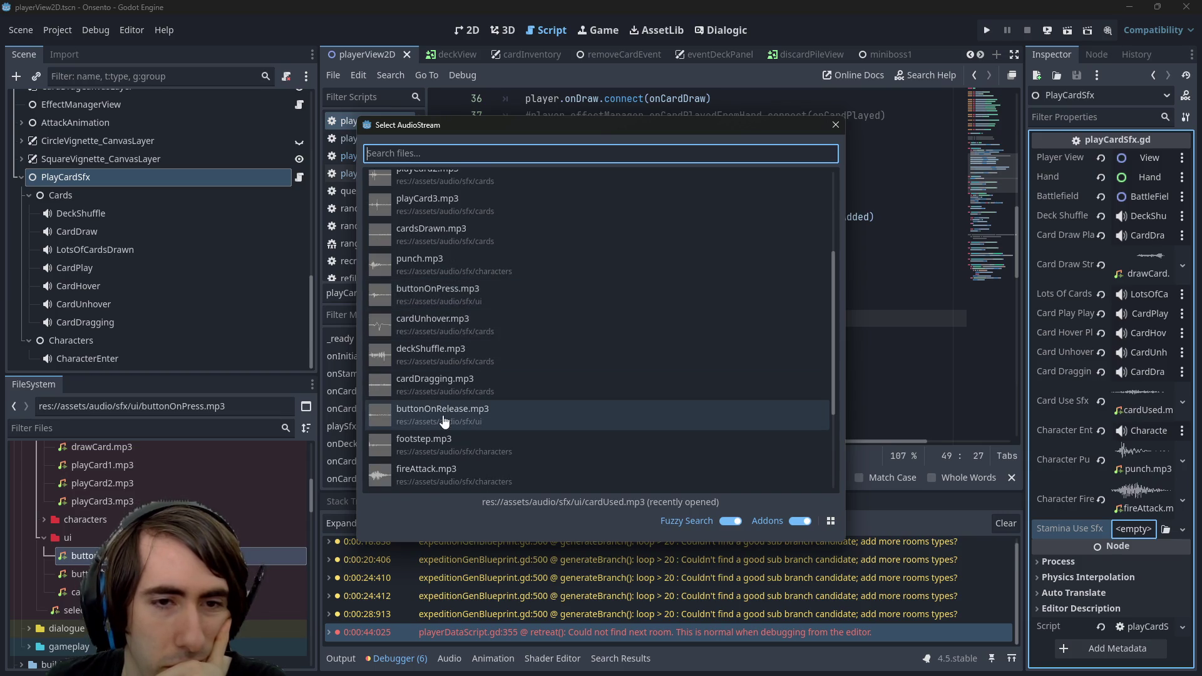
scroll(475, 371, down, 1)
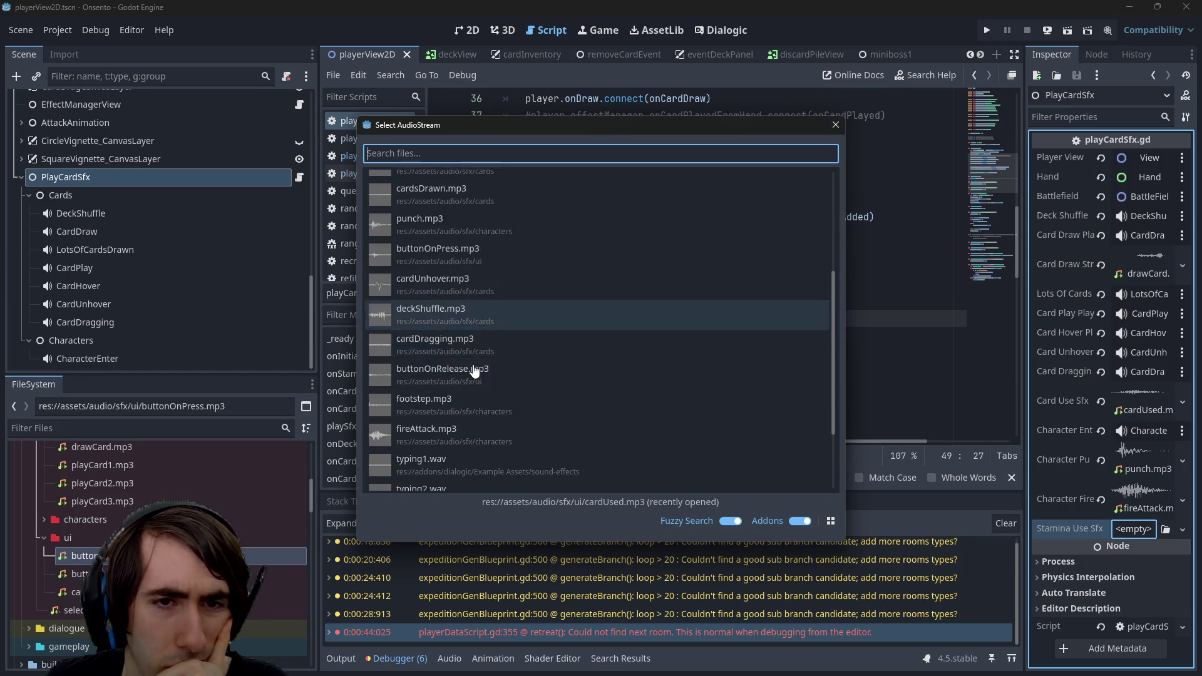
scroll(475, 371, down, 3)
scroll(463, 385, up, 4)
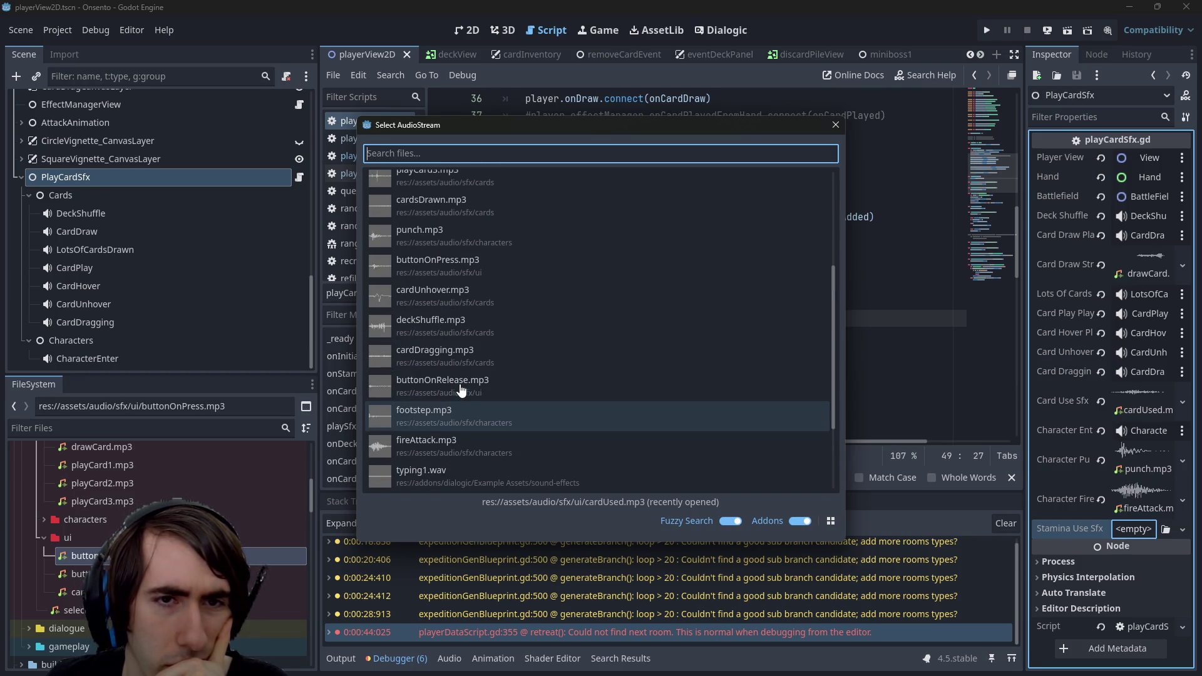
scroll(461, 389, up, 6)
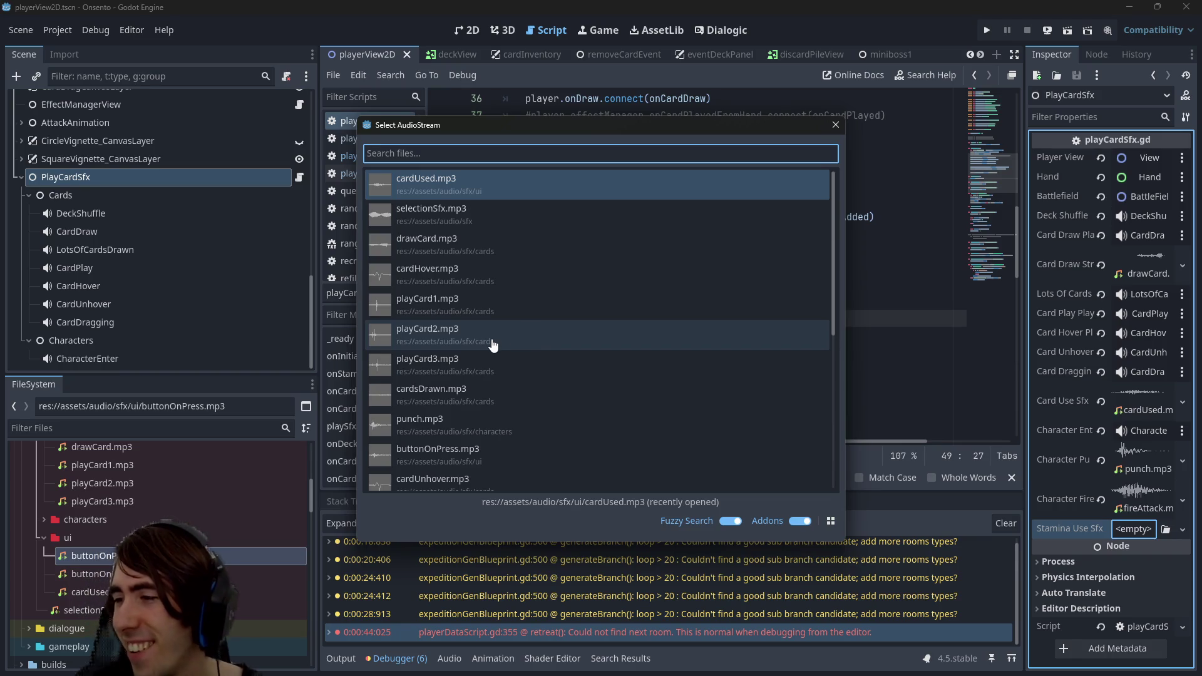
scroll(493, 376, down, 5)
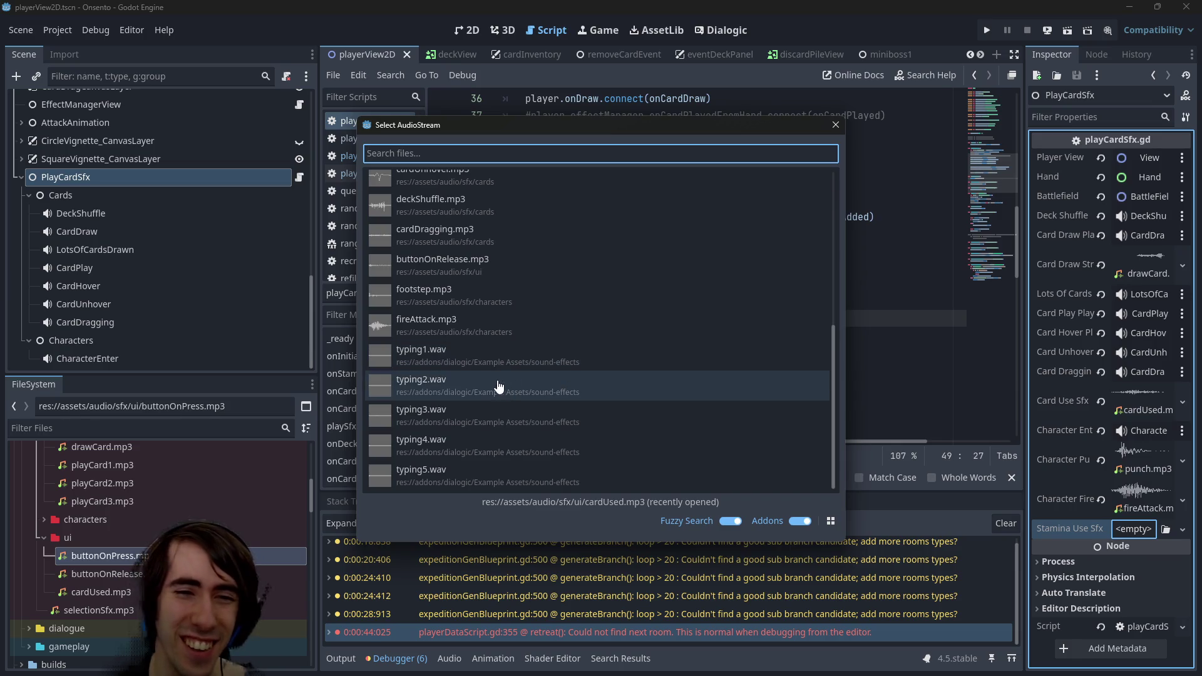
scroll(494, 384, up, 3)
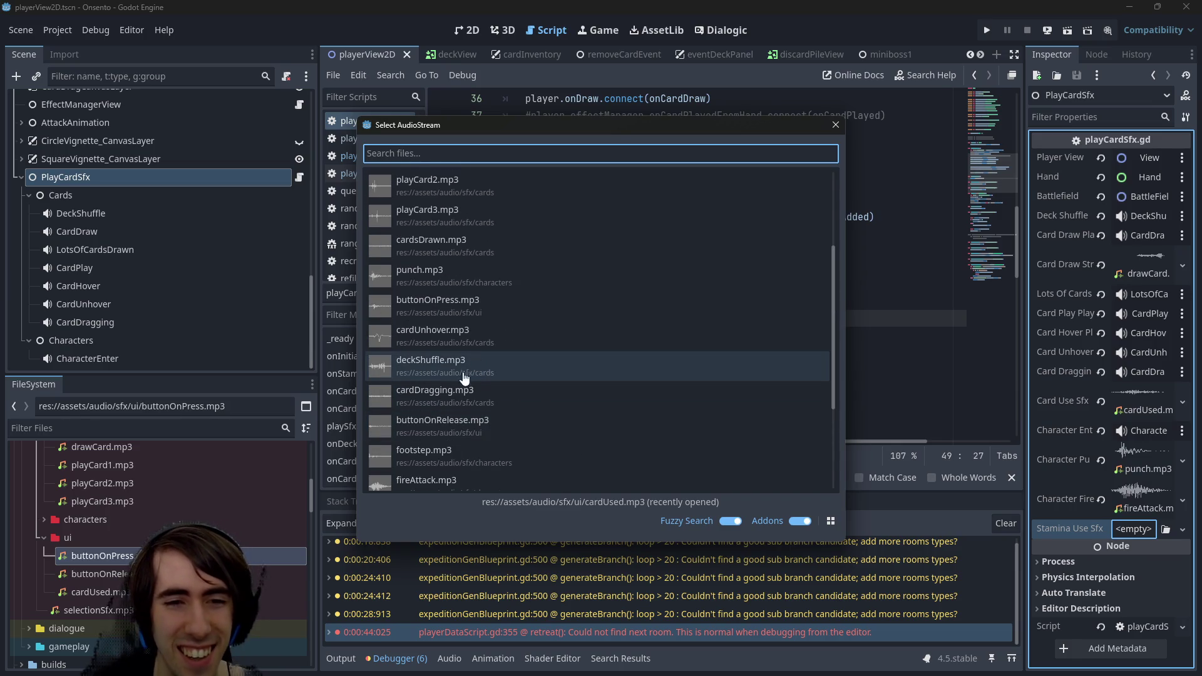
scroll(462, 451, up, 3)
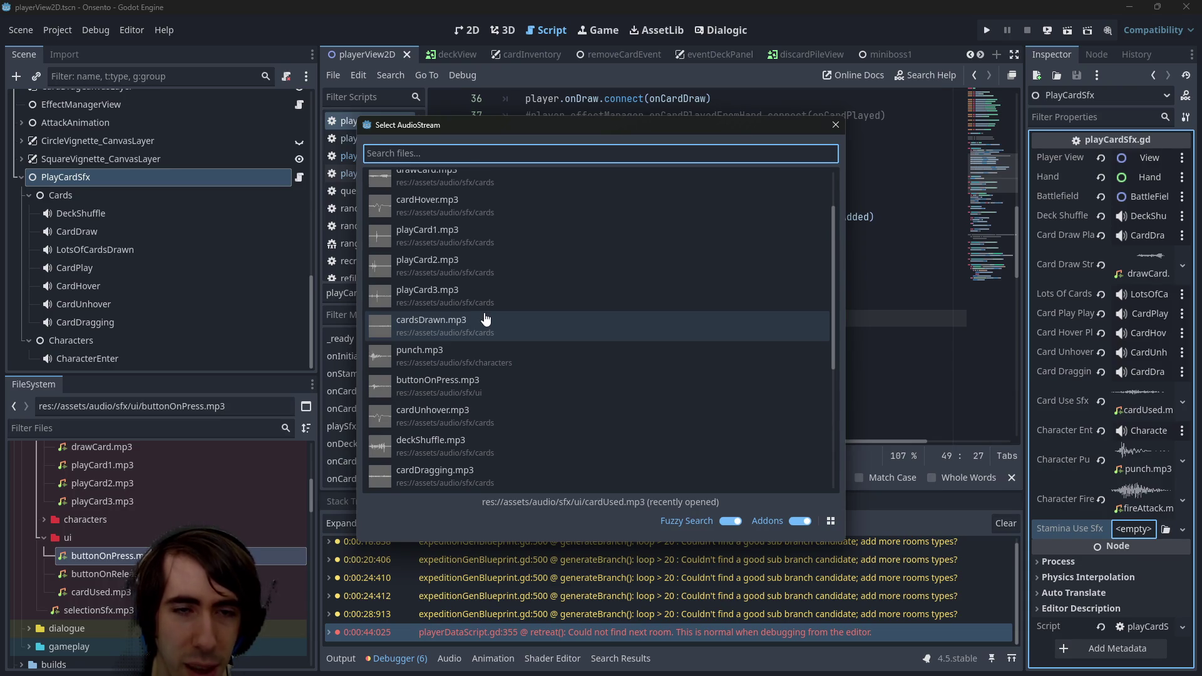
scroll(485, 319, up, 3)
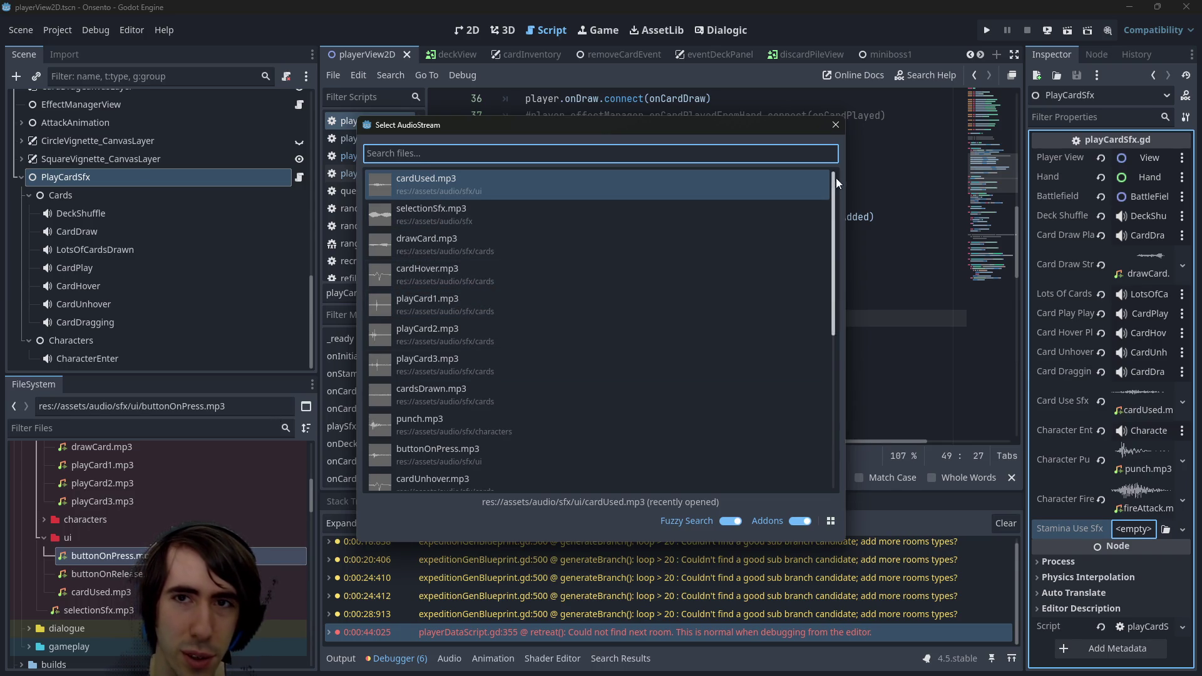
click(835, 125)
Preview the selectionSfx.mp3 and cardUsed.mp3 sounds from FileSystem.
double_click(97, 610)
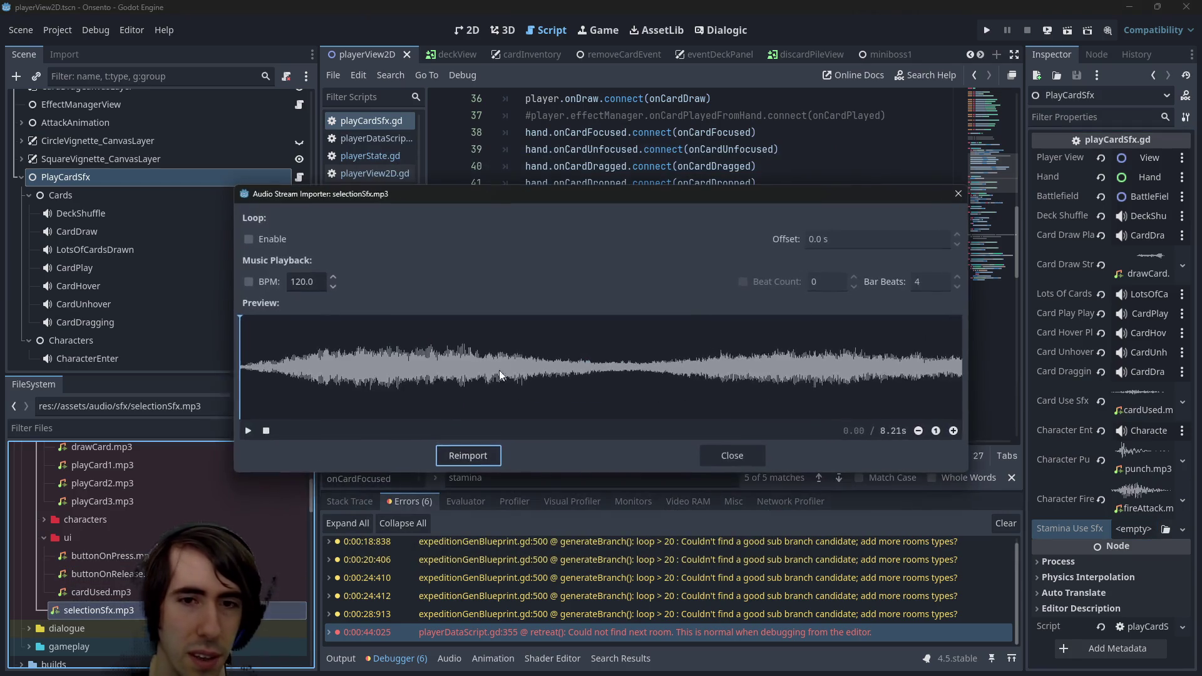
click(247, 431)
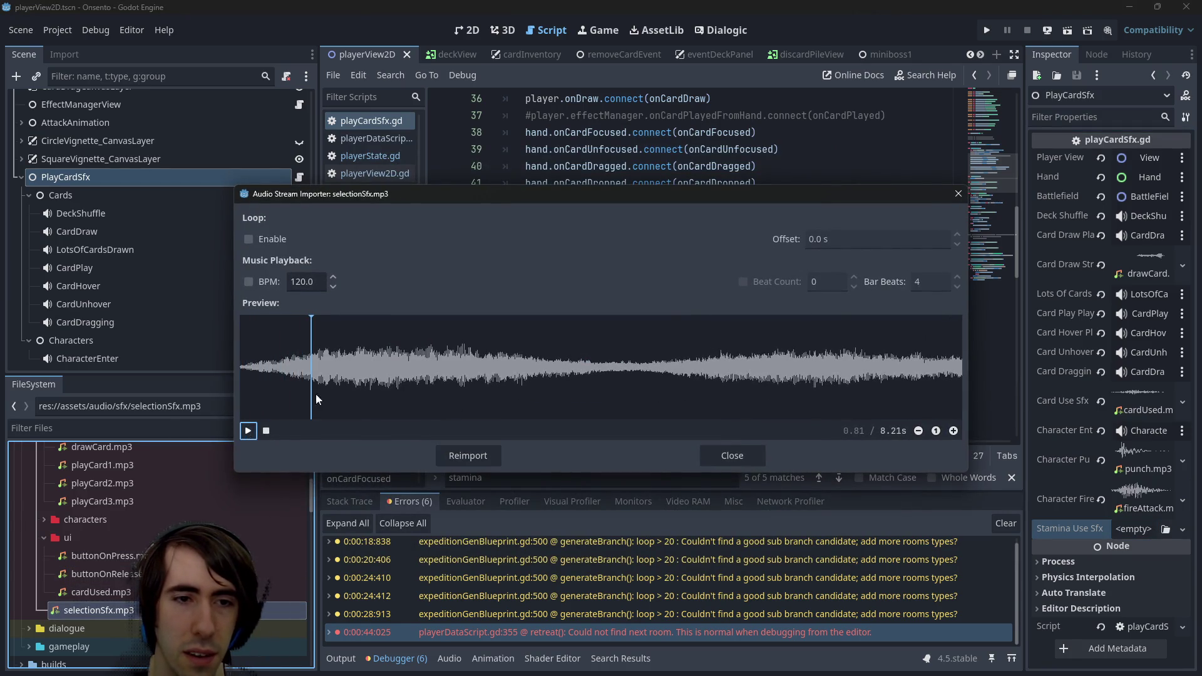
click(952, 197)
double_click(101, 591)
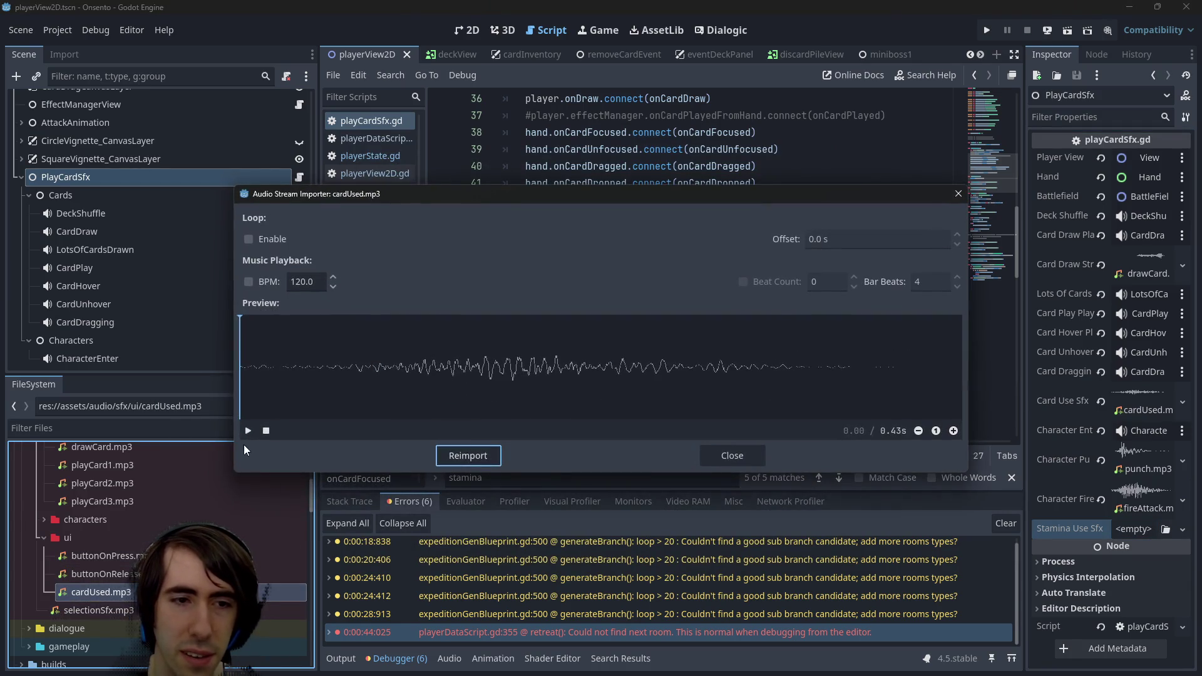
click(730, 456)
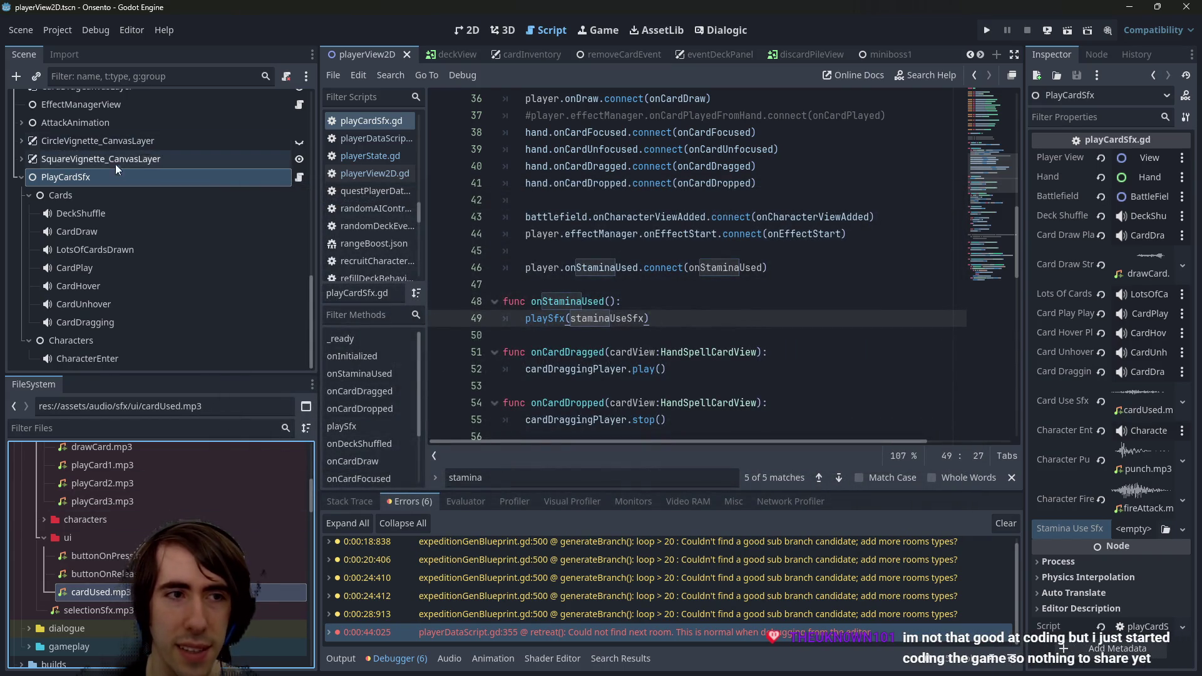
Quick Load cardUsed.mp3 into PlayCardSfx's Stamina Use Sfx and save the scene.
click(80, 213)
click(66, 177)
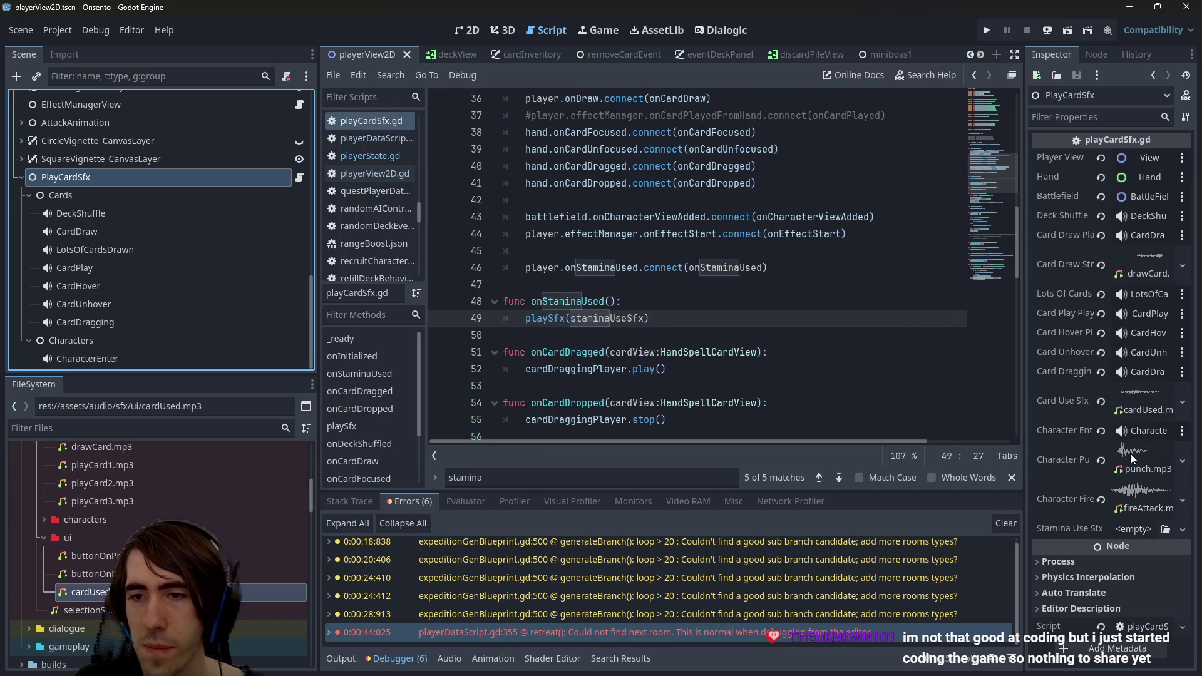
click(1133, 528)
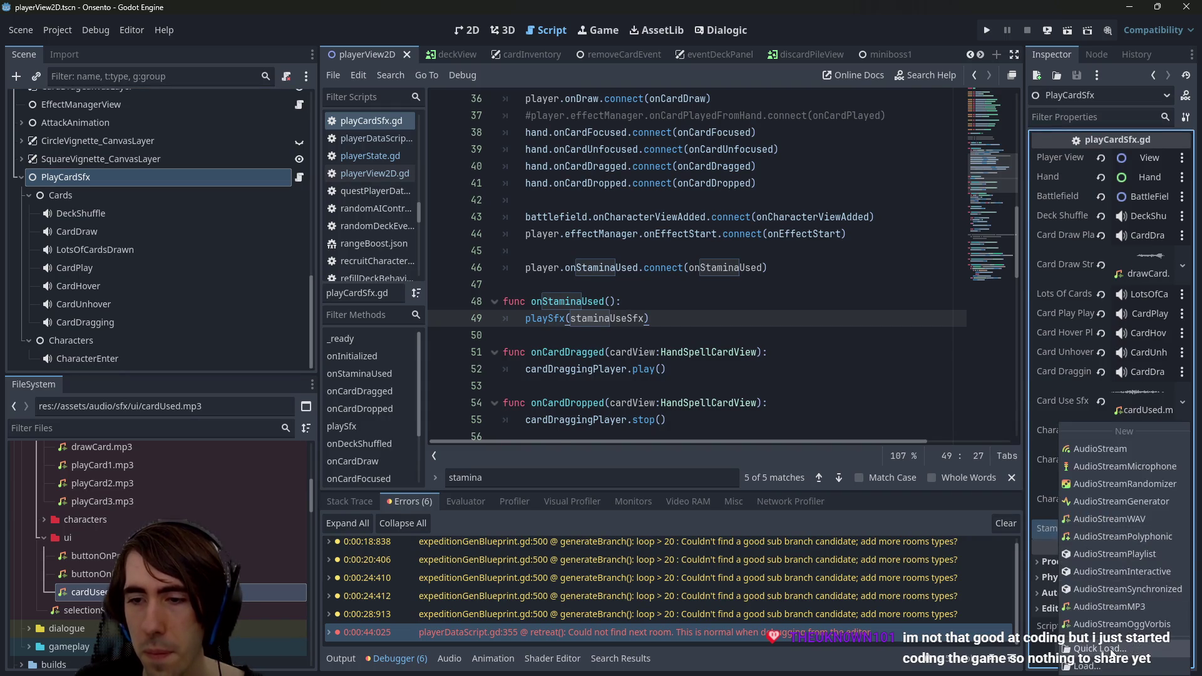
click(1123, 648)
click(473, 187)
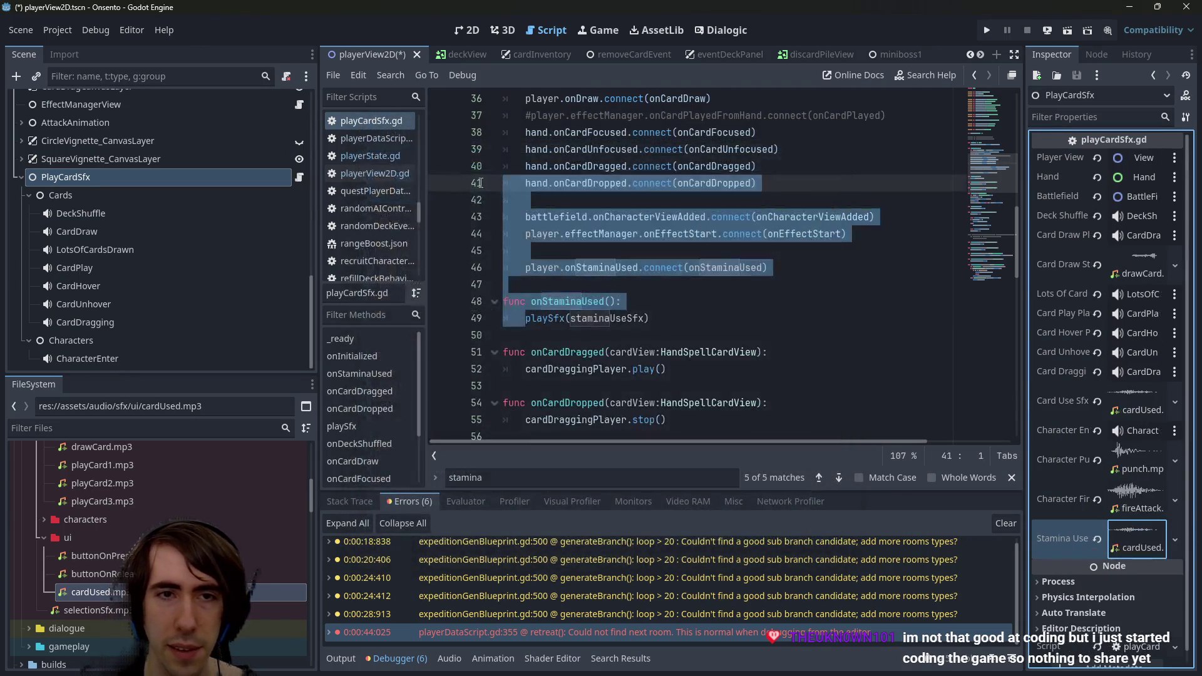
key(ctrl+s)
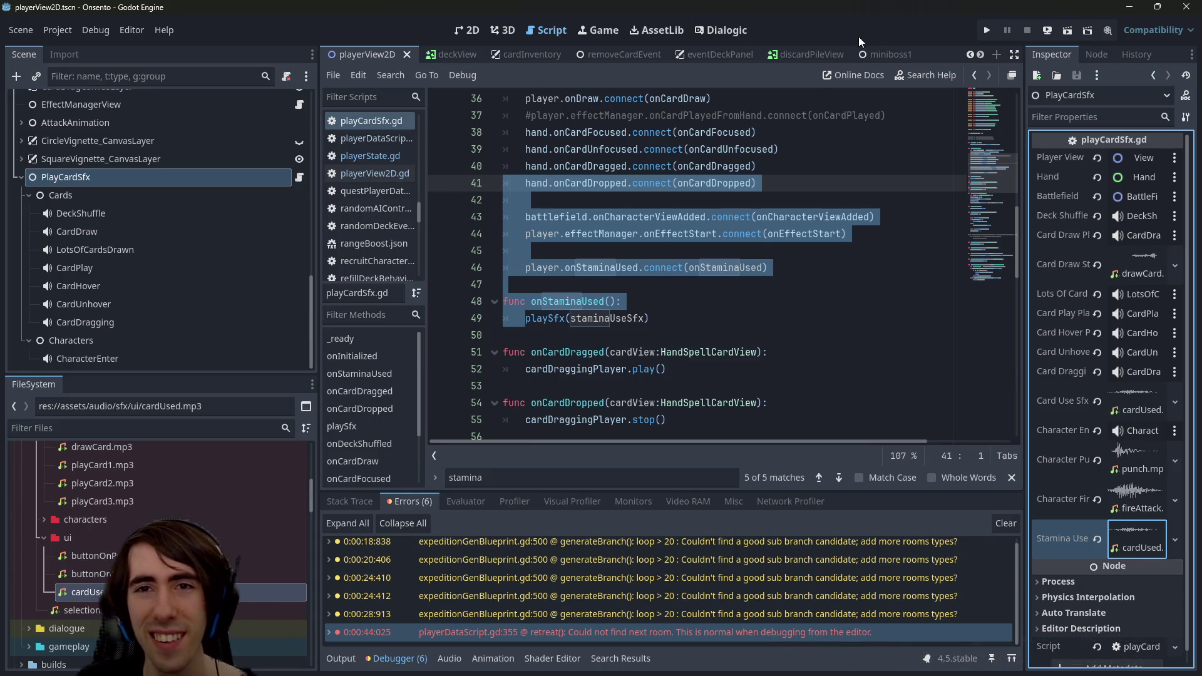
Bring the Google Drive window with the Indie Game Compendium documents forward.
scroll(869, 55, down, 3)
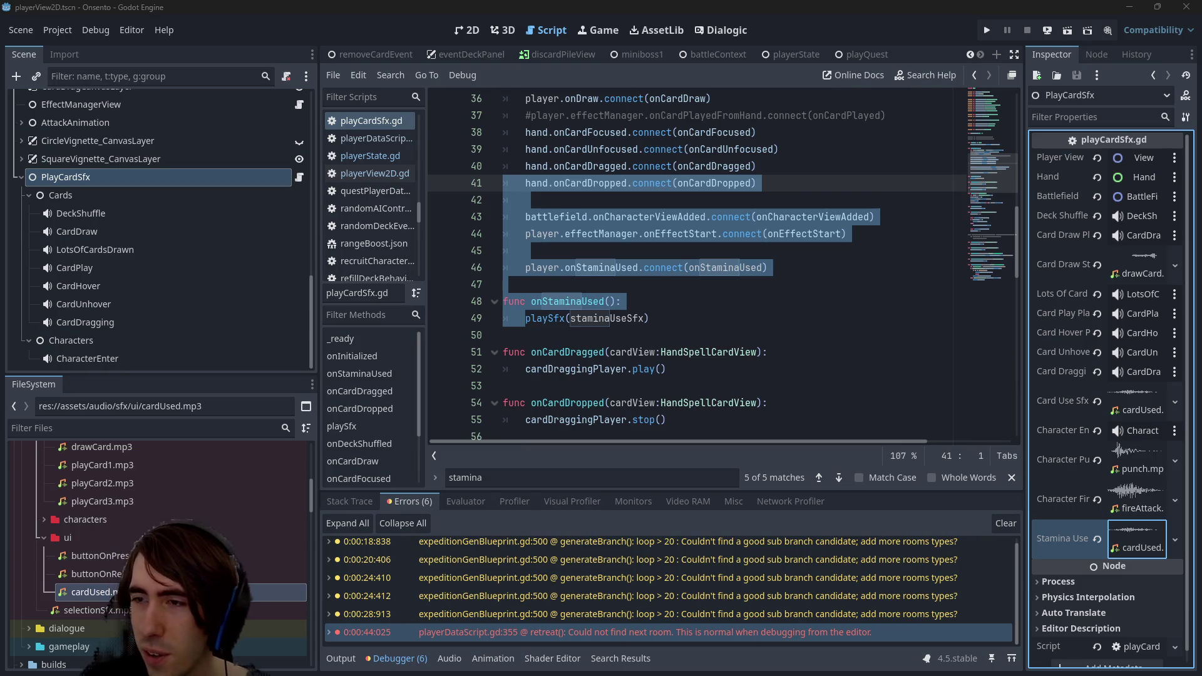
mouse_move(1201, 162)
mouse_down()
mouse_move(1051, 149)
mouse_move(690, 185)
mouse_move(477, 6)
mouse_up()
scroll(638, 194, down, 1)
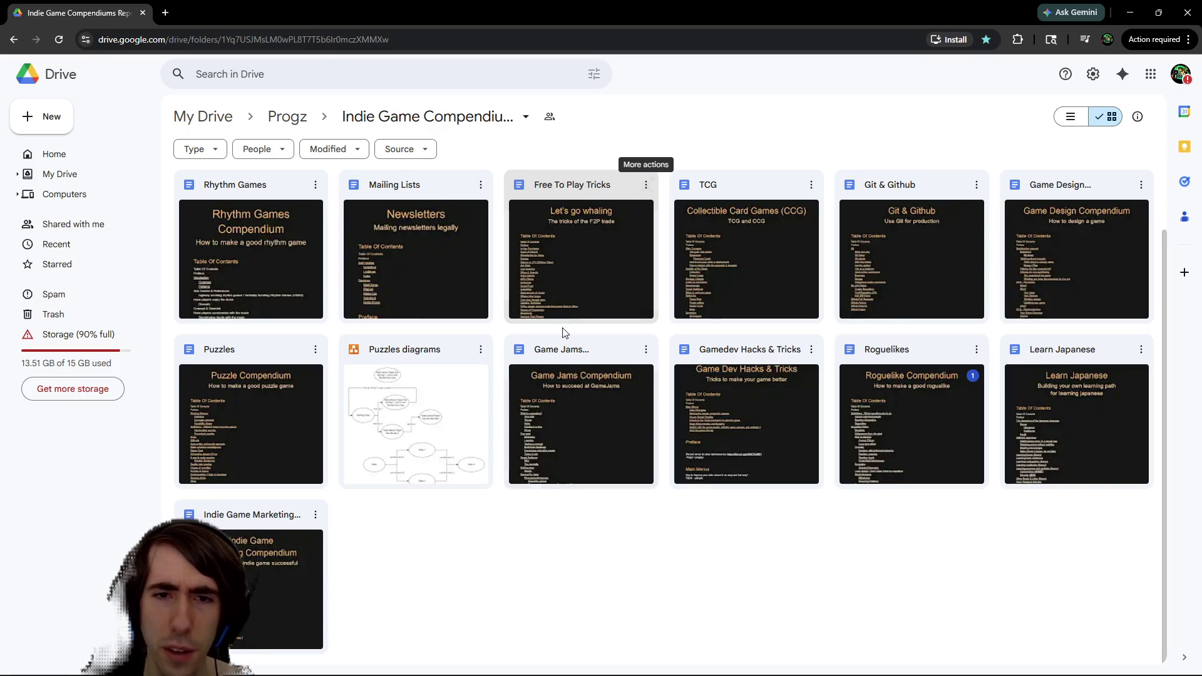
Open the Roguelikes doc, scroll to Roguelike Deck Builders, check its YouTube link, then return to Drive.
double_click(863, 430)
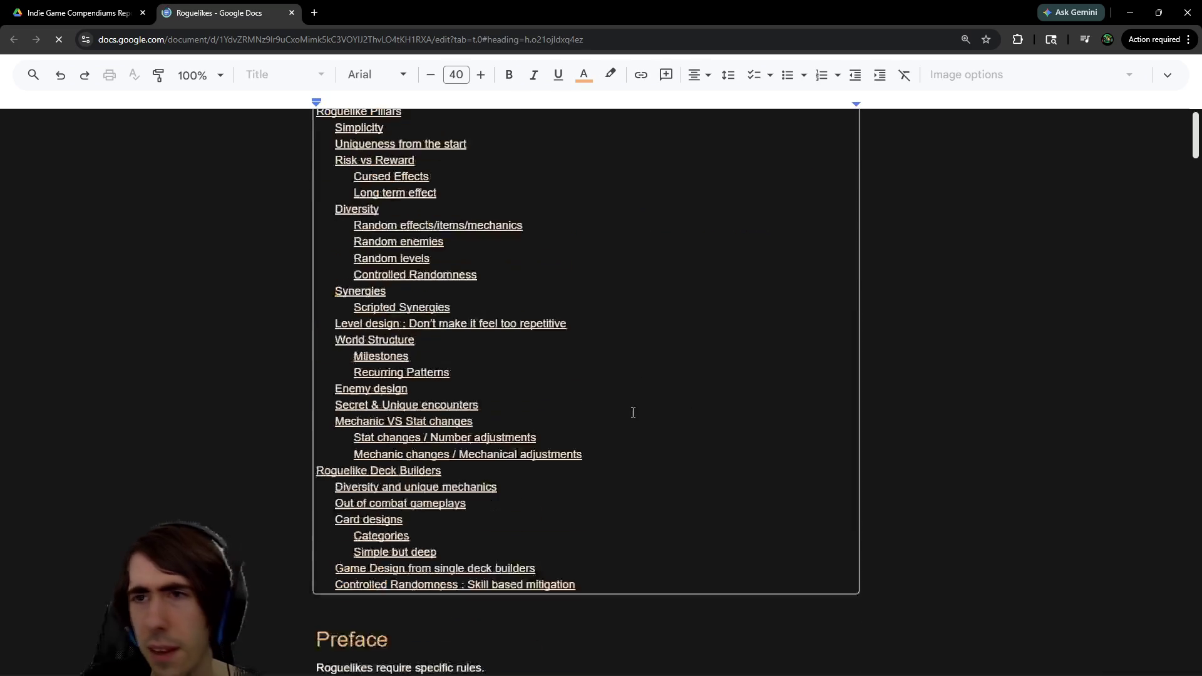
scroll(615, 355, down, 20)
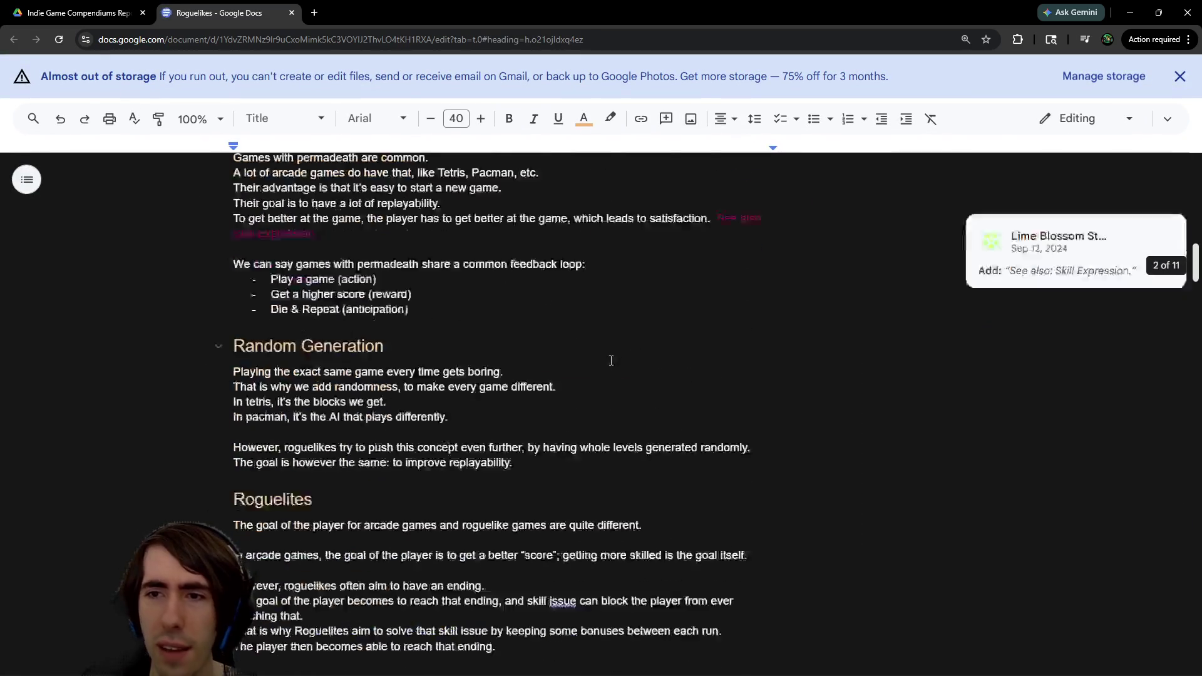
scroll(519, 353, down, 20)
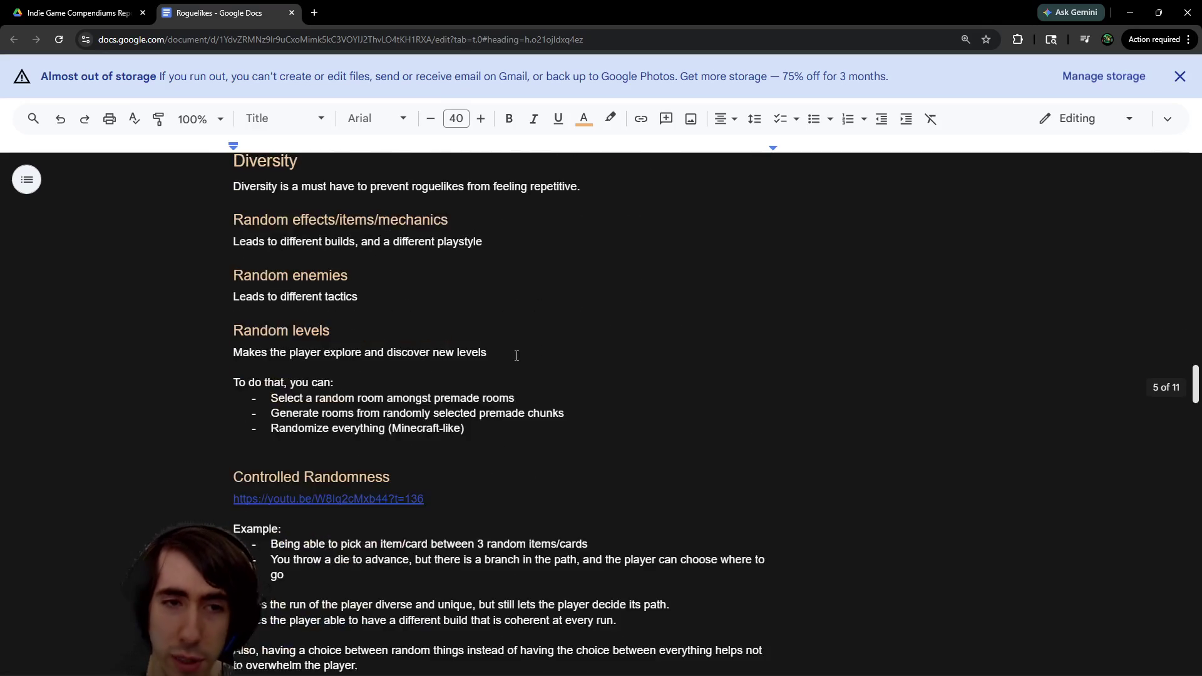
scroll(517, 356, down, 15)
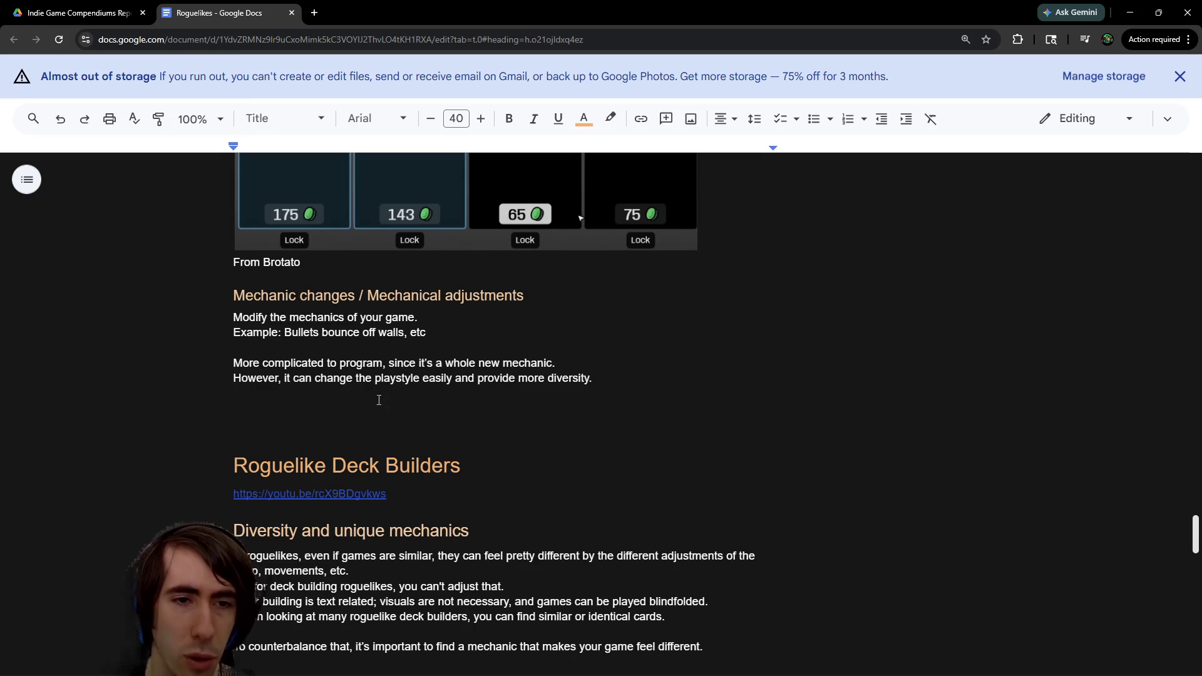
scroll(438, 388, down, 4)
click(344, 243)
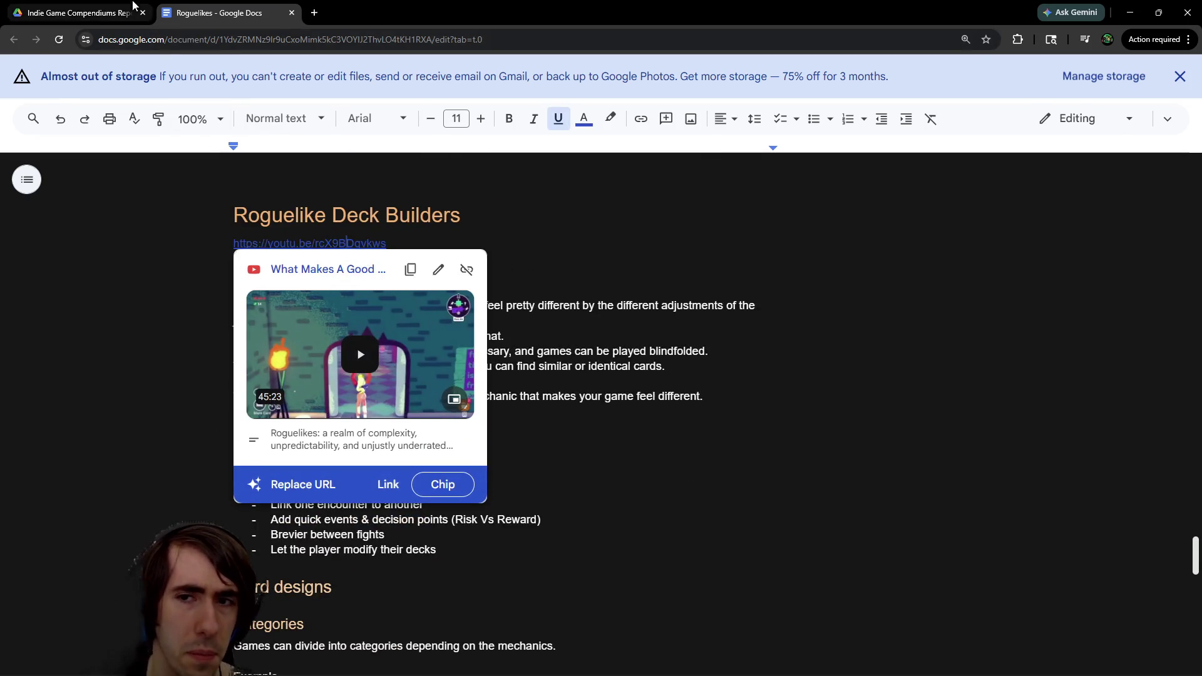
click(75, 12)
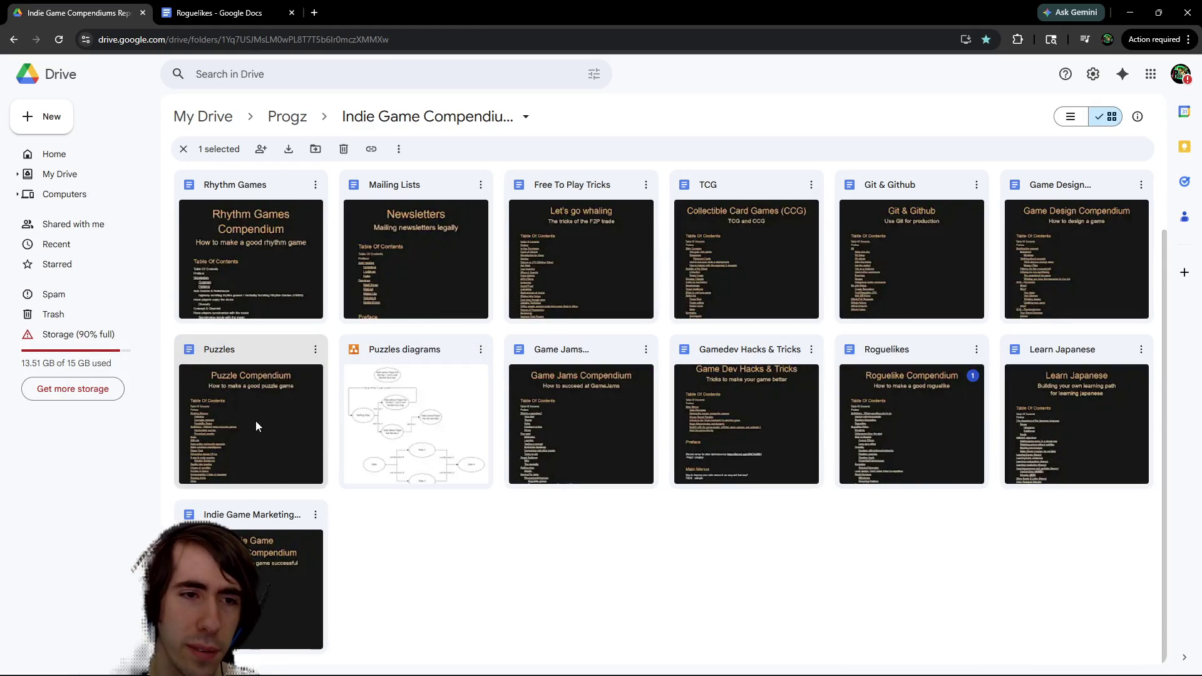
Open the Game Jams and Puzzles documents, returning to the compendium folder after each.
double_click(532, 418)
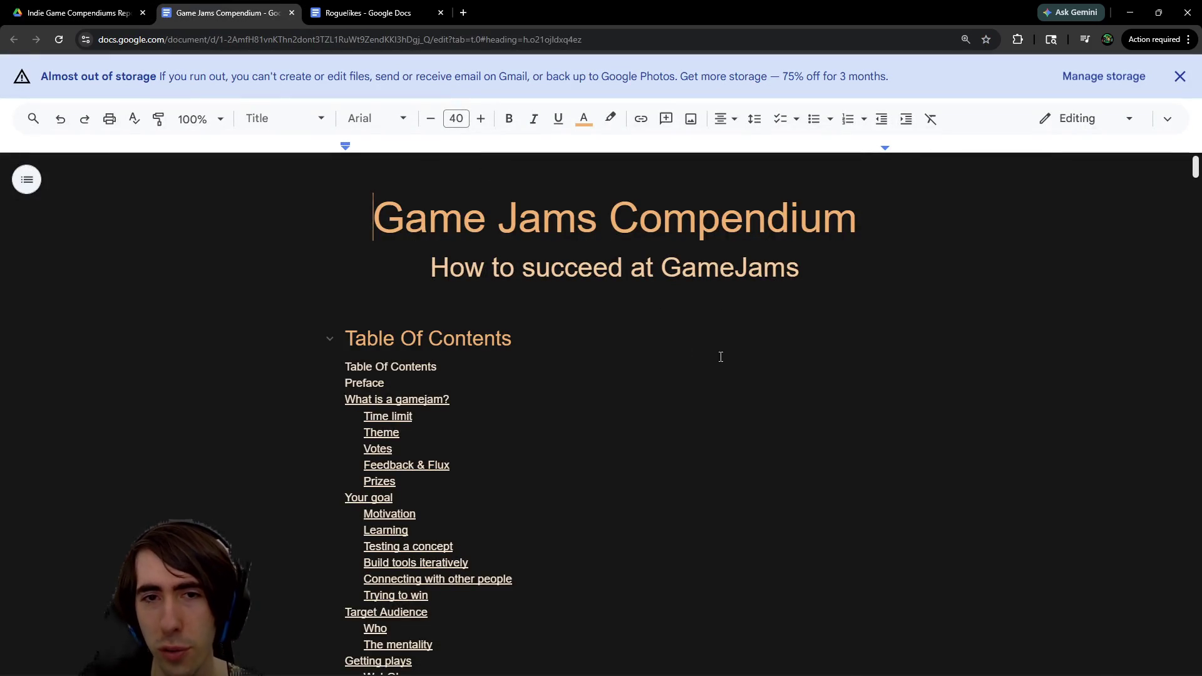
click(75, 12)
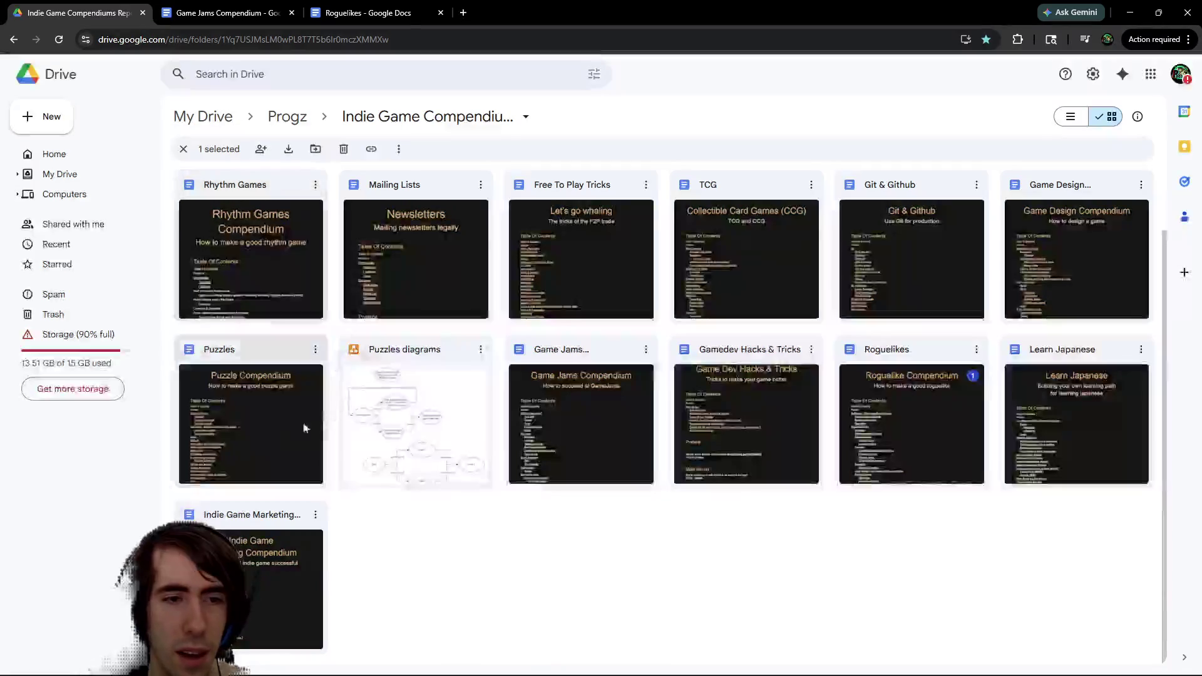
double_click(305, 428)
click(81, 12)
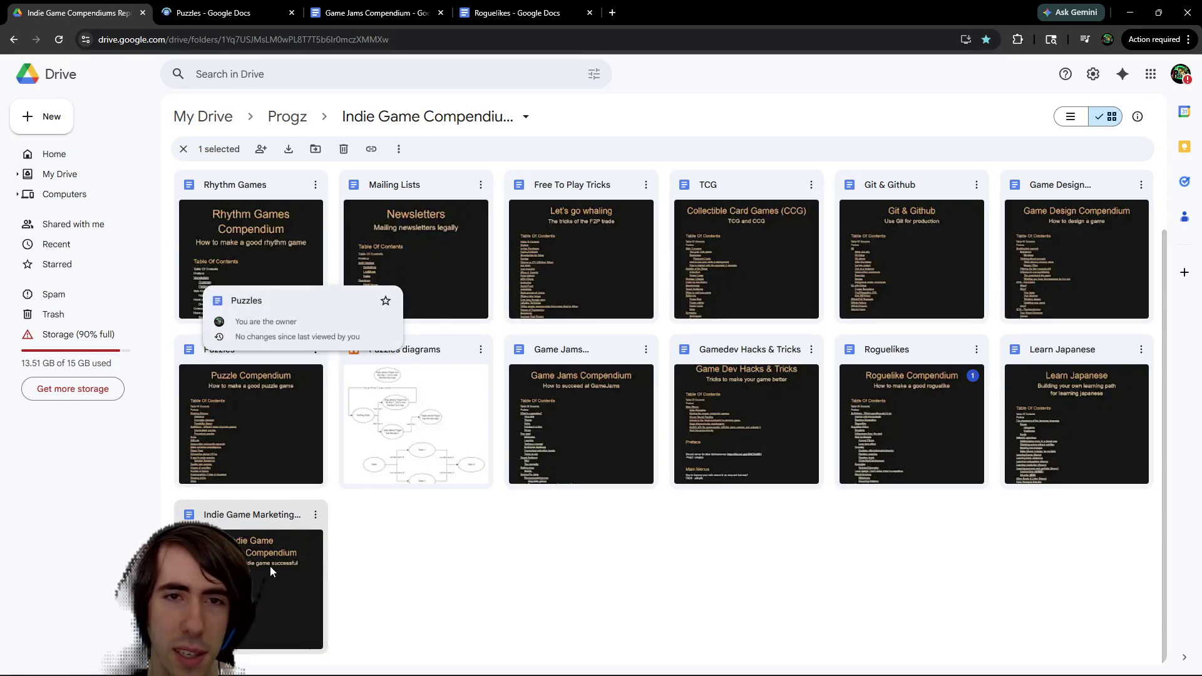
scroll(843, 375, up, 2)
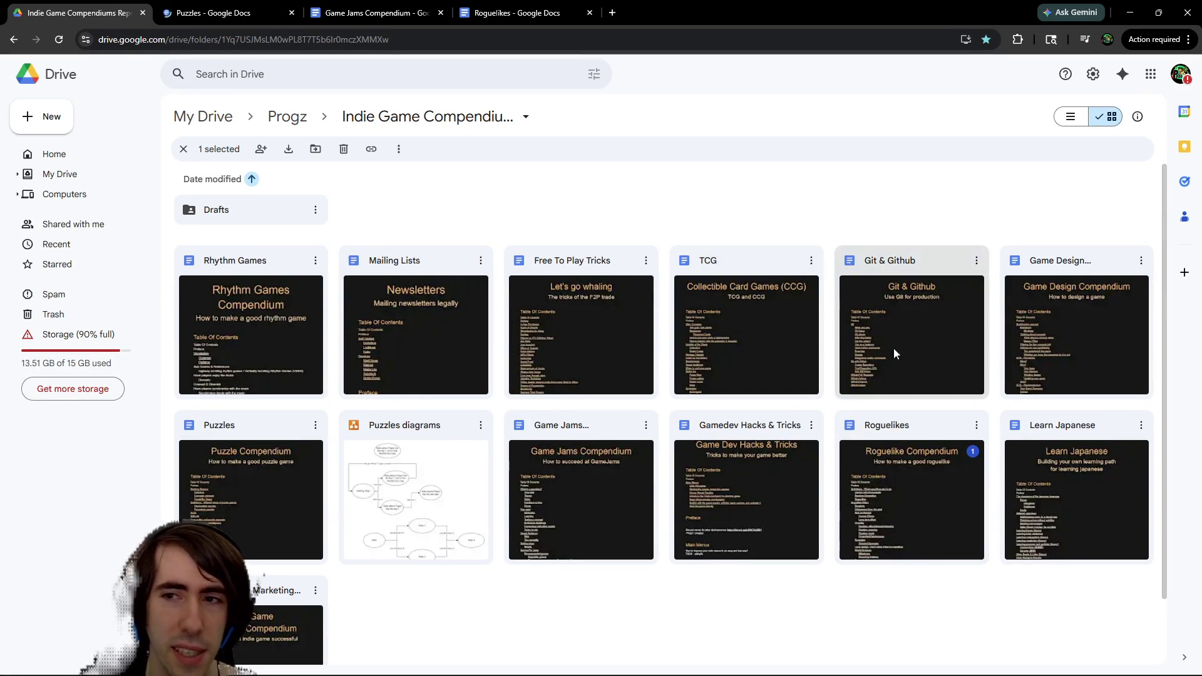
Open the Game Design document and scroll through its contents.
double_click(1049, 328)
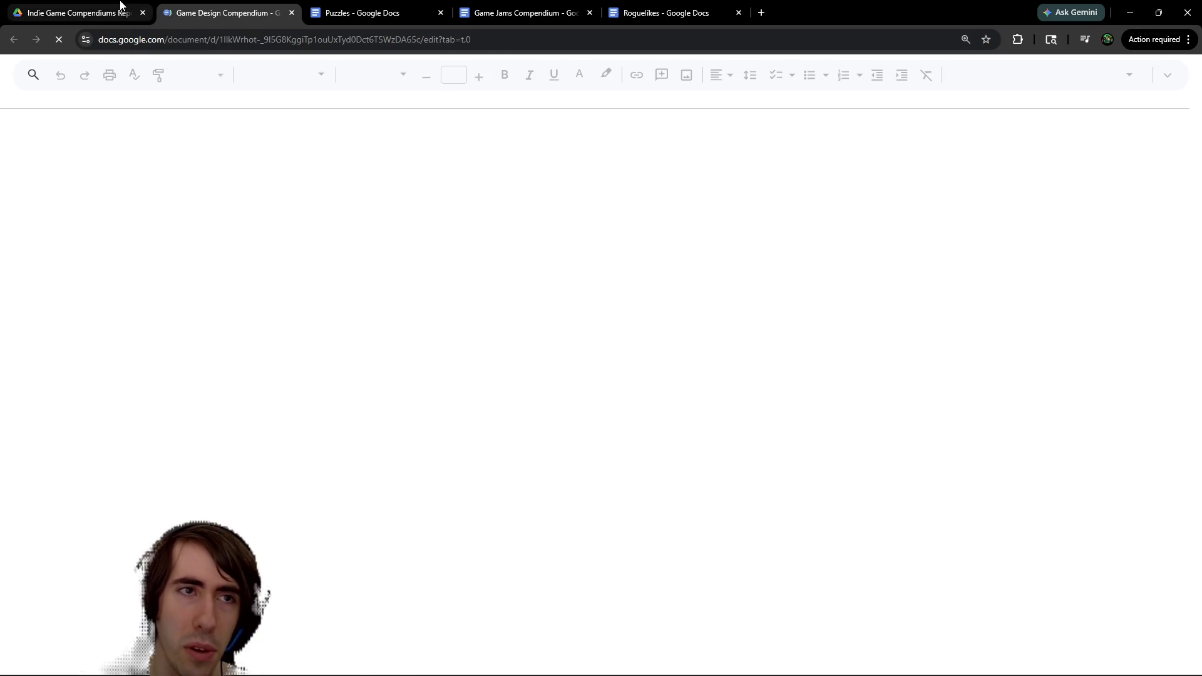
scroll(379, 390, down, 20)
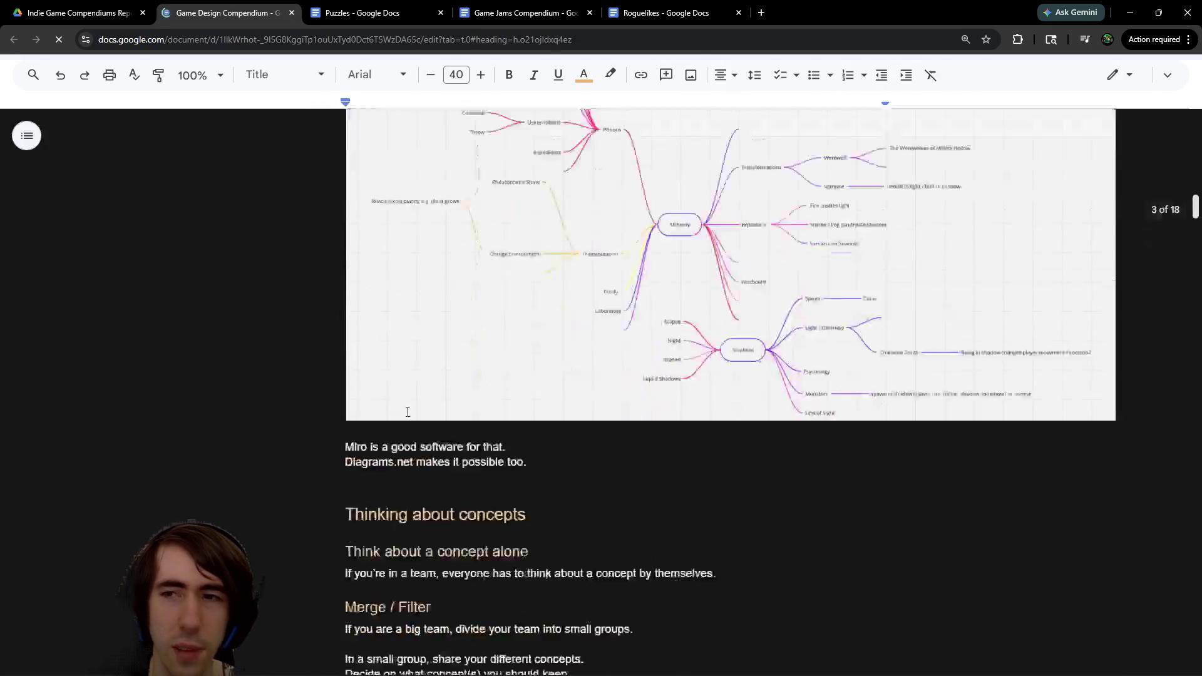
scroll(431, 385, up, 6)
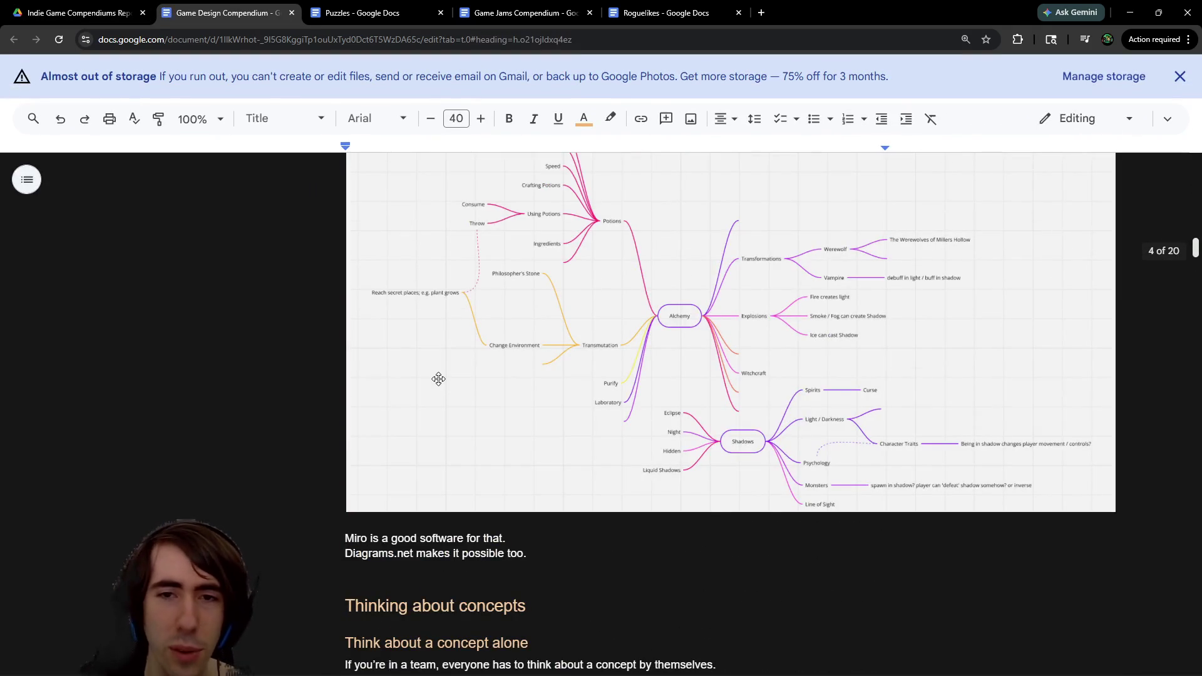
scroll(438, 382, down, 20)
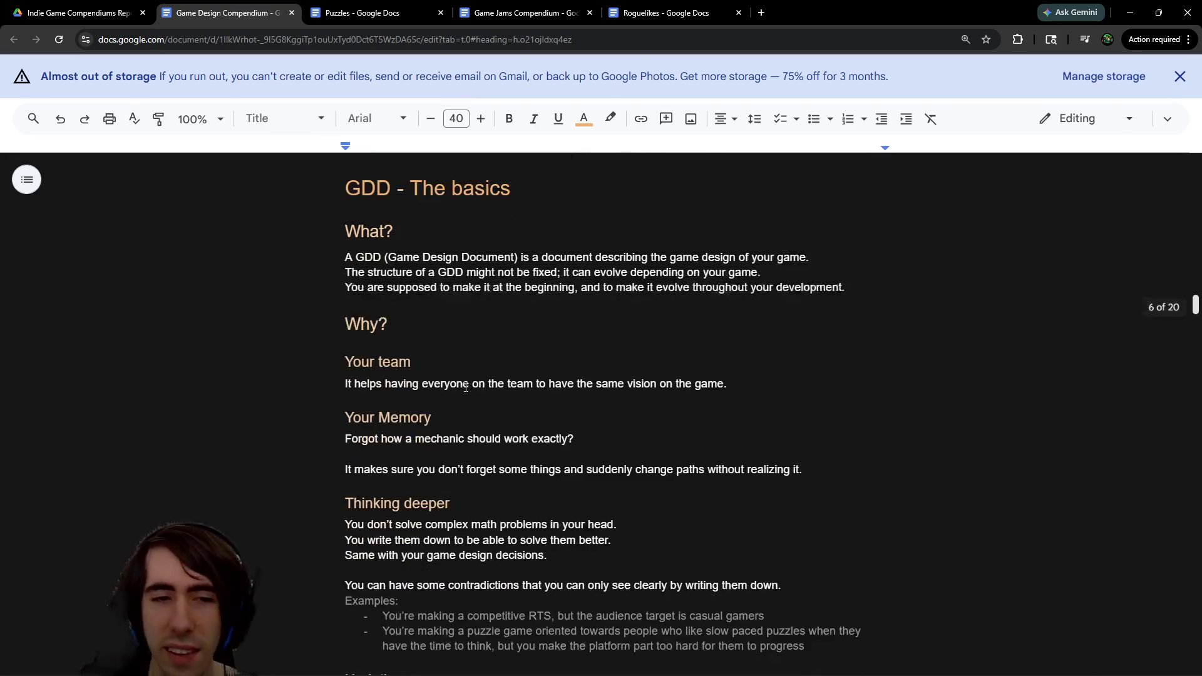
scroll(466, 386, down, 5)
scroll(623, 450, down, 20)
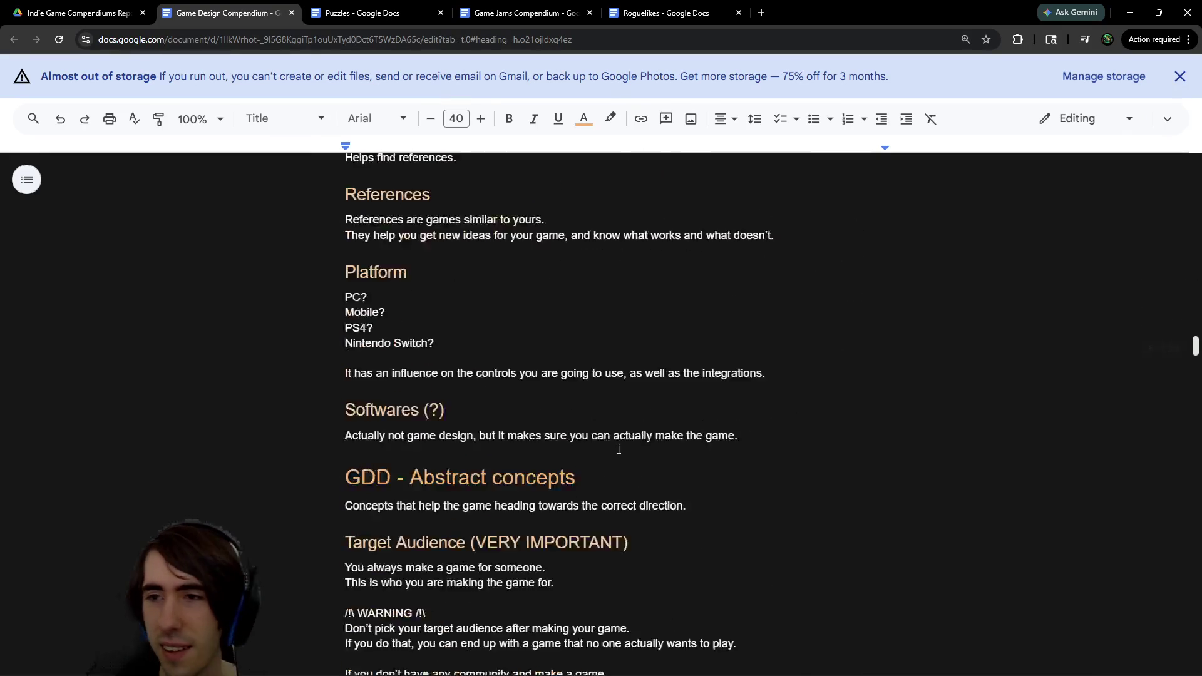
scroll(608, 446, down, 20)
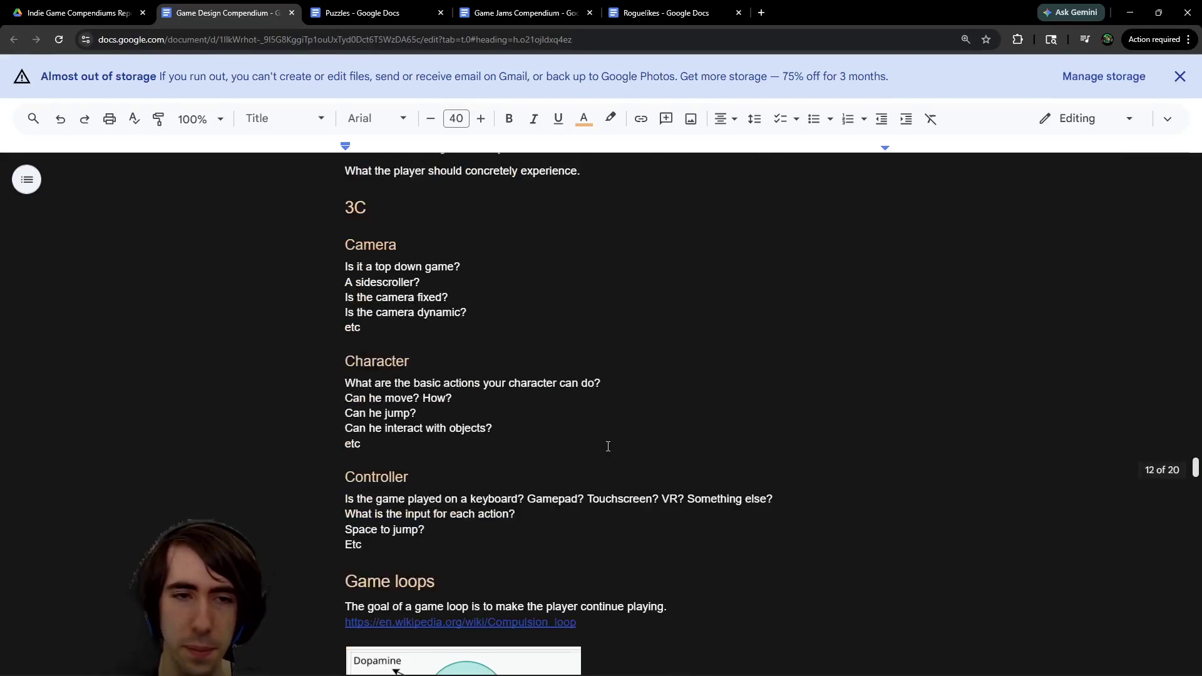
scroll(403, 356, down, 6)
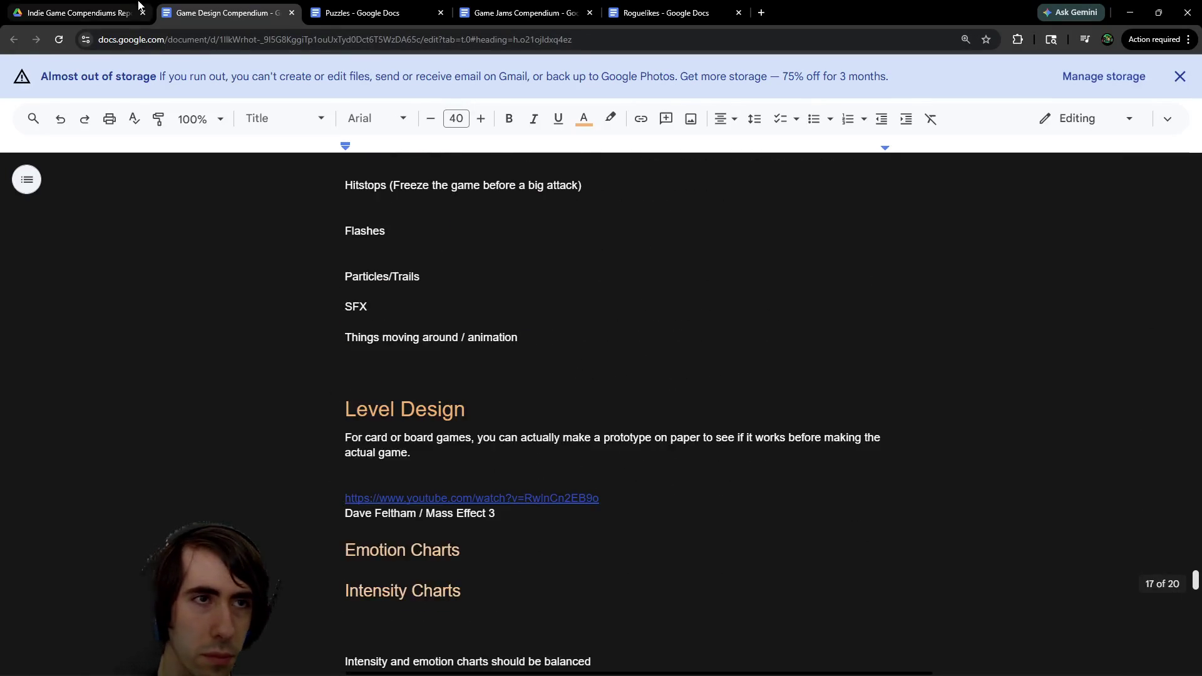
Browse the Drafts folder, return to the Game Design Compendium doc, and minimise Chrome.
click(75, 13)
double_click(278, 218)
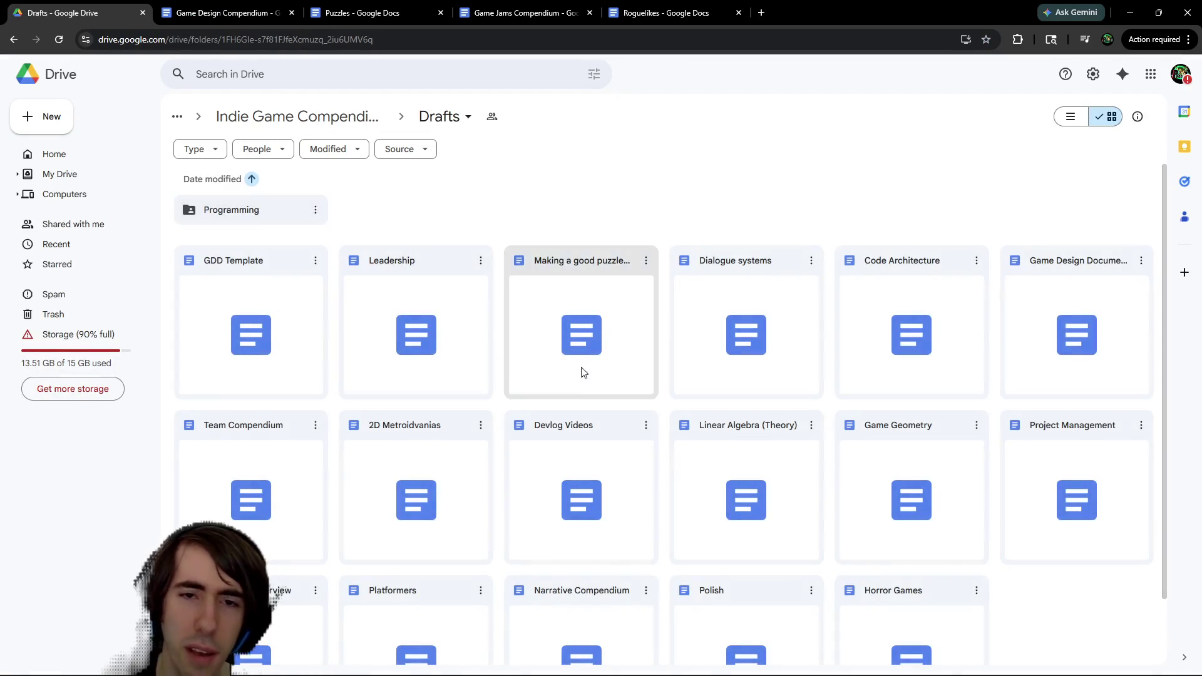
scroll(585, 373, down, 2)
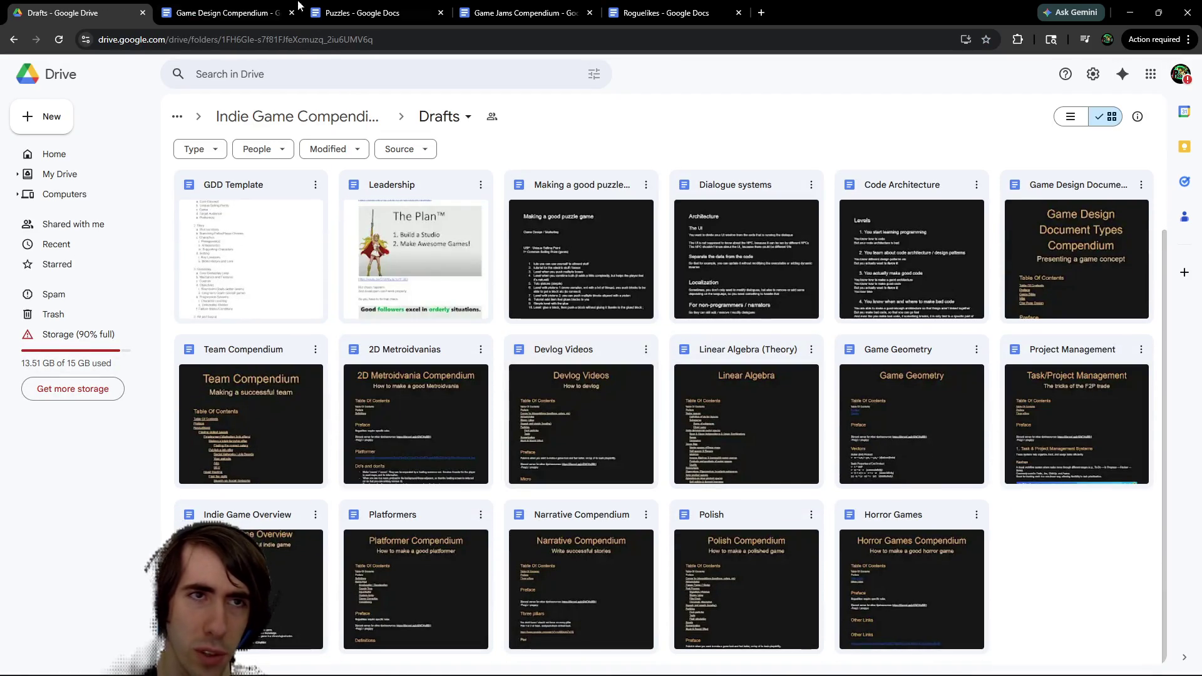
click(226, 13)
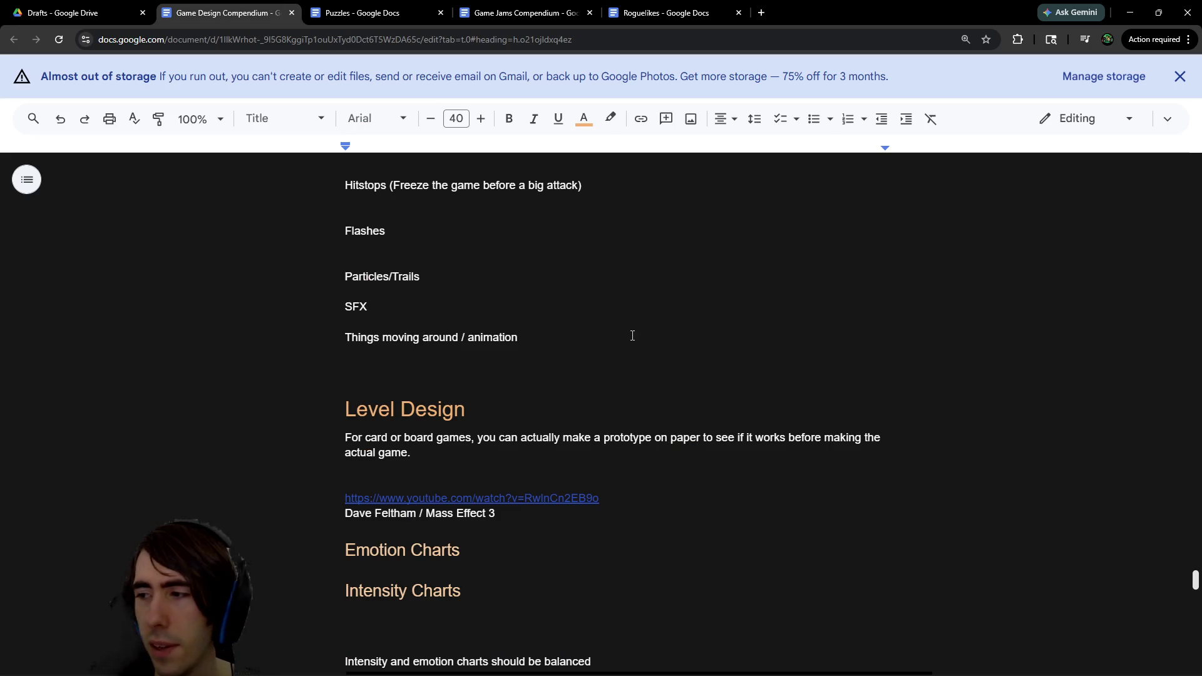
click(1130, 13)
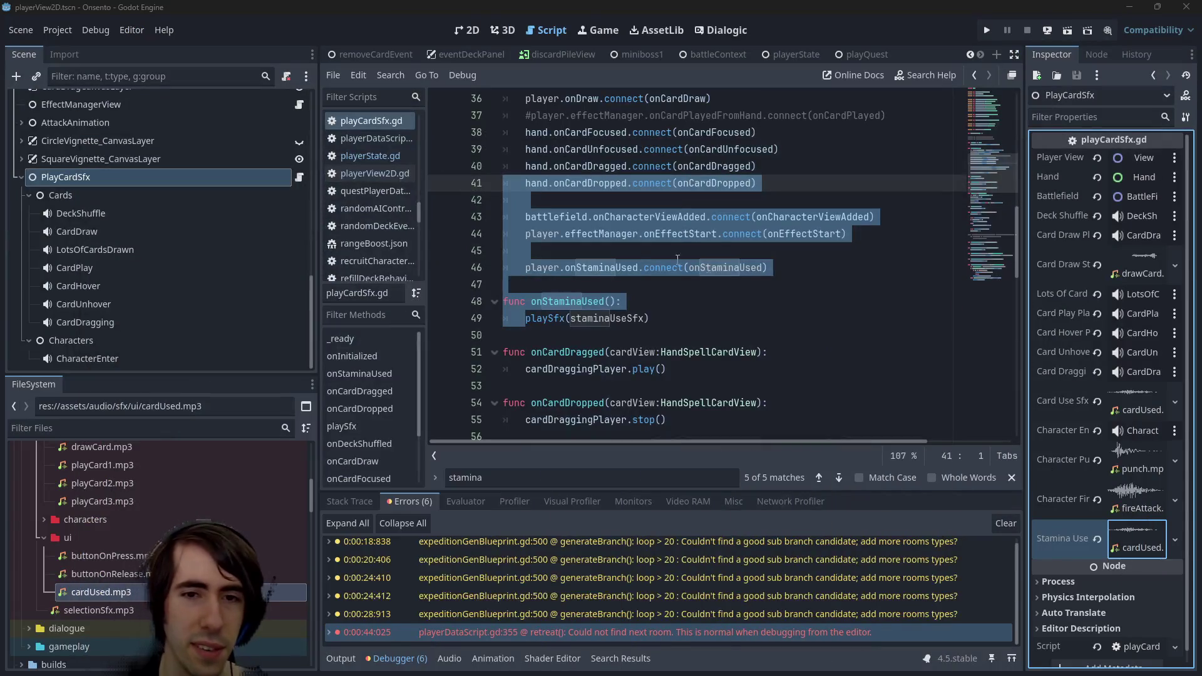
Scroll down playCardSfx.gd, dismiss the BattleResourceLoader description and inspect onCharacterViewAdded.
click(741, 279)
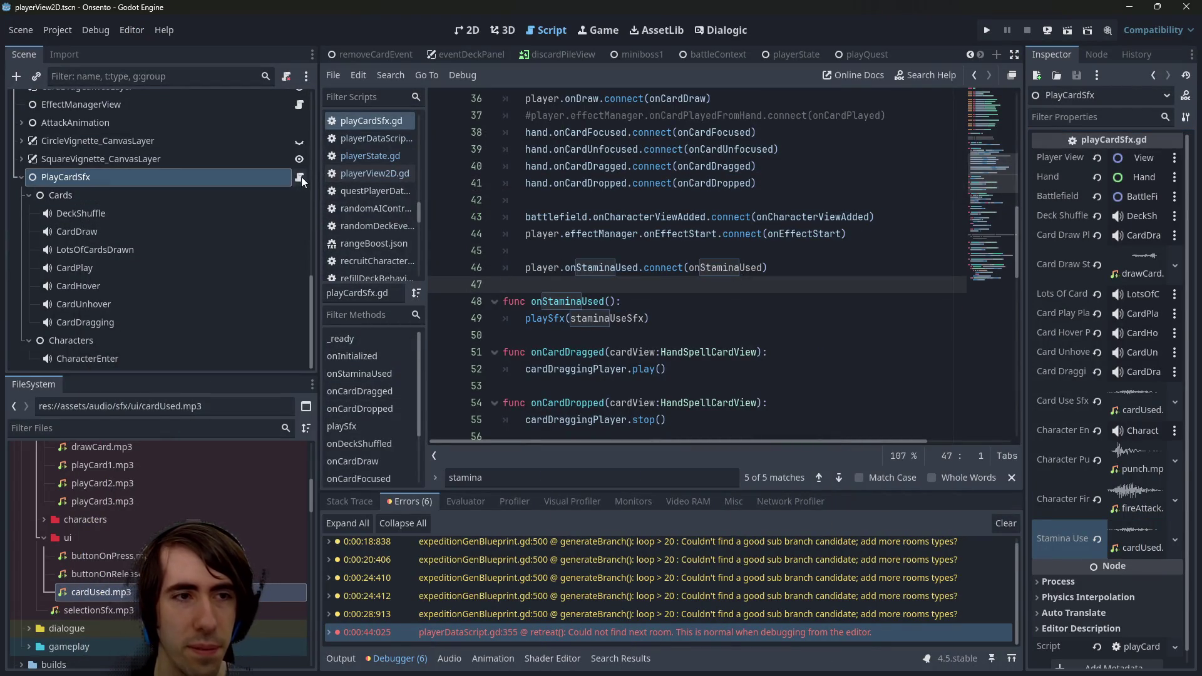
scroll(651, 393, down, 15)
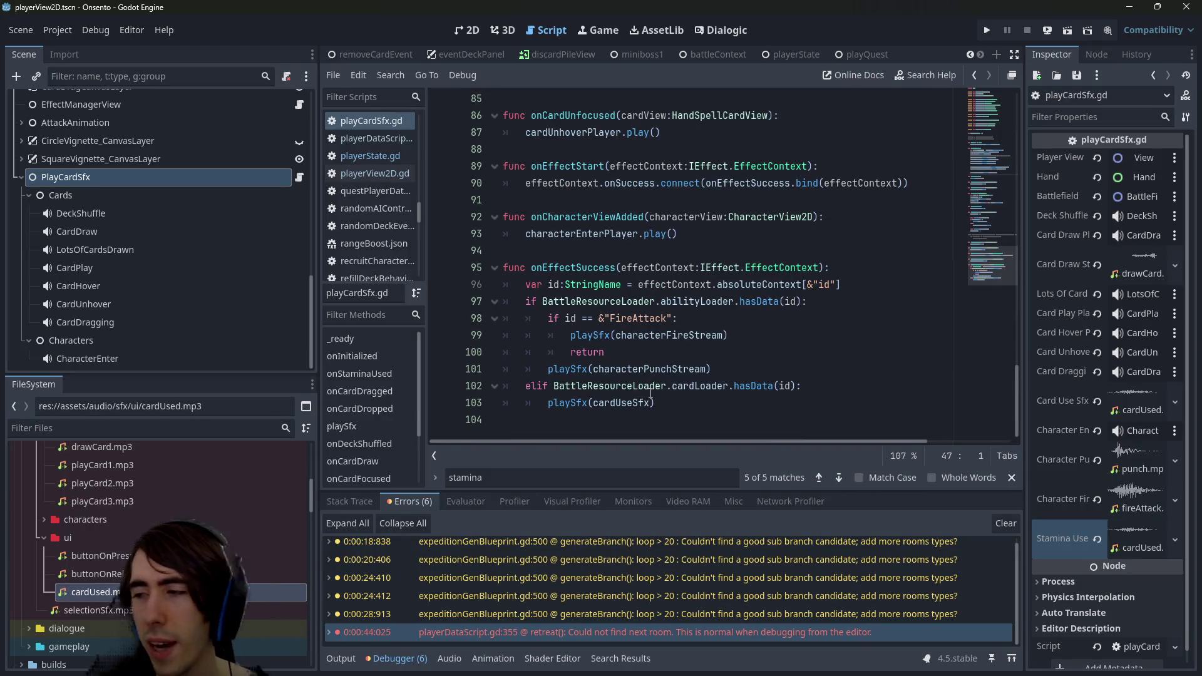
mouse_move(651, 393)
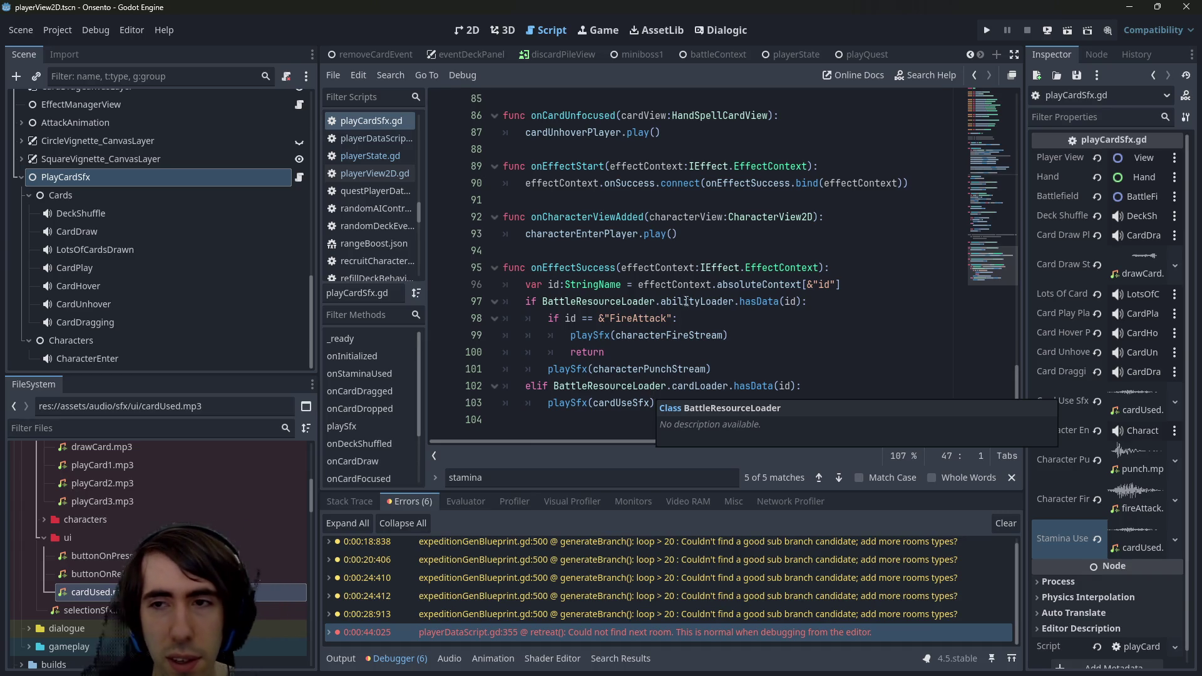
click(771, 256)
mouse_move(679, 234)
mouse_down()
mouse_move(501, 233)
mouse_move(496, 220)
mouse_move(508, 241)
mouse_move(491, 268)
mouse_up()
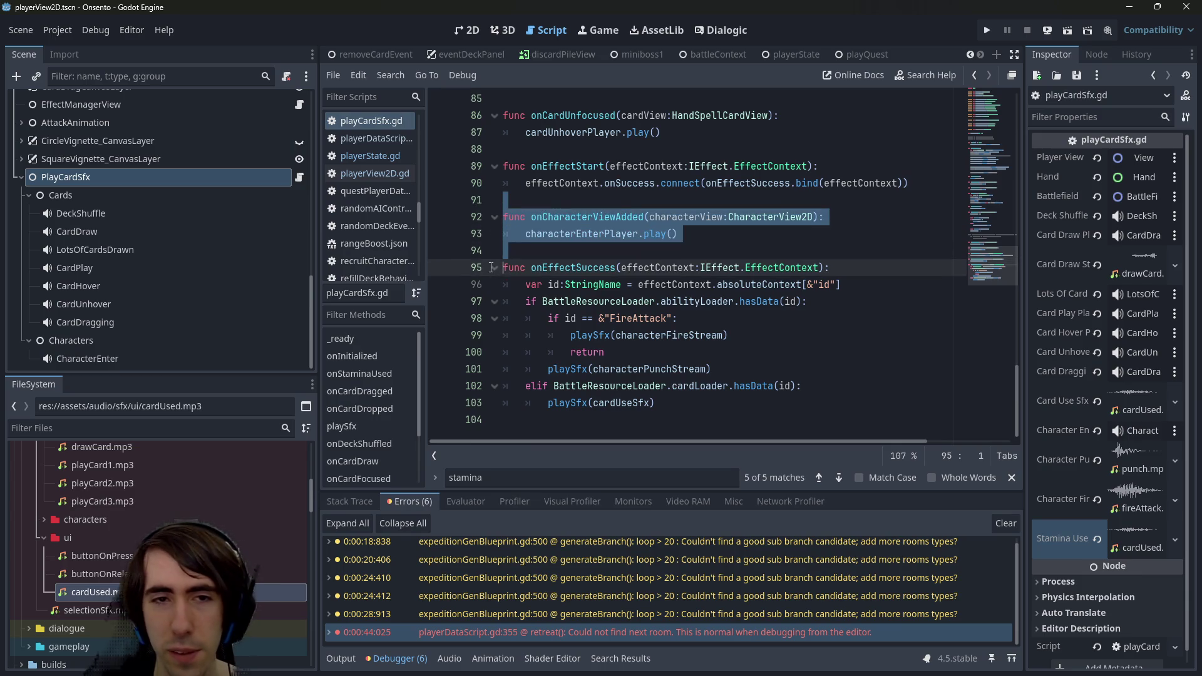
click(521, 251)
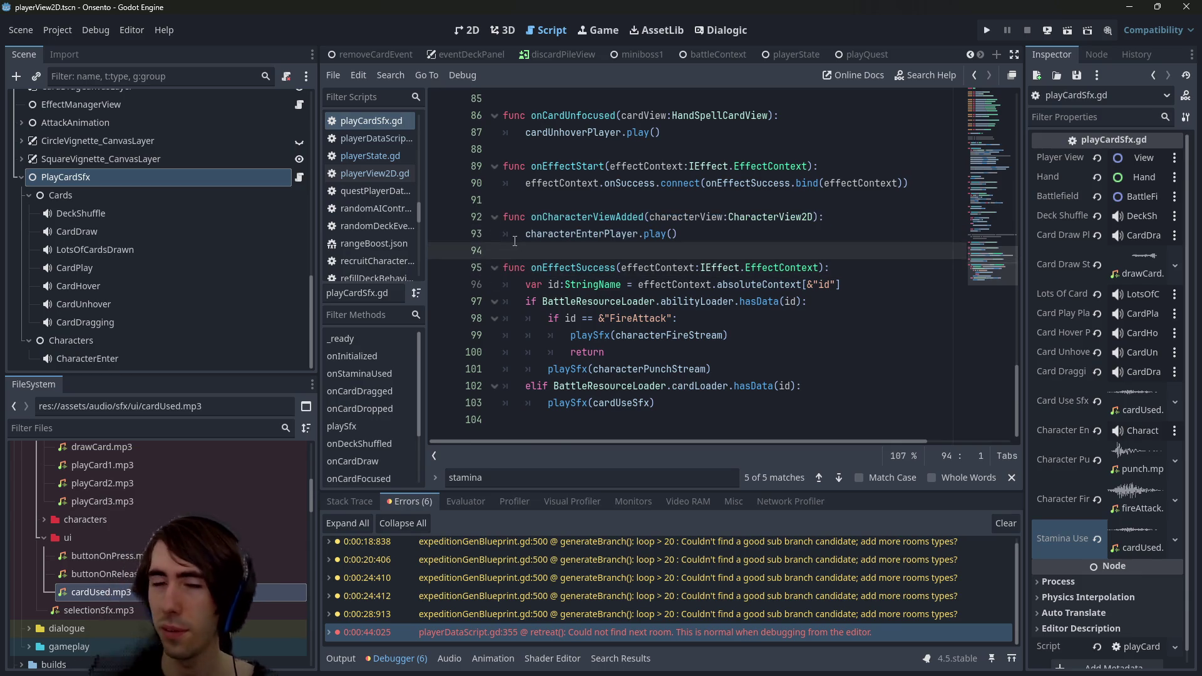
Inspect FireAttack and the onEffectSuccess function, then switch to the miniboss1 scene.
double_click(632, 321)
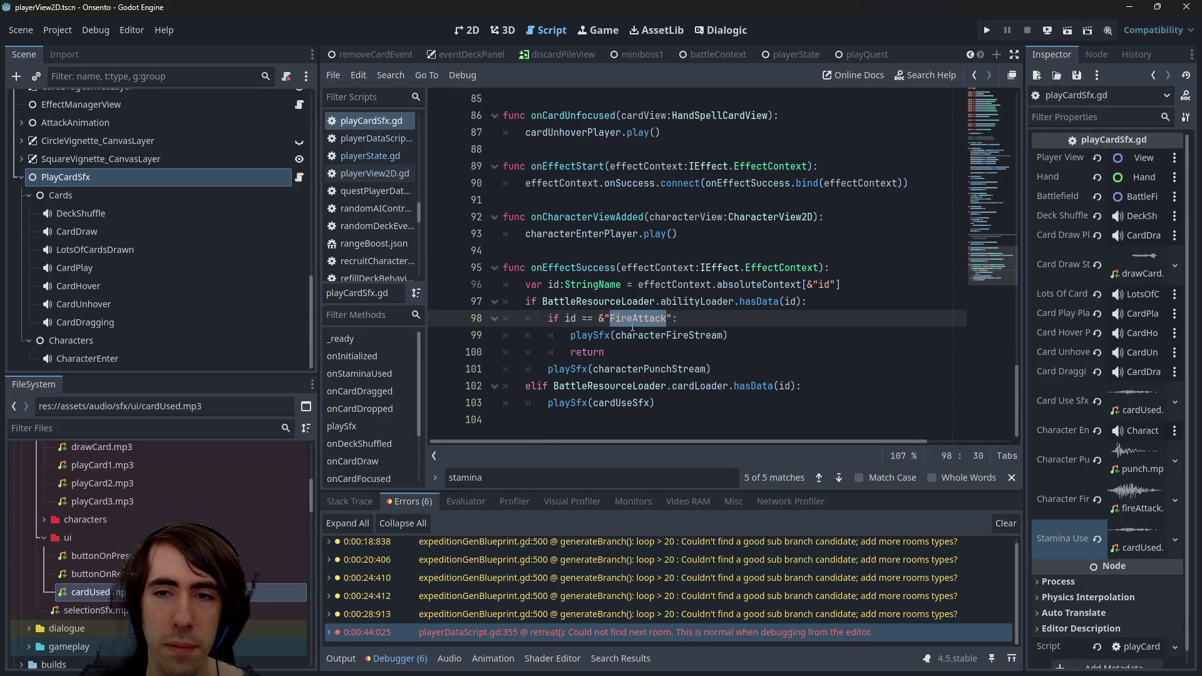
double_click(586, 275)
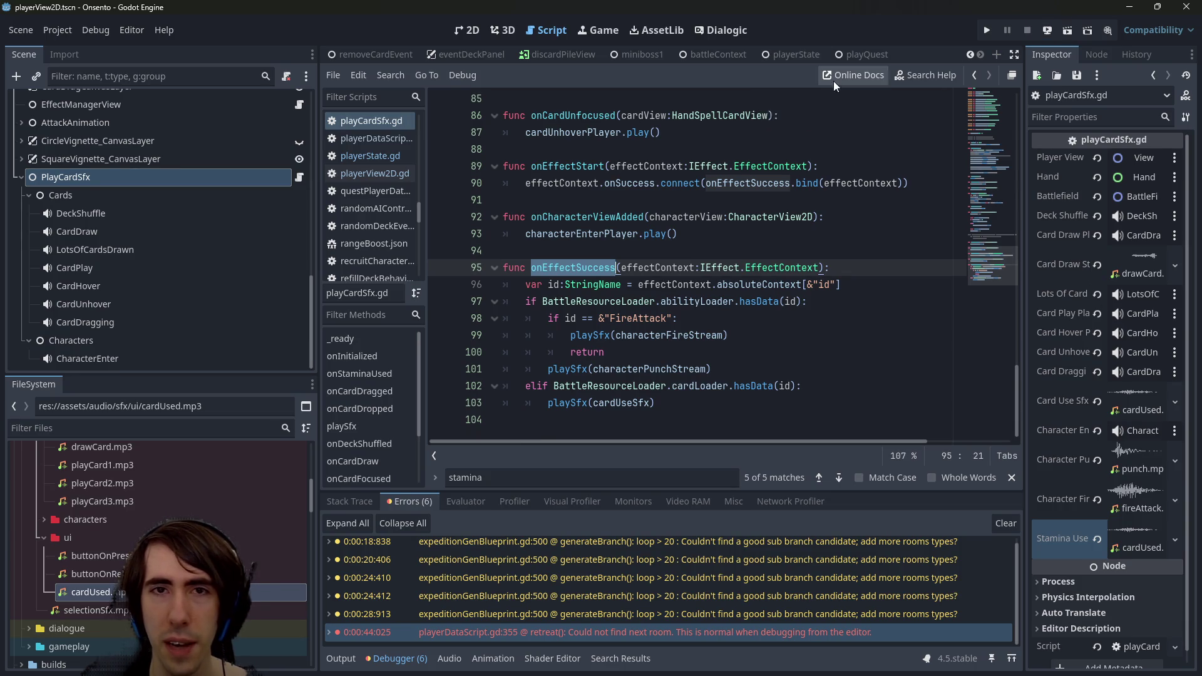
click(642, 54)
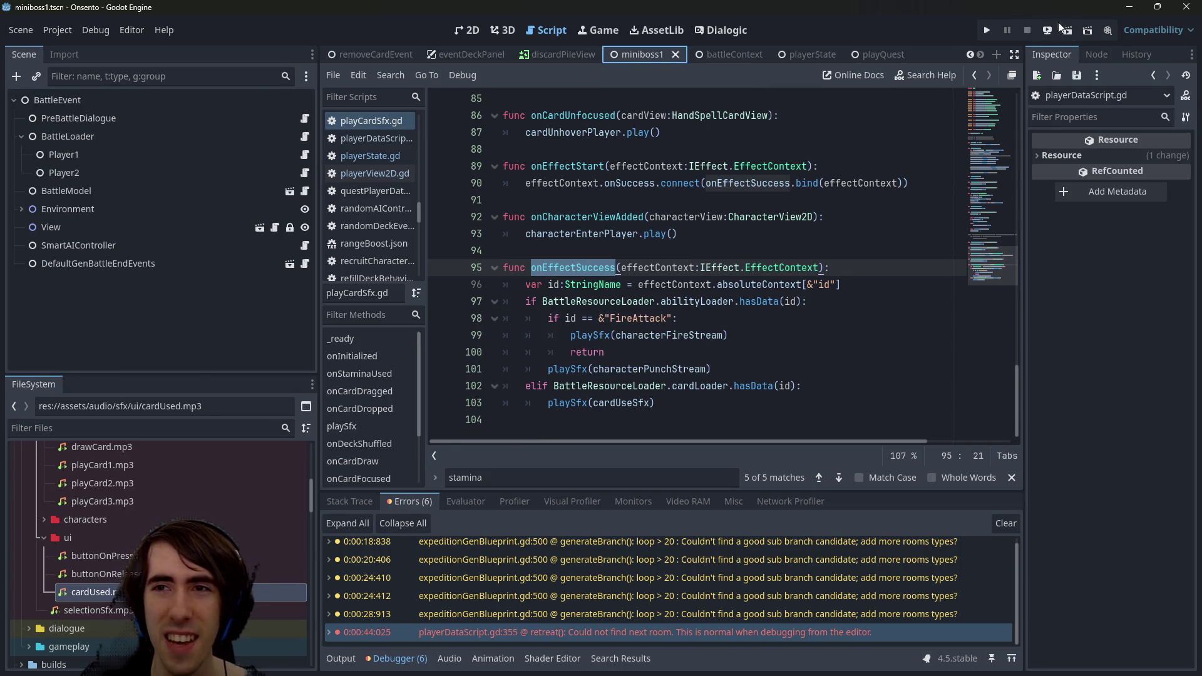
Run miniboss1 with F6, check playerView2D.gd and playerState.gd, then close the game.
key(F6)
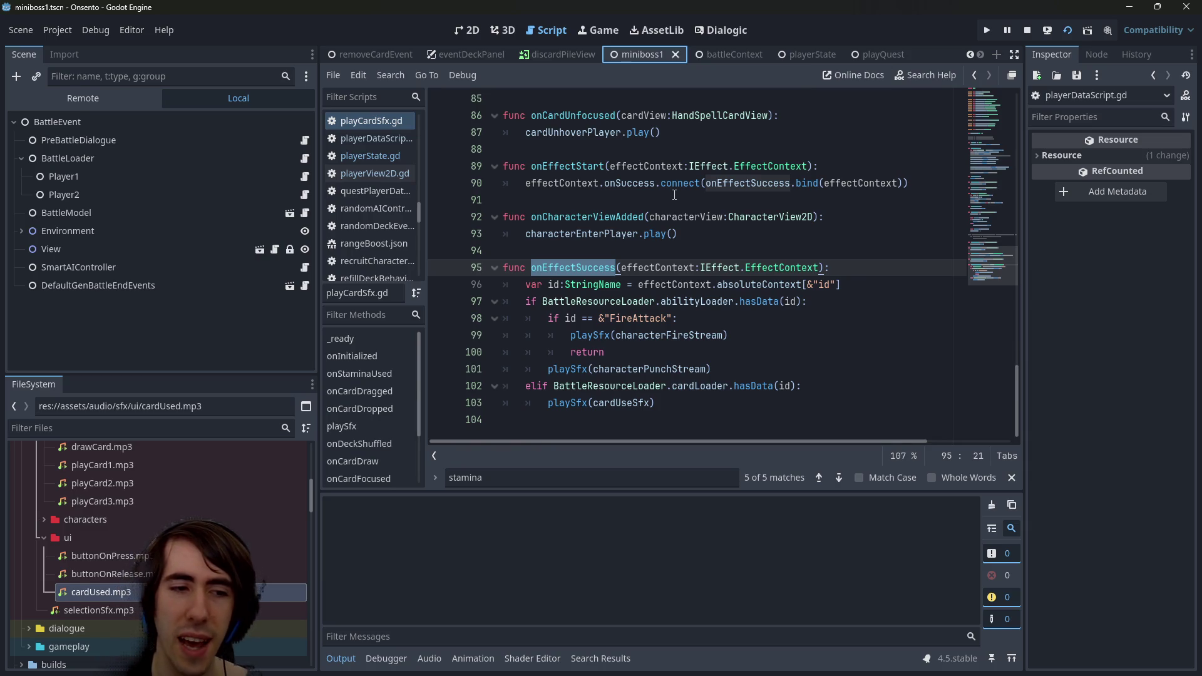
scroll(674, 195, up, 4)
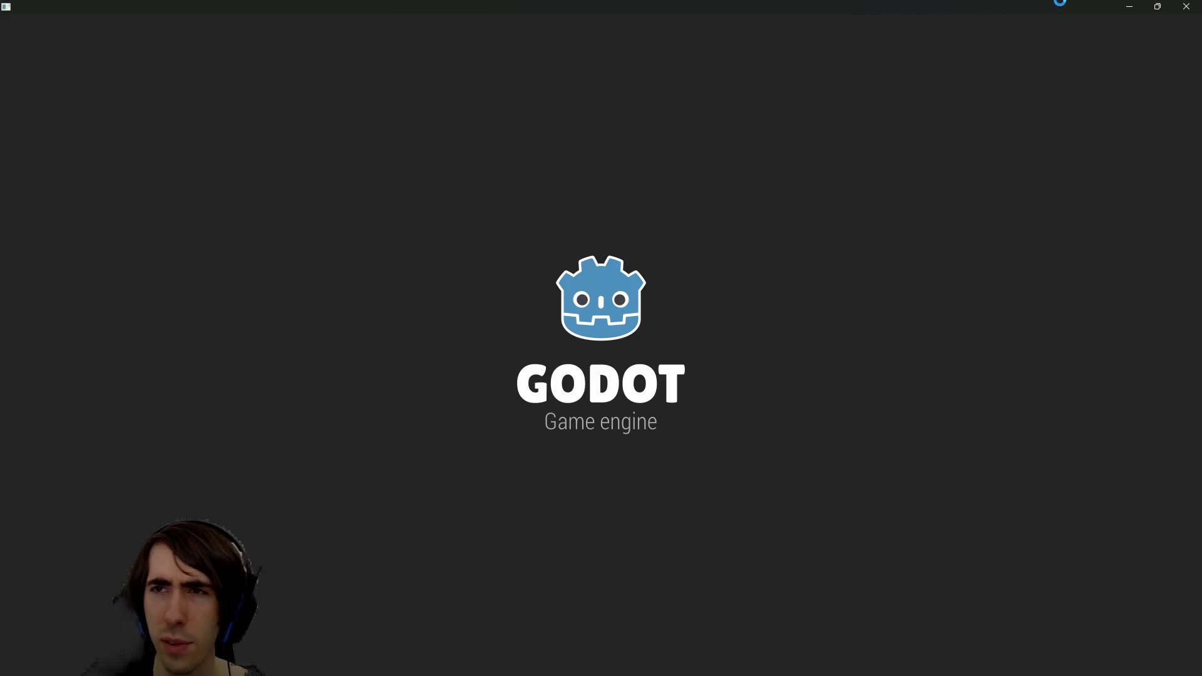
click(1127, 6)
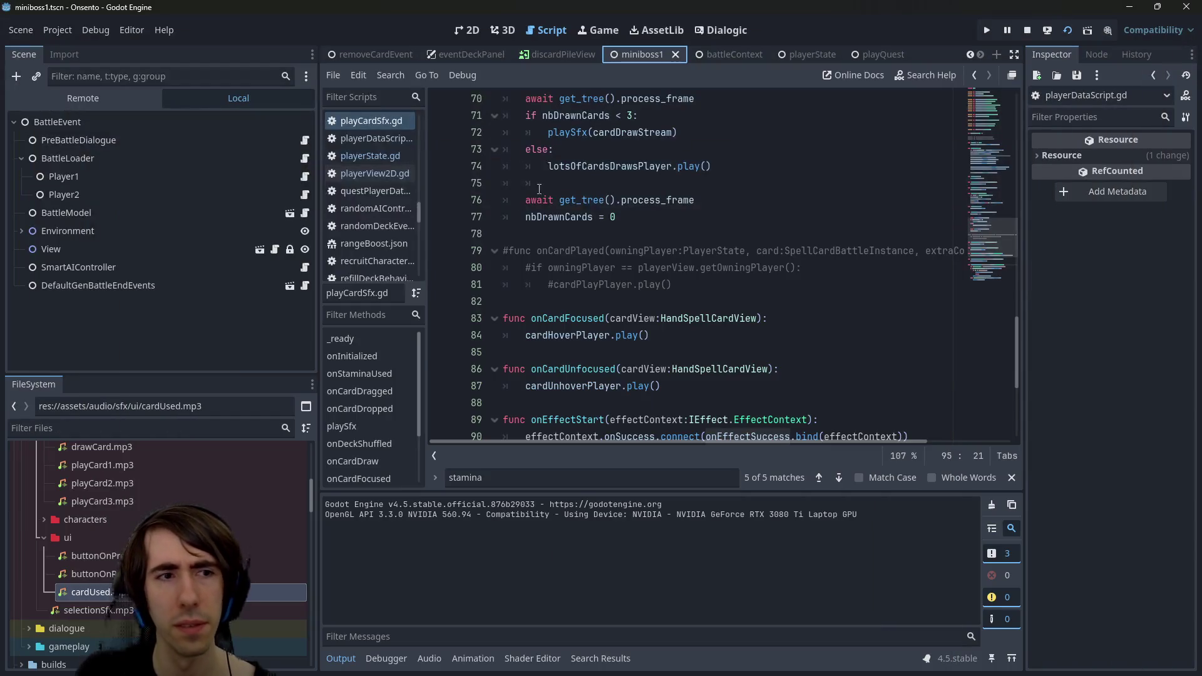
click(370, 174)
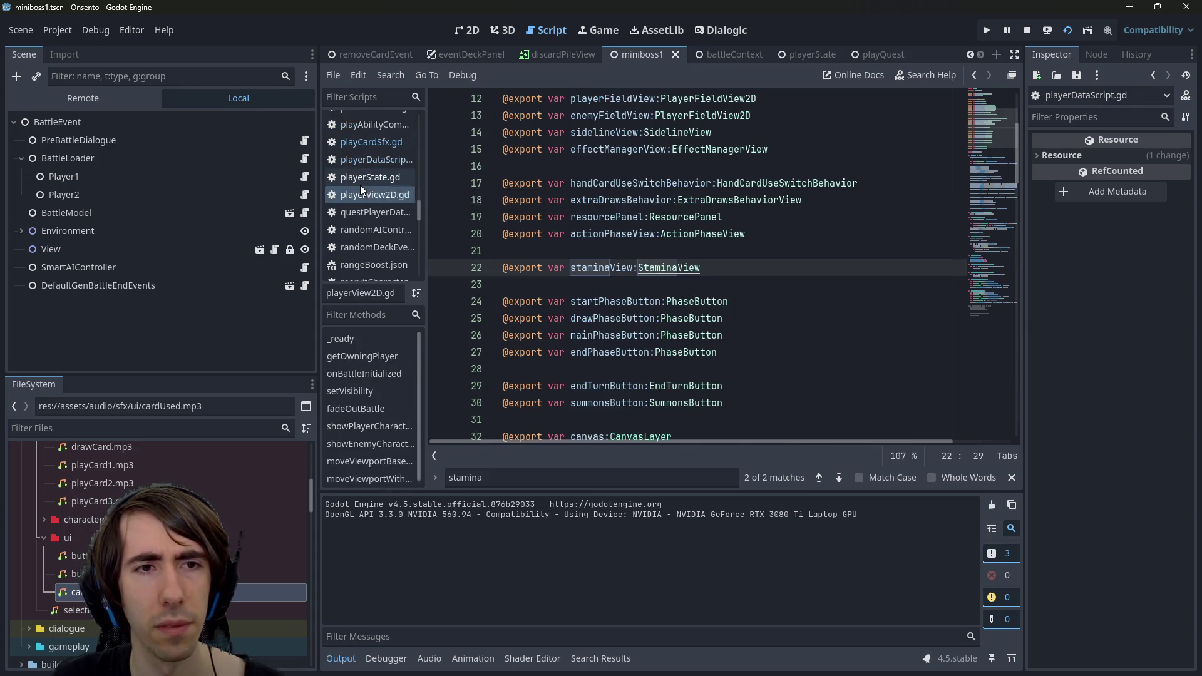
click(361, 182)
key(alt+Tab)
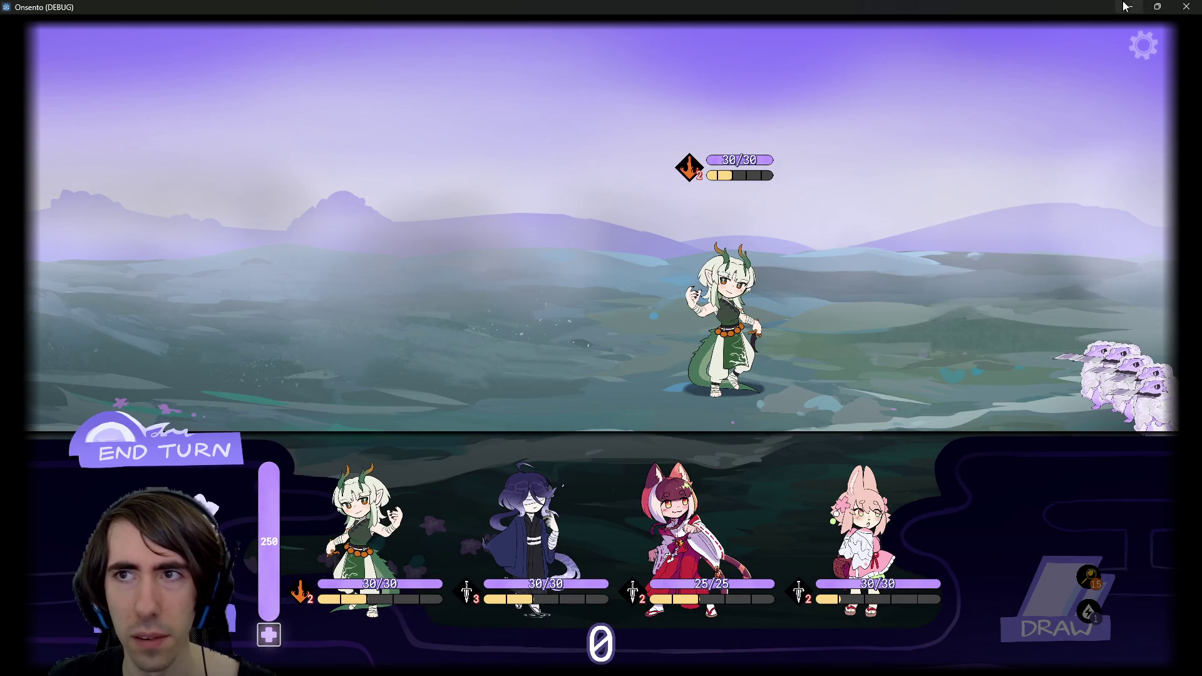
click(1186, 6)
Cancel a quick search for 'intro' and open the first Debugger error about onStaminaUsed.
key(shift+alt+o)
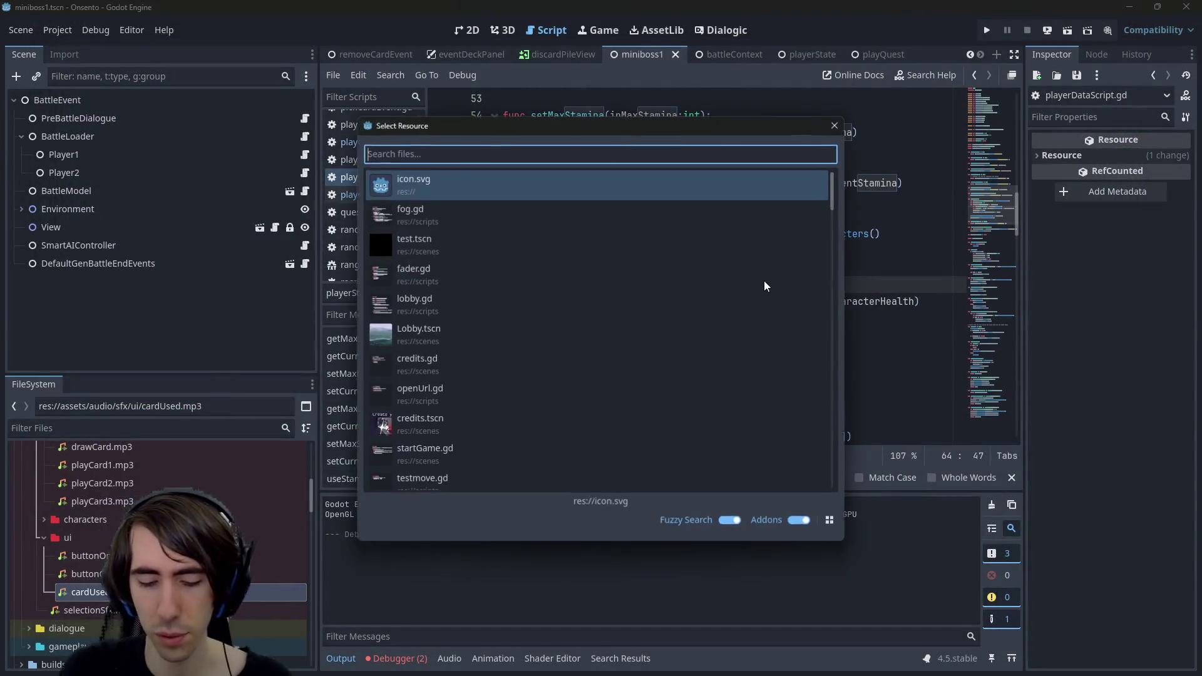
text(intro)
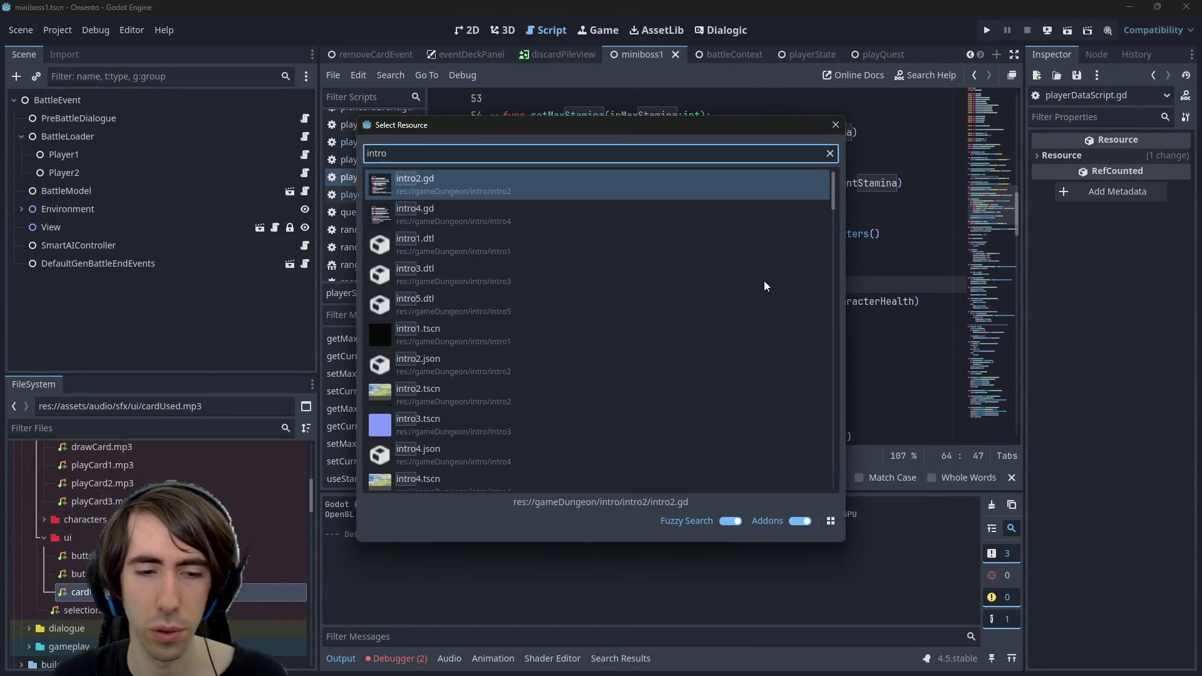
key(Escape)
click(396, 657)
click(519, 543)
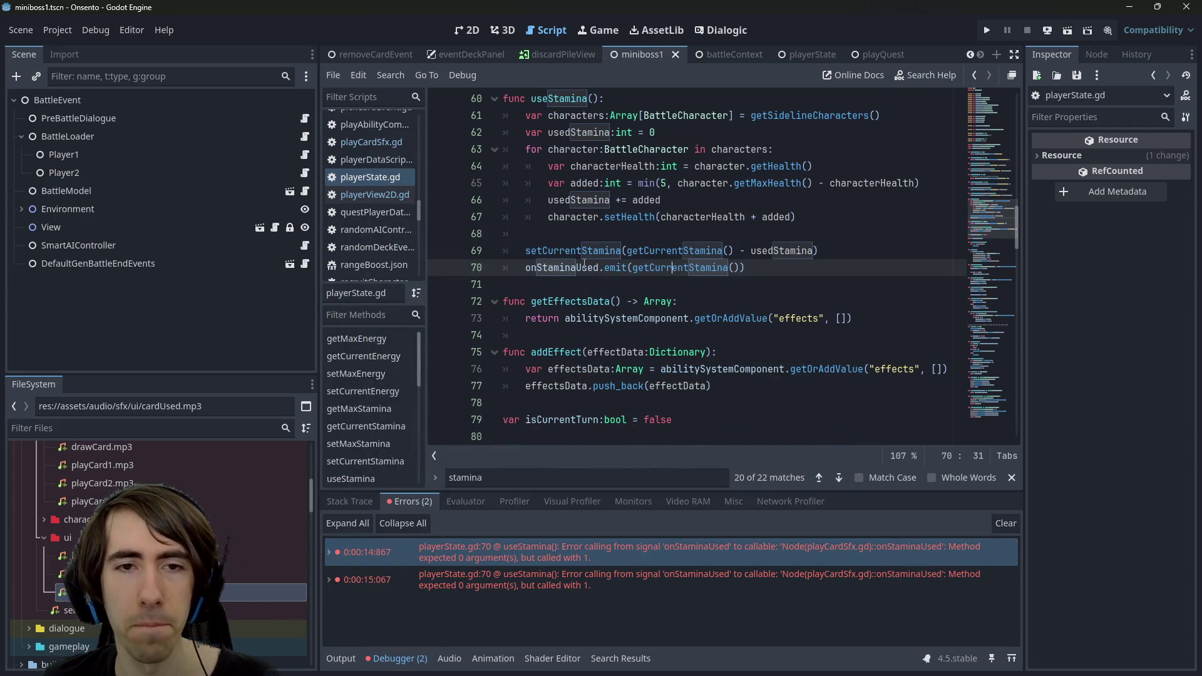
Inspect the onStaminaUsed signal's newStamina:int parameter, then open PlayCardSfx's script from playerView2D.
ctrl+click(577, 268)
drag(622, 268, 693, 269)
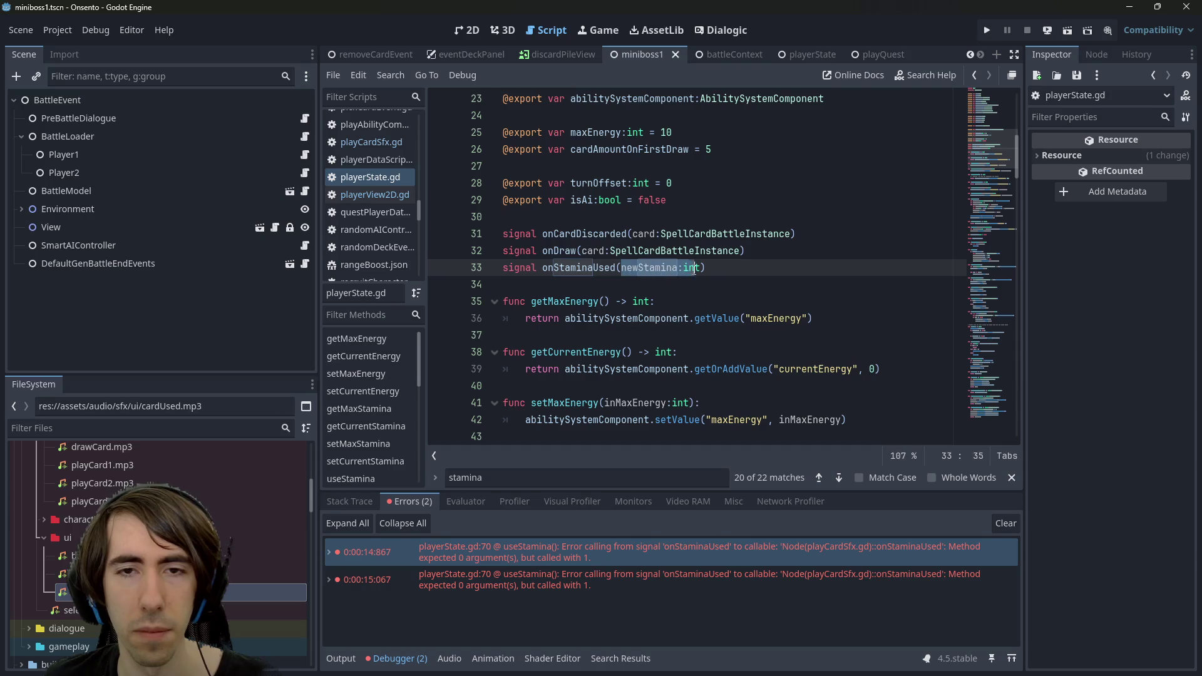
click(256, 226)
click(299, 186)
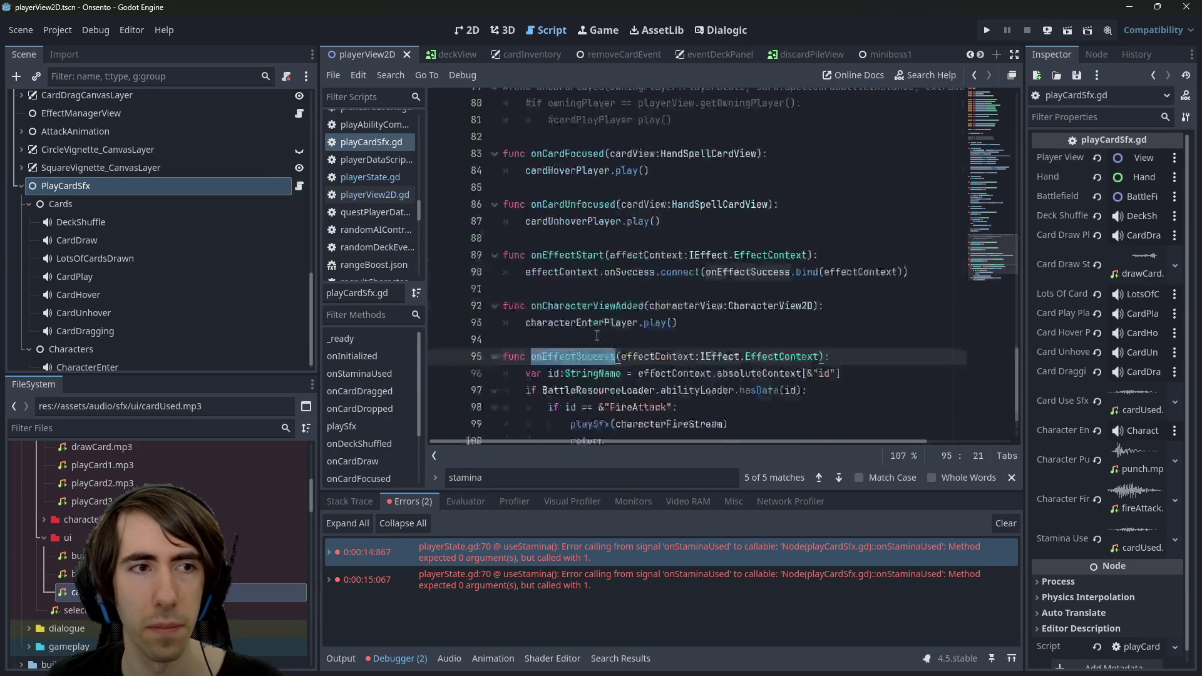
Add newStamina:int to onStaminaUsed() in playCardSfx.gd and rerun the miniboss1 scene.
scroll(595, 335, up, 10)
scroll(597, 333, up, 3)
scroll(593, 330, down, 3)
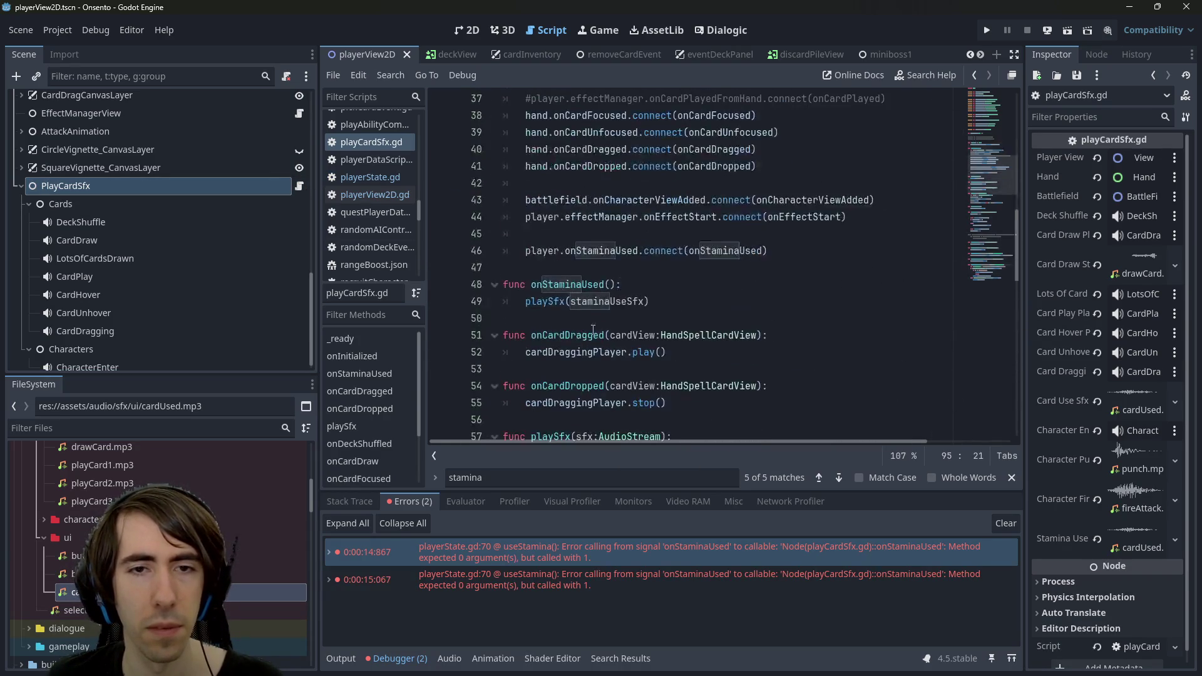
click(612, 284)
text(newStamina:int)
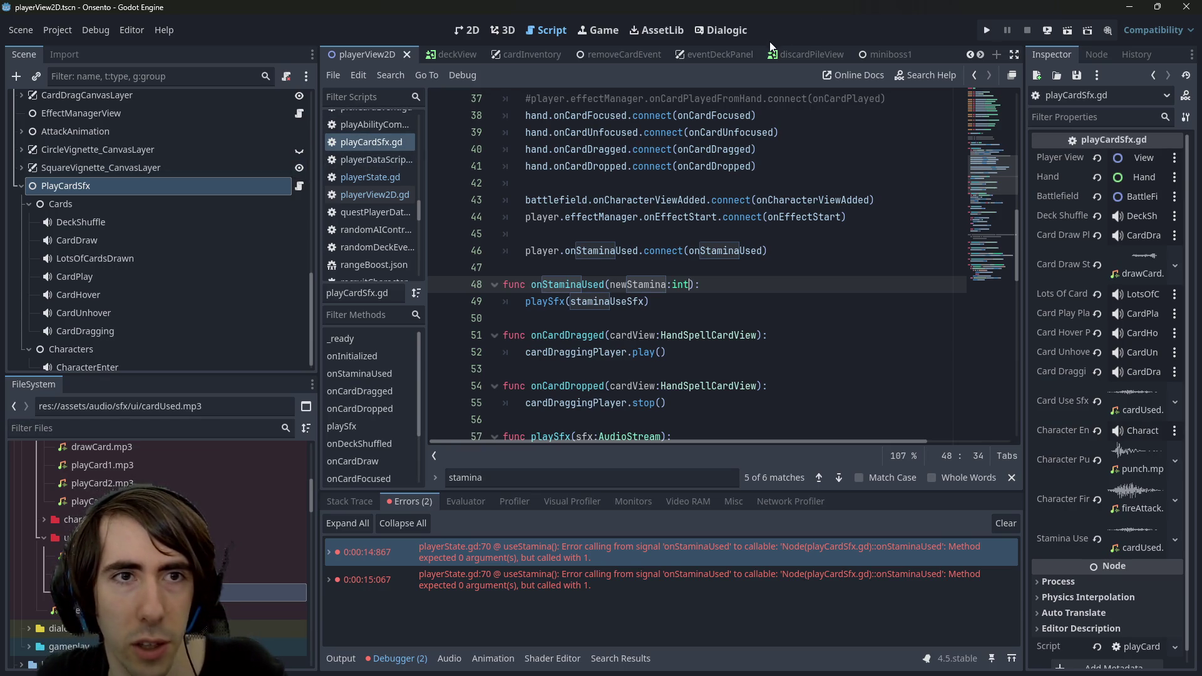
click(864, 55)
click(1067, 31)
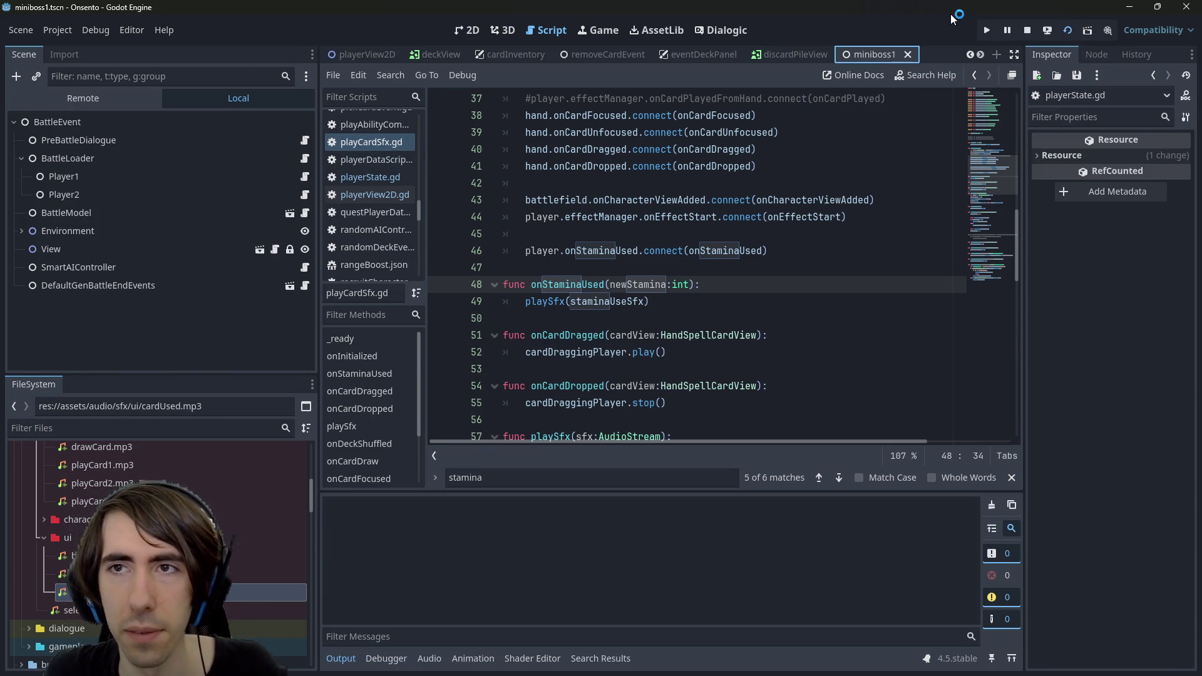
Stop the game, open intro4.tscn through quick file search, and run it.
click(776, 132)
key(alt+shift+o)
text(i)
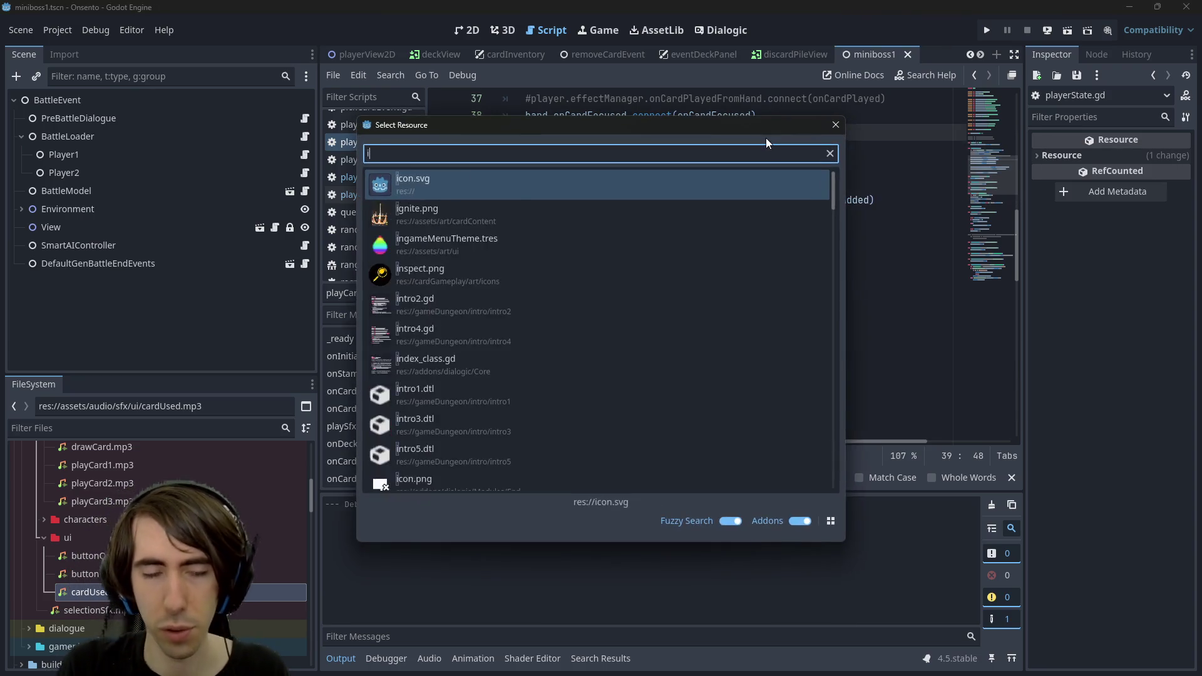
text(ntro4)
key(Down)
key(Down)
key(Return)
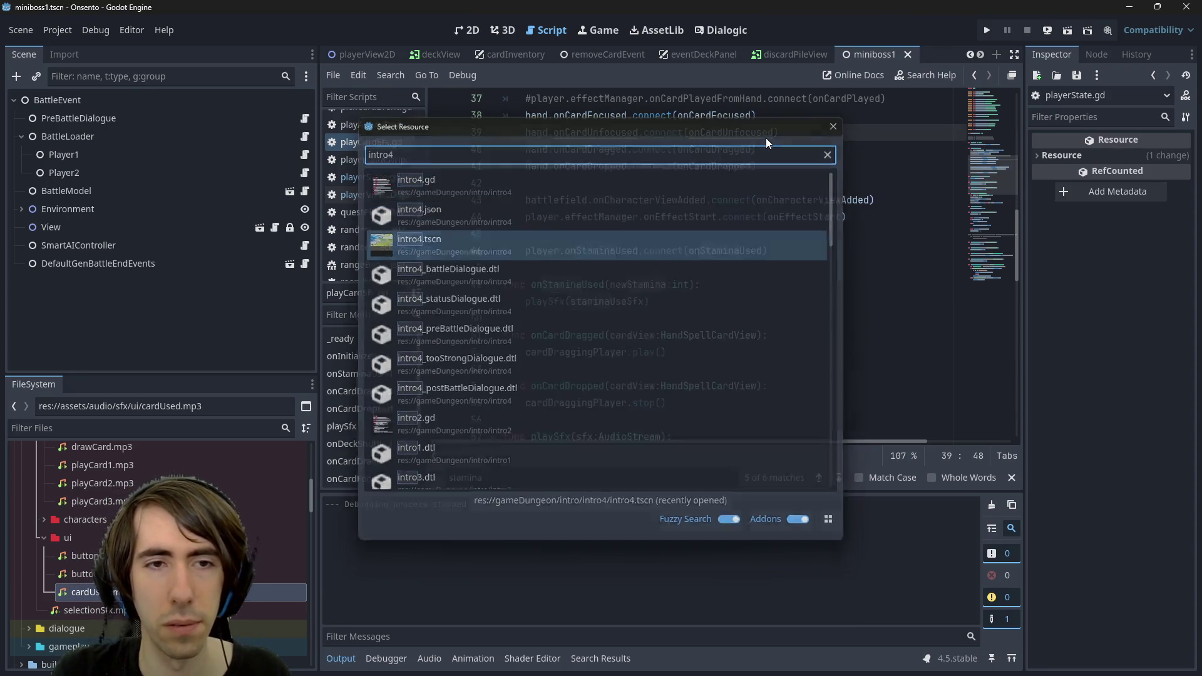
click(1069, 21)
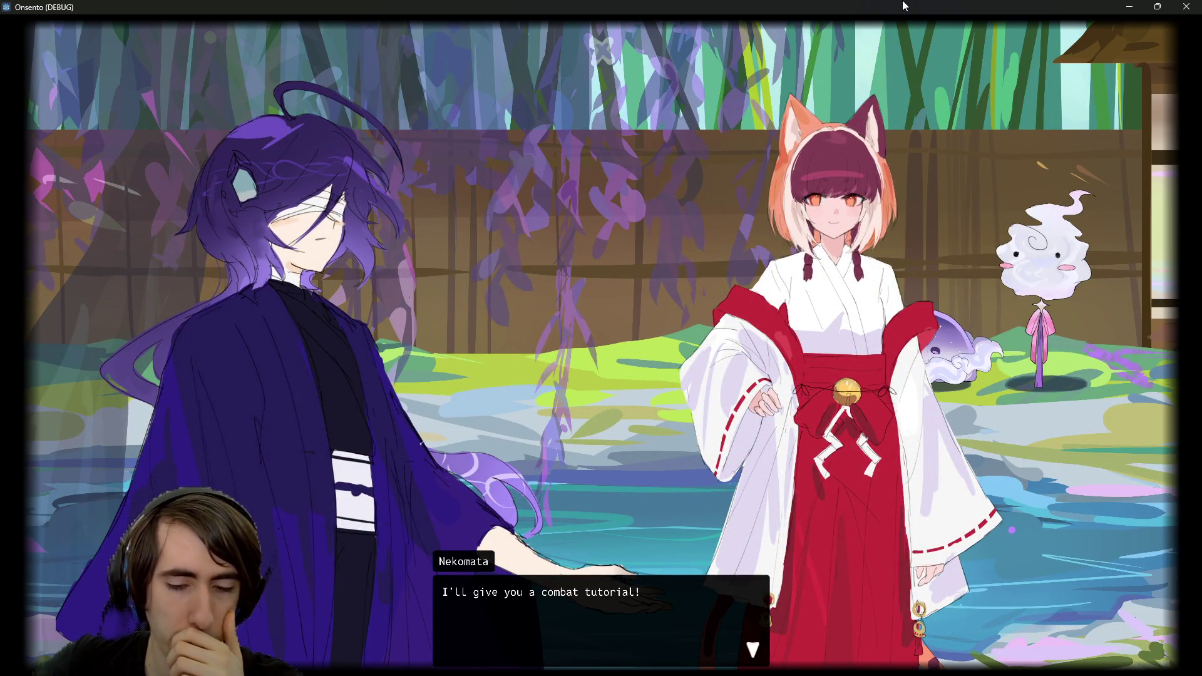
Advance the tutorial dialogue, spend stamina twice with the + button, then stop the game.
click(400, 156)
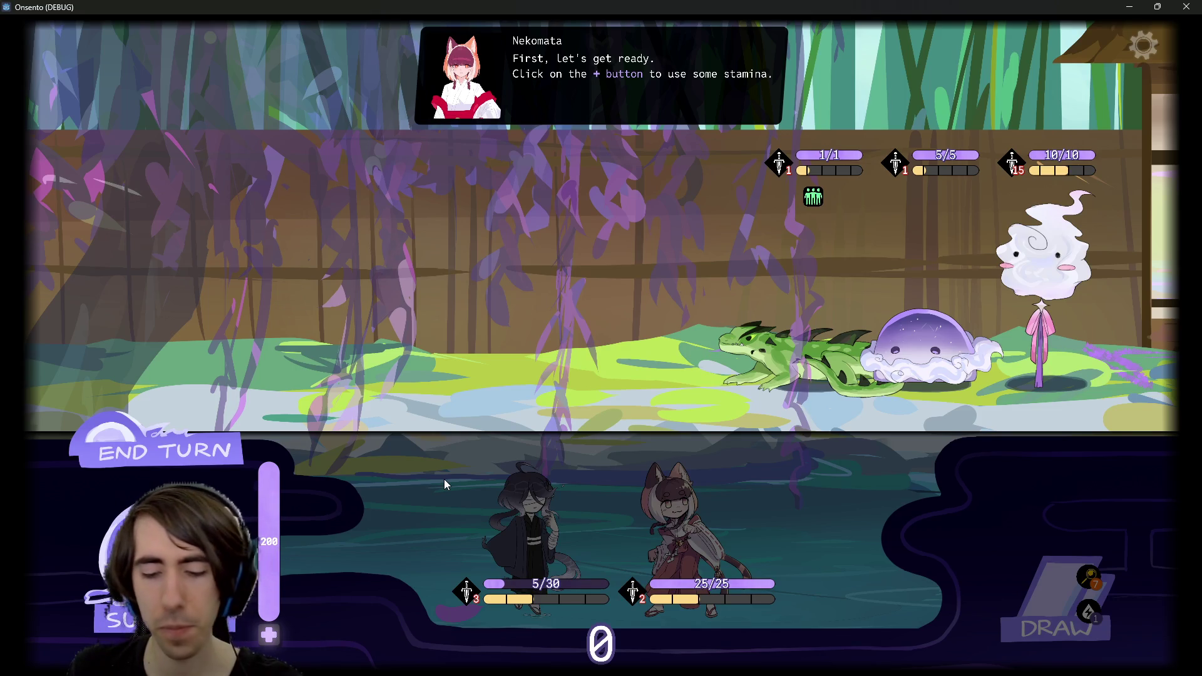
click(271, 634)
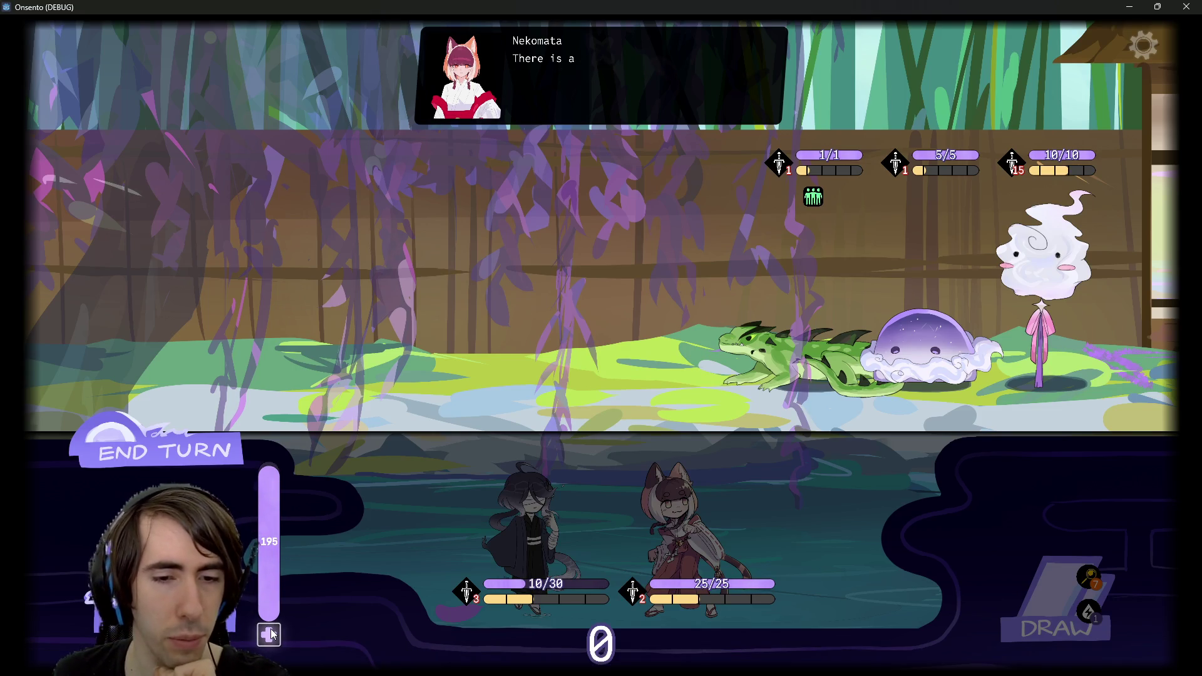
click(270, 635)
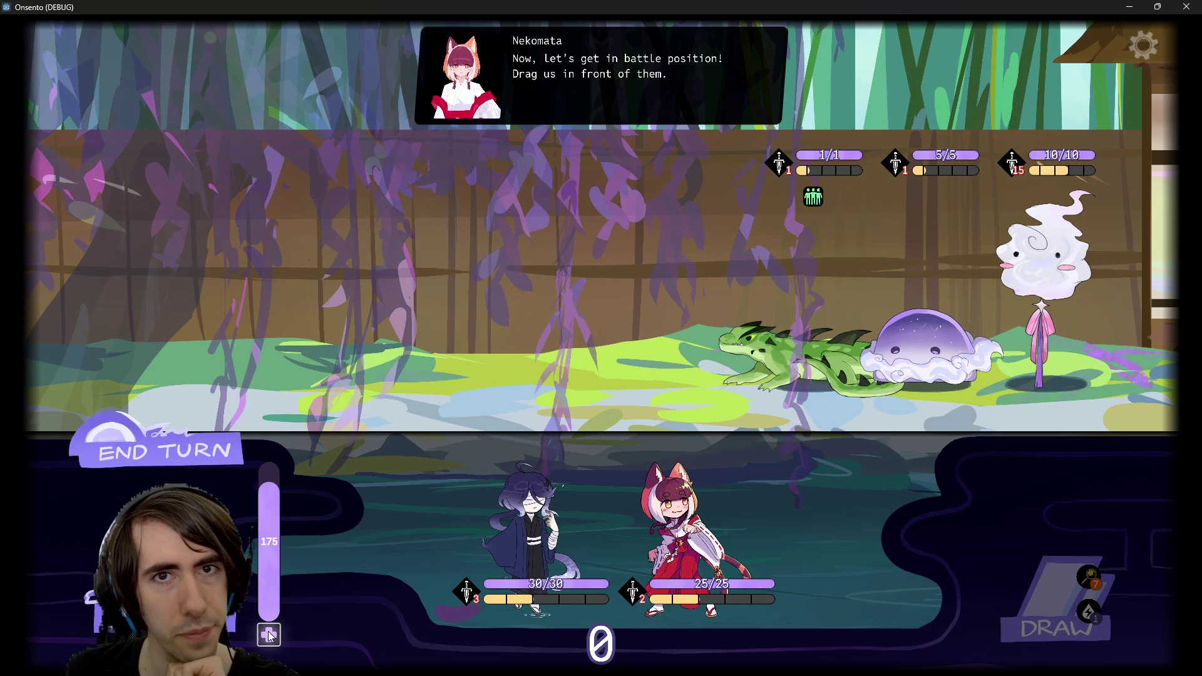
click(1198, 6)
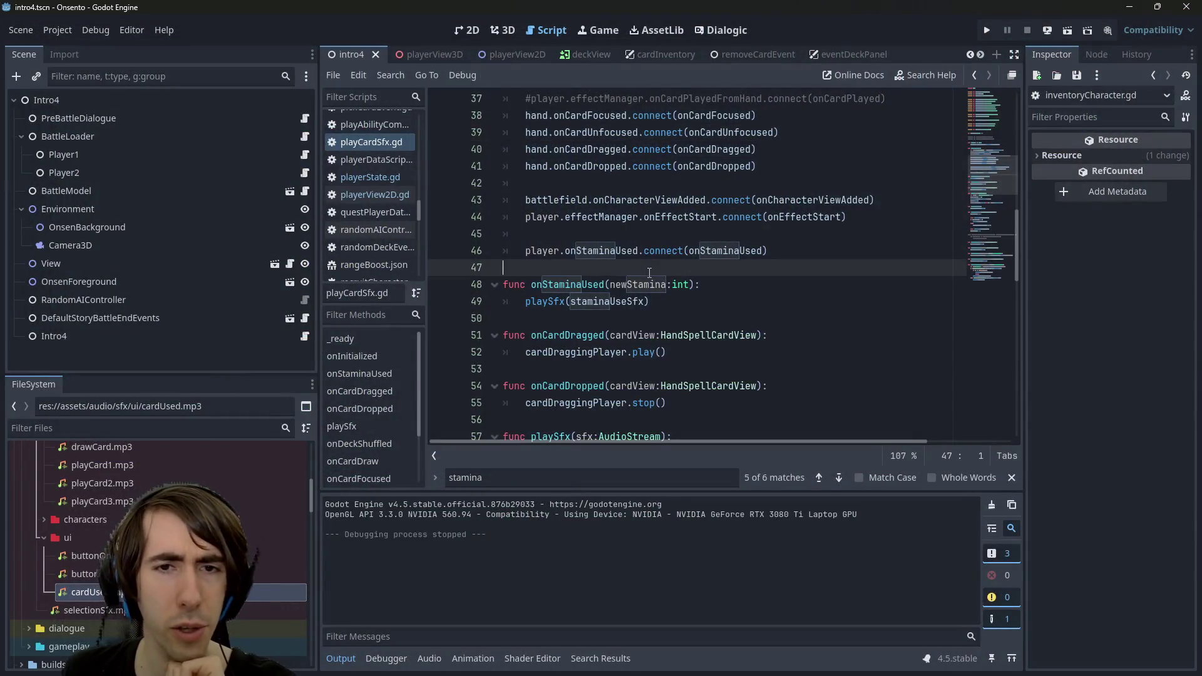
Trace onStaminaUsed from playCardSfx.gd to where it is emitted in playerState.gd.
double_click(567, 284)
double_click(639, 285)
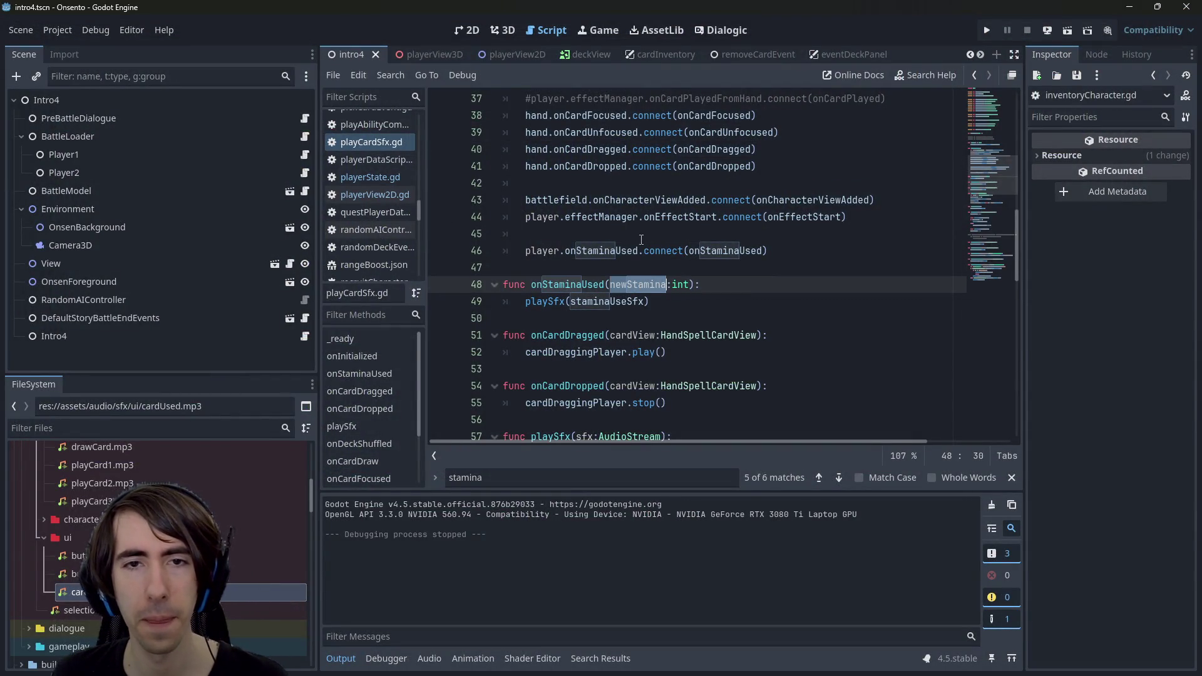
ctrl+click(600, 251)
double_click(578, 268)
key(ctrl+f)
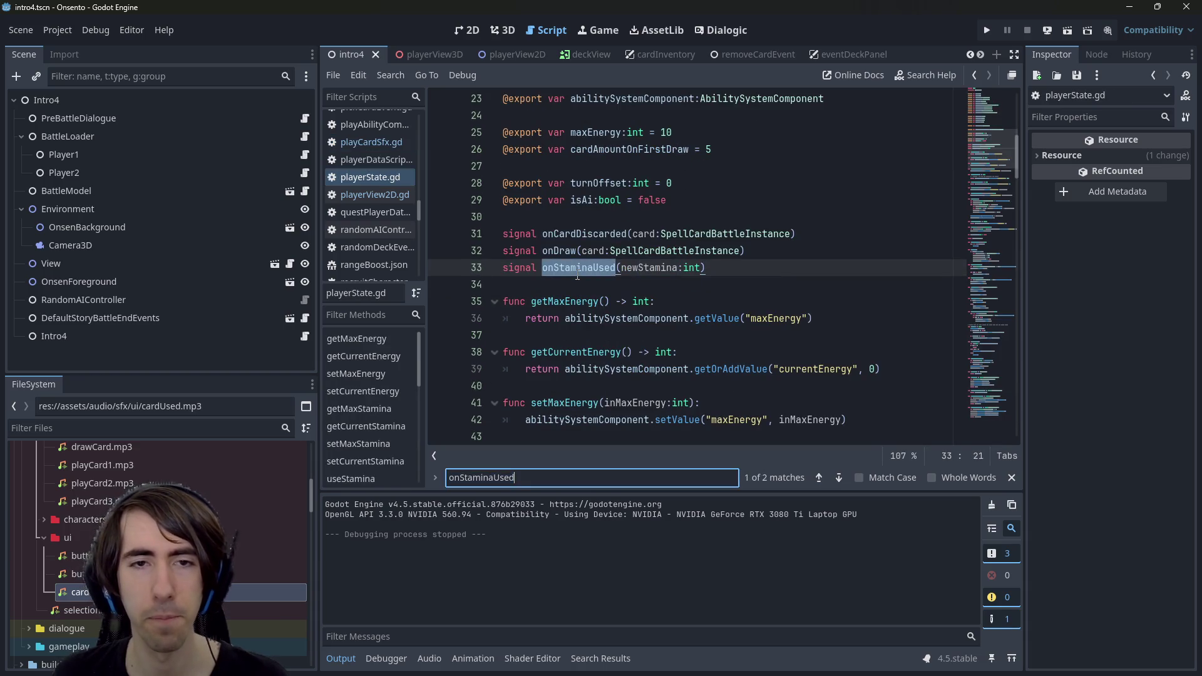
key(Return)
scroll(582, 295, up, 2)
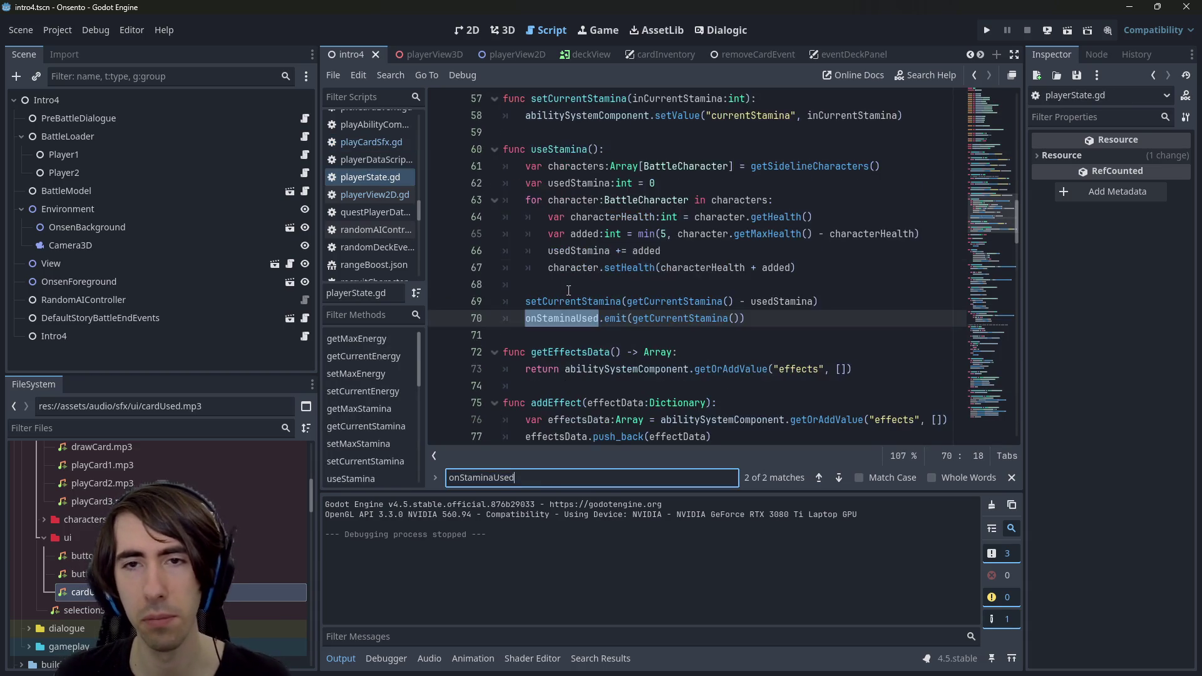
Examine the stamina update, setHealth line and usedStamina uses around the emit call.
click(625, 352)
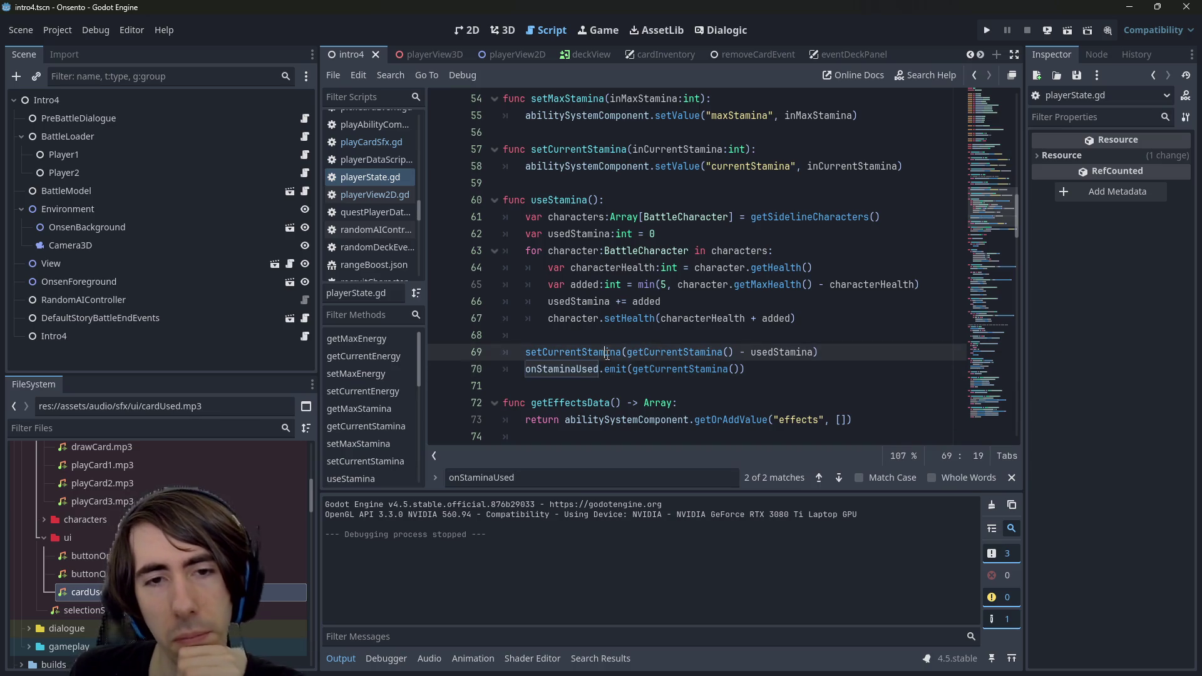
click(621, 318)
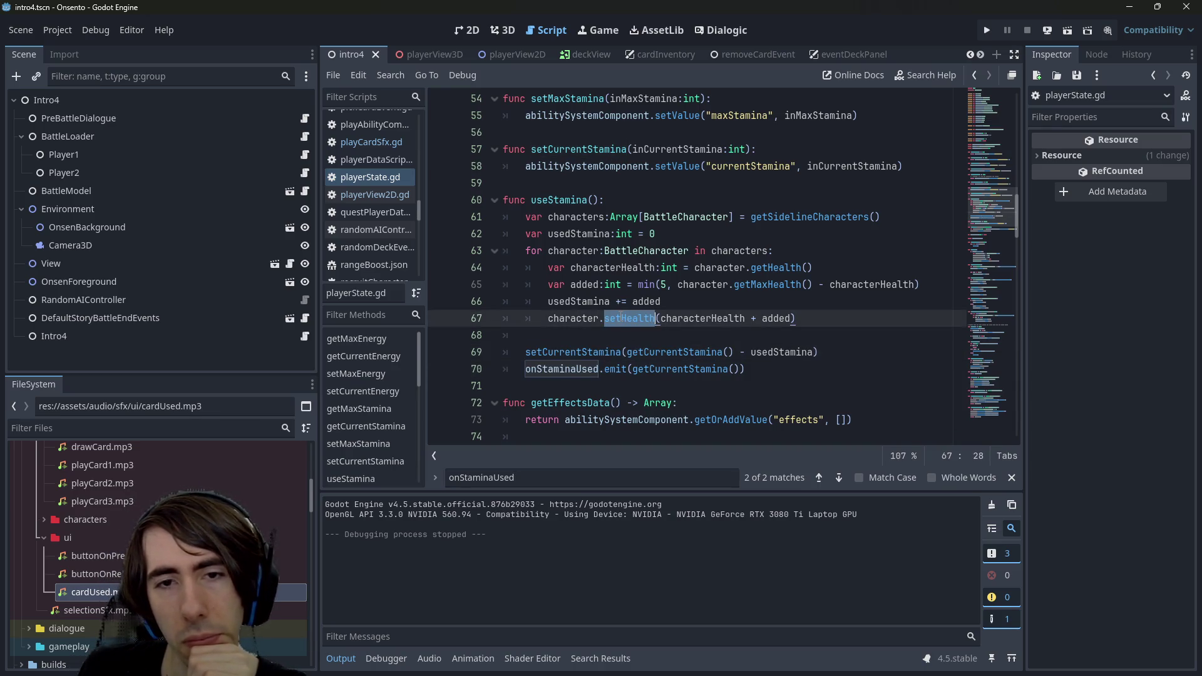
click(606, 339)
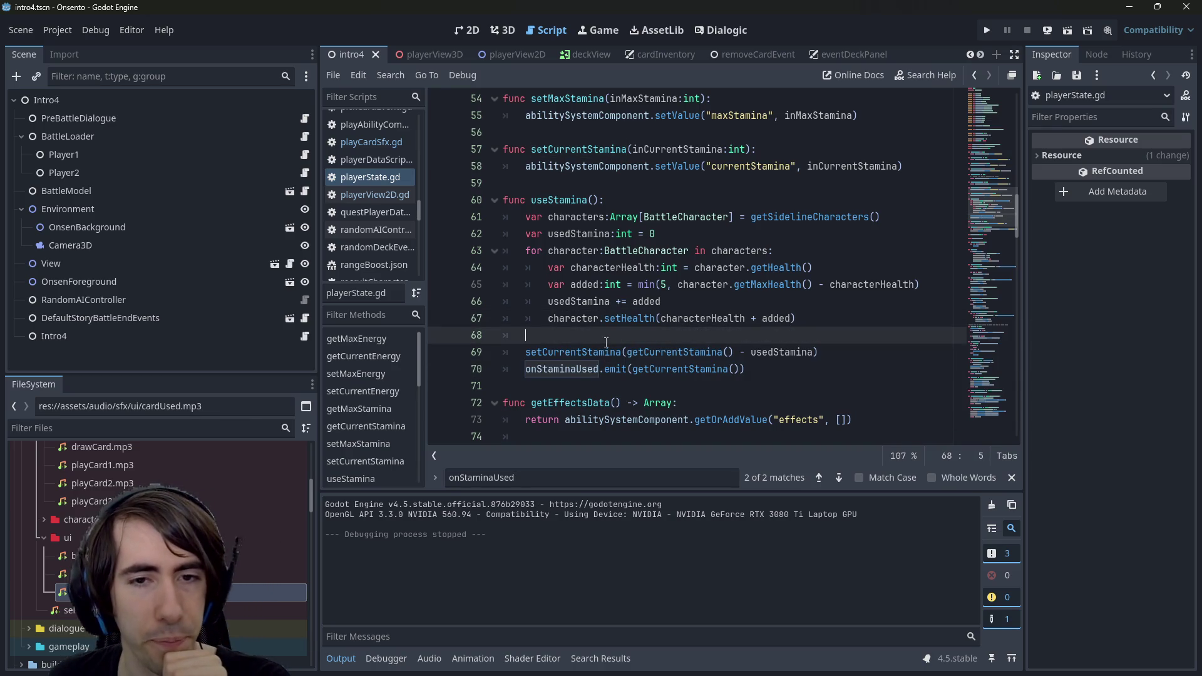
click(668, 369)
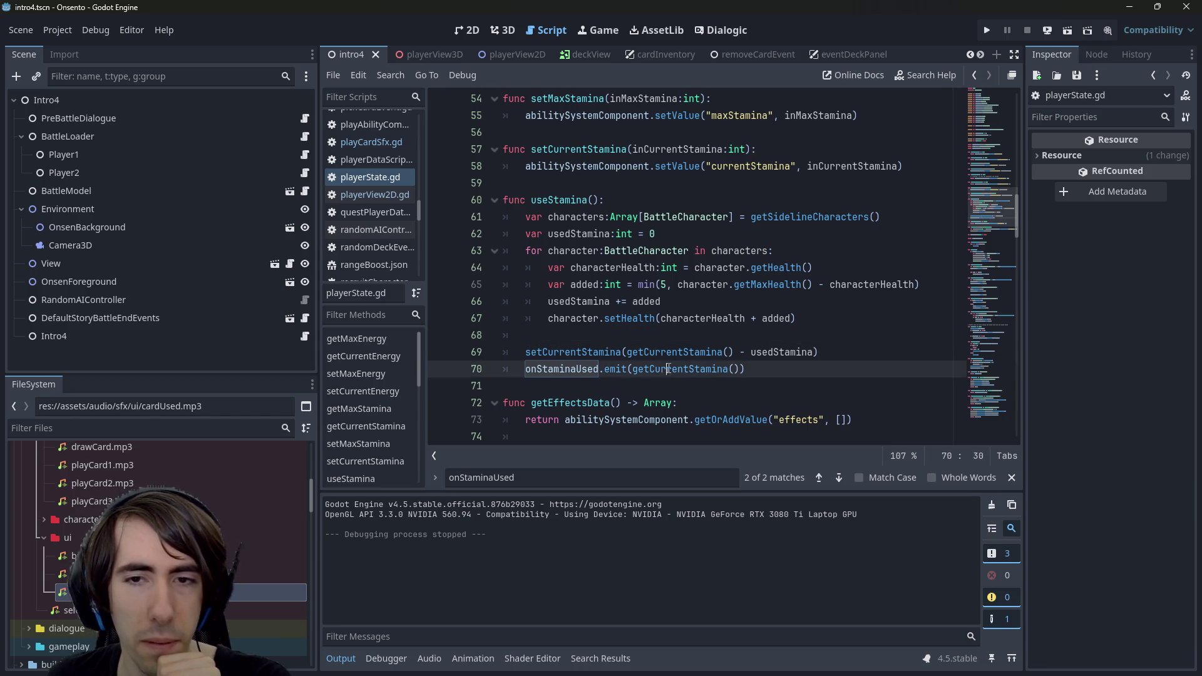
double_click(798, 352)
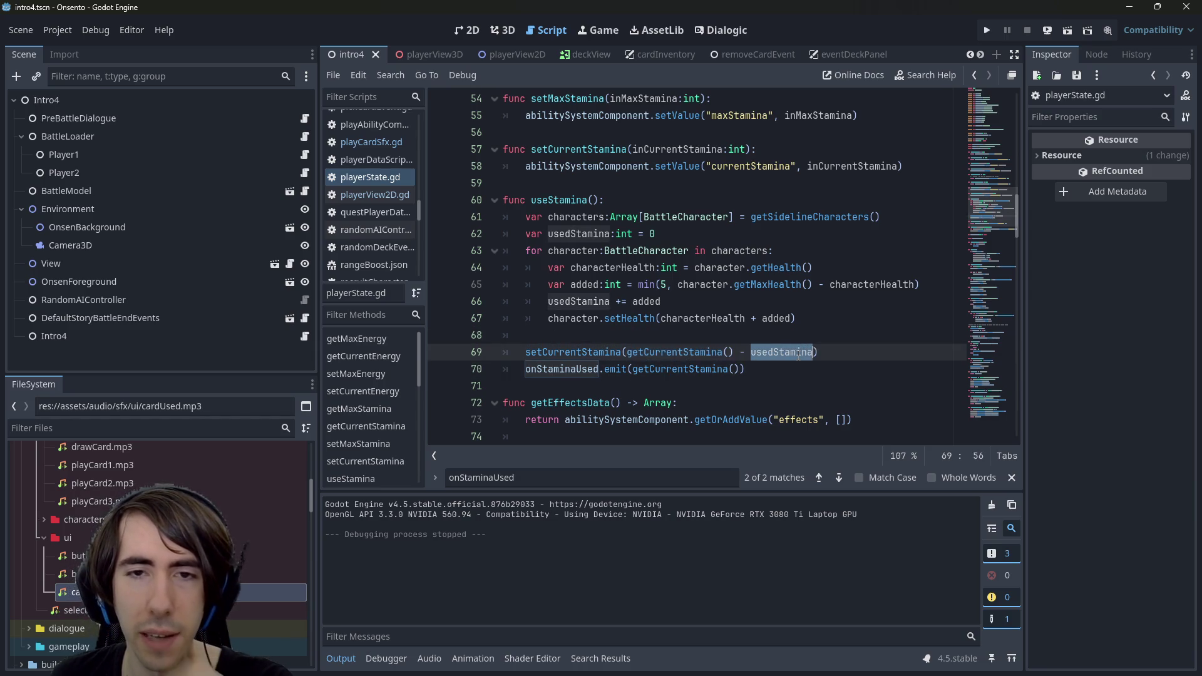
double_click(578, 238)
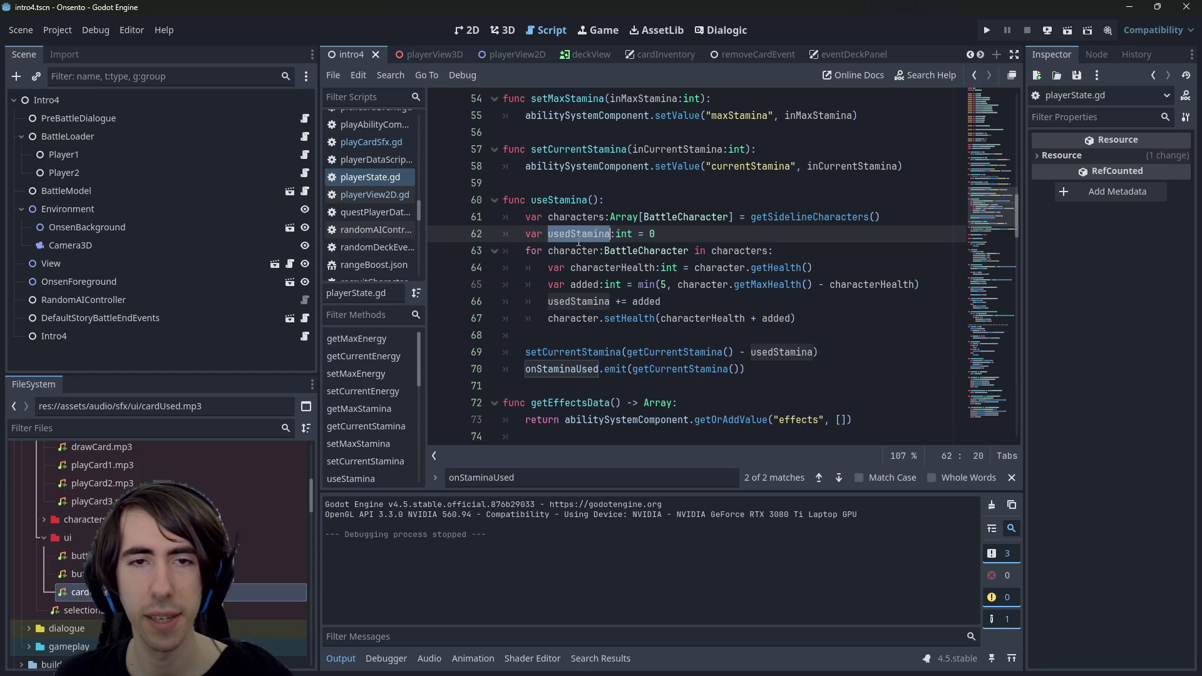
Wrap the stamina update and emit in 'if usedStamina != 0:' and run the current scene.
click(590, 332)
key(Return)
text(if)
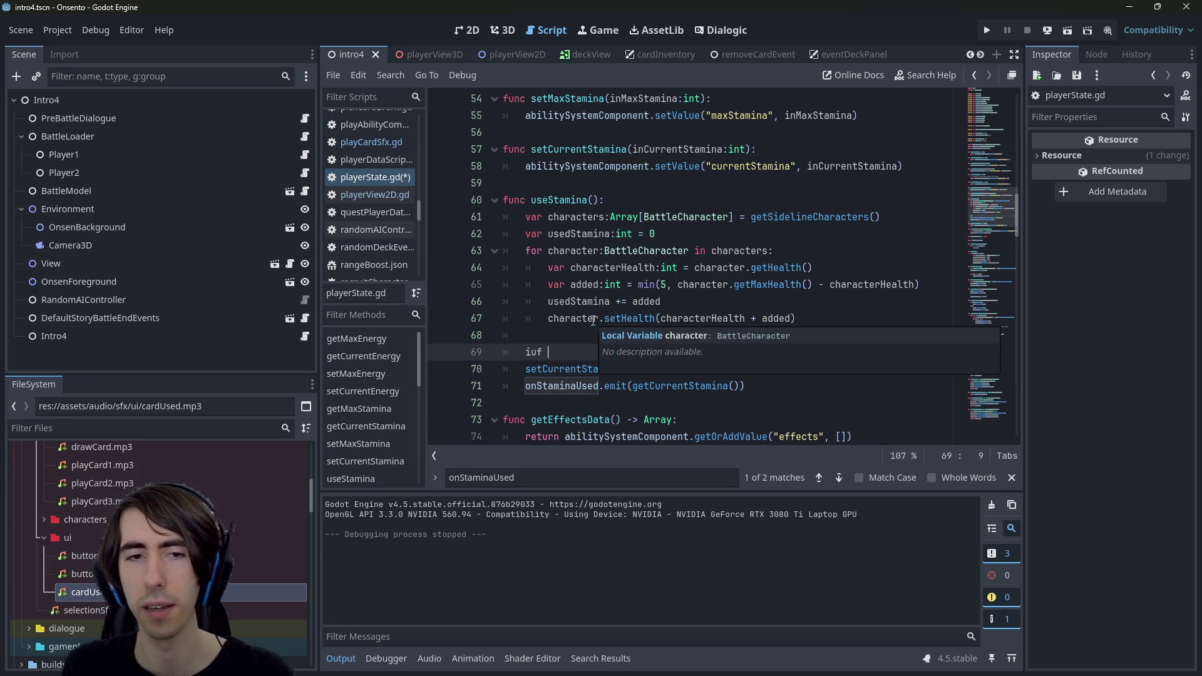
text( usedStamina != 0:)
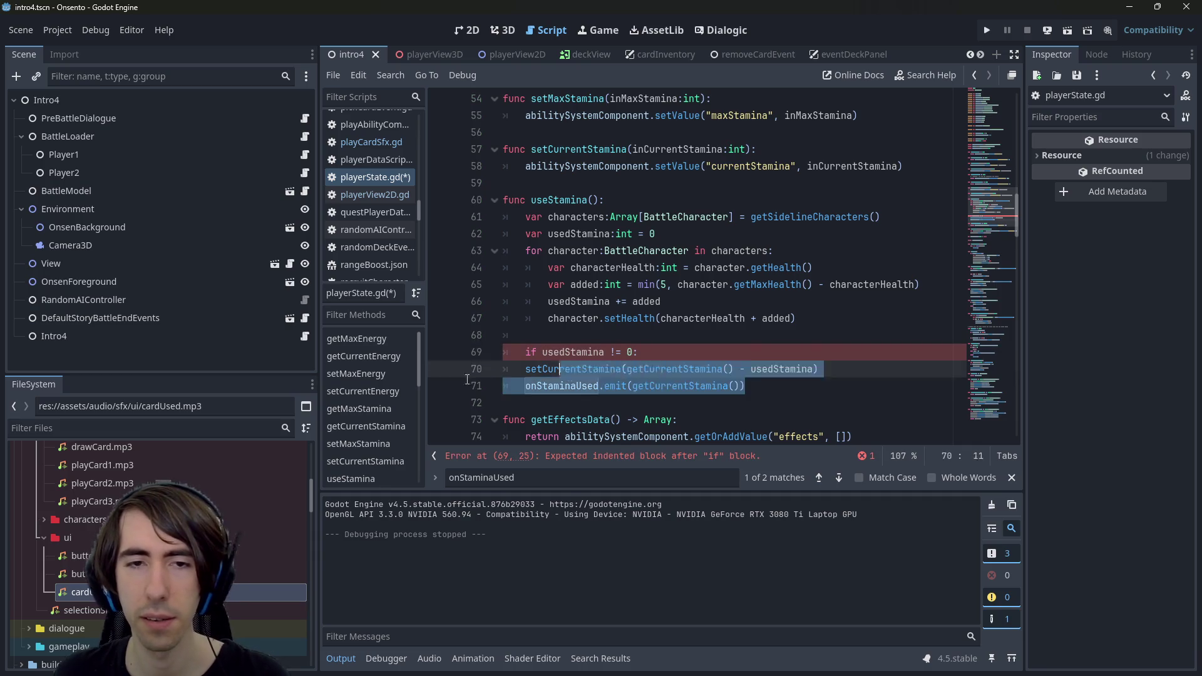
click(747, 335)
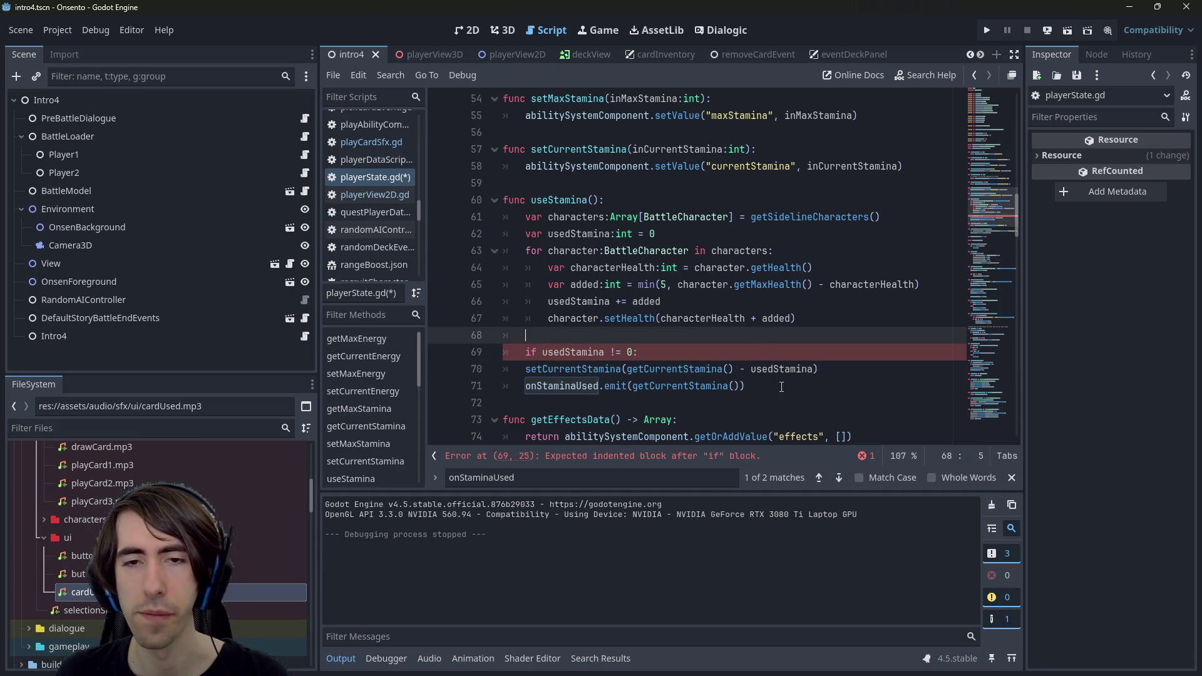
mouse_move(782, 387)
mouse_down()
mouse_move(551, 386)
mouse_move(514, 370)
mouse_move(416, 369)
mouse_up()
key(Tab)
click(735, 284)
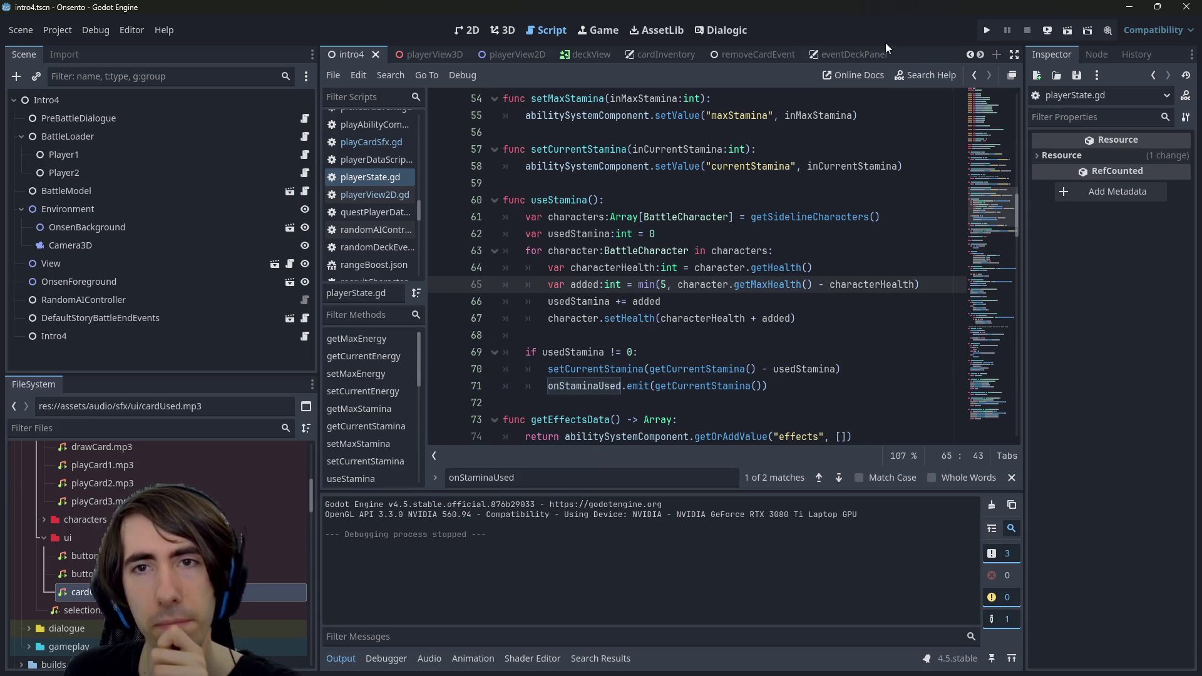
click(1068, 29)
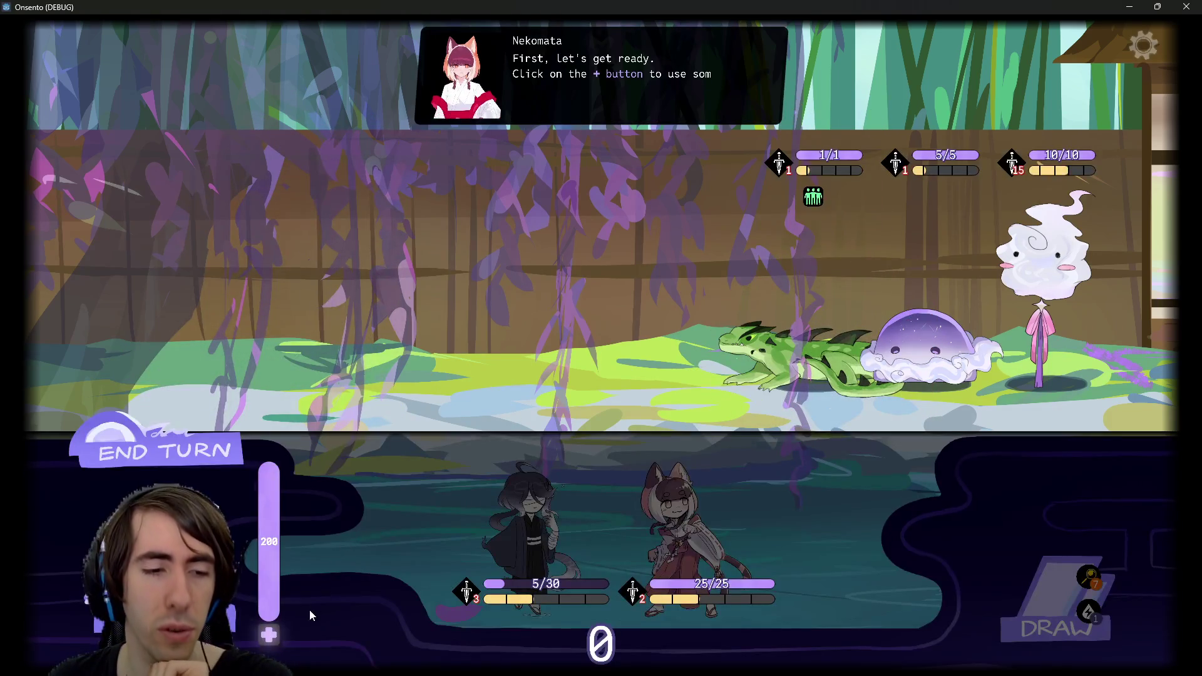
Heal the left character with stamina, move the hooded character into position, and view the draw pile.
click(275, 635)
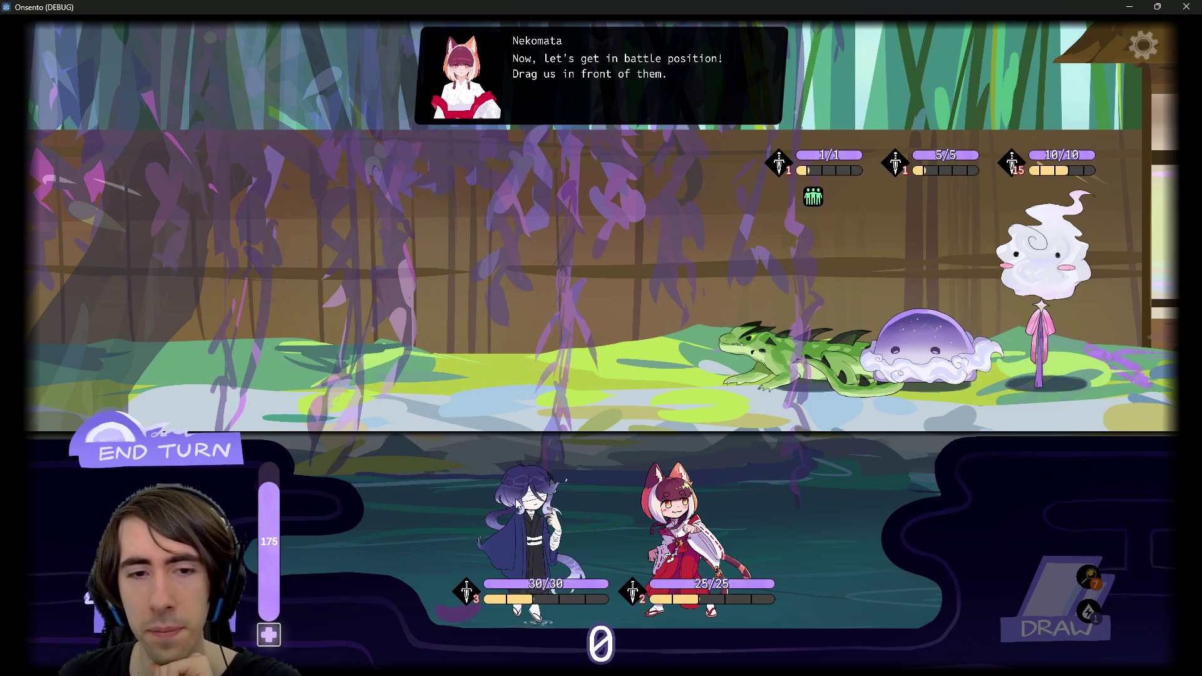
drag(532, 526, 457, 271)
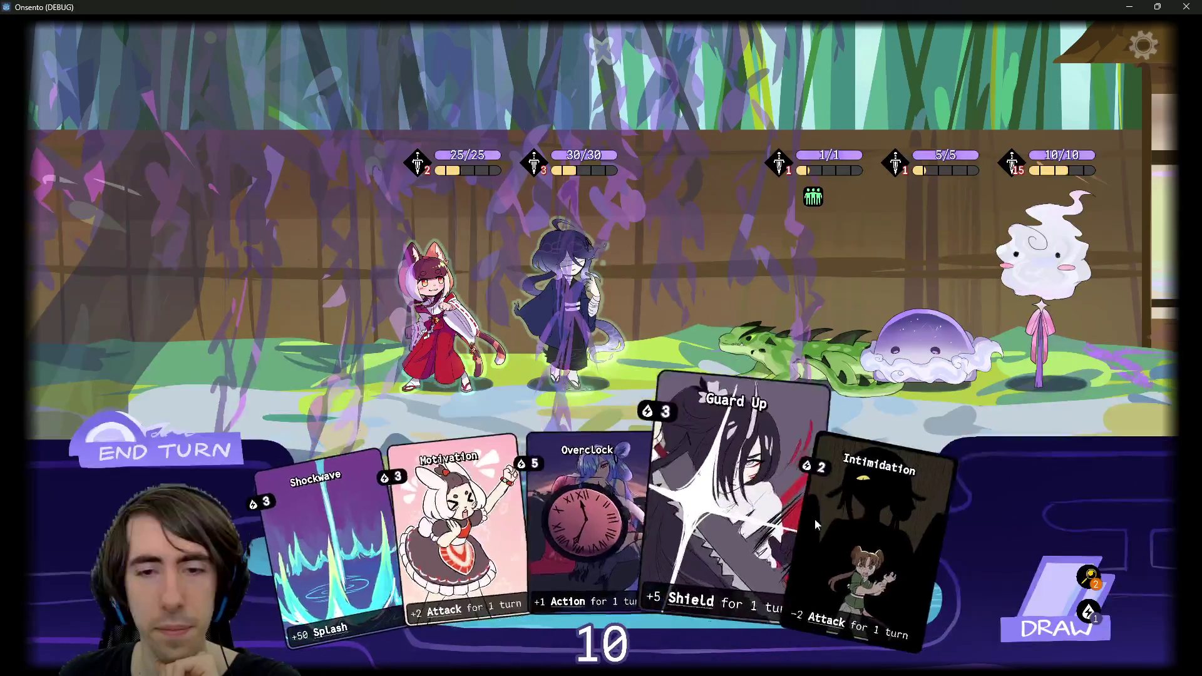
click(1063, 593)
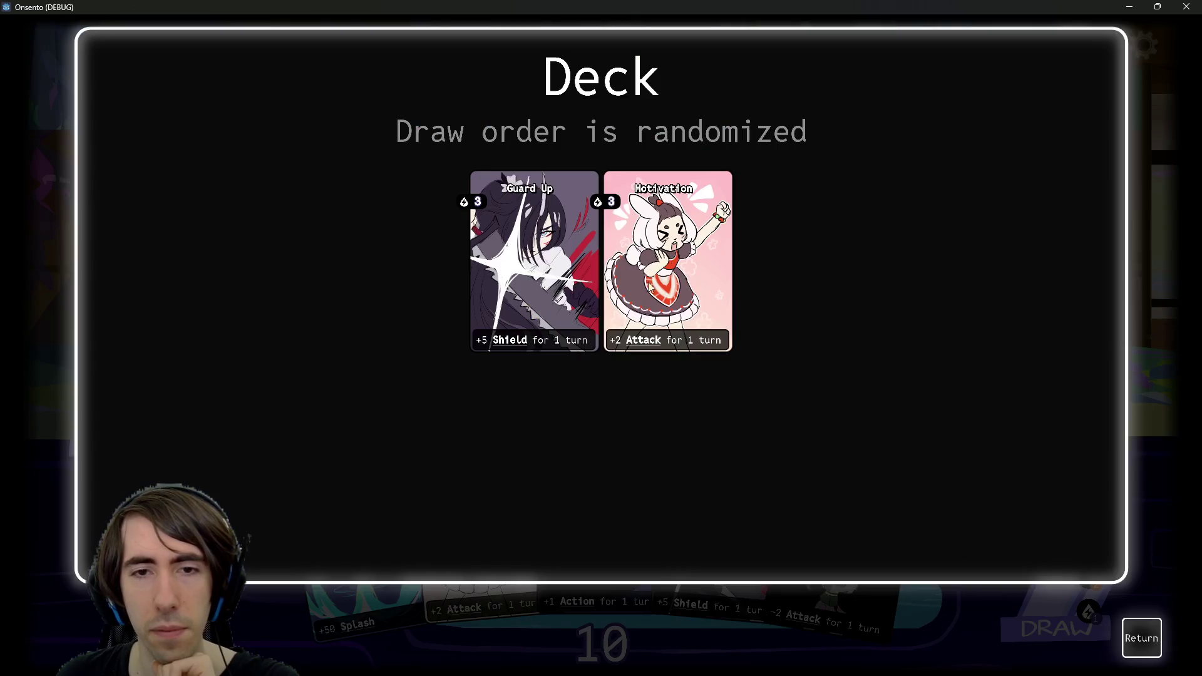
key(Escape)
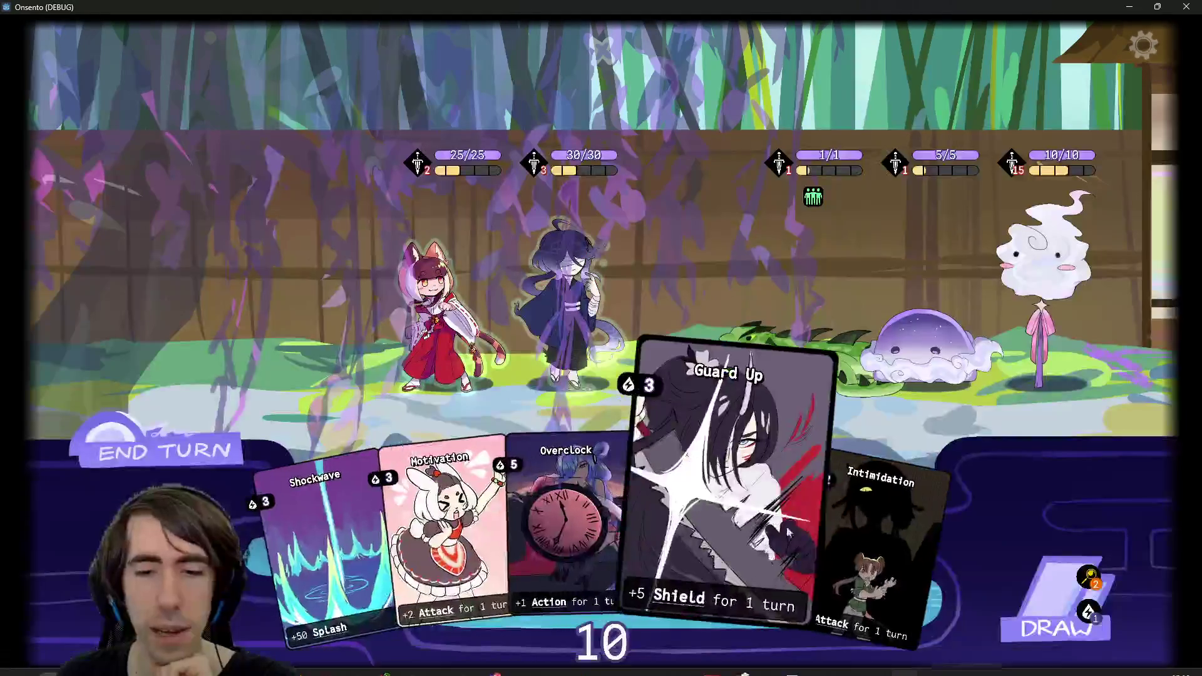
Play Guard Up on the second character and aim the Intimidation card at the enemies.
drag(711, 543, 521, 350)
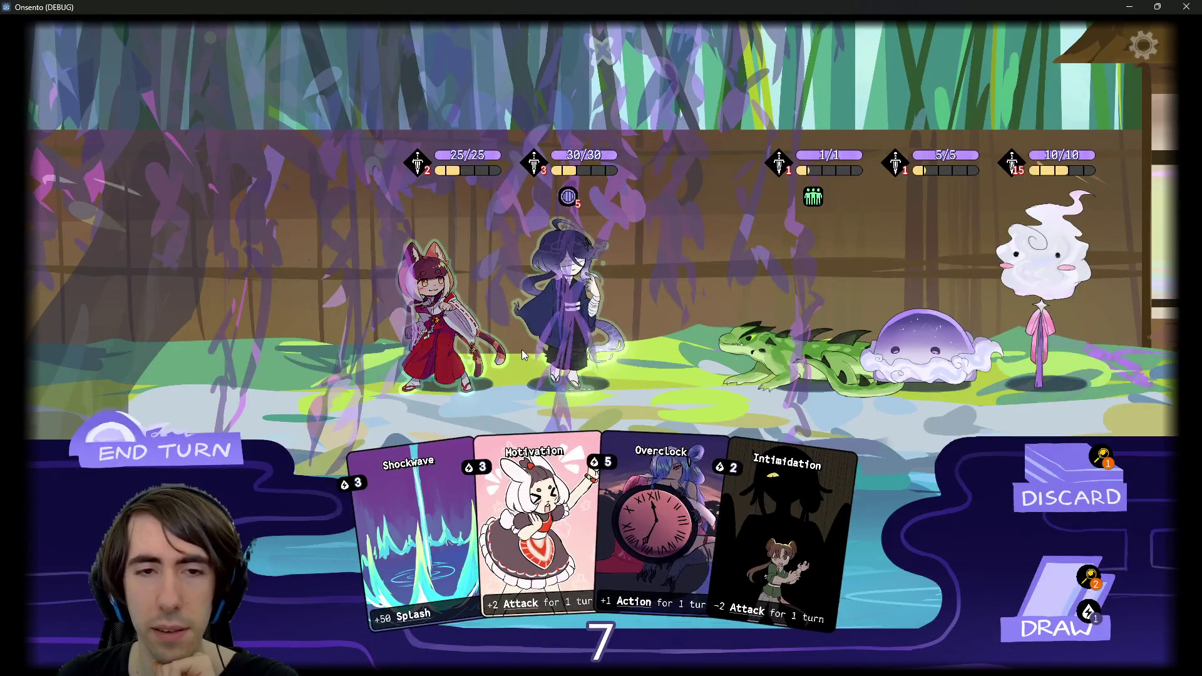
drag(782, 538, 582, 313)
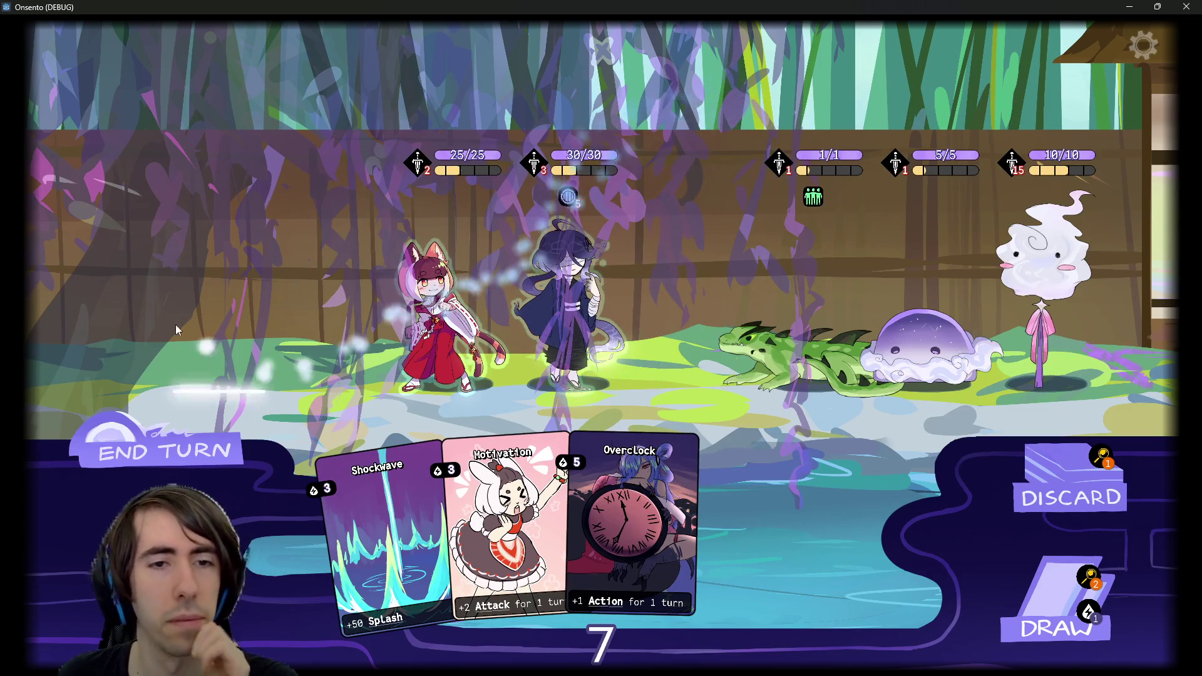
drag(752, 544, 671, 219)
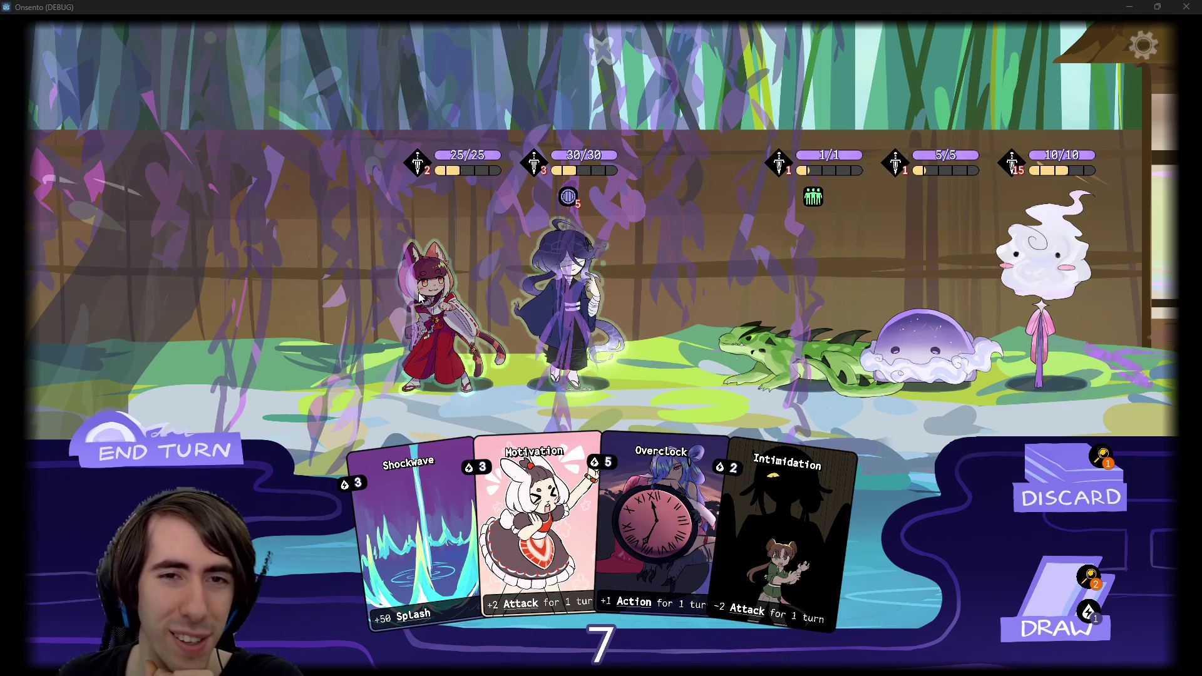
Trigger the hooded character's ability cut-in with Intimidation back in hand.
click(610, 319)
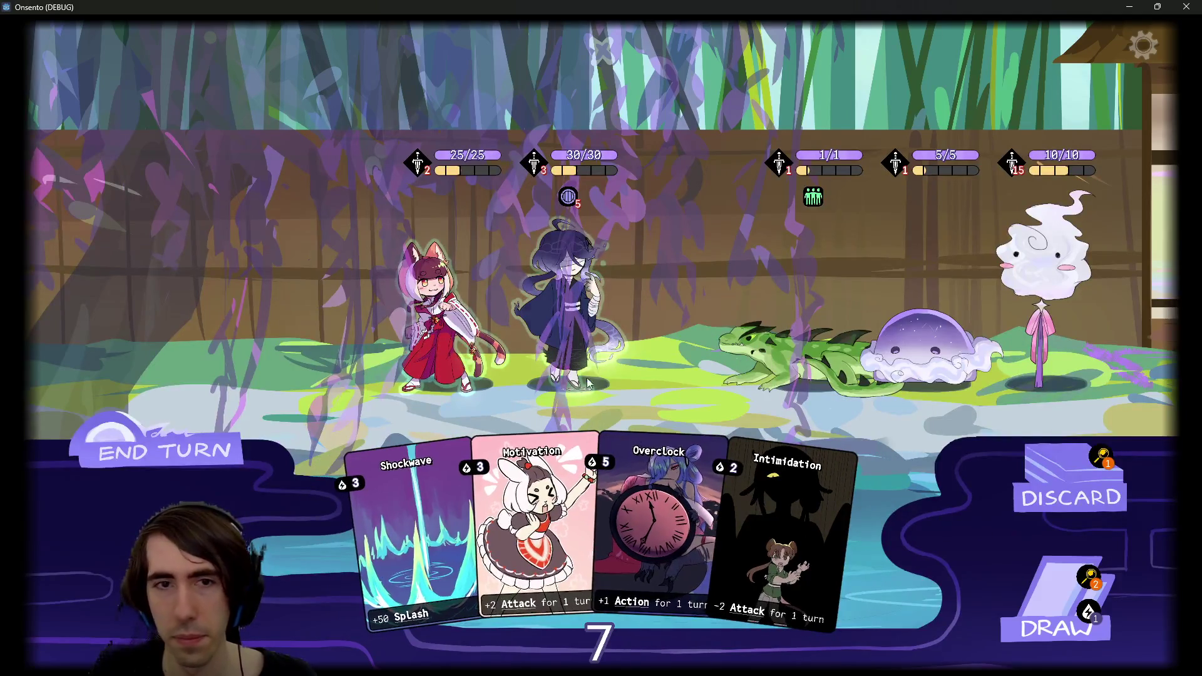
Target the frog, draw more Guard Up cards, shield the ally with one, then target the ally with Motivation.
click(587, 383)
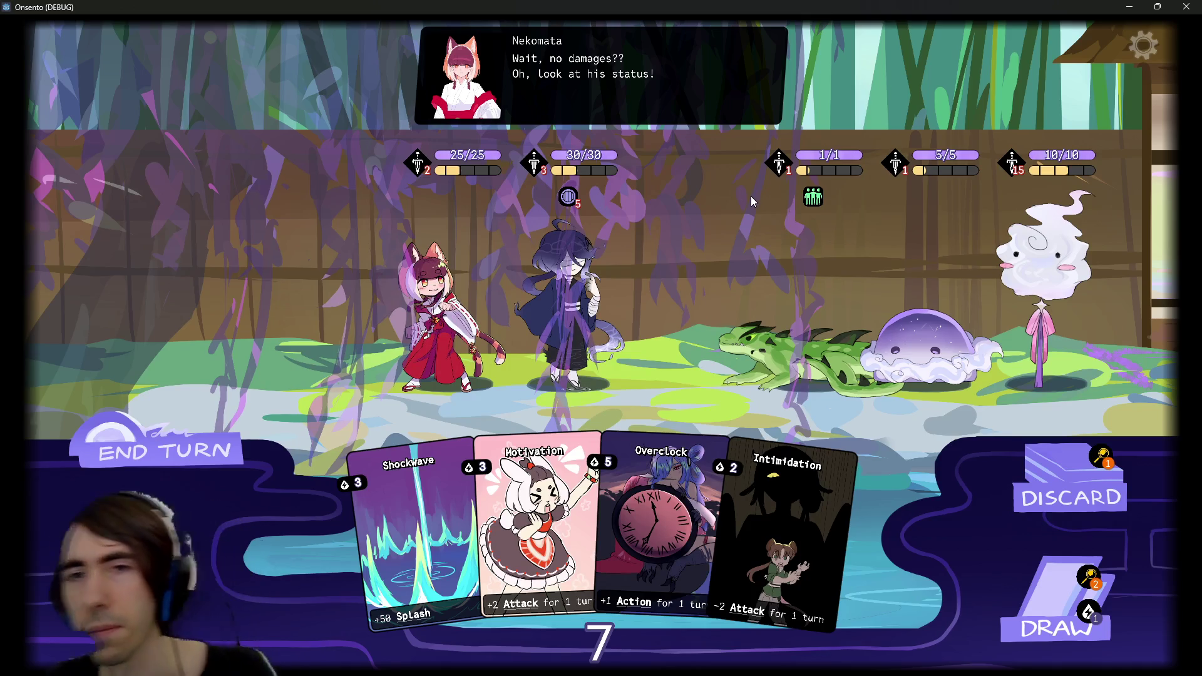
mouse_move(809, 199)
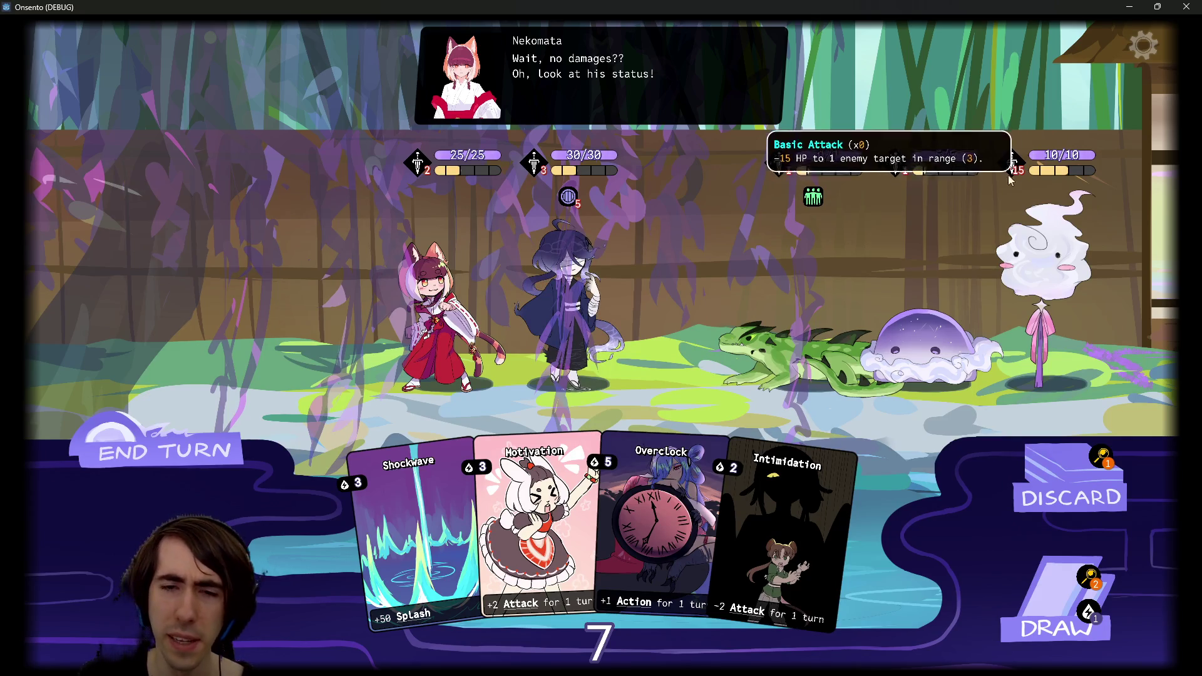
click(1017, 585)
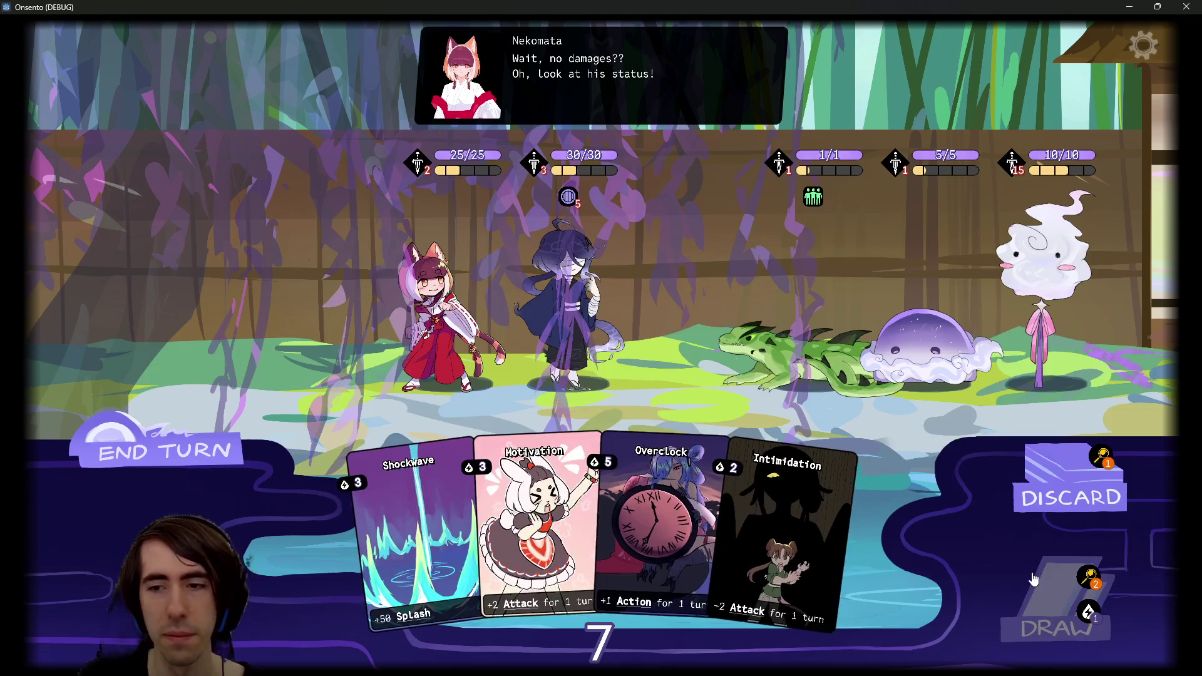
click(1018, 585)
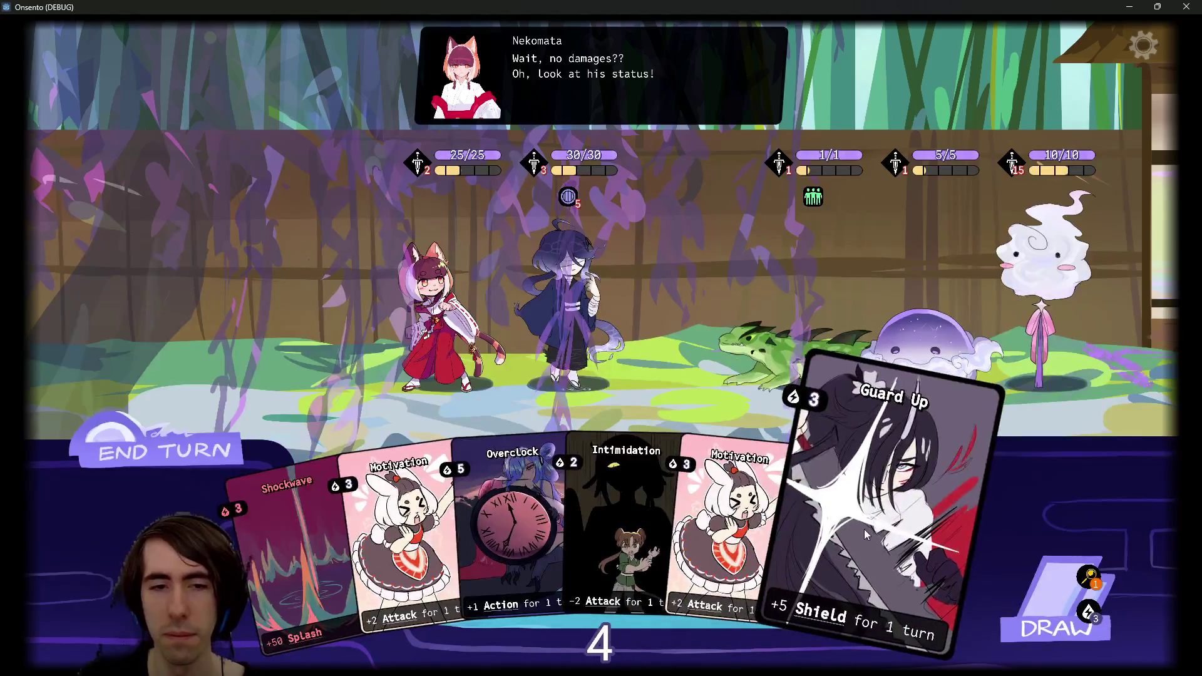
click(1058, 613)
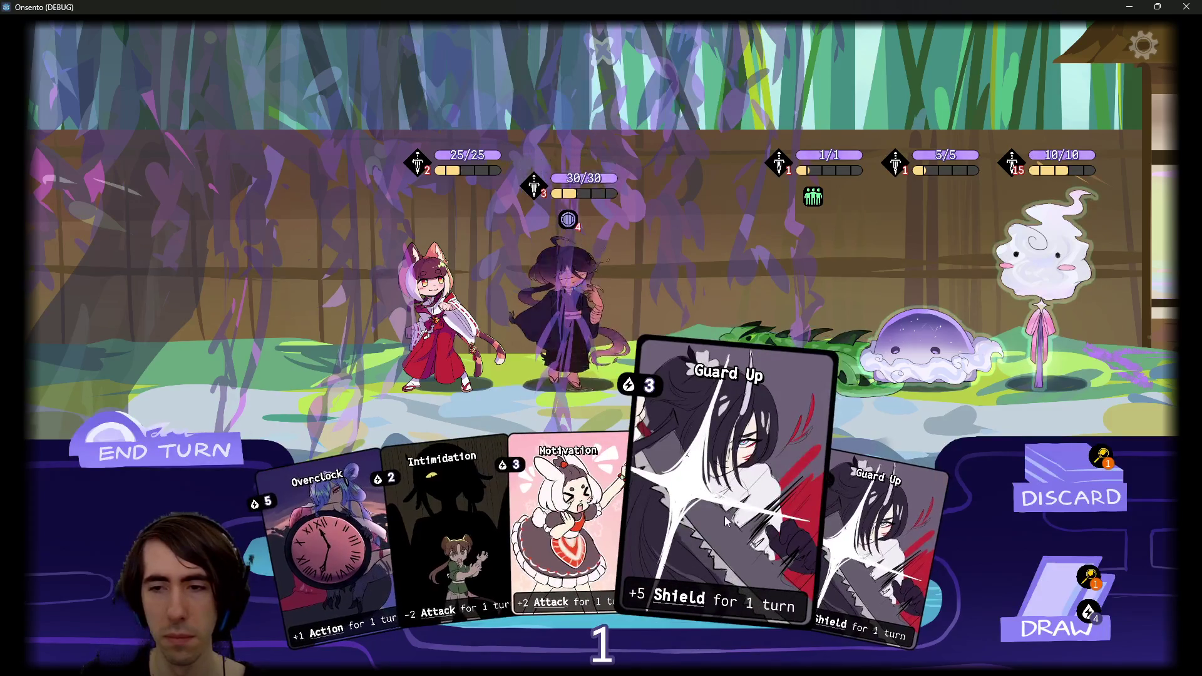
drag(673, 532, 567, 300)
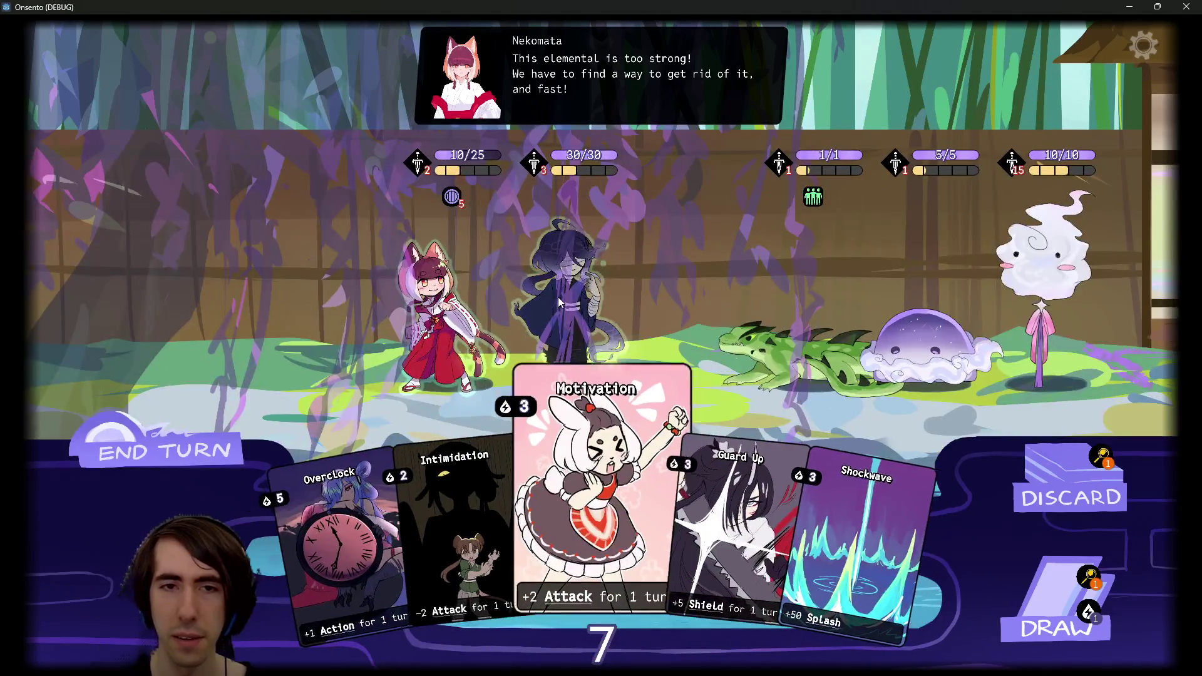
click(557, 297)
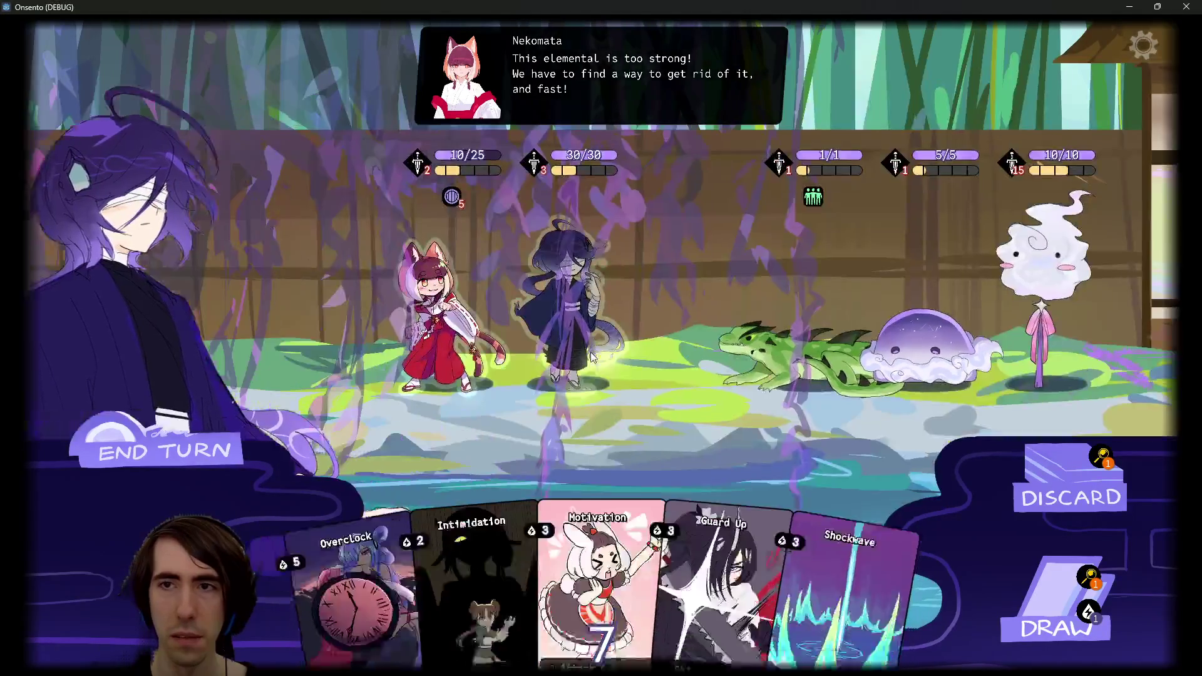
Play Motivation and Shockwave on the purple-haired fighter, draw a card, and end the turn.
click(569, 505)
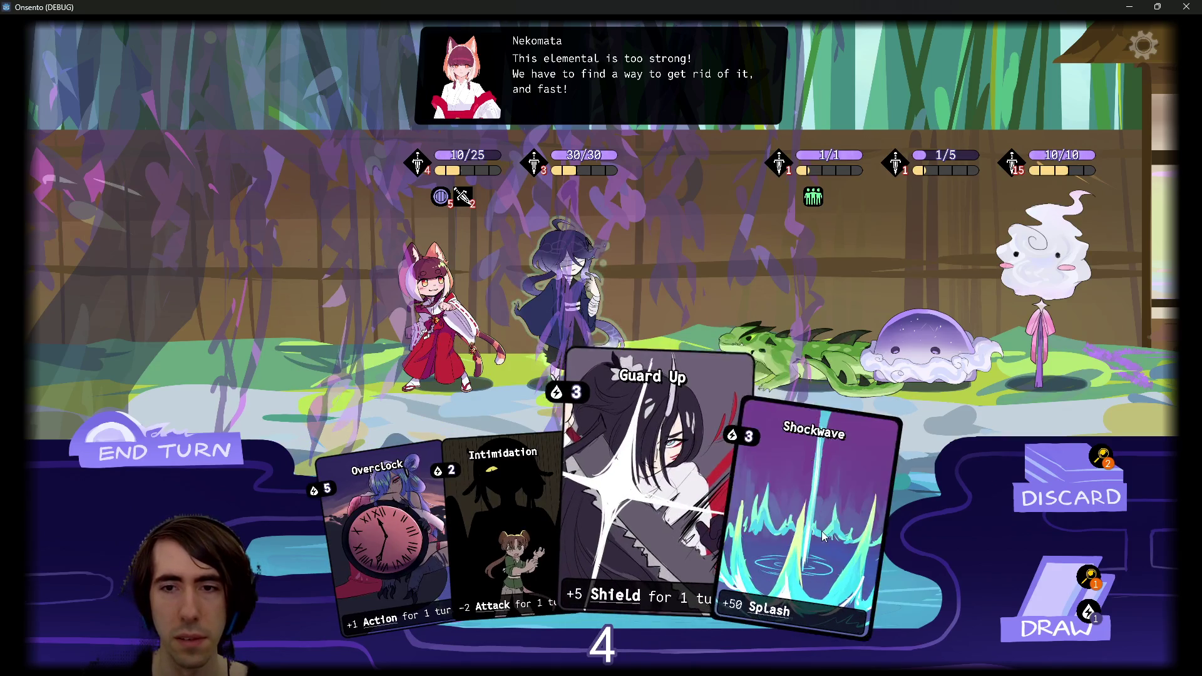
mouse_move(894, 168)
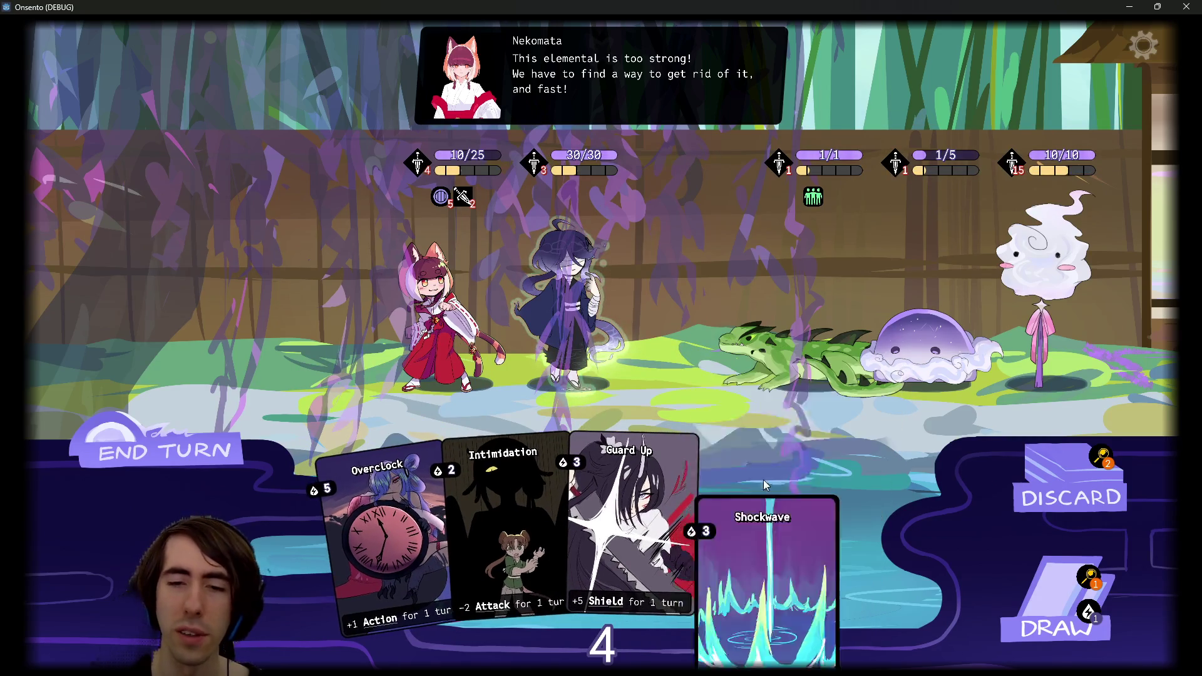
drag(764, 480, 589, 313)
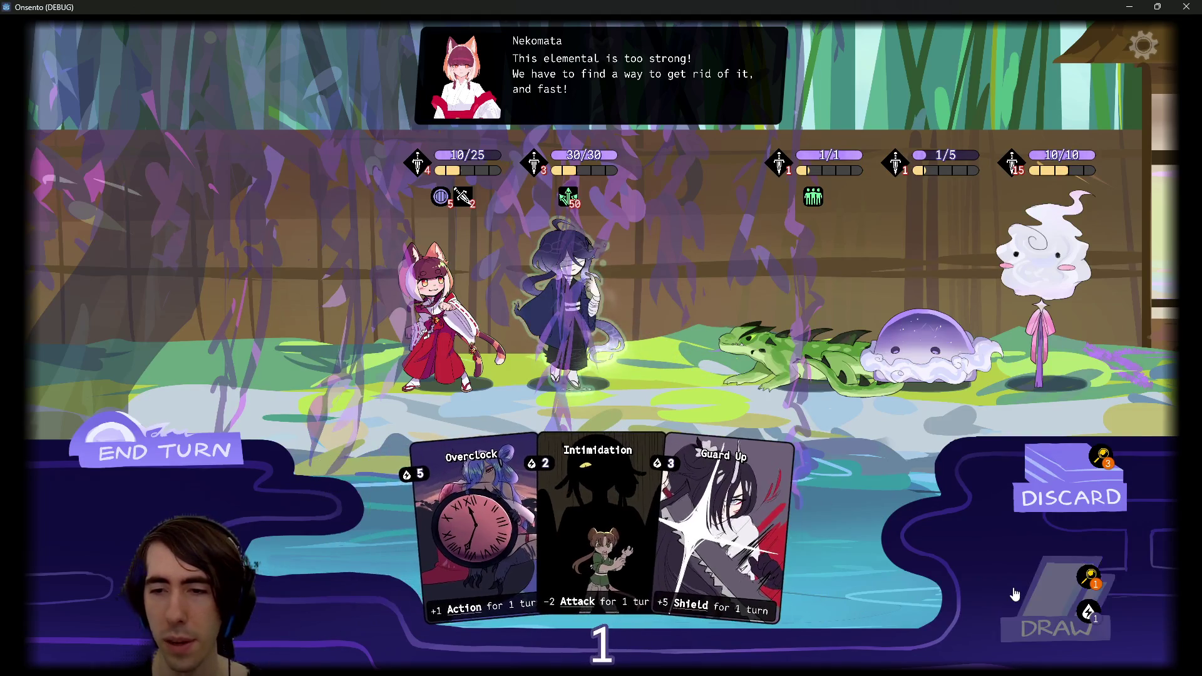
click(1040, 601)
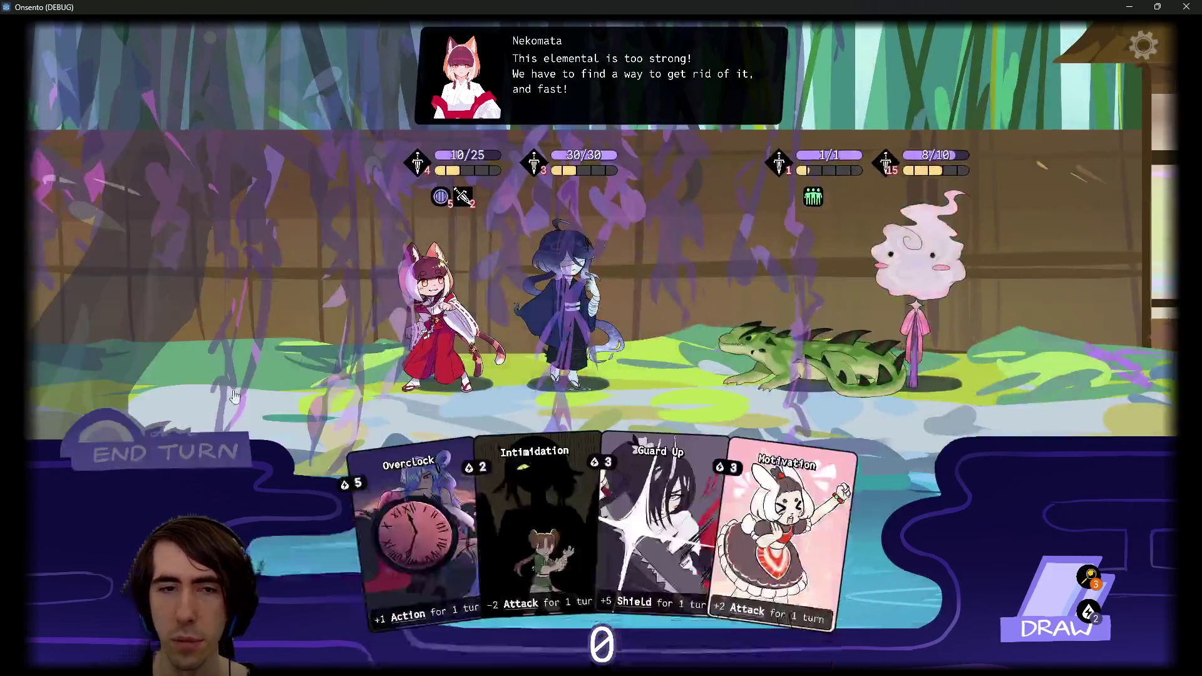
click(234, 393)
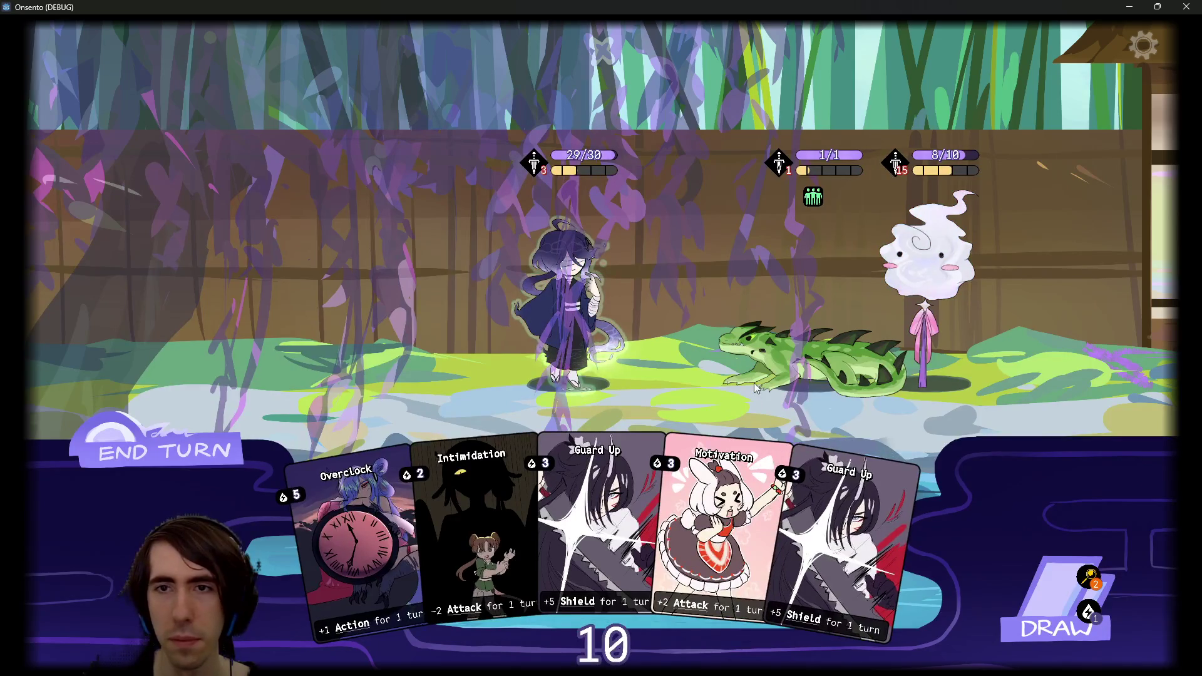
Play Motivation and Overclock, end the turn past the draw warning, and close the test game.
click(714, 489)
click(449, 434)
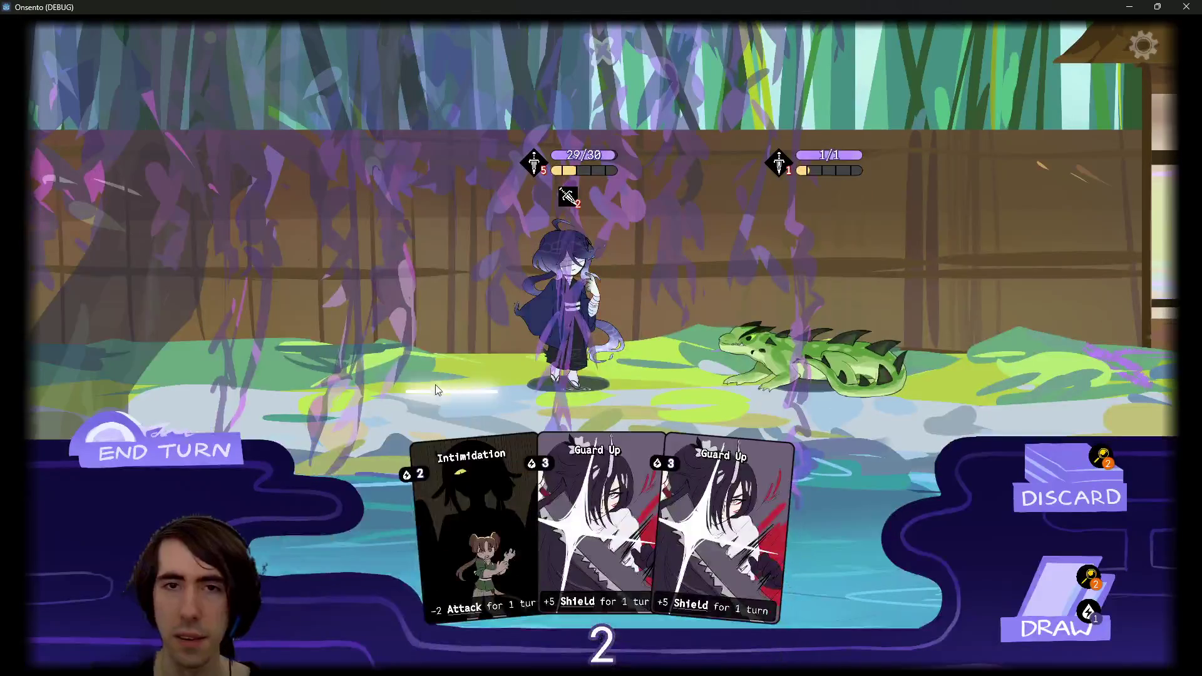
click(194, 457)
click(194, 458)
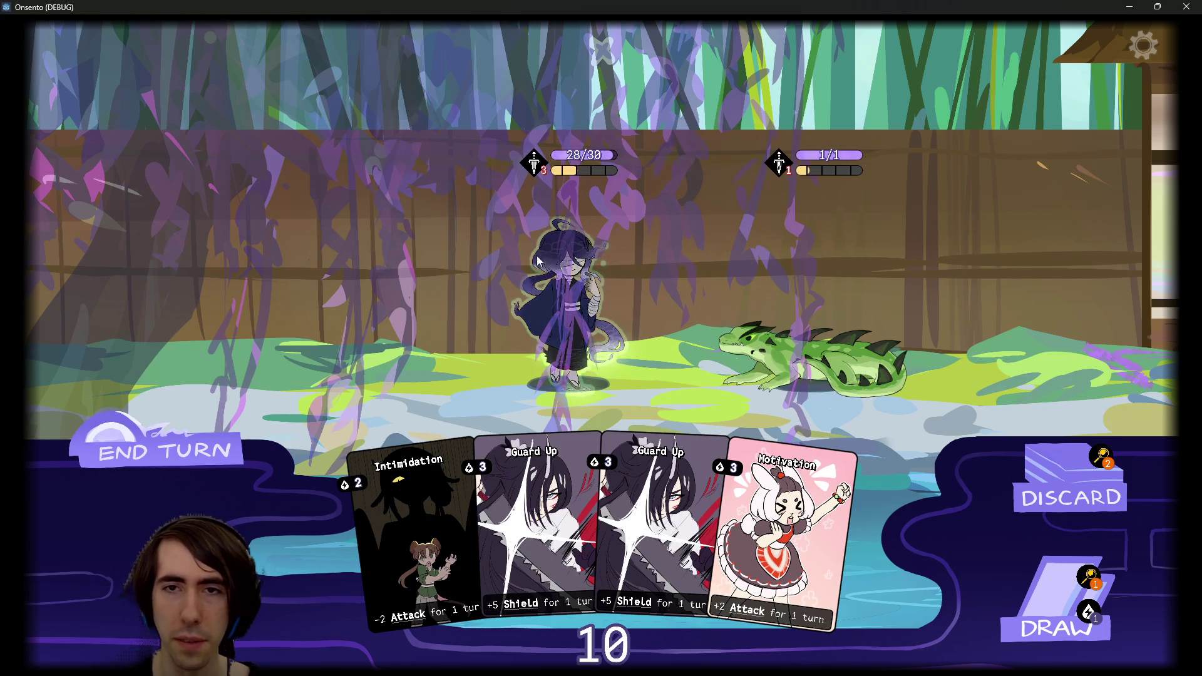
key(alt+F4)
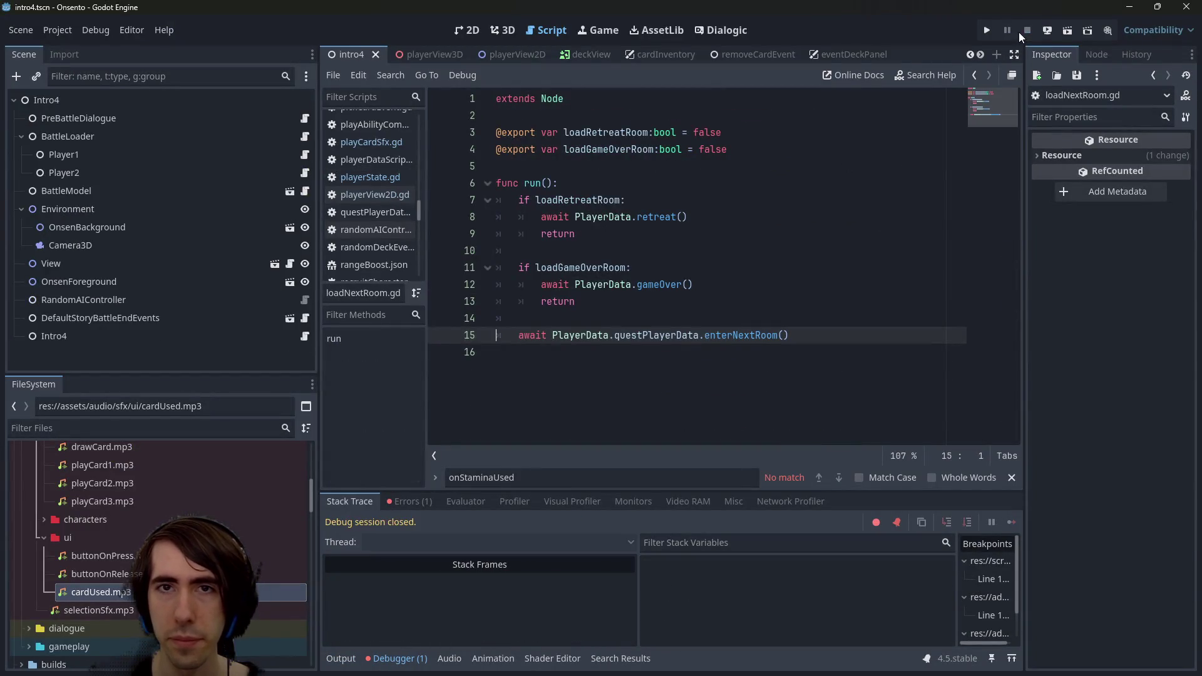
Return to the 2D editor and open the playerView2D scene to show PlayCardSfx's sound properties.
click(466, 30)
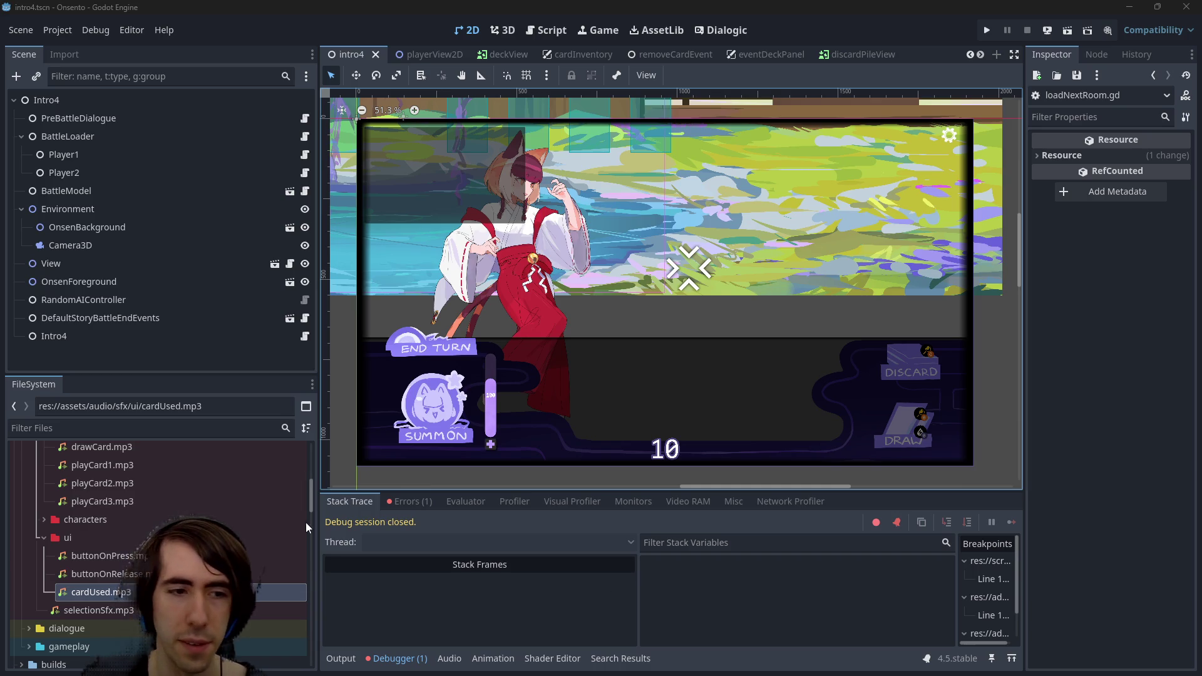
scroll(148, 511, up, 5)
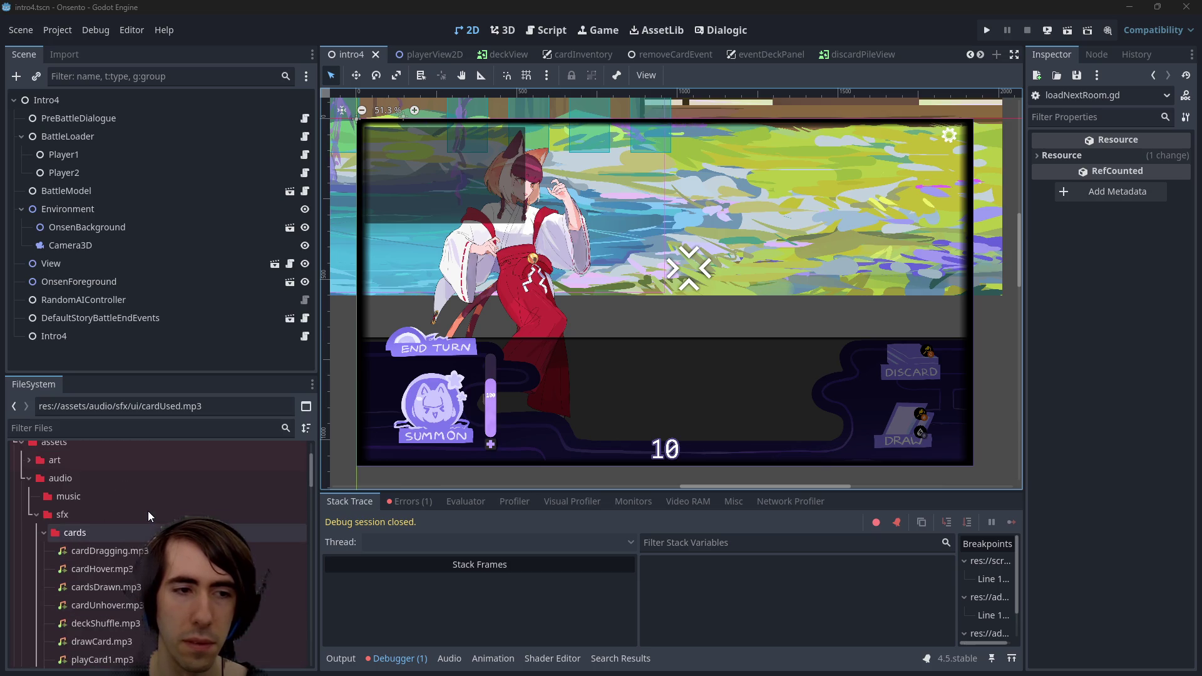
scroll(140, 518, down, 3)
click(144, 336)
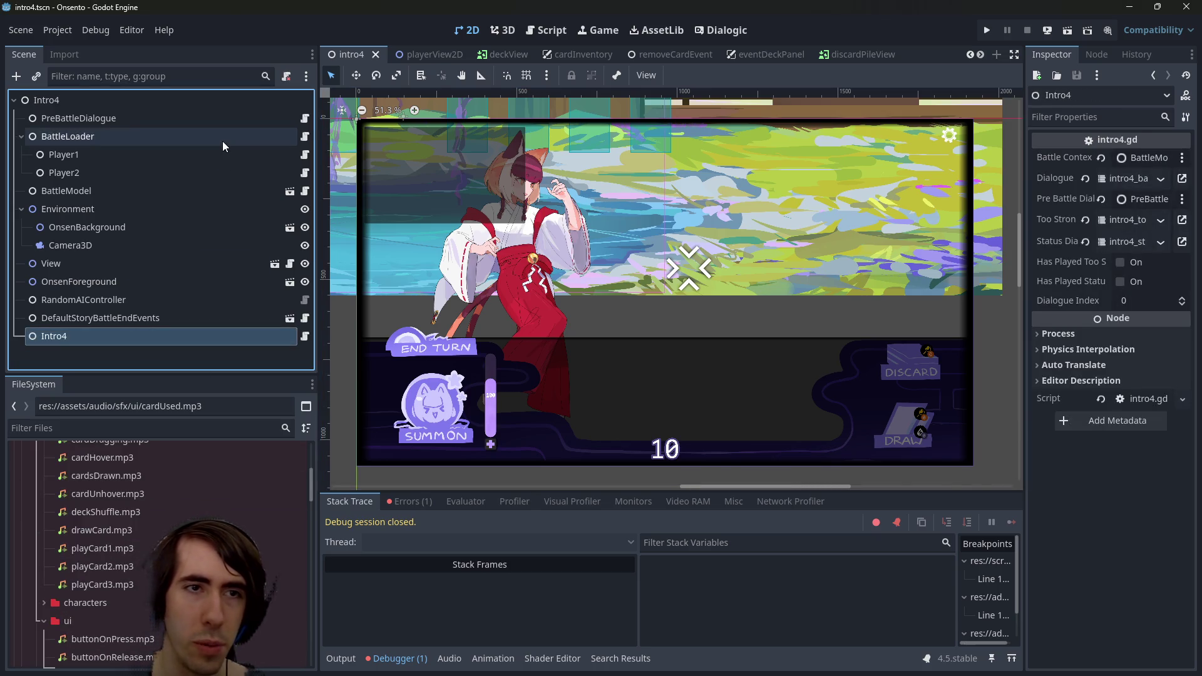
click(434, 55)
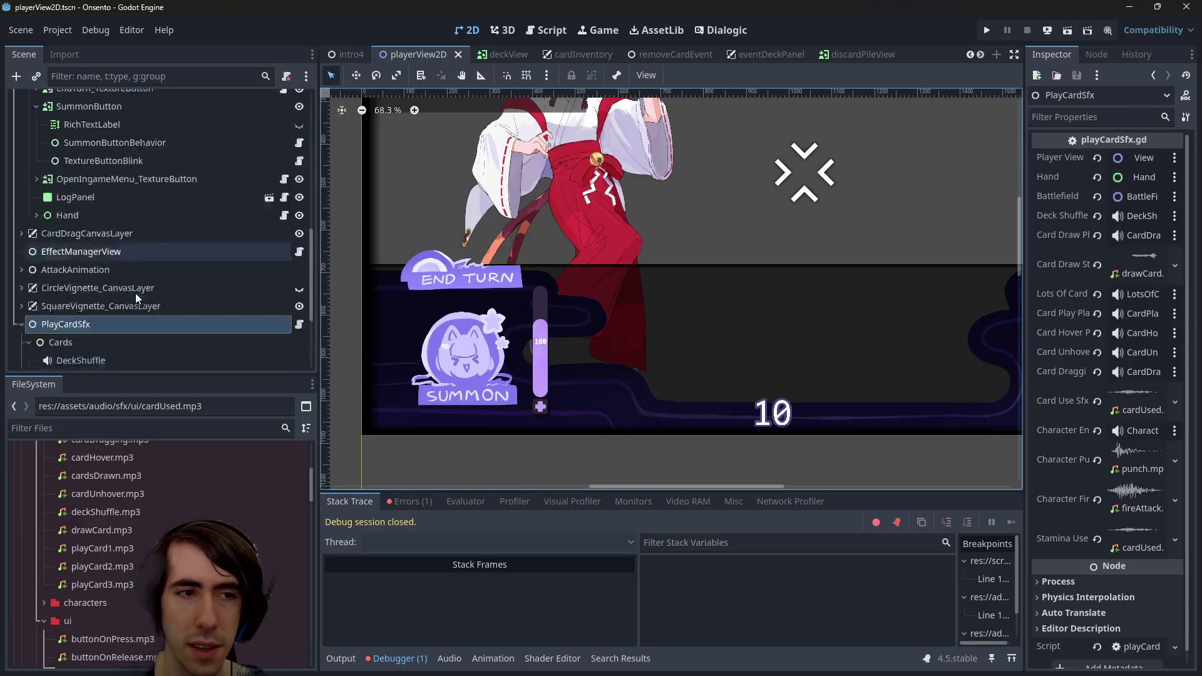
Widen the Inspector and reselect PlayCardSfx to read Card Use Sfx set to cardUsed.mp3.
scroll(136, 293, down, 3)
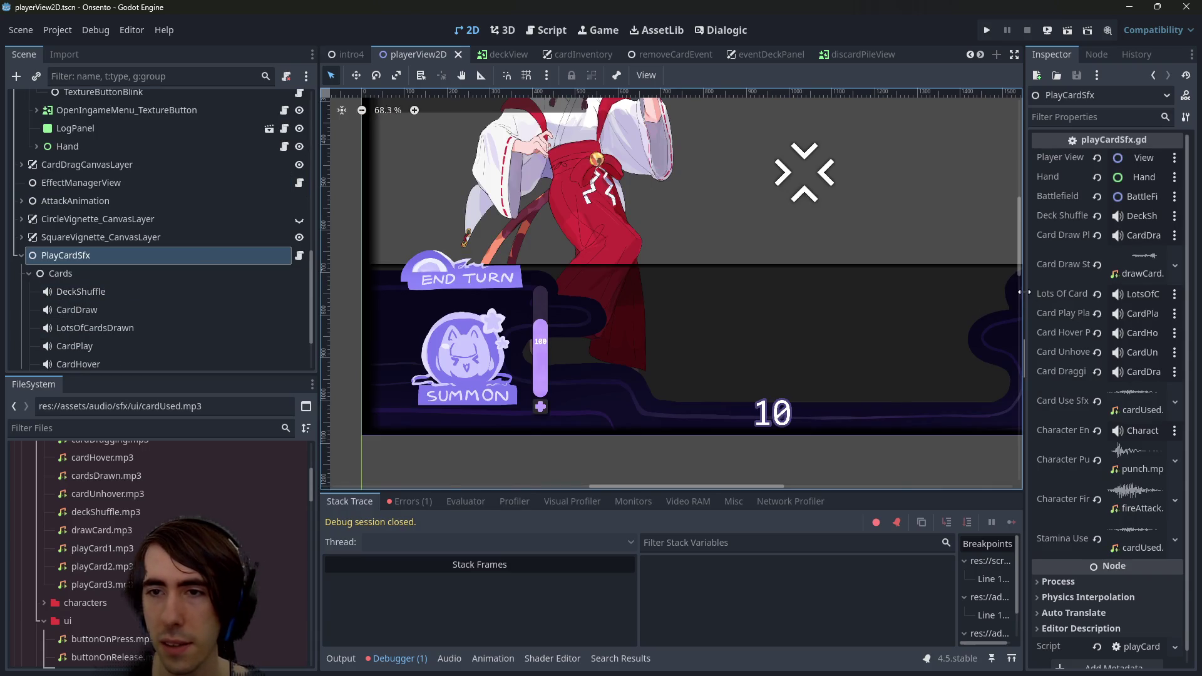
drag(1024, 291, 933, 292)
scroll(208, 290, down, 3)
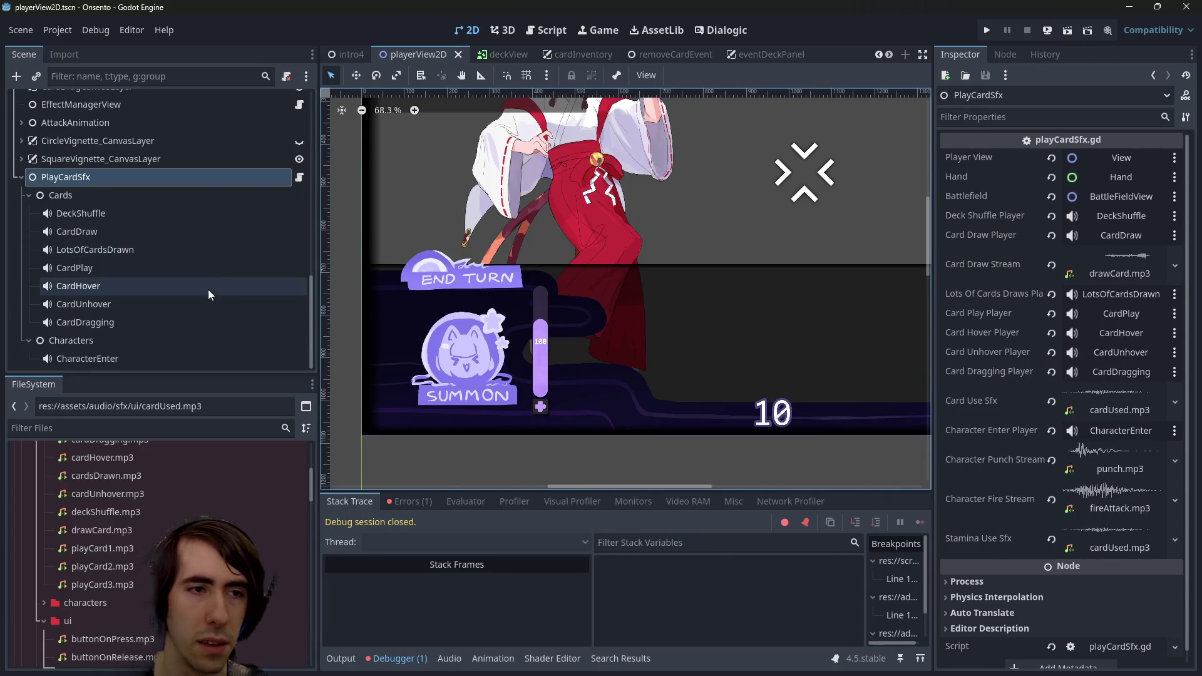
click(168, 360)
click(110, 179)
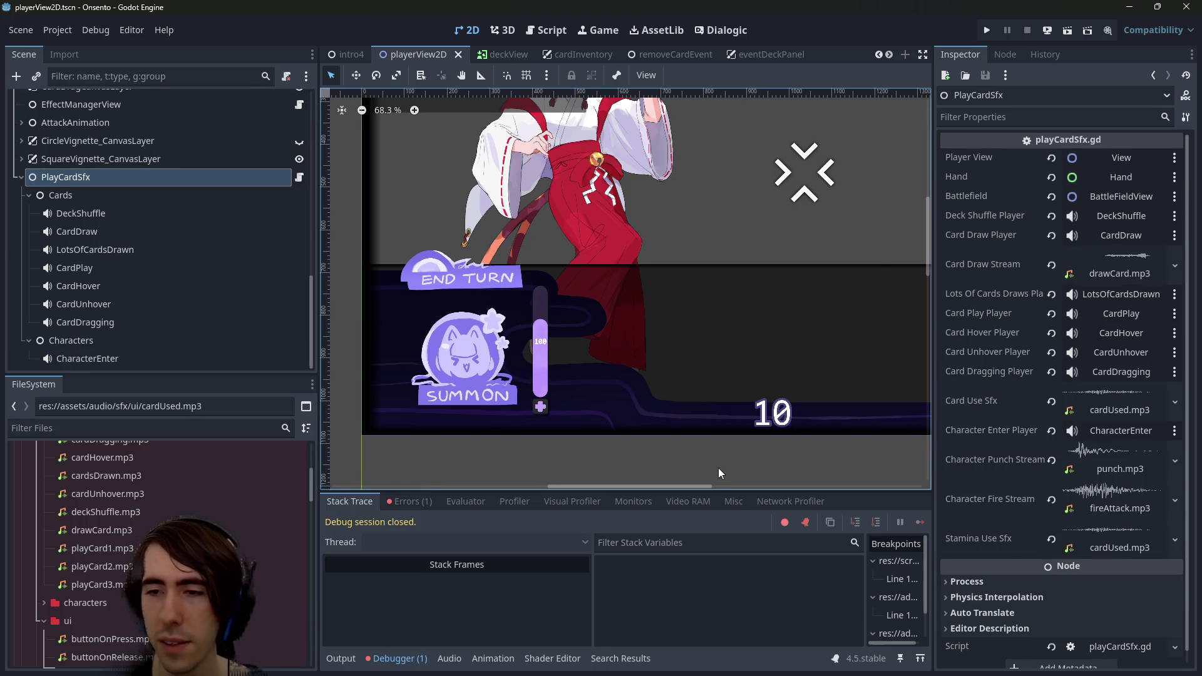
scroll(87, 551, down, 3)
scroll(88, 551, up, 1)
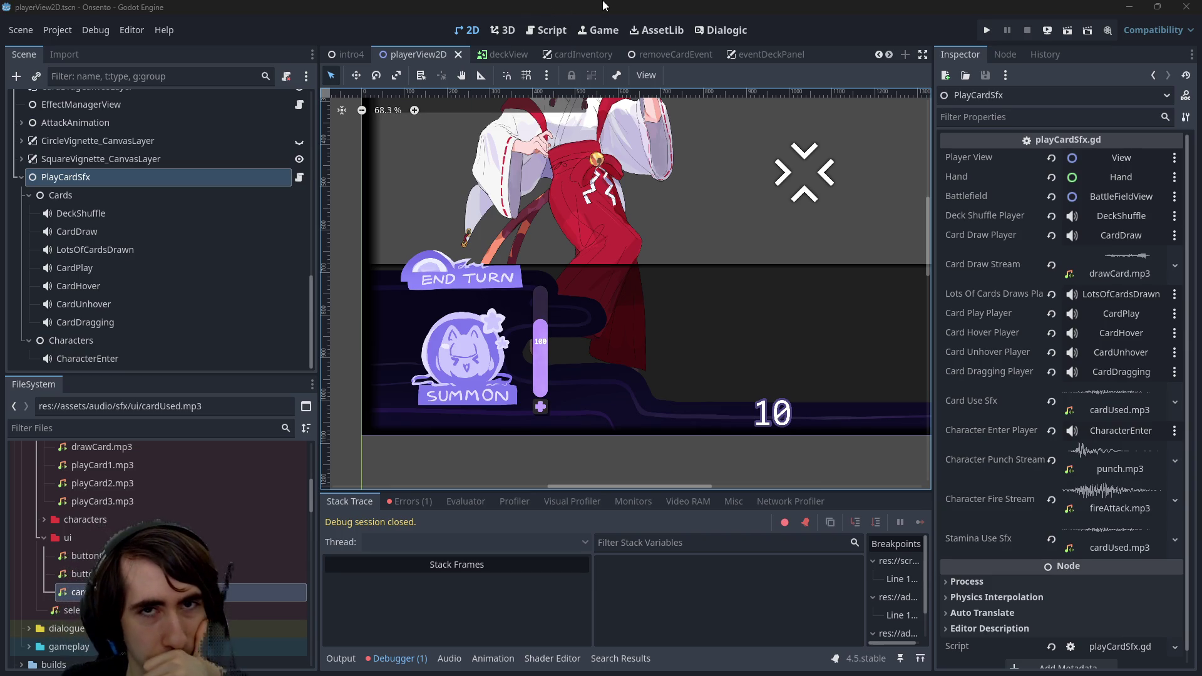
click(546, 30)
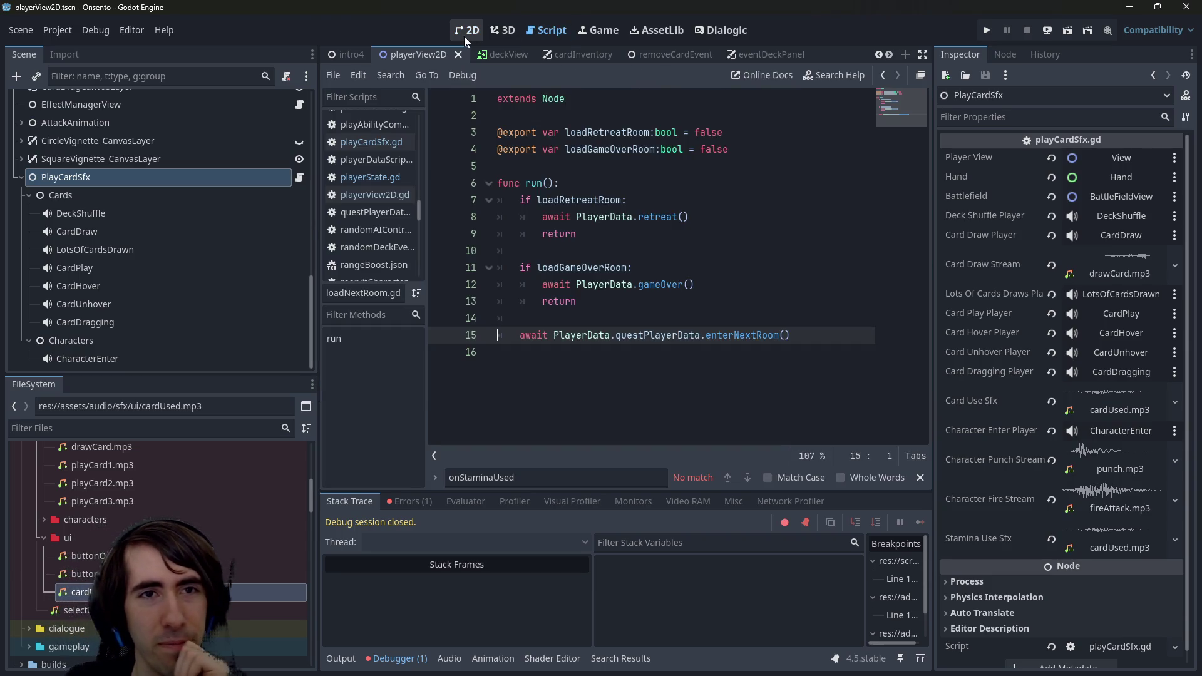
Cycle through the 2D, Script, Game and Dialogic workspaces, ending in the script editor.
click(464, 32)
click(531, 29)
click(592, 31)
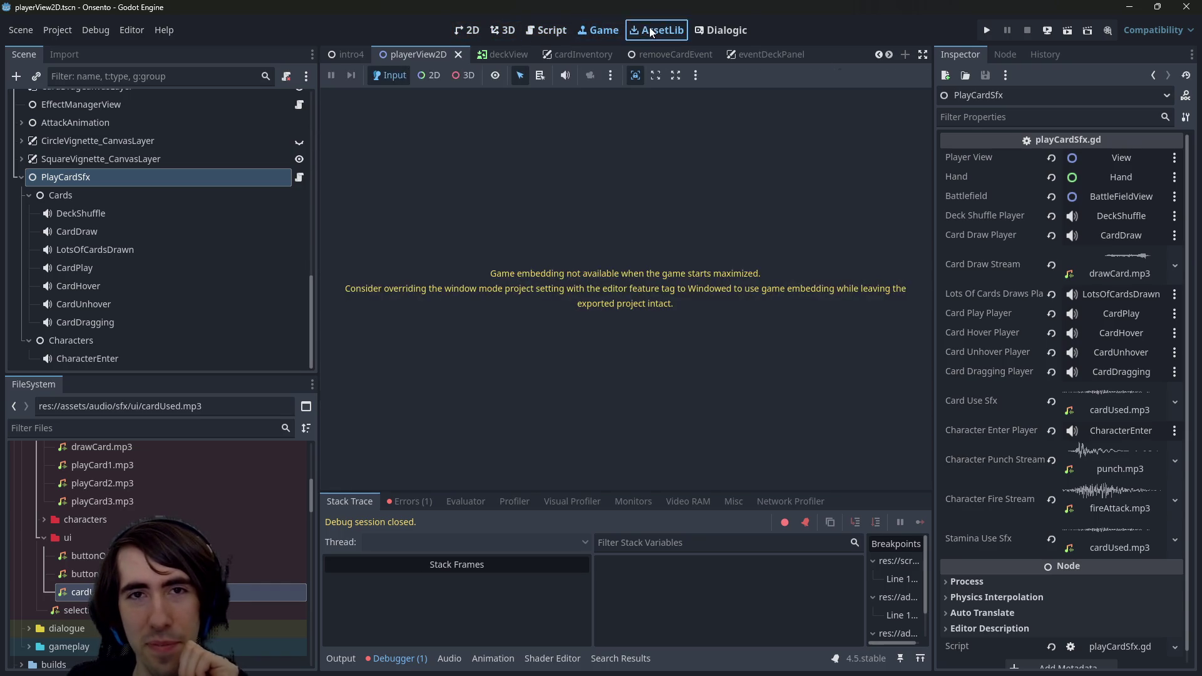
click(723, 30)
click(597, 30)
click(539, 30)
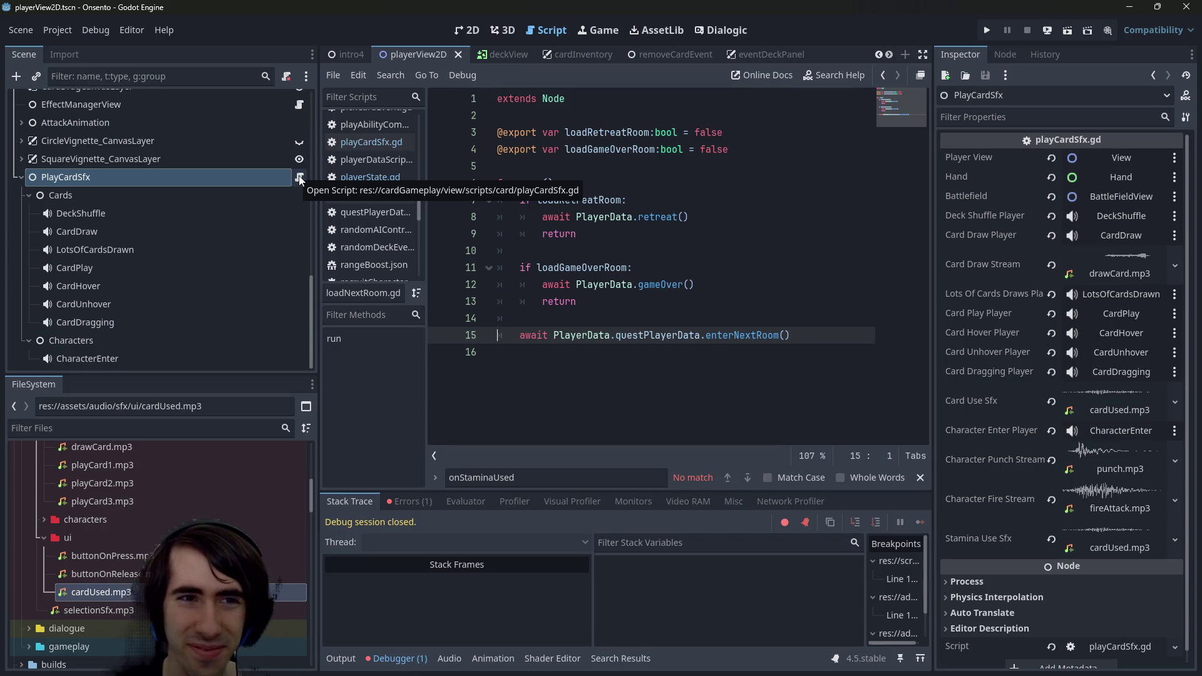
scroll(254, 197, up, 15)
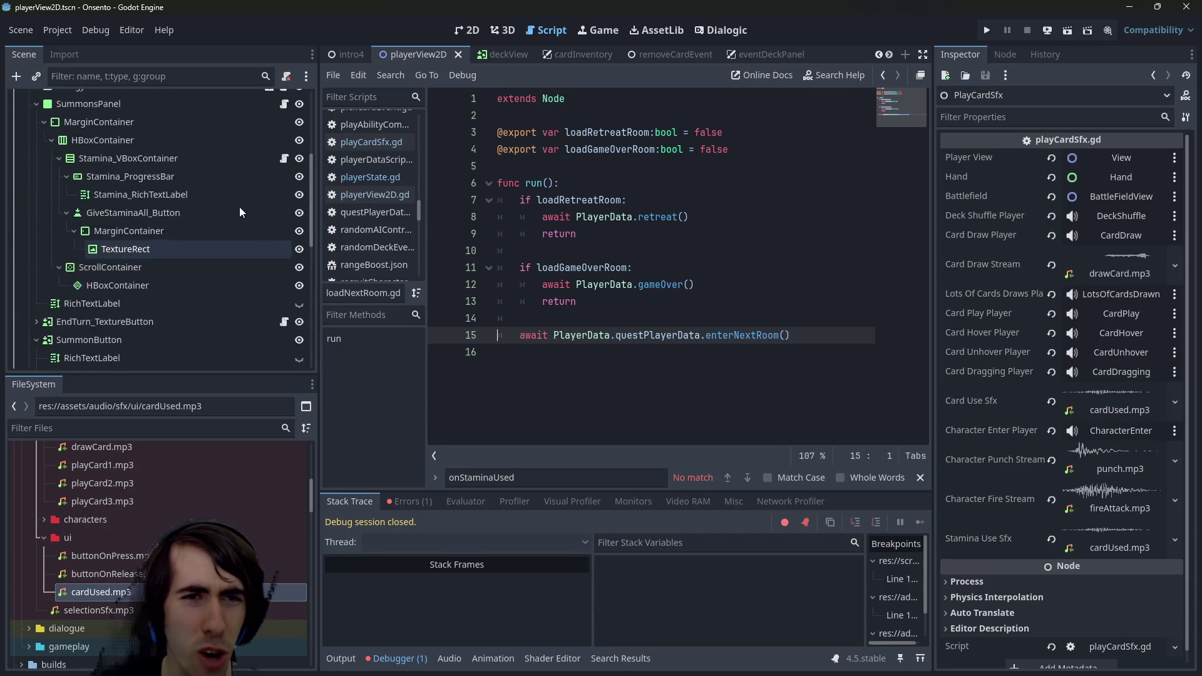
Fold the Cards and Characters groups in the Scene tree and focus the FileSystem dock.
scroll(239, 206, down, 15)
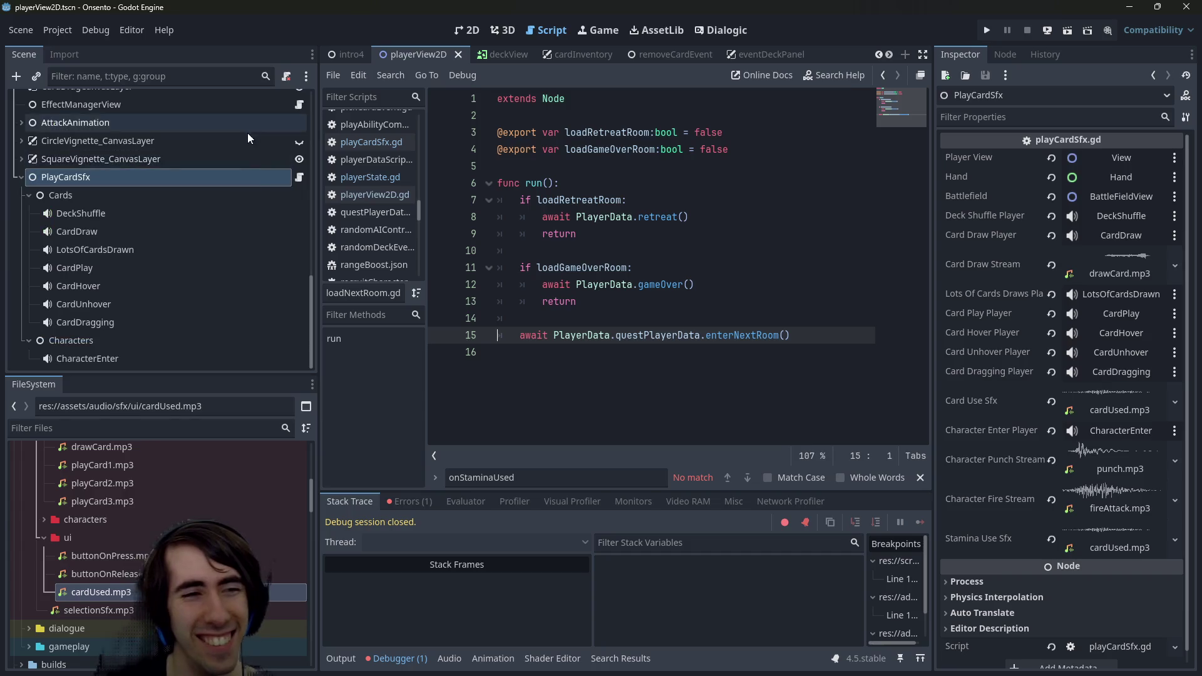
click(30, 195)
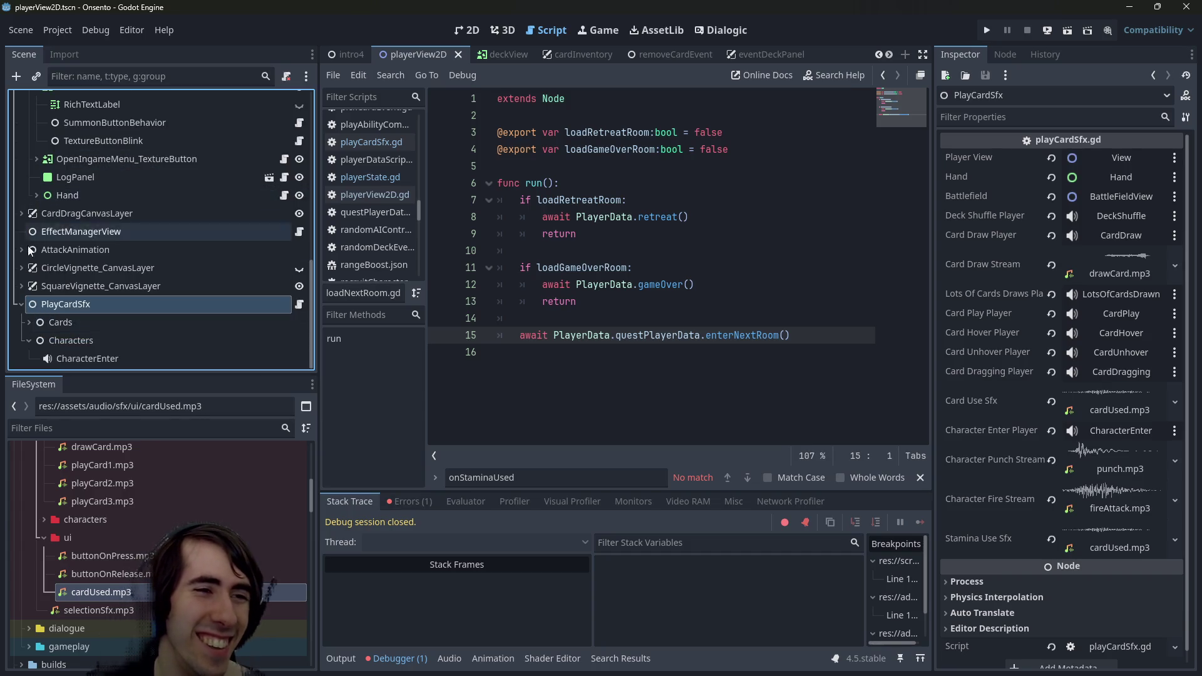
click(30, 340)
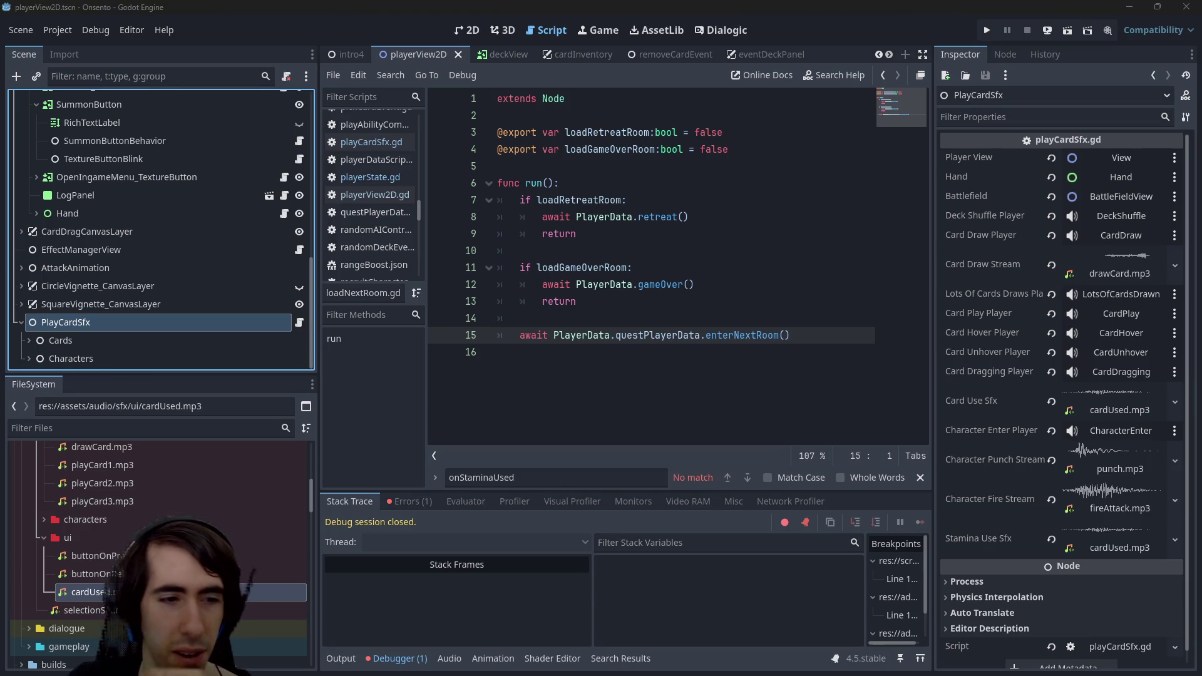
click(88, 593)
mouse_move(122, 592)
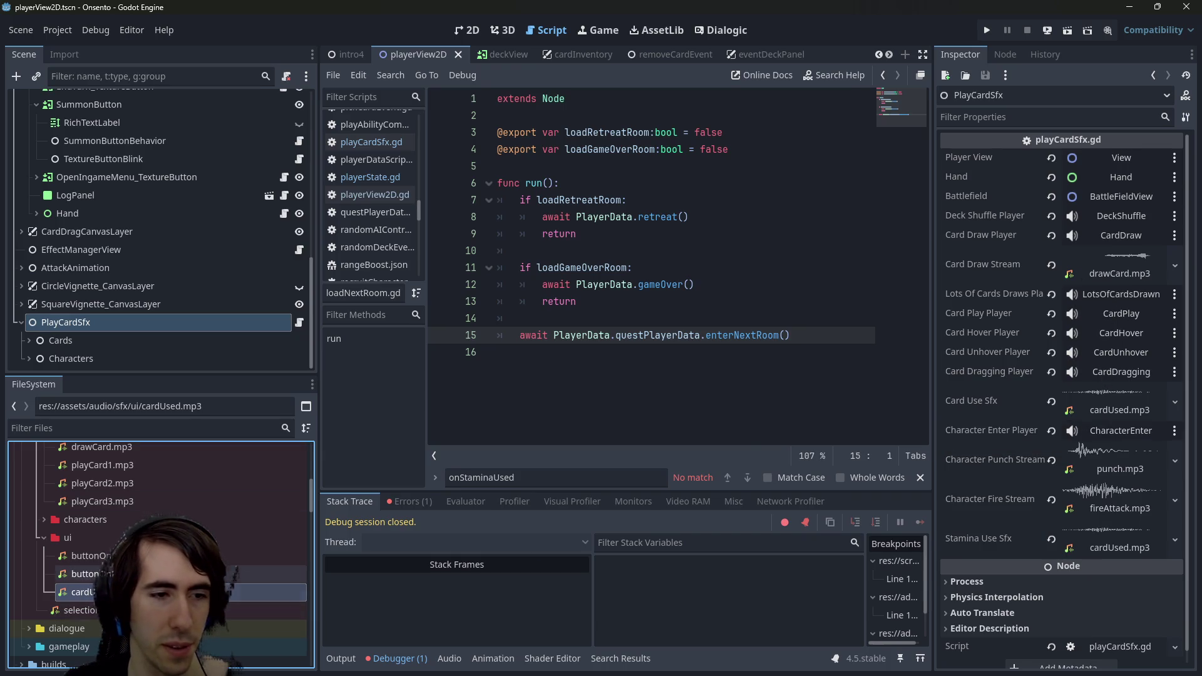
Duplicate cardUsed.mp3 as staminaUsed.mp3, assign it to Stamina Use Sfx, and save the scene.
key(ctrl+d)
text(sta)
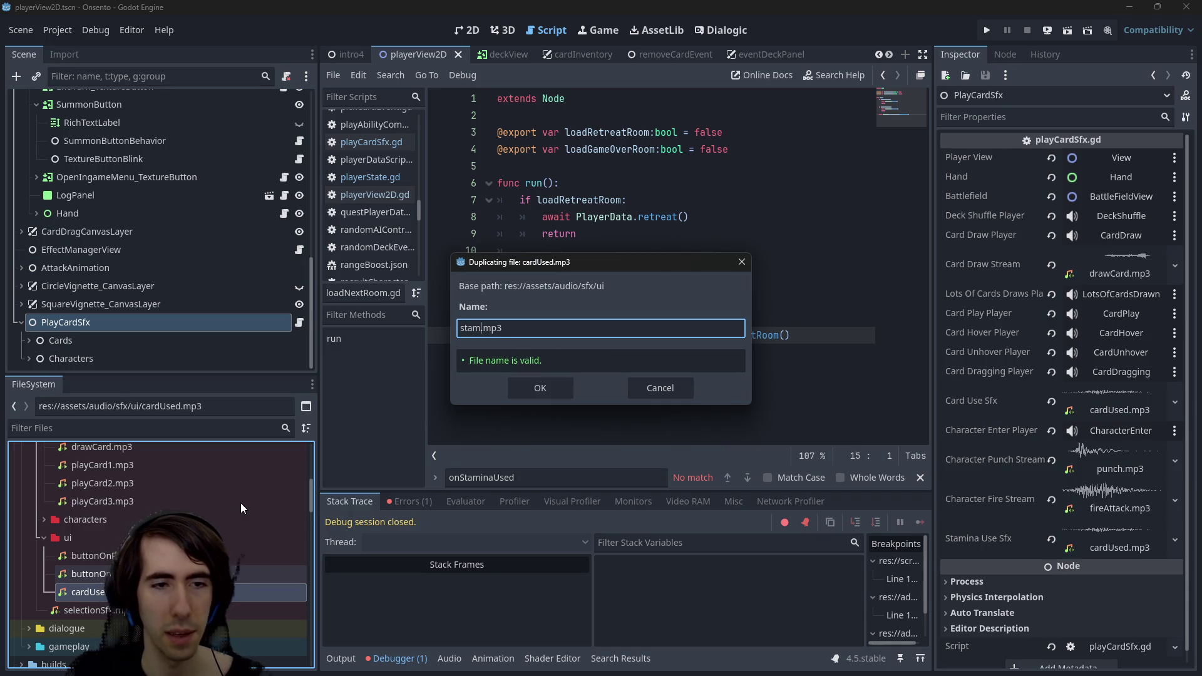
text(minaUsed)
key(Return)
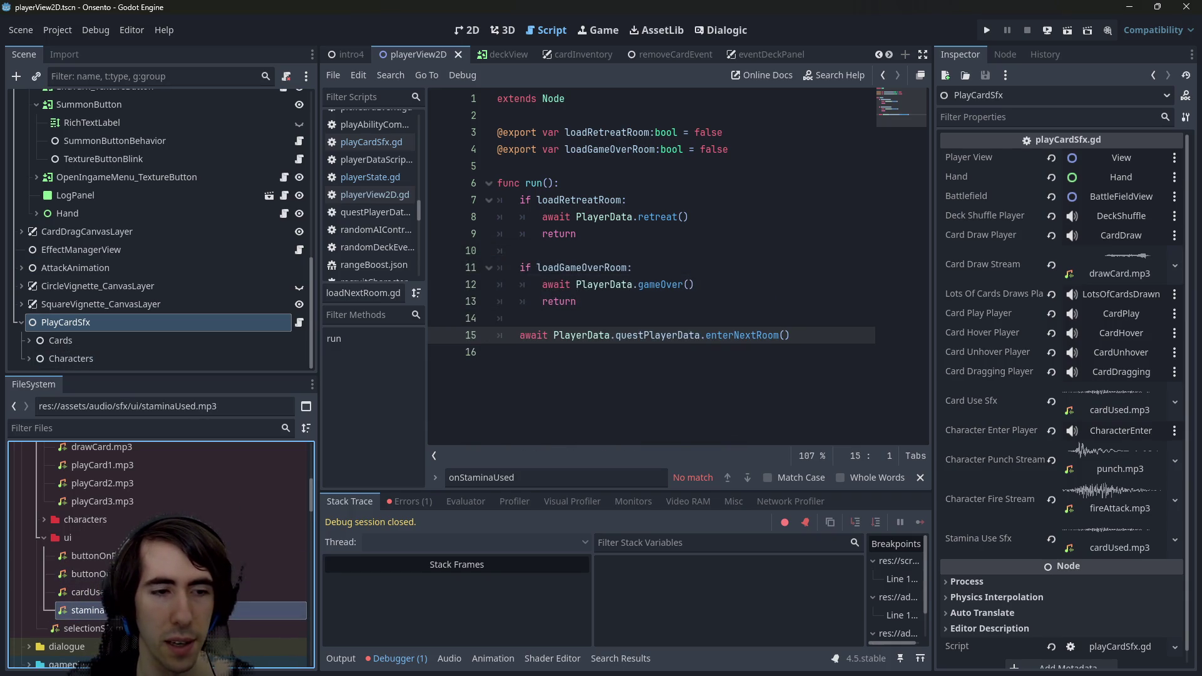
mouse_move(88, 610)
mouse_down()
mouse_move(1042, 498)
mouse_move(1027, 542)
mouse_move(1114, 548)
mouse_up()
key(ctrl+s)
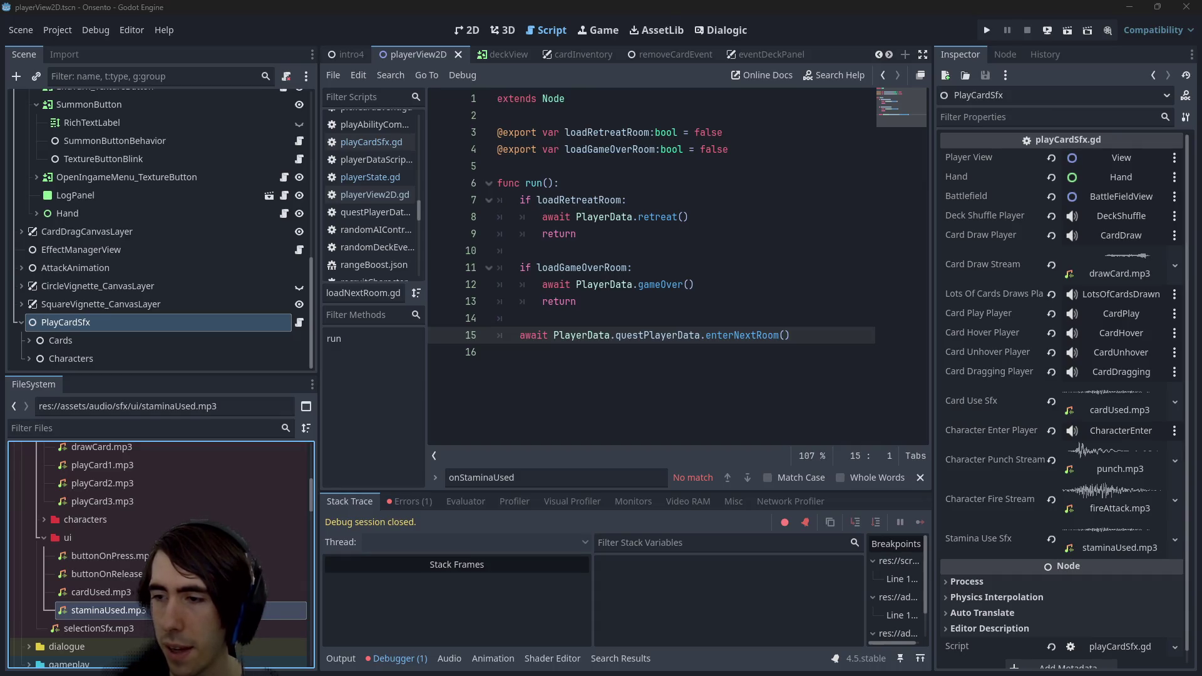
key(alt+Tab)
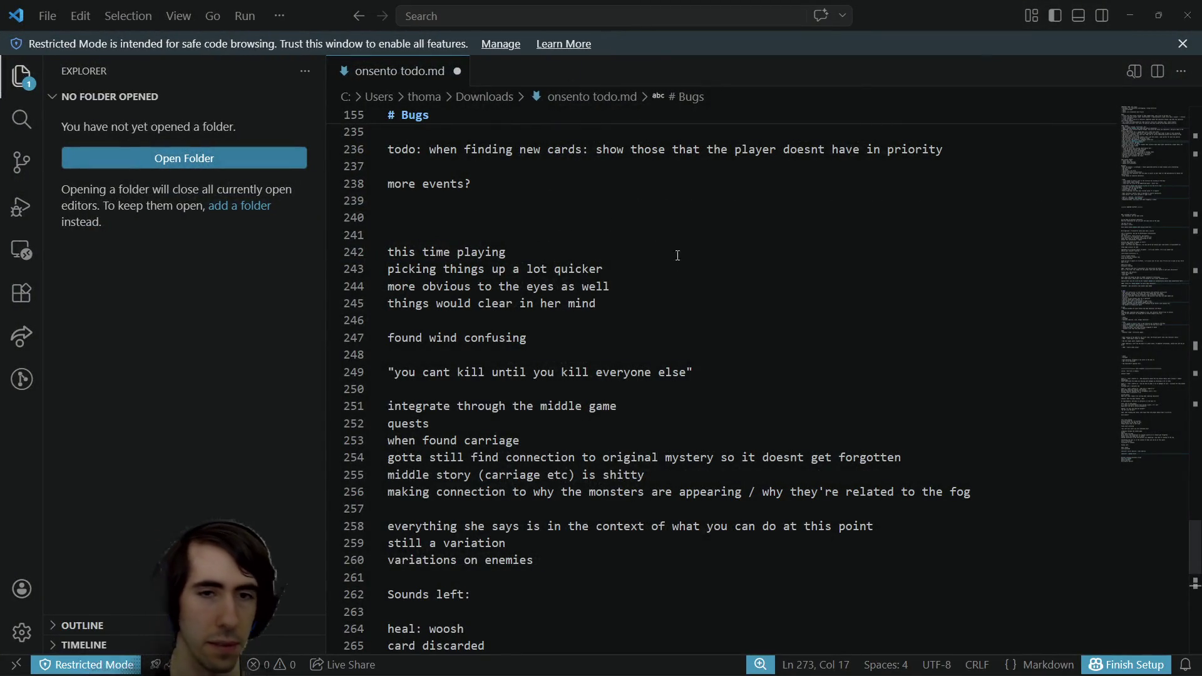
Delete the 'heal: woosh' line from the Sounds left list in onsento todo.md.
scroll(642, 367, down, 2)
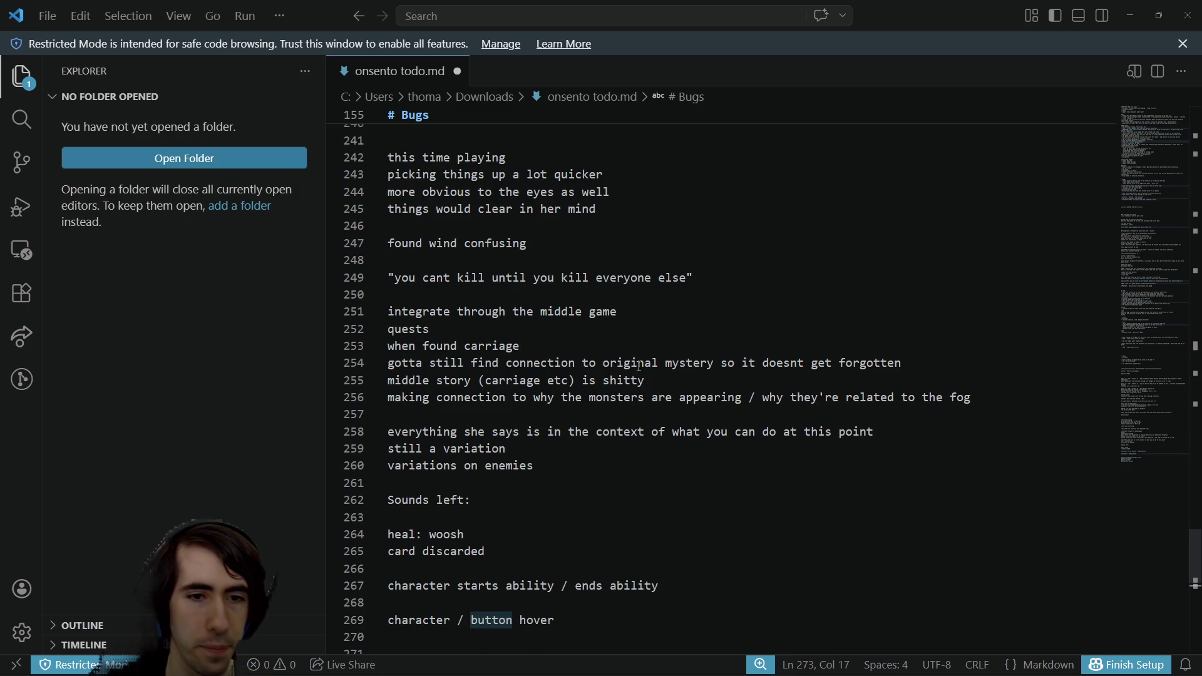
scroll(526, 394, down, 3)
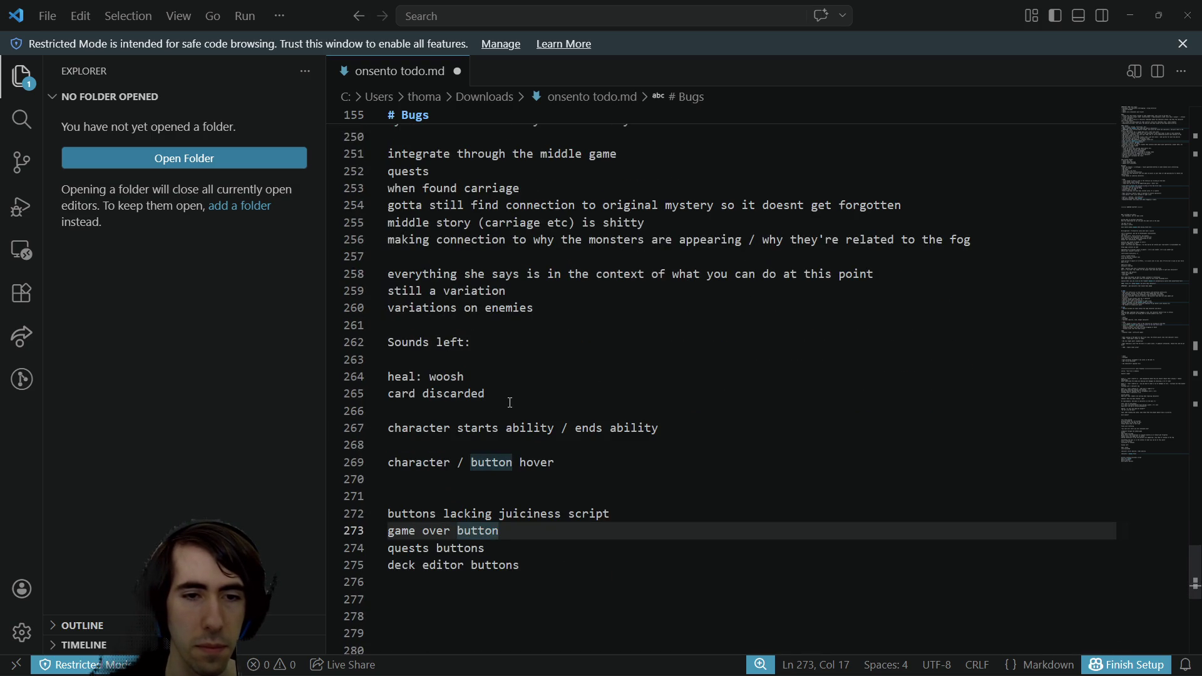
scroll(510, 403, up, 3)
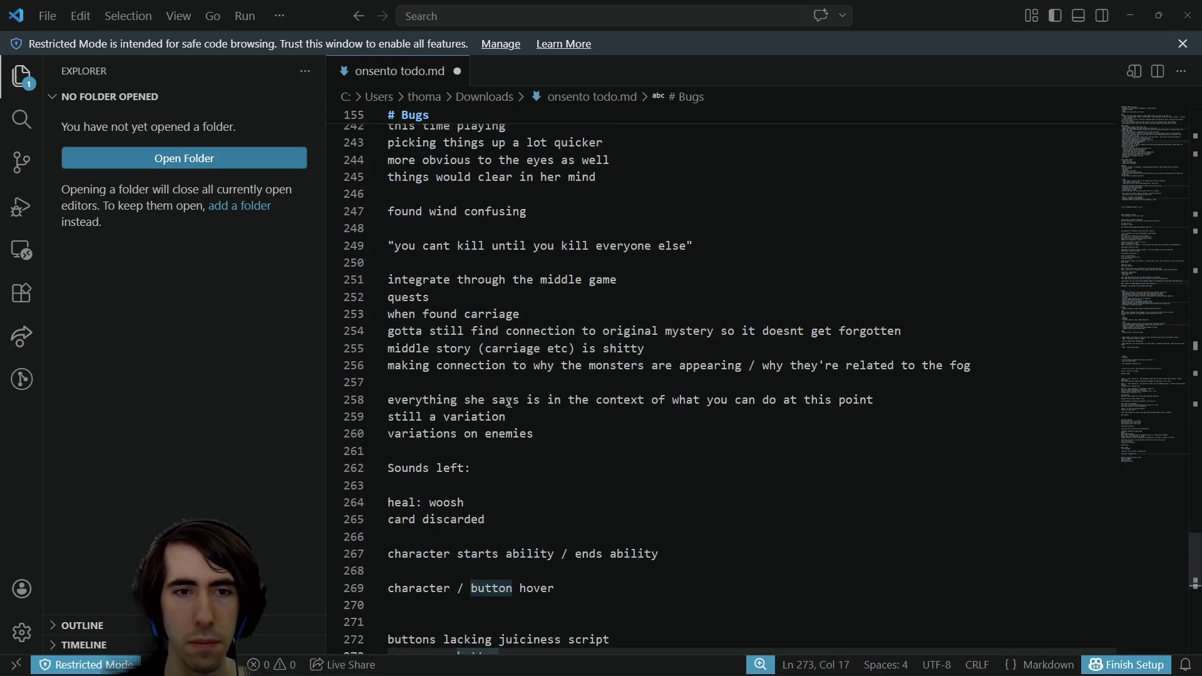
scroll(510, 402, up, 4)
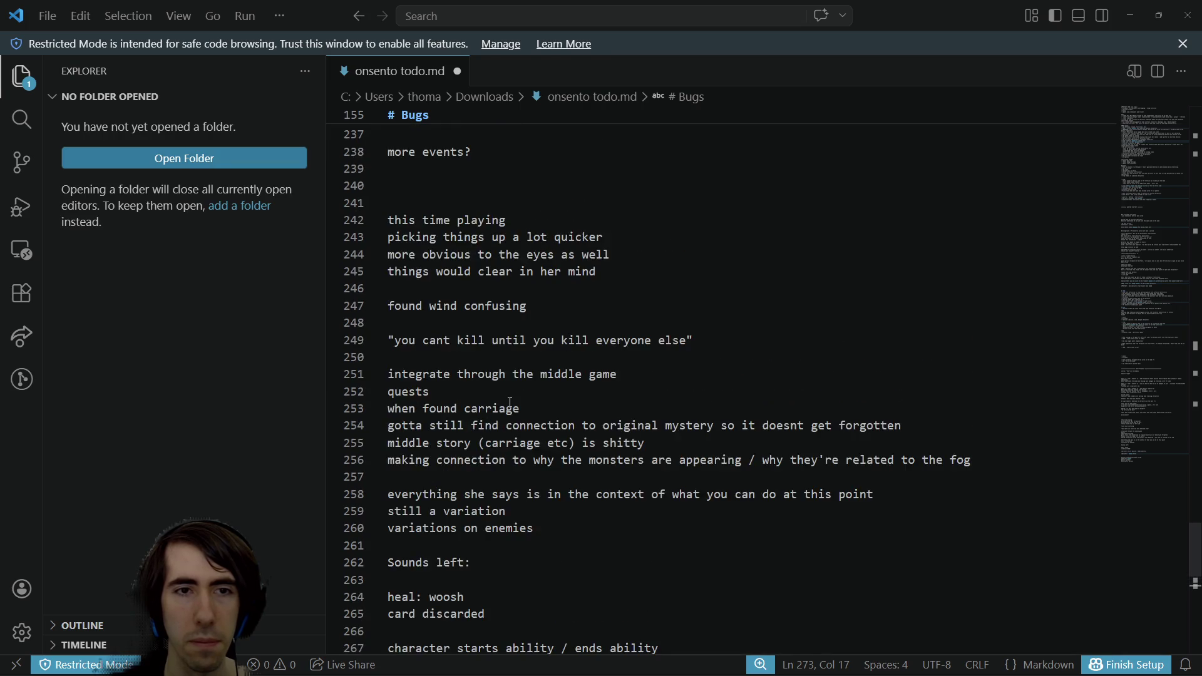
scroll(510, 402, down, 3)
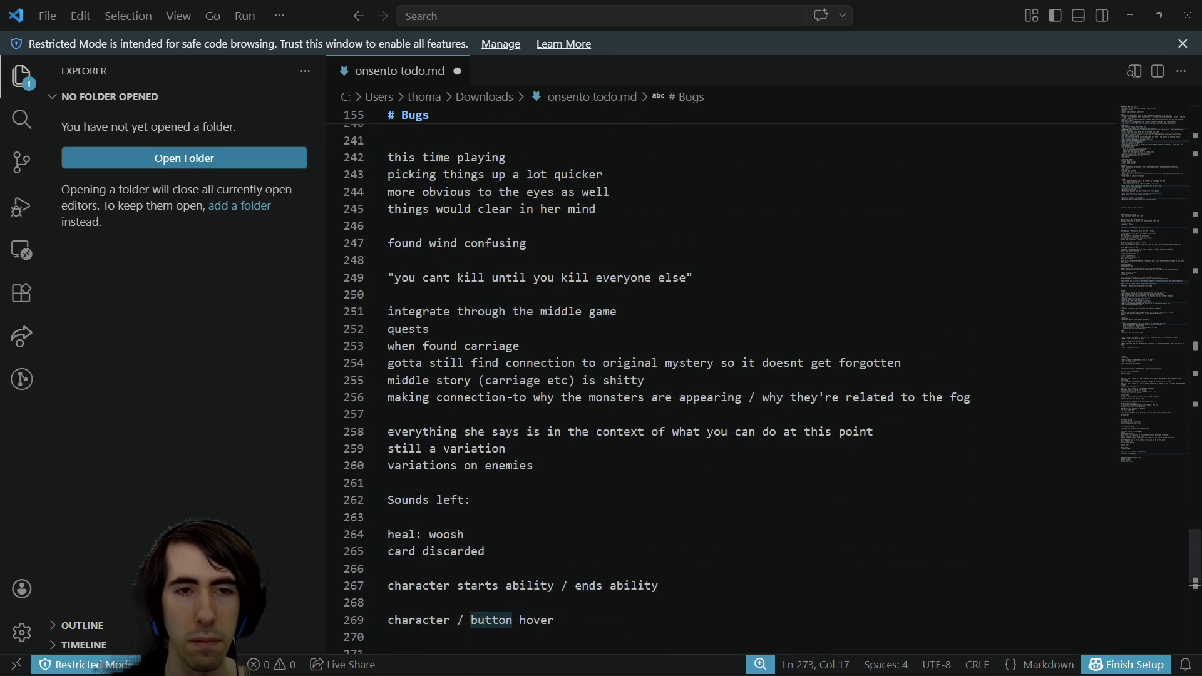
scroll(510, 403, down, 3)
mouse_move(510, 403)
mouse_down()
mouse_move(388, 407)
mouse_move(536, 416)
mouse_move(368, 415)
mouse_up()
key(BackSpace)
key(BackSpace)
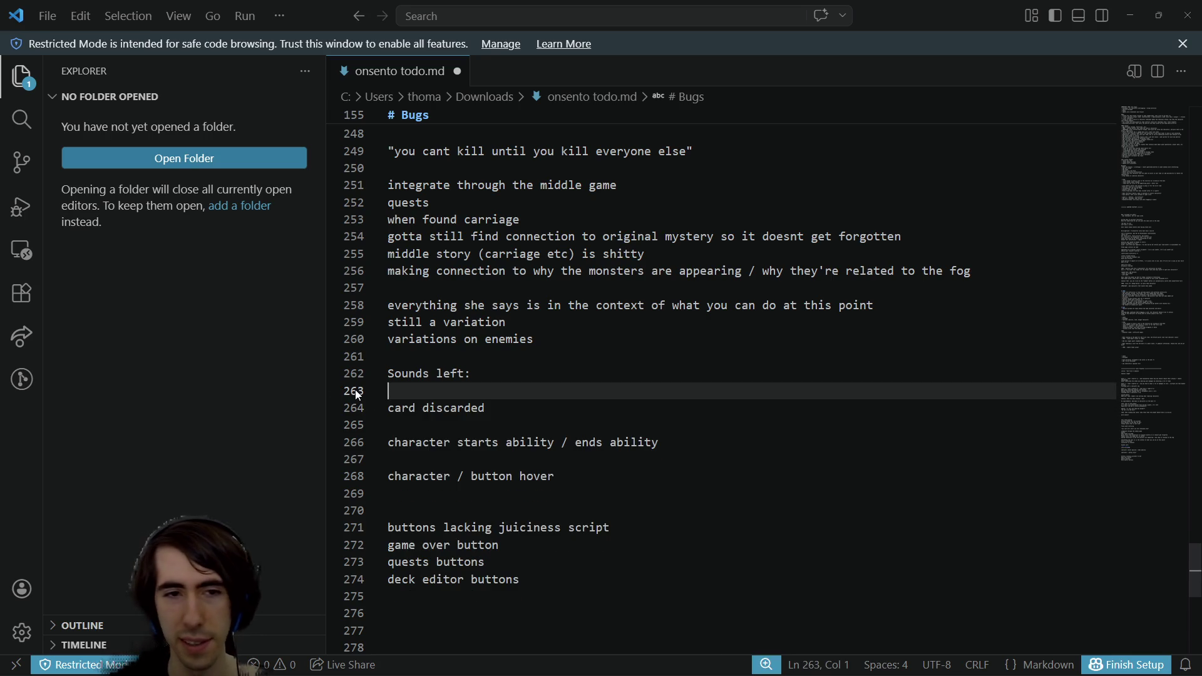
Select the 'card discarded' entry in the todo list and return to Godot.
drag(485, 408, 387, 407)
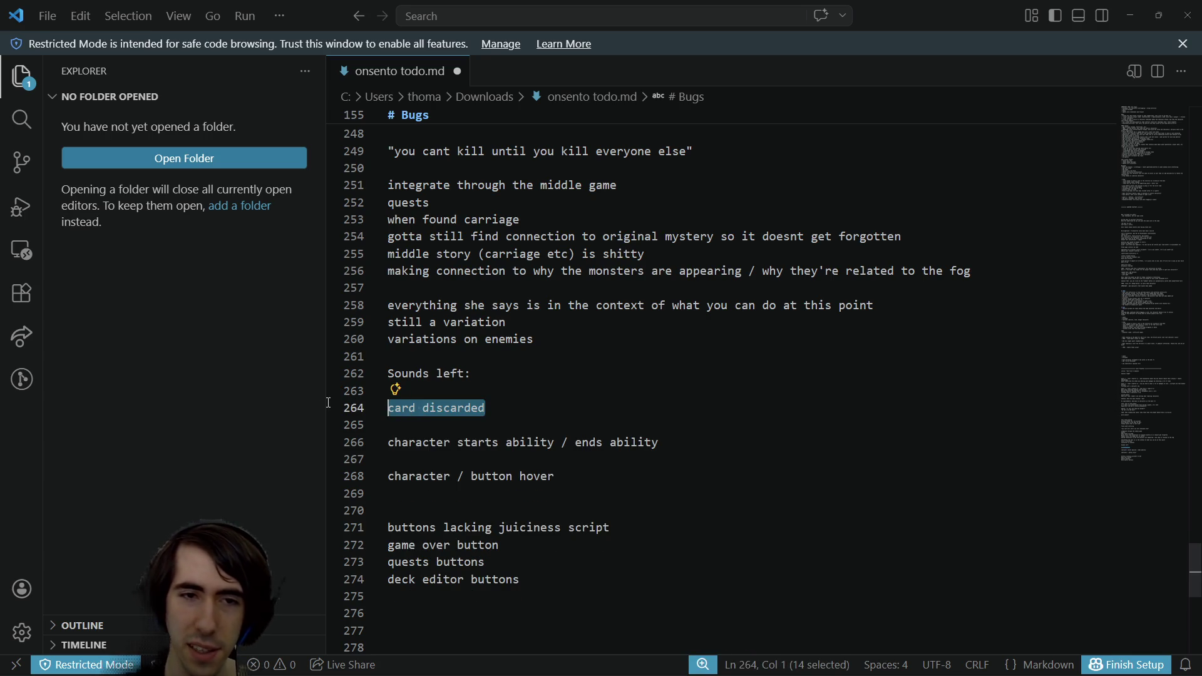
click(425, 442)
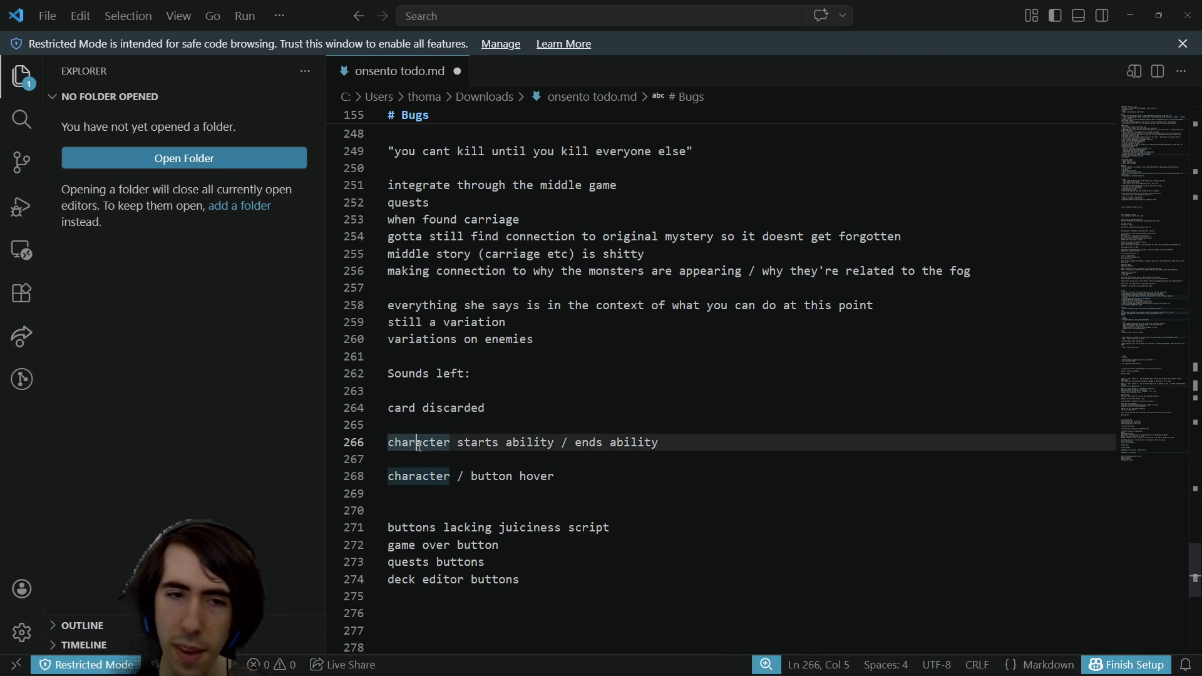
click(689, 442)
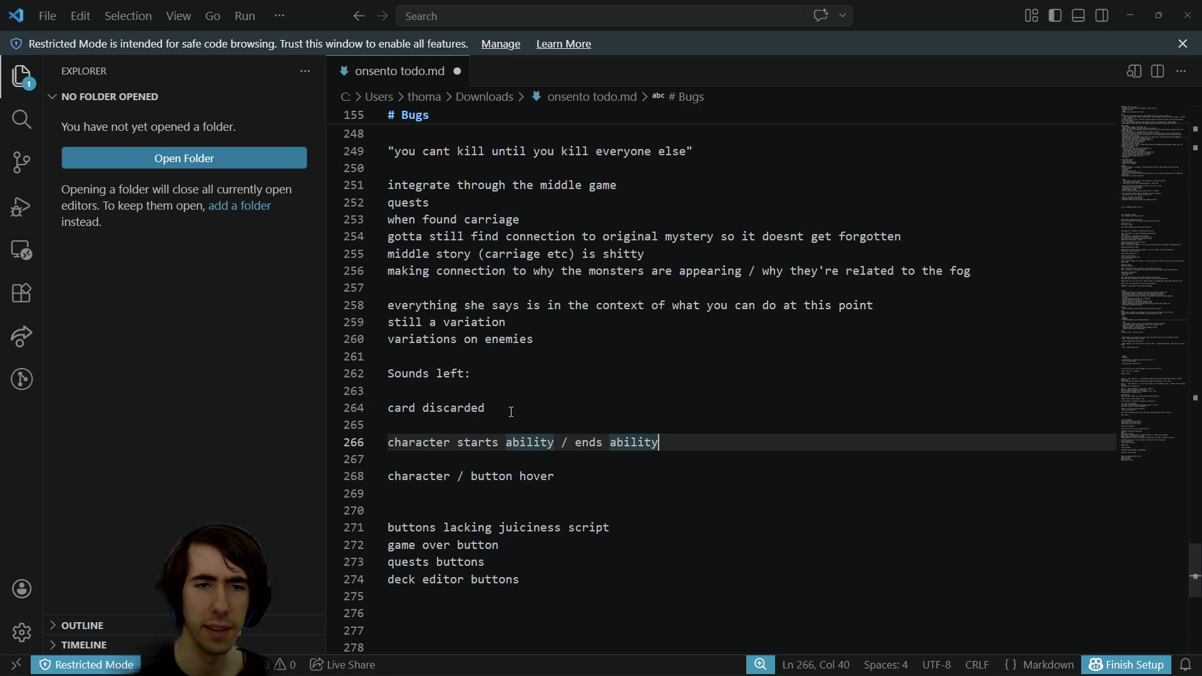
drag(511, 411, 388, 408)
key(alt+Tab)
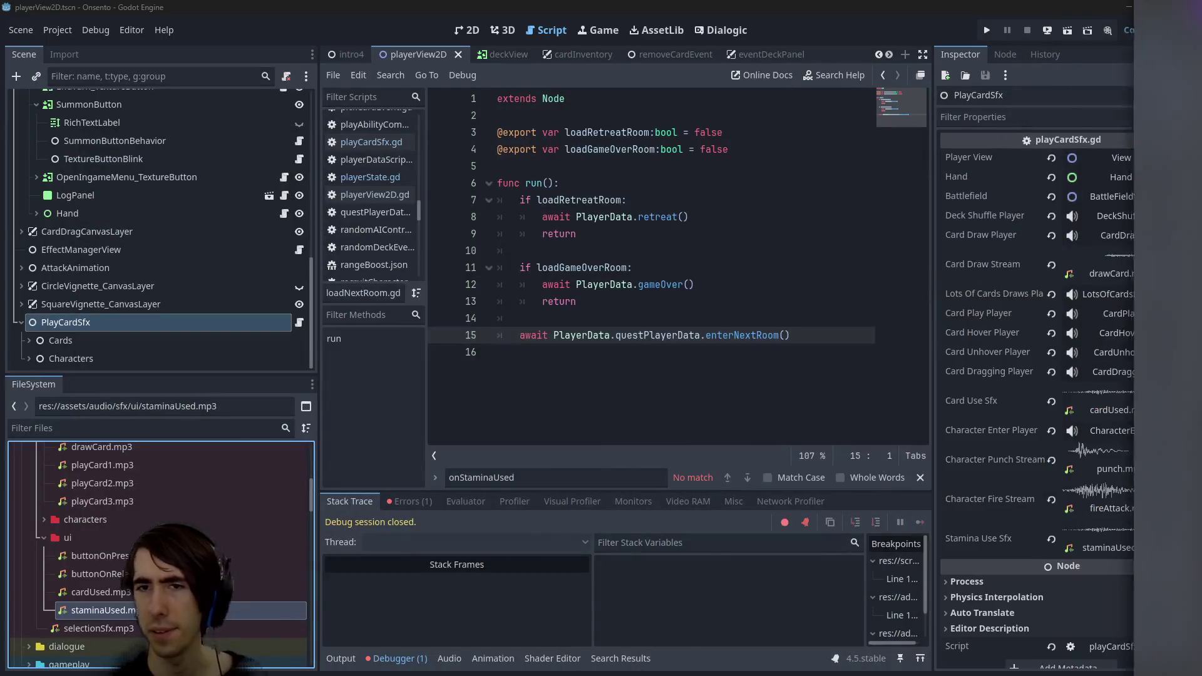
In playCardSfx.gd, add a player.onCardDiscarded.connect() line below the stamina connection.
click(564, 352)
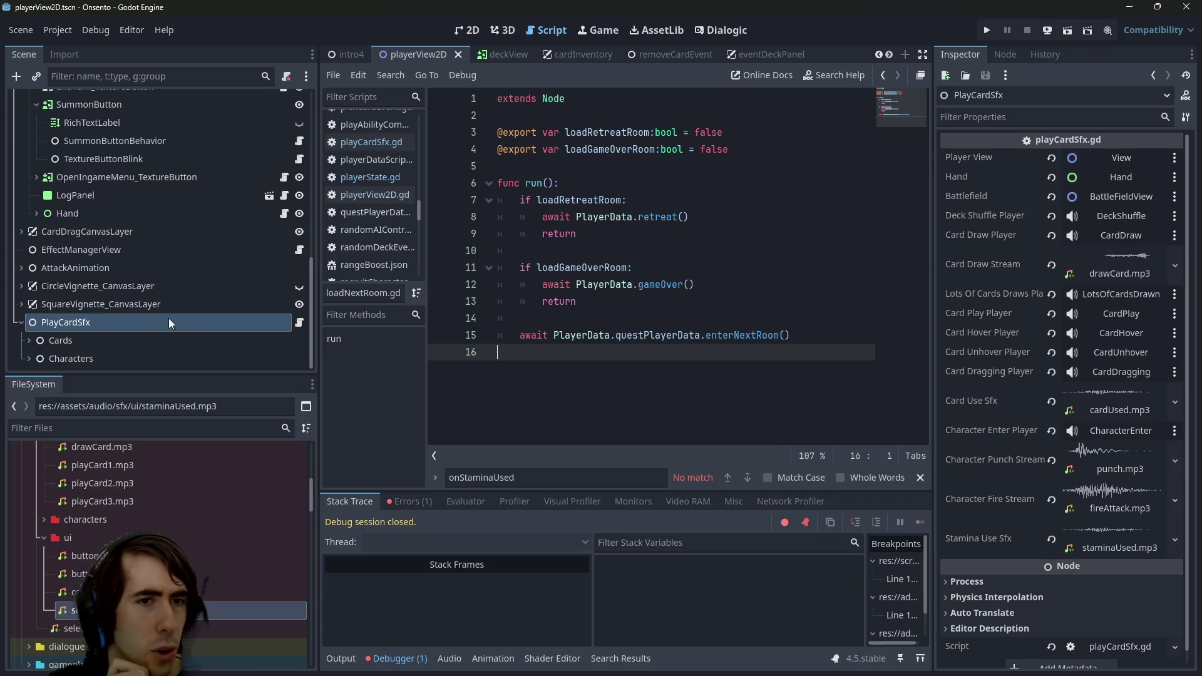
click(300, 323)
scroll(532, 349, up, 2)
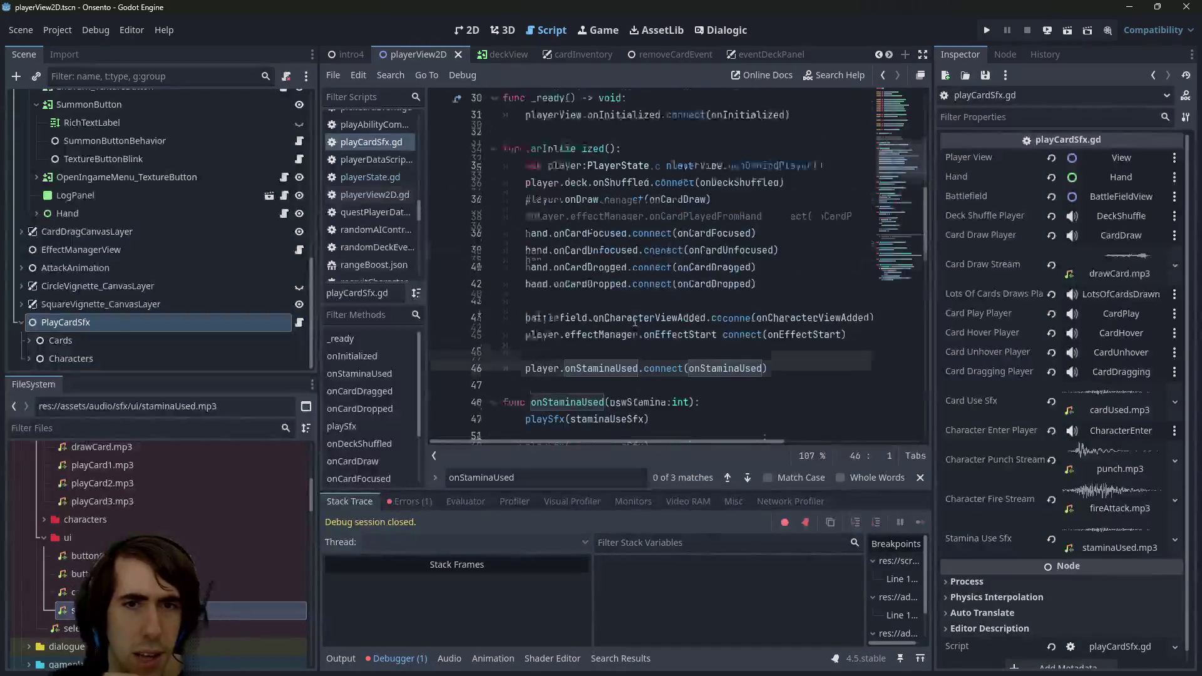
click(791, 352)
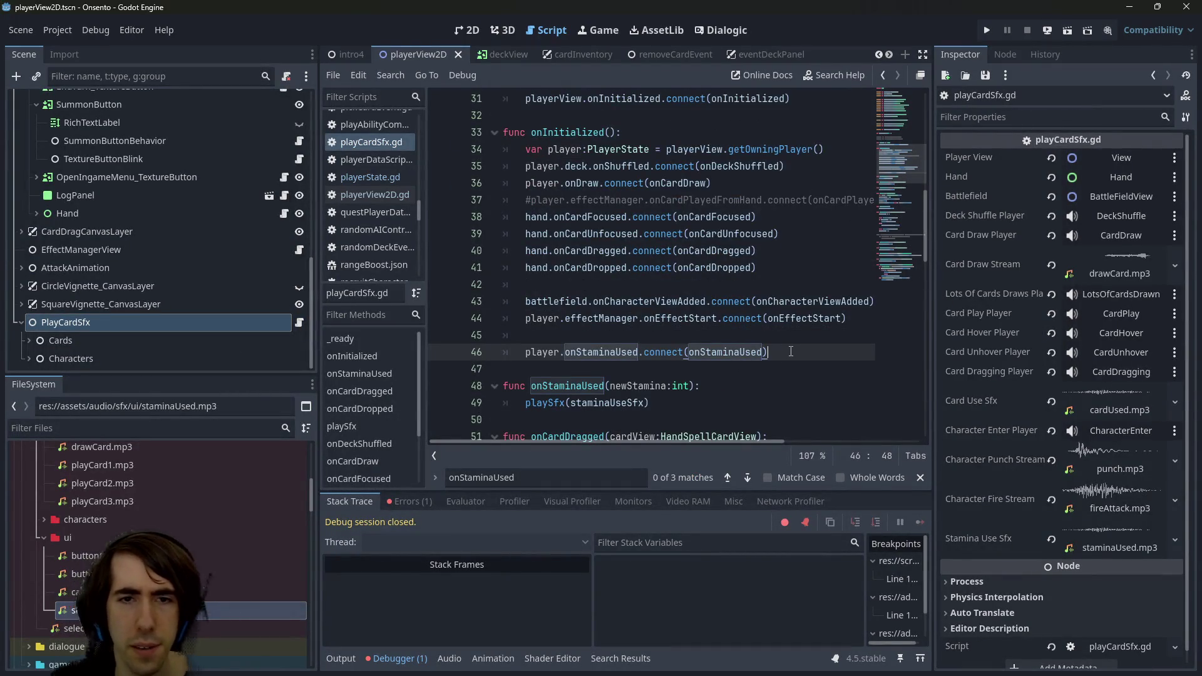
key(Return)
key(Return)
text(player.onDi)
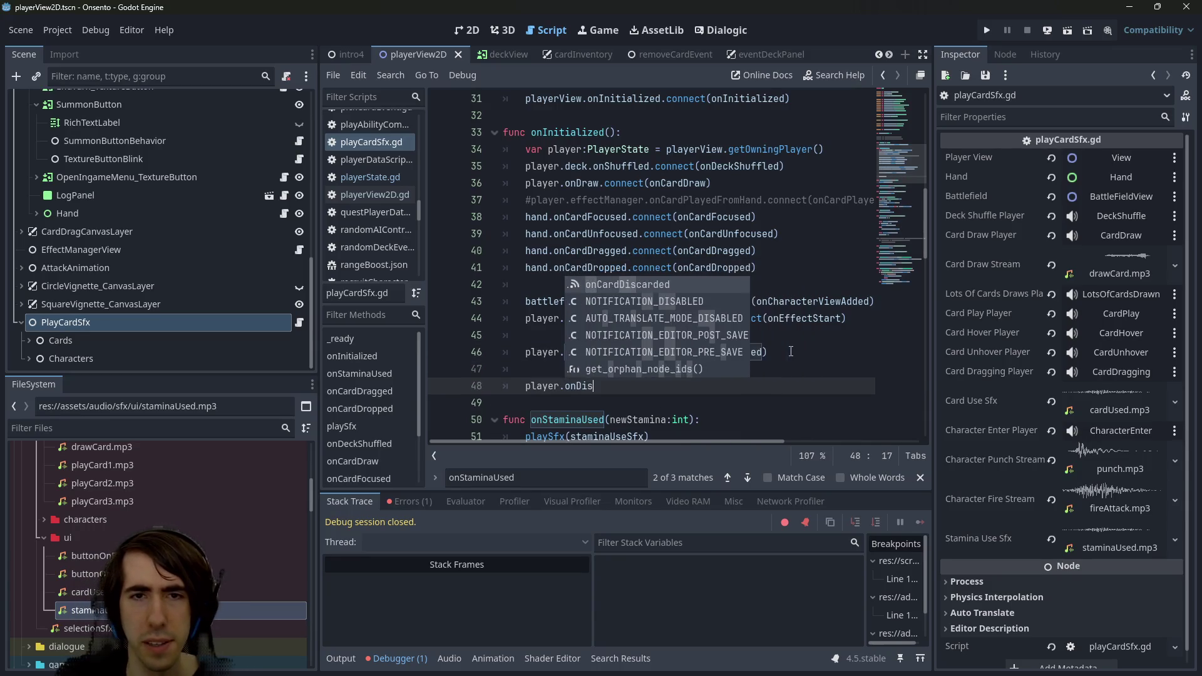
key(Return)
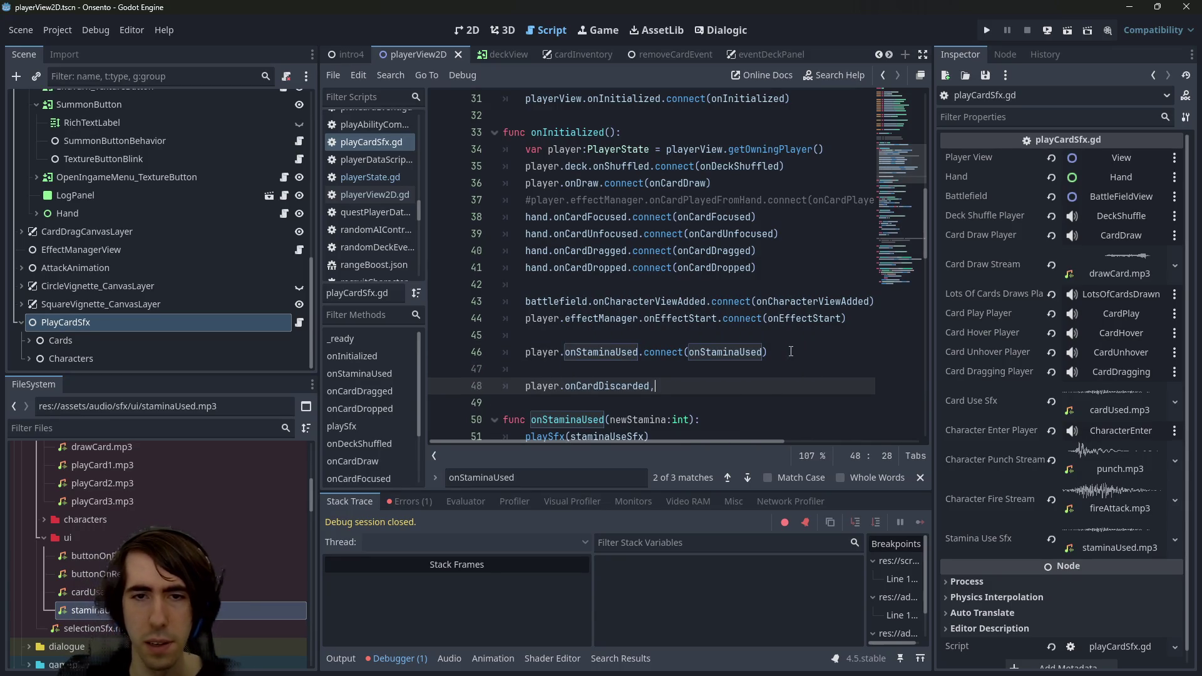
text(.con)
key(Return)
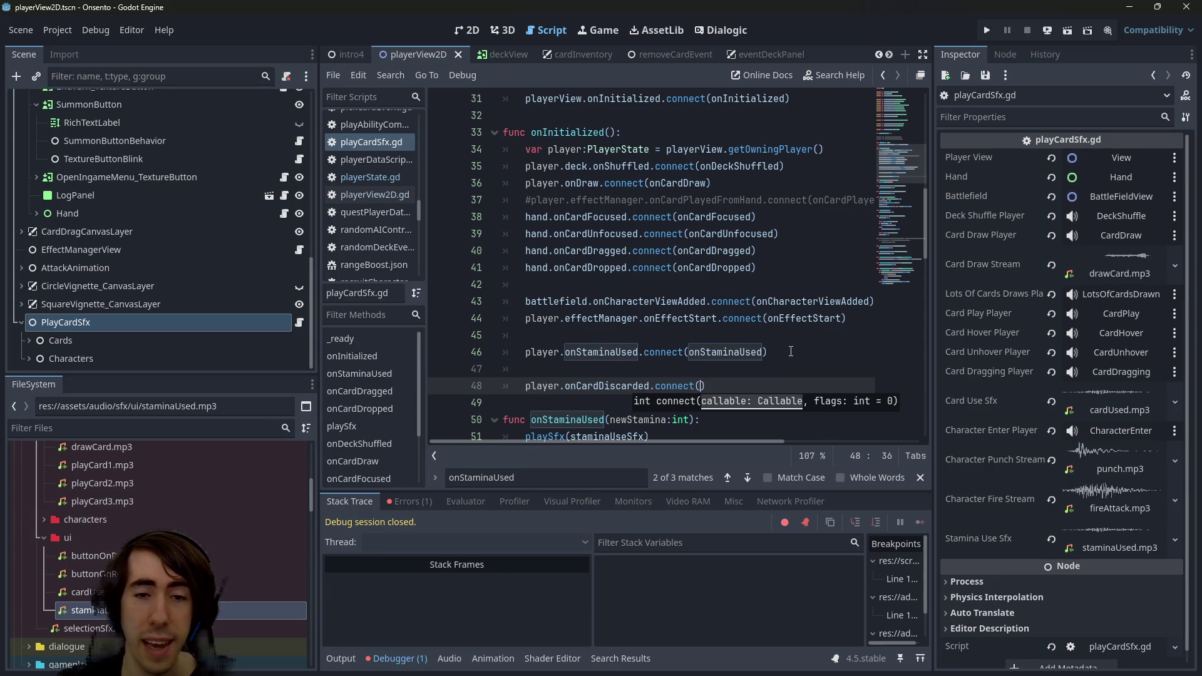
Check the onCardDiscarded signal's card parameter in playerState.gd, then go back to playCardSfx.gd.
ctrl+click(610, 385)
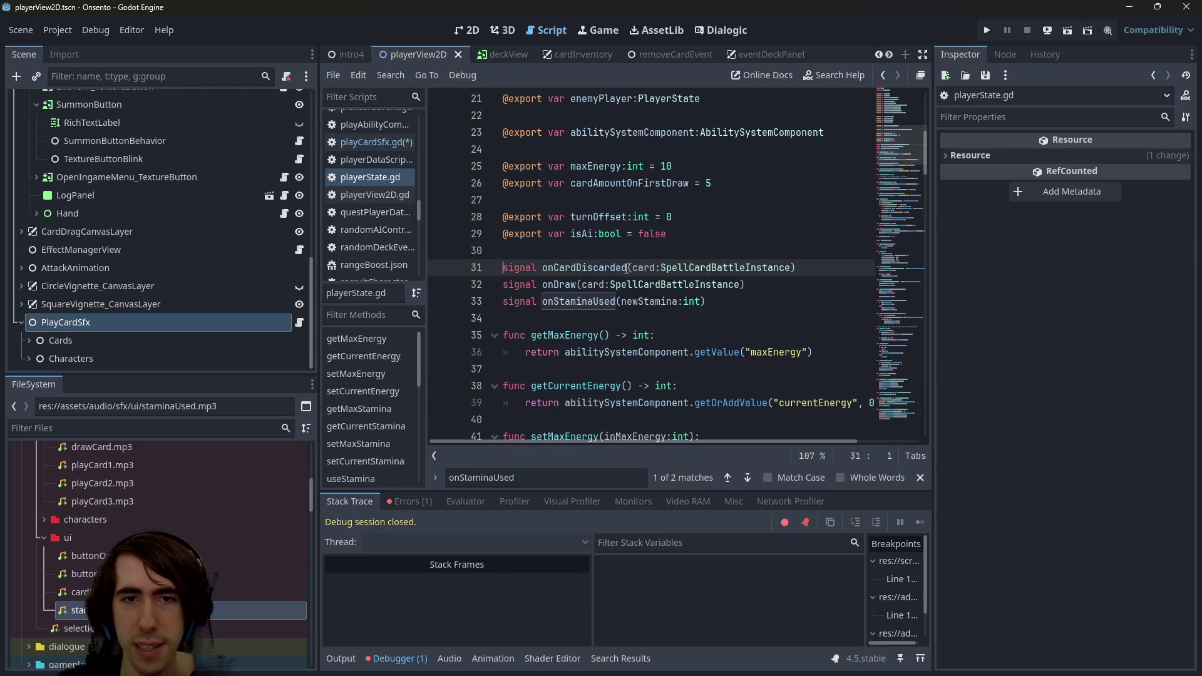
drag(632, 267, 791, 267)
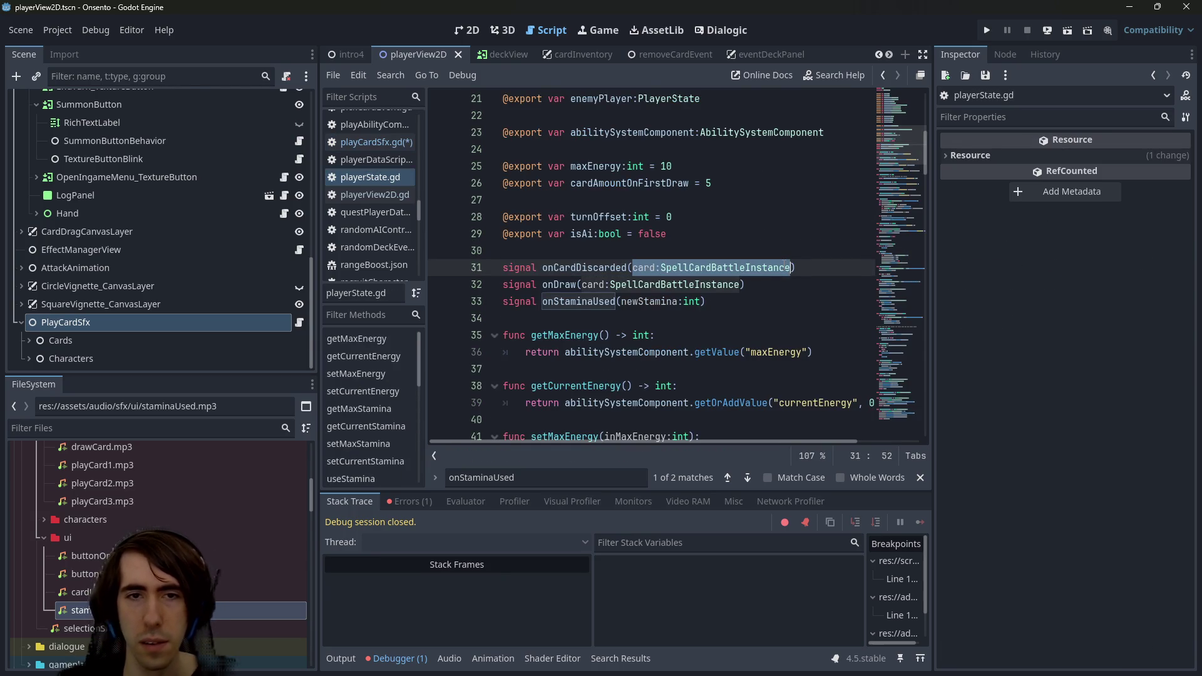
scroll(784, 265, down, 11)
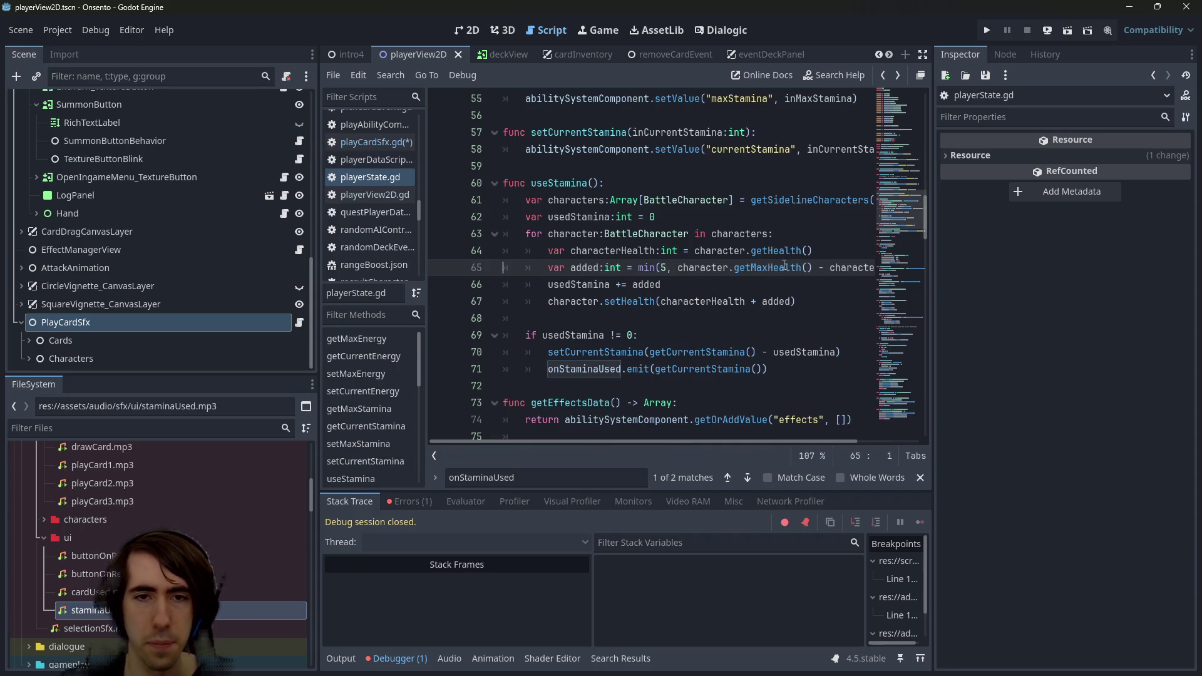
scroll(784, 265, down, 3)
scroll(728, 279, up, 3)
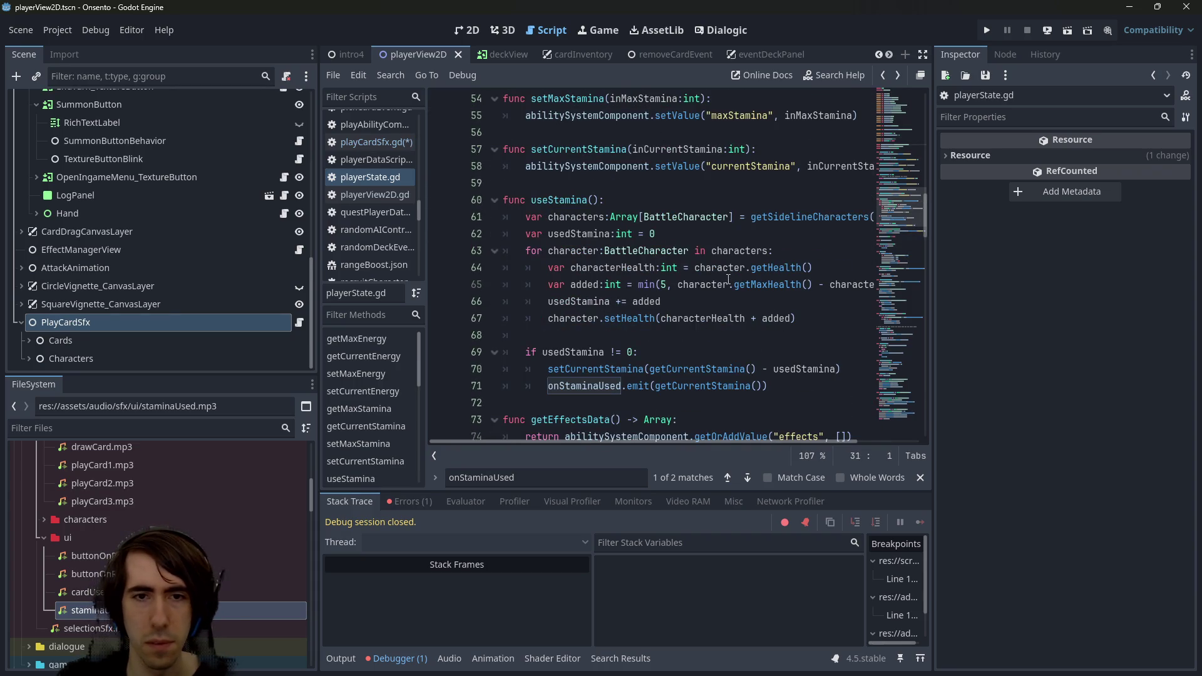
key(alt+Left)
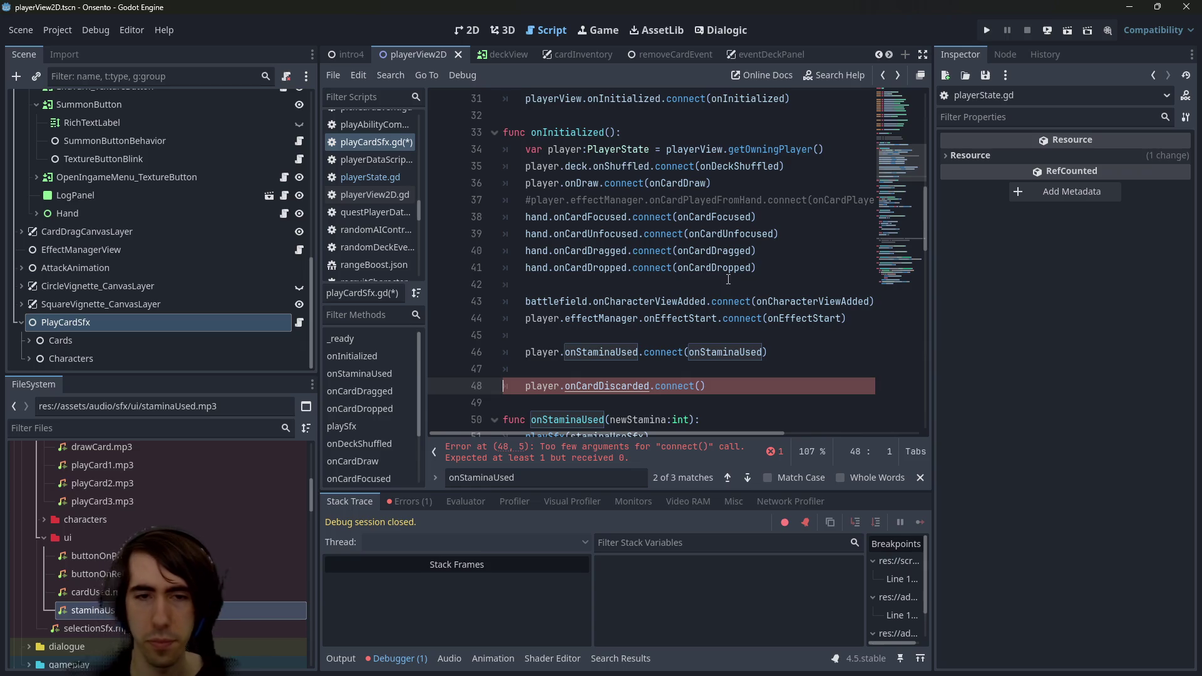
key(Down)
key(Return)
key(Return)
key(Up)
text(func onCardDiscard)
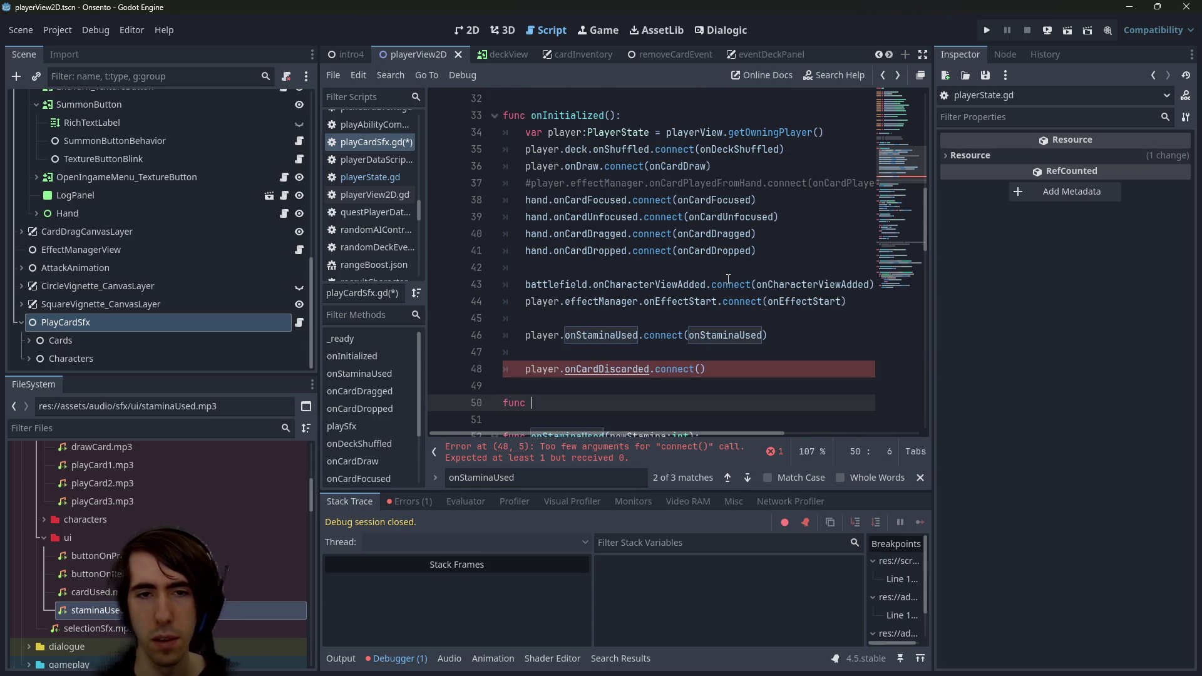
text(ed():)
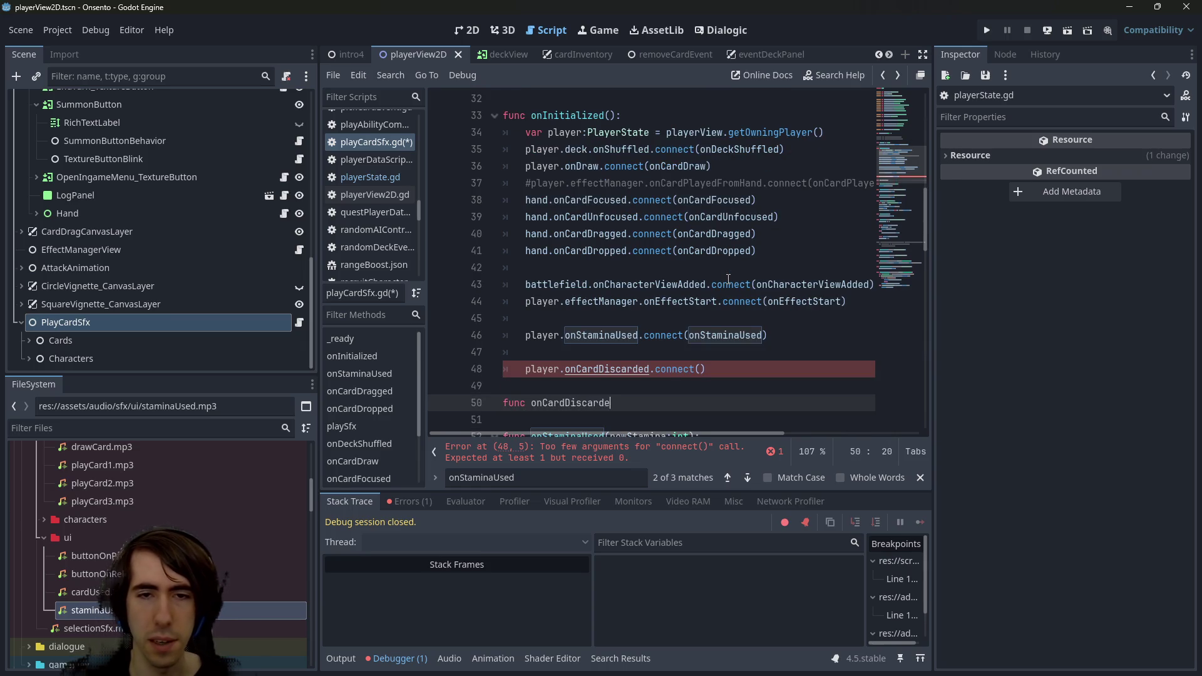
key(Return)
text(card:SpellCardBattleInstance)
key(shift+Home)
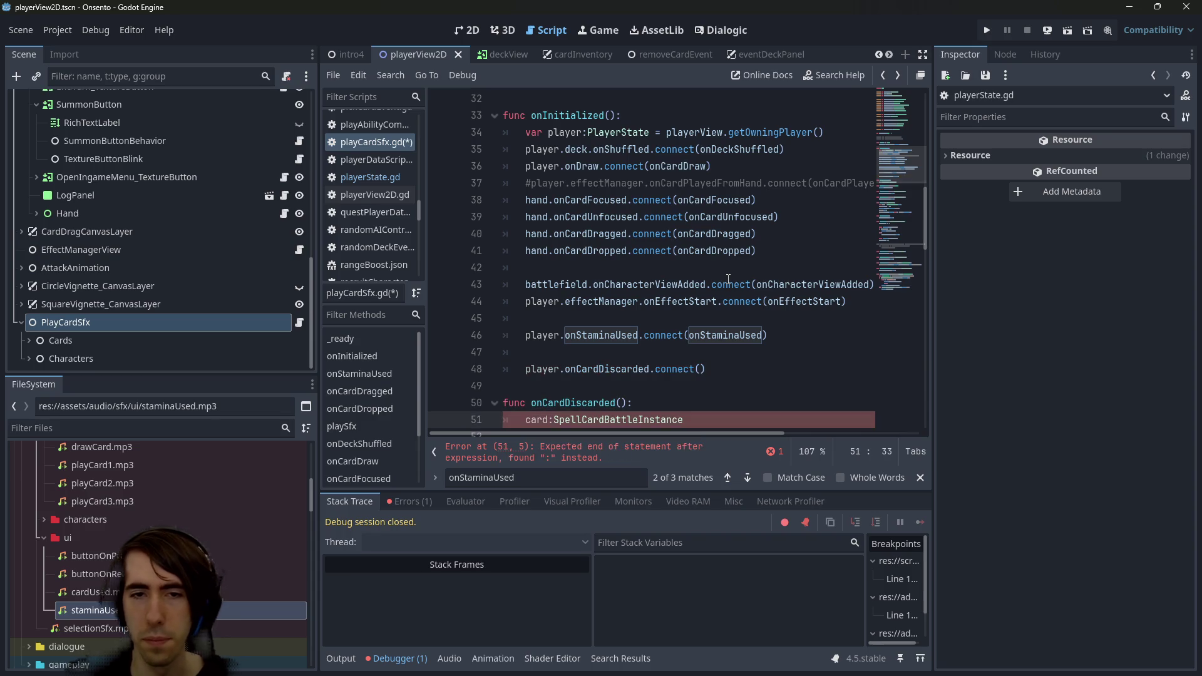
key(ctrl+x)
key(Up)
key(End)
key(Left)
key(Left)
key(ctrl+v)
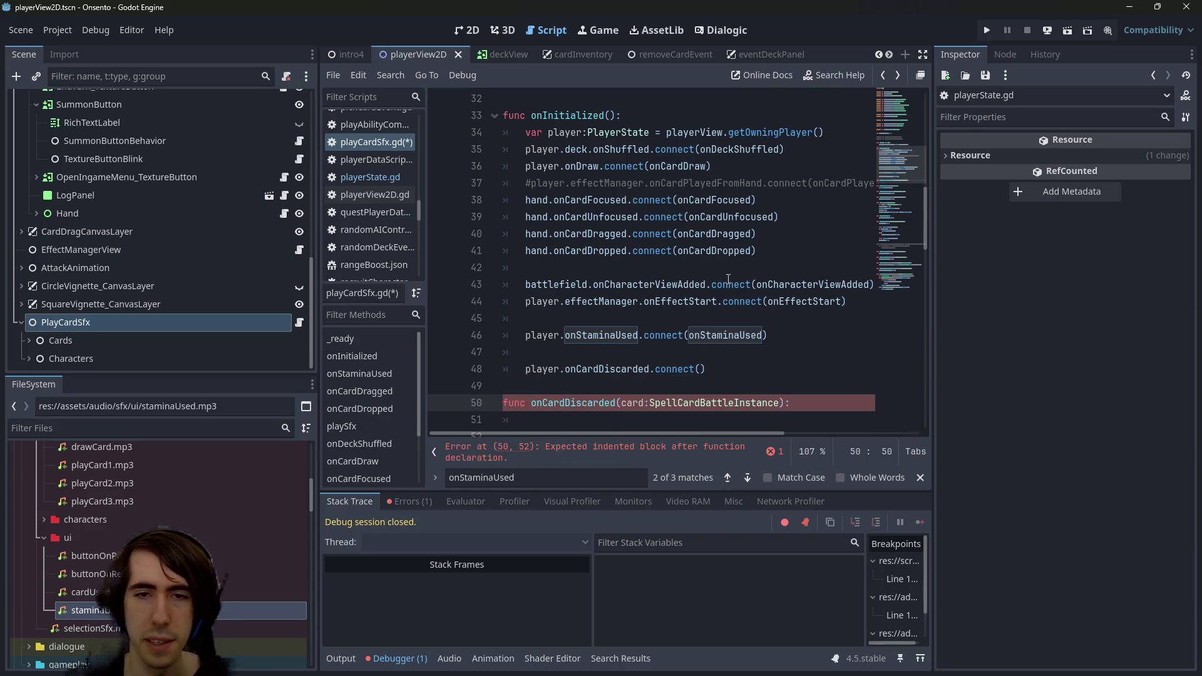
scroll(626, 313, down, 2)
click(555, 368)
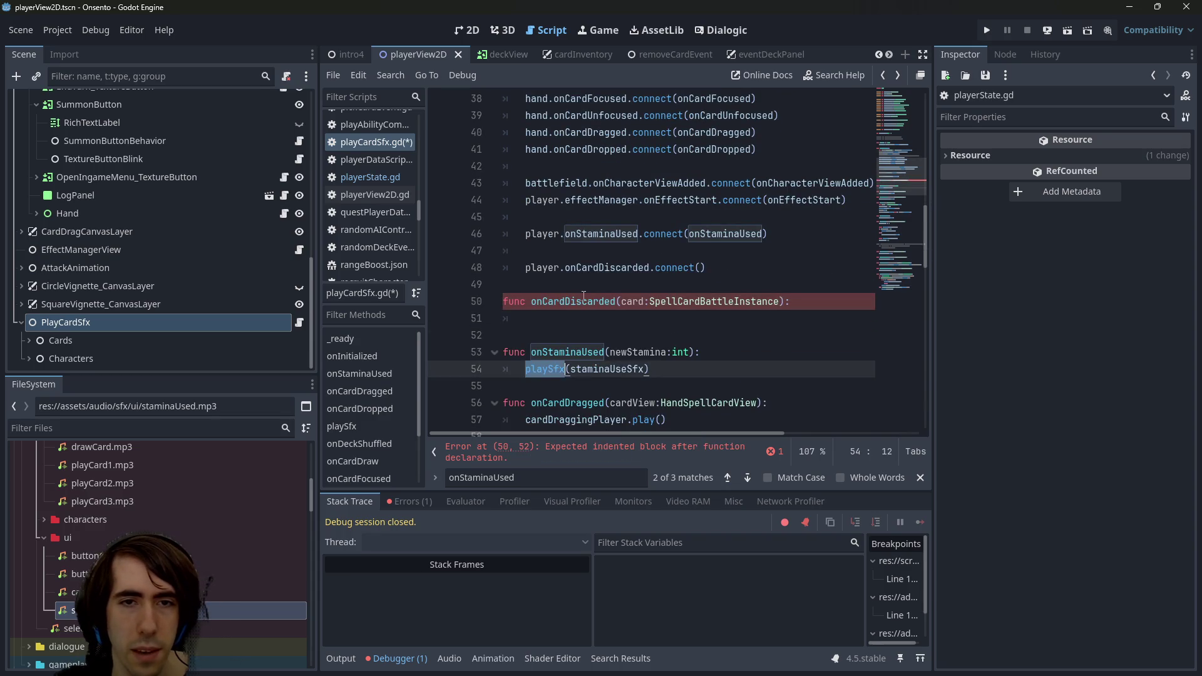
double_click(579, 352)
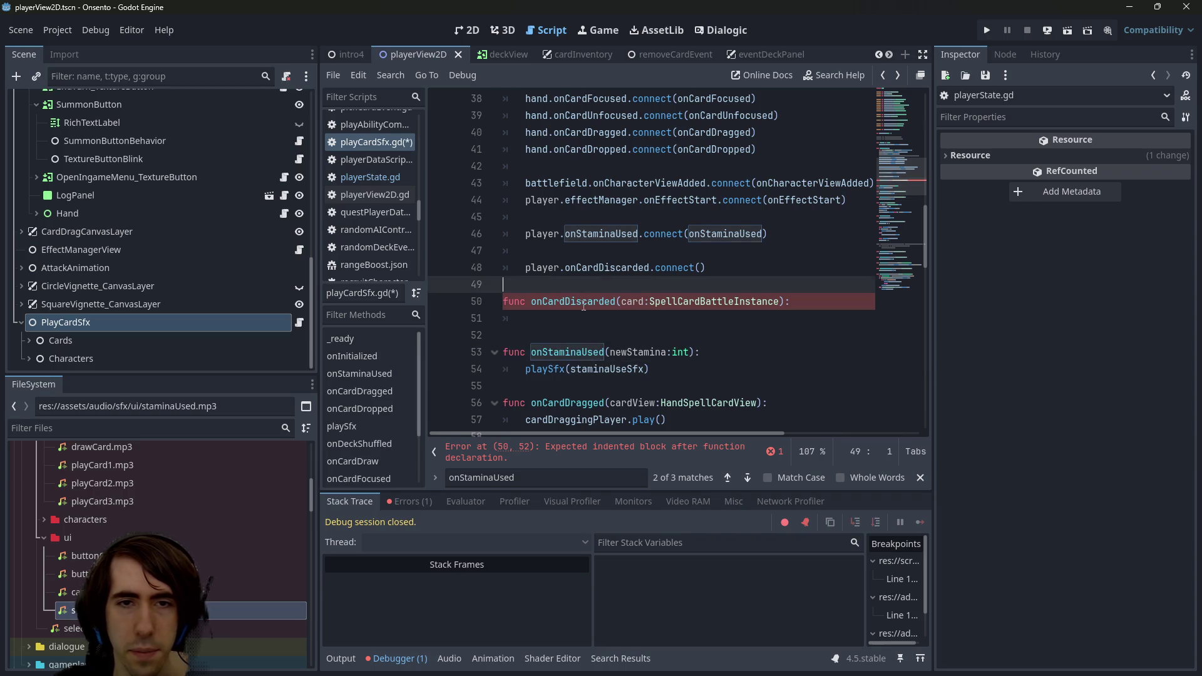
double_click(581, 301)
key(ctrl+c)
click(700, 267)
key(ctrl+v)
key(ctrl+s)
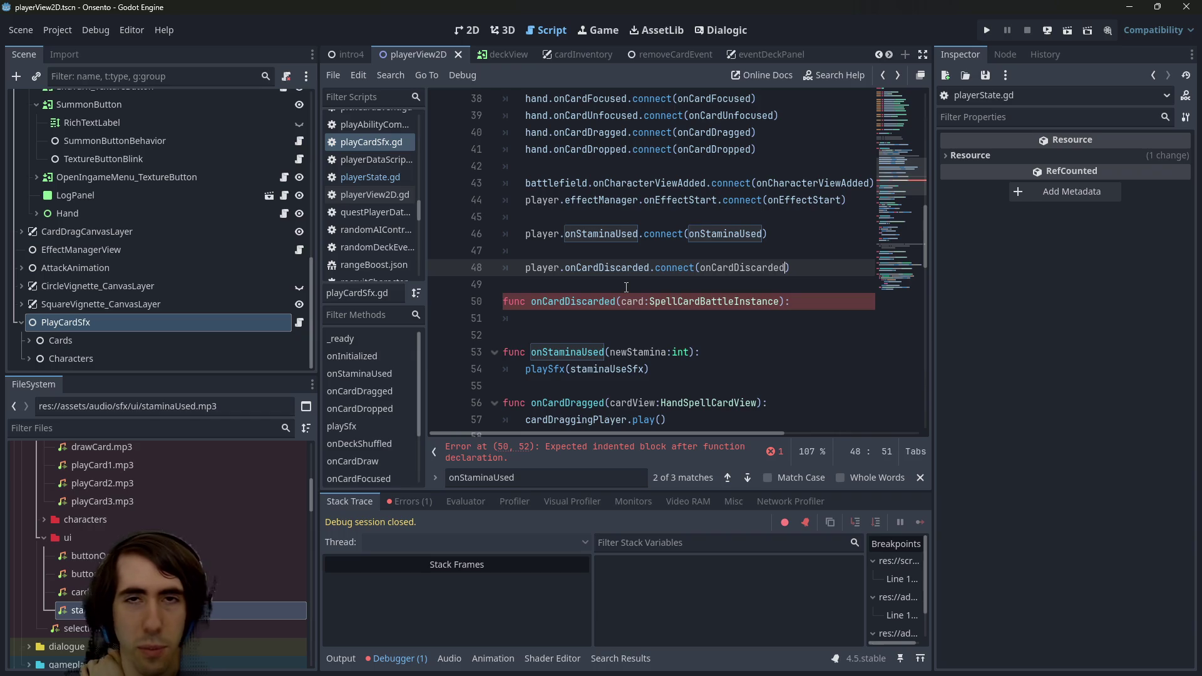
click(642, 322)
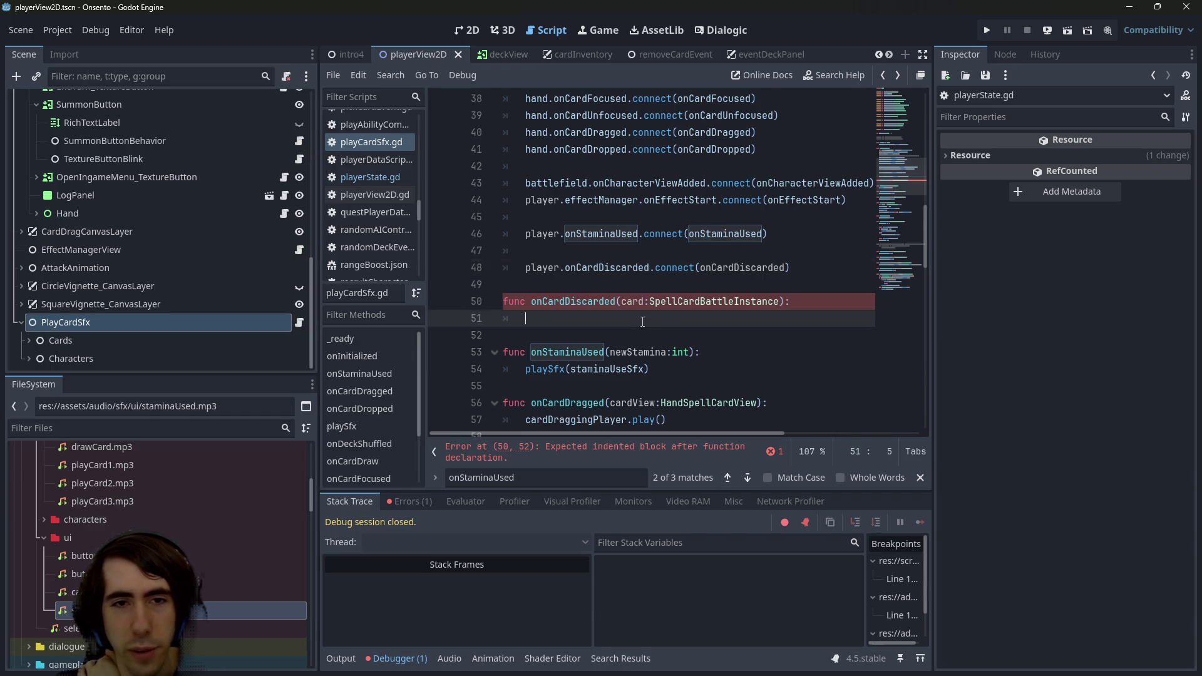
drag(656, 323, 478, 303)
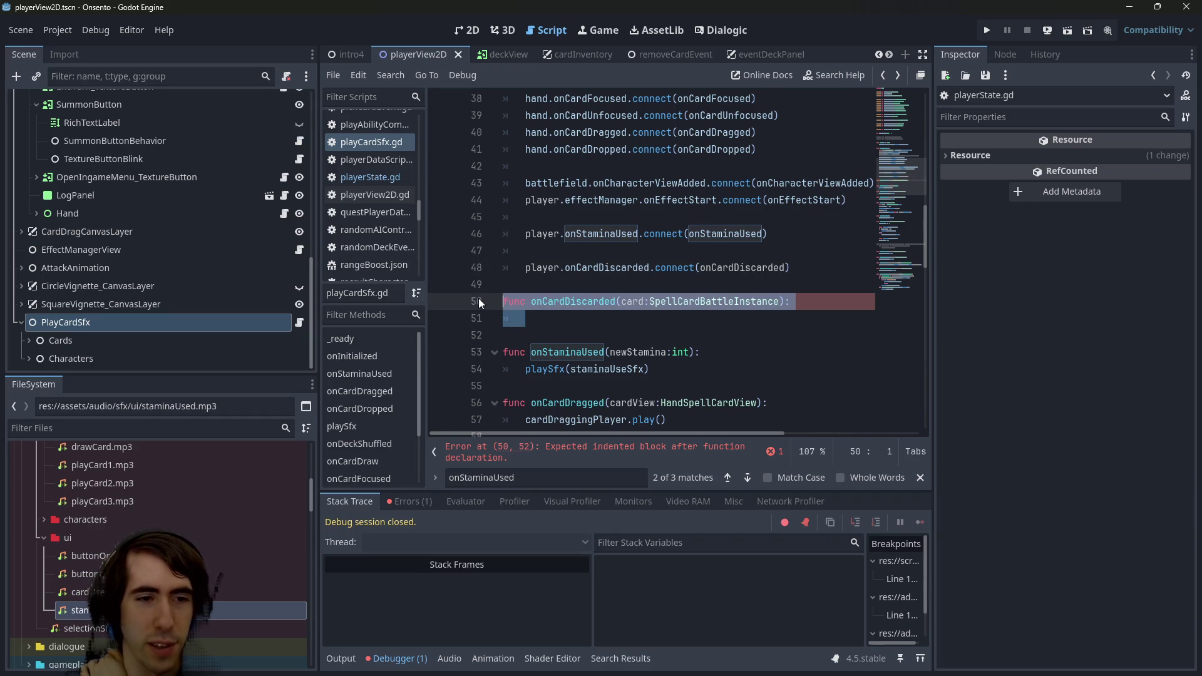
mouse_move(607, 311)
mouse_down()
mouse_move(504, 289)
mouse_move(493, 301)
mouse_up()
click(606, 323)
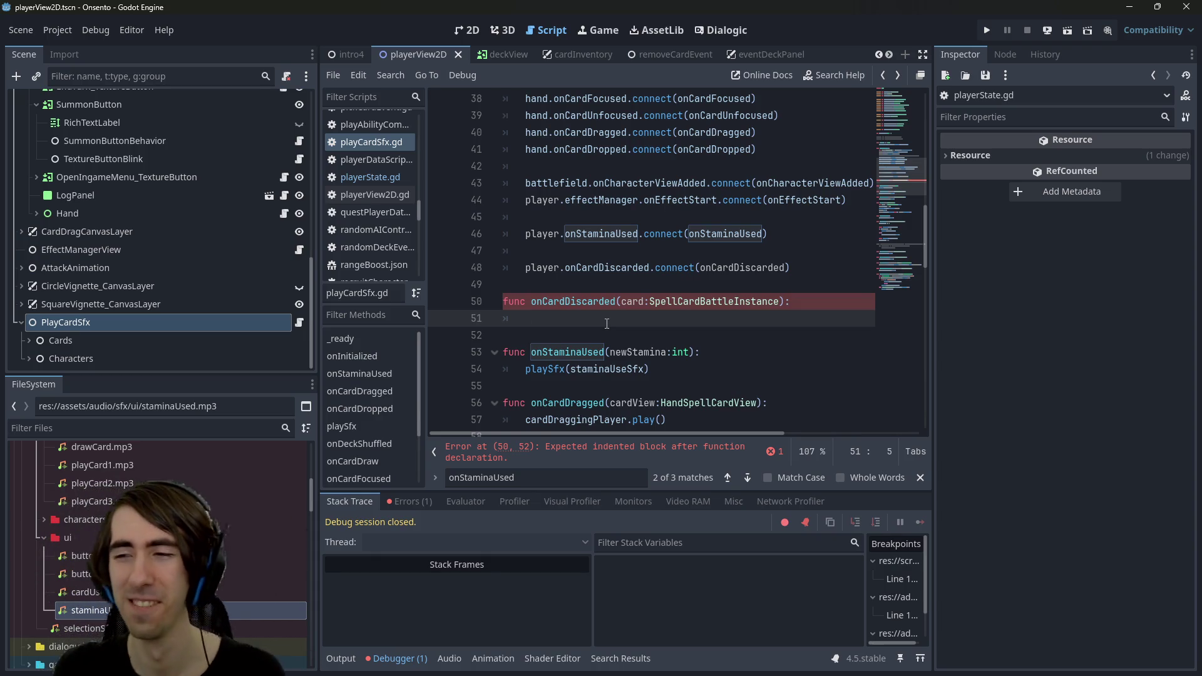
double_click(622, 302)
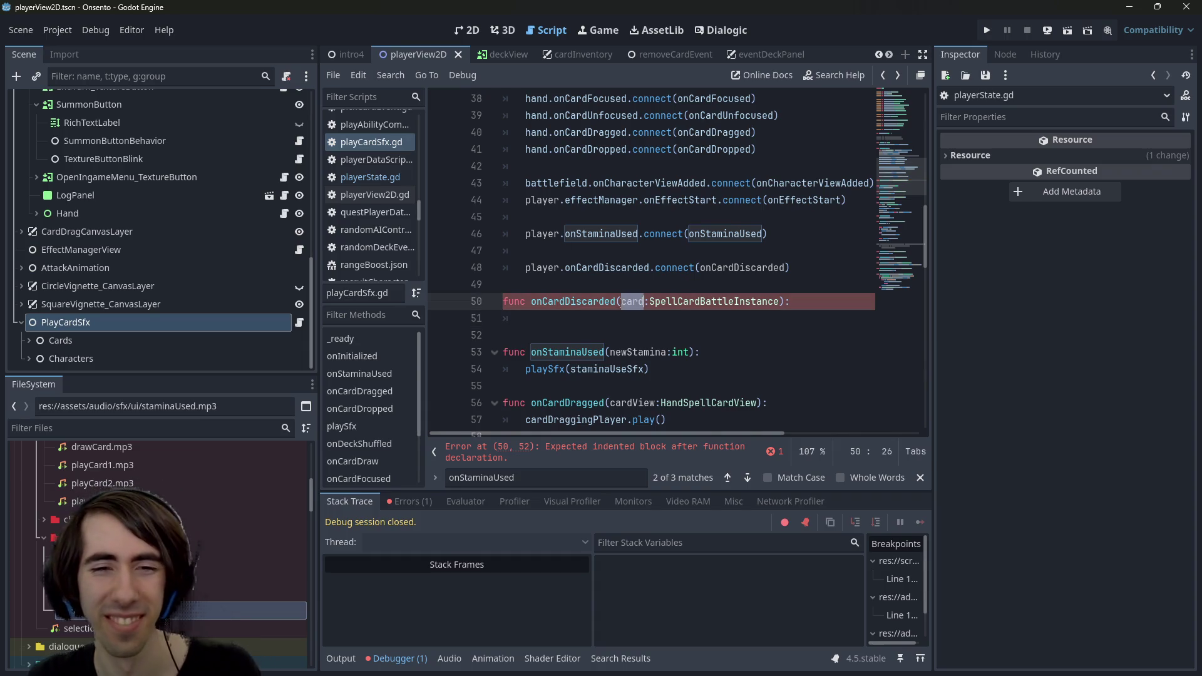
Try typing 'card' in onCardDiscarded's empty body, erase it, and save the script.
click(603, 326)
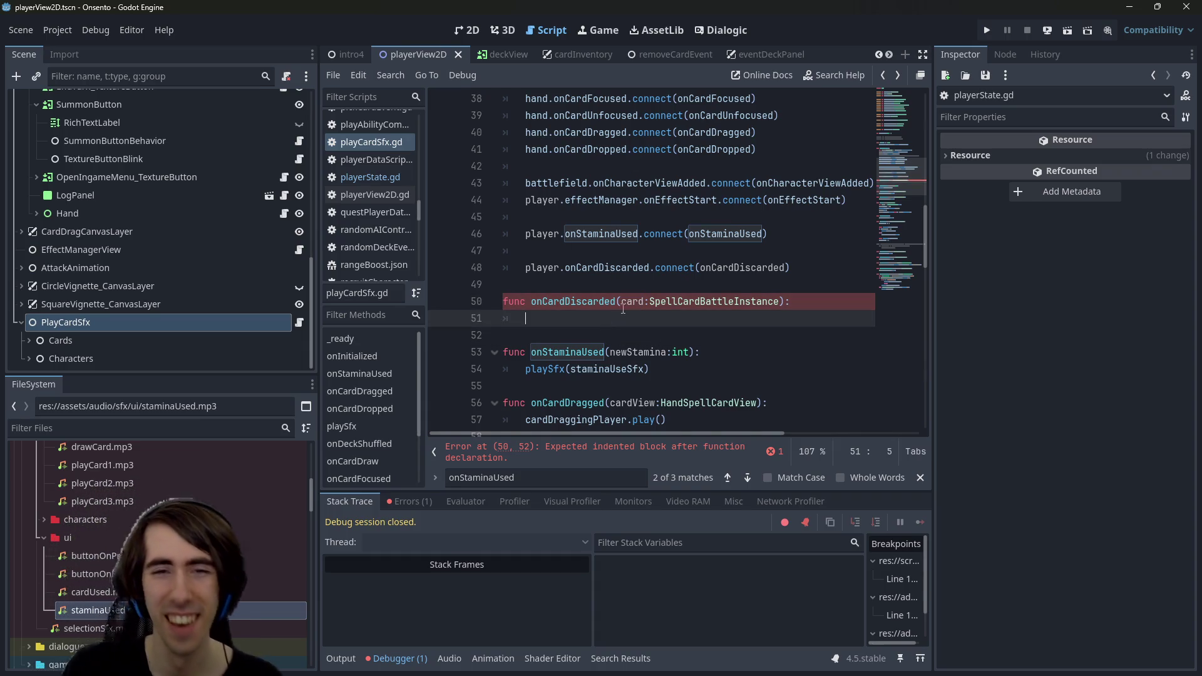
double_click(631, 302)
click(590, 326)
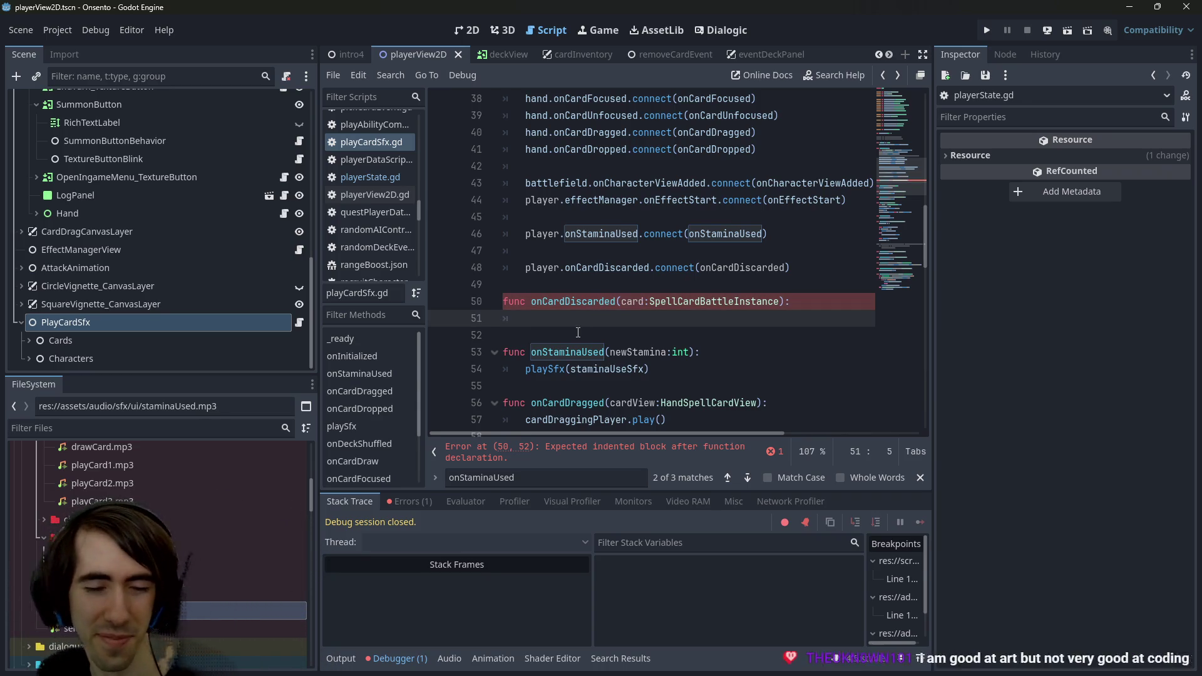
text(card)
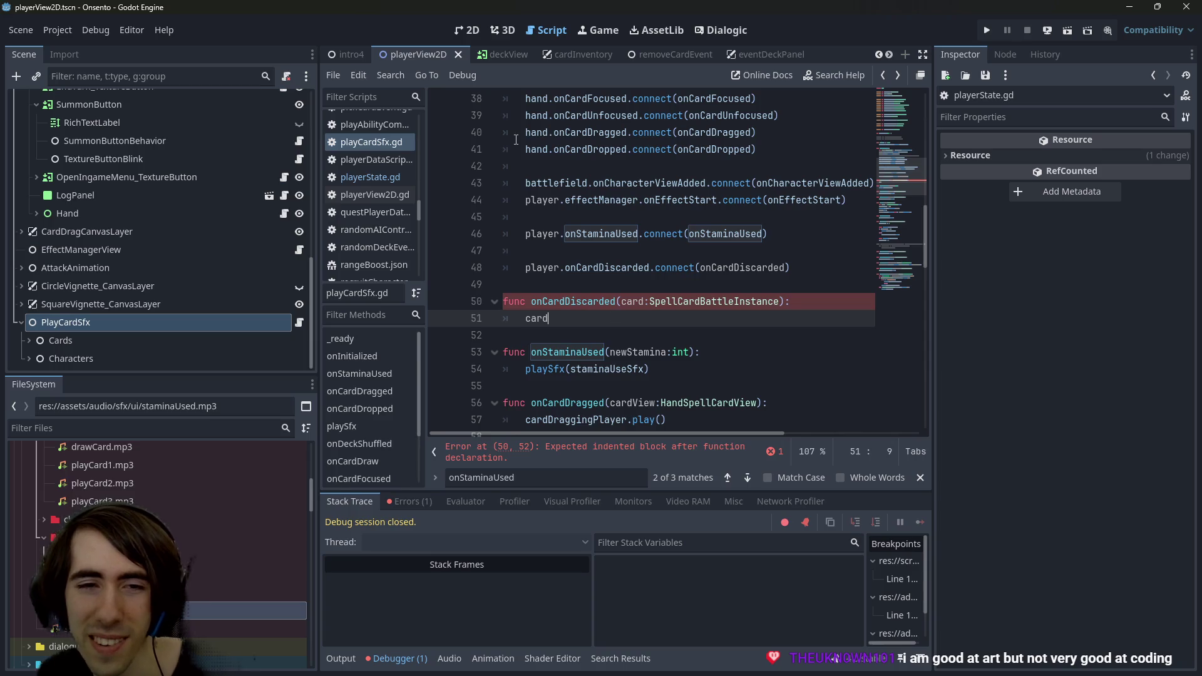
scroll(532, 207, down, 1)
key(BackSpace)
key(BackSpace)
key(BackSpace)
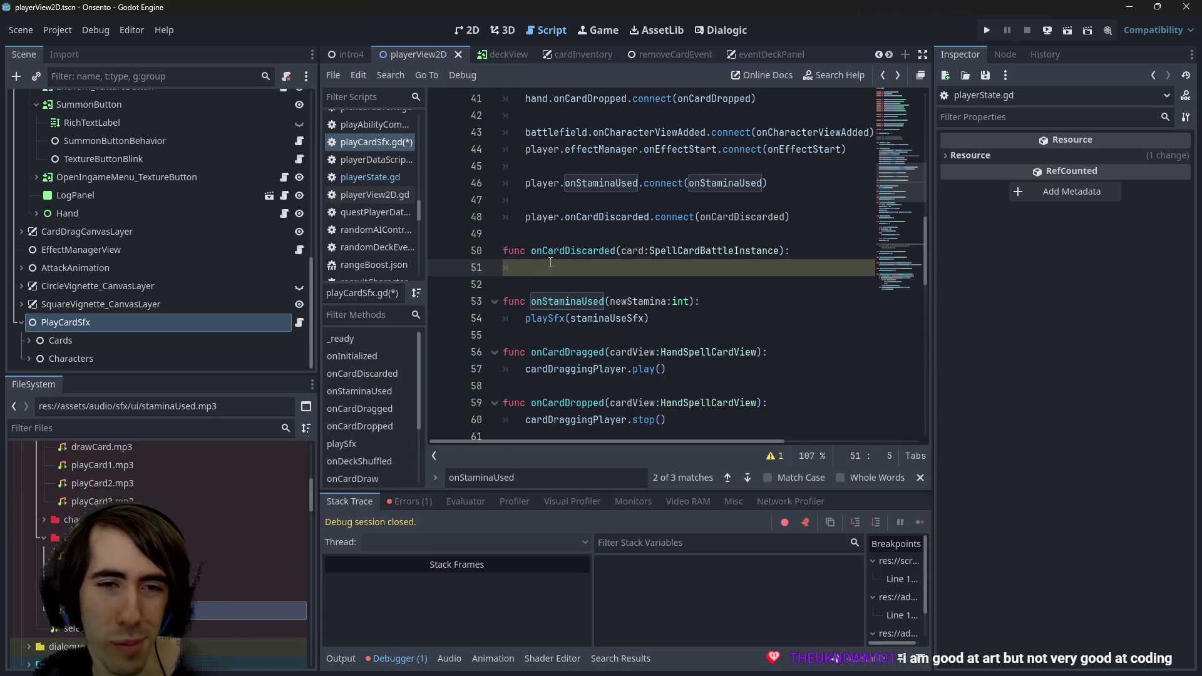
key(ctrl+s)
scroll(597, 280, up, 1)
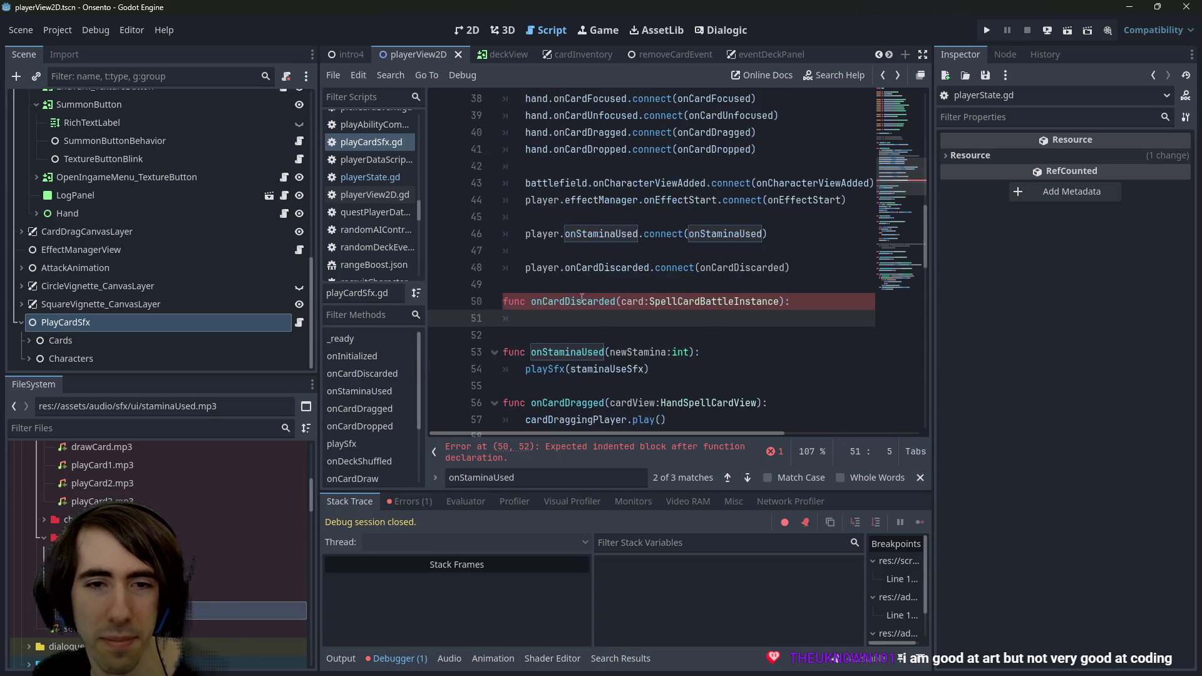
Copy playSfx(staminaUseSfx) into onCardDiscarded's body and fix its indentation.
drag(651, 369, 408, 367)
key(ctrl+c)
click(551, 318)
key(ctrl+v)
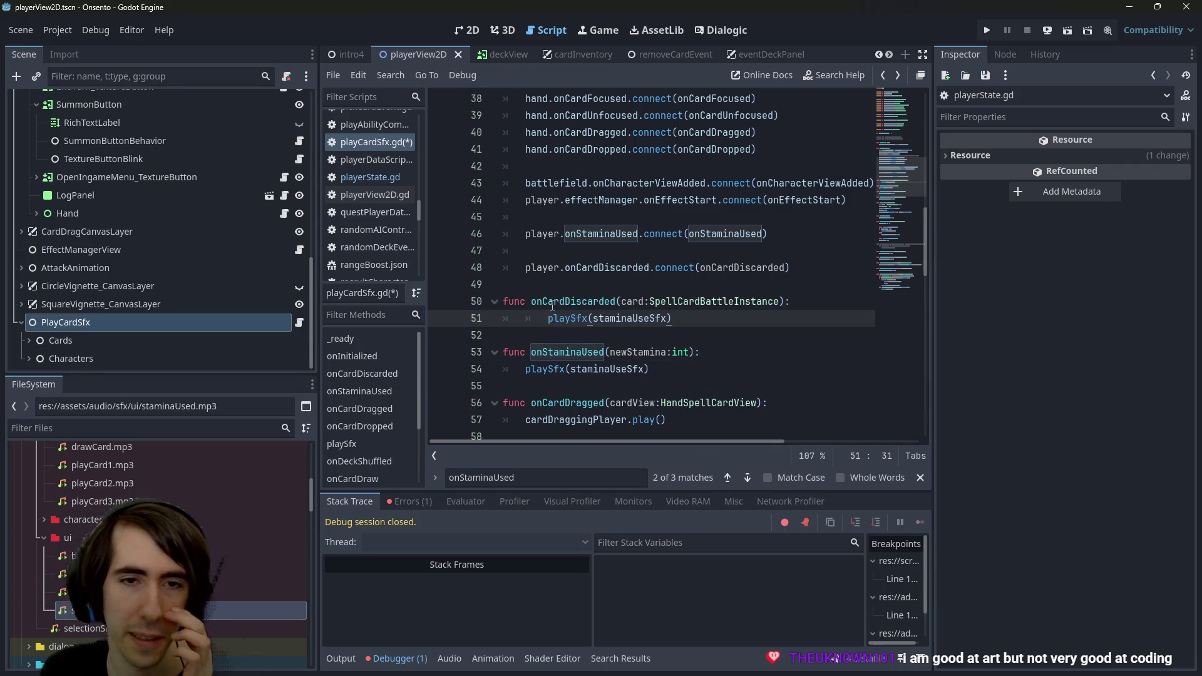
click(549, 318)
key(BackSpace)
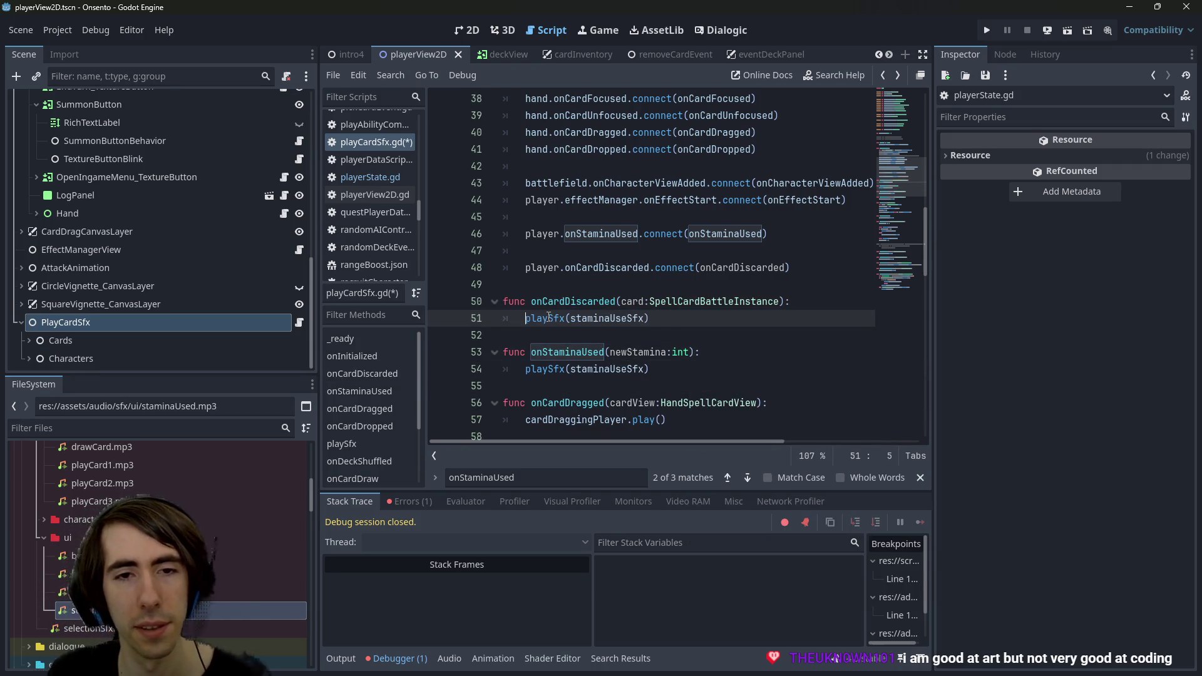
double_click(600, 318)
scroll(600, 319, up, 1)
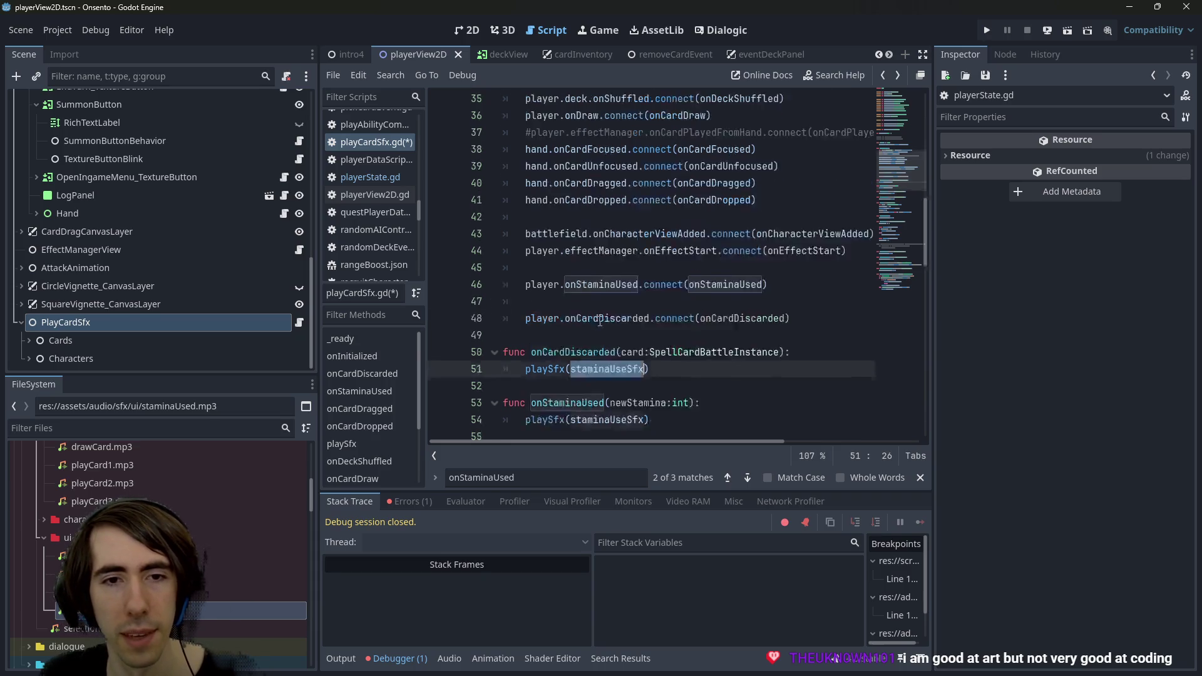
scroll(600, 321, up, 3)
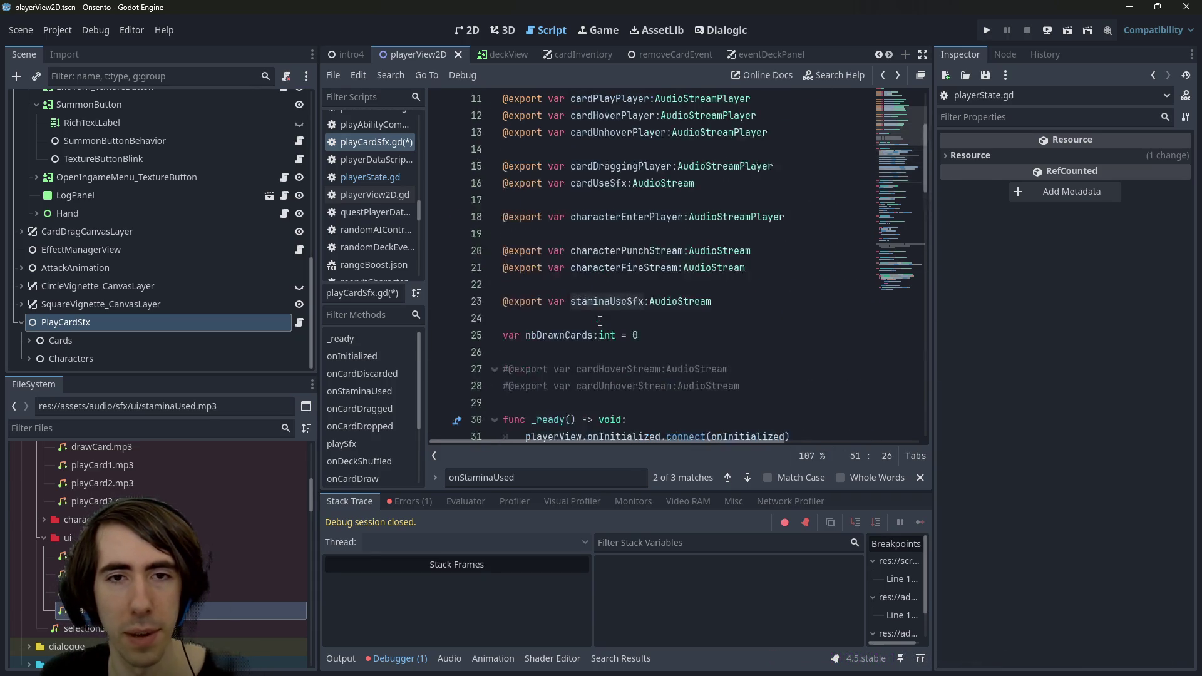
scroll(600, 320, down, 3)
scroll(600, 320, up, 9)
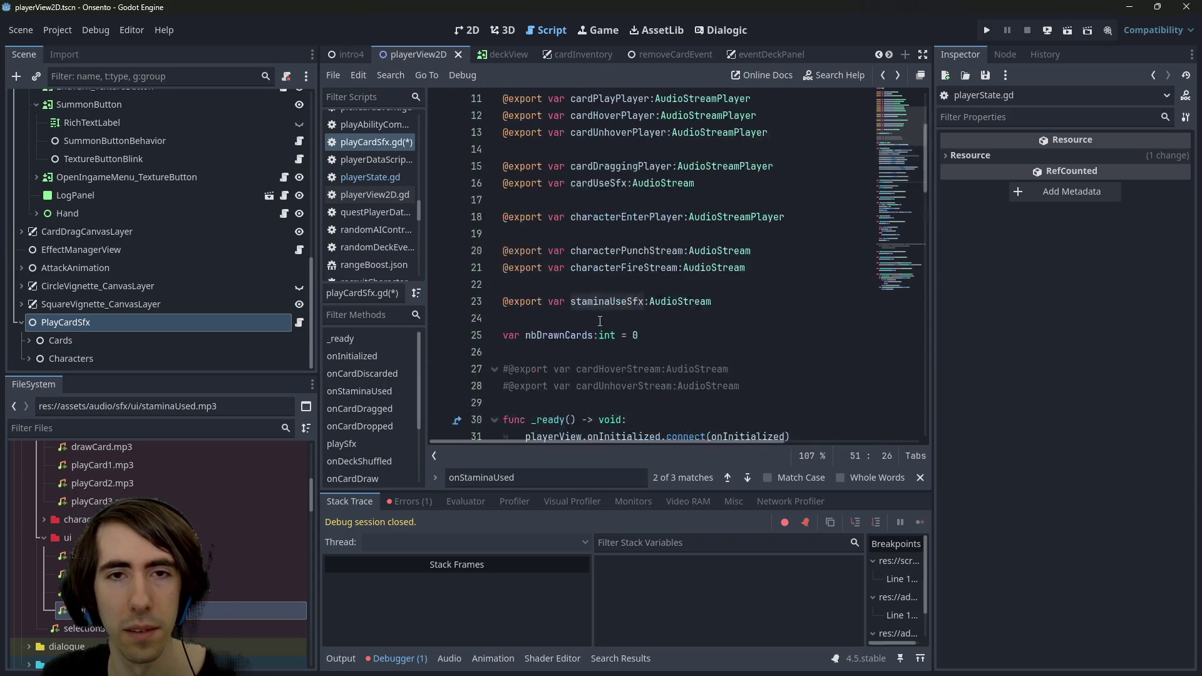
Paste a copy of the staminaUseSfx export declaration onto line 14.
scroll(600, 321, down, 6)
scroll(600, 321, up, 9)
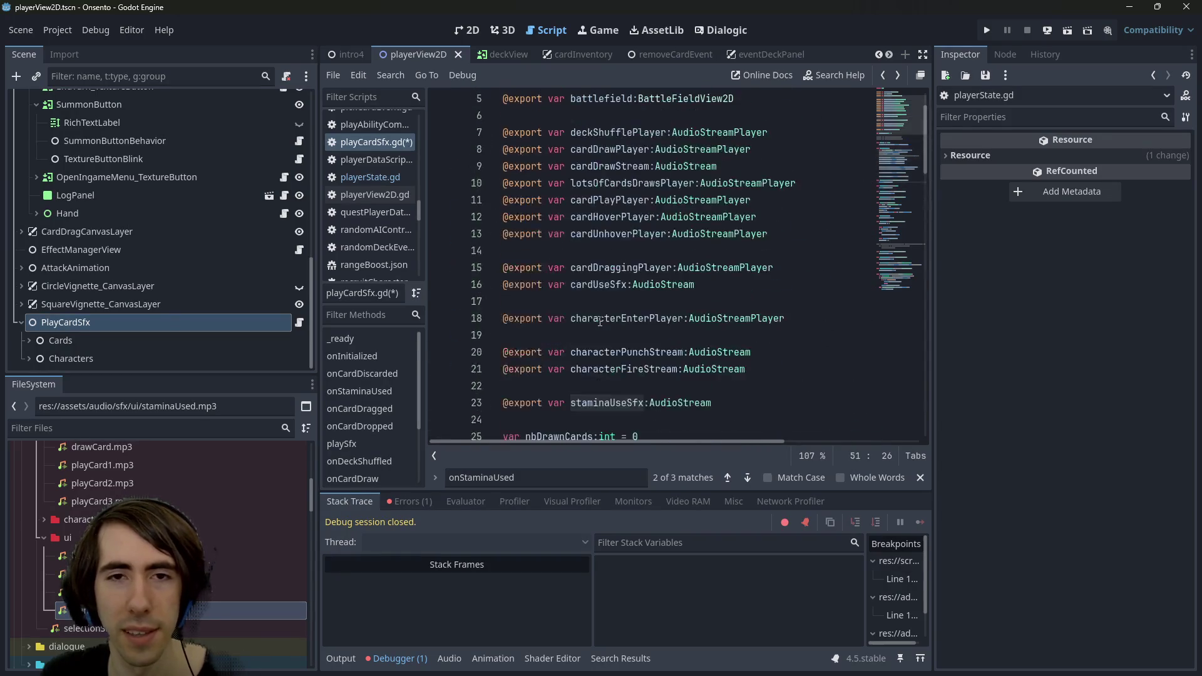
drag(731, 410, 502, 404)
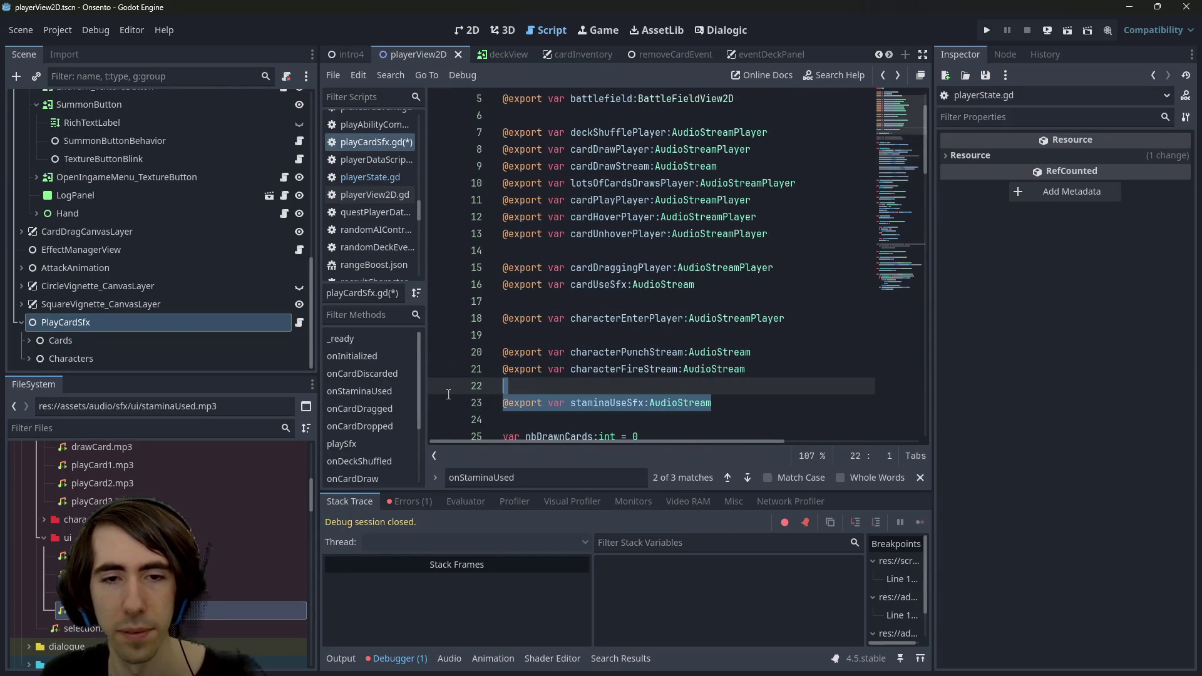
key(End)
key(Return)
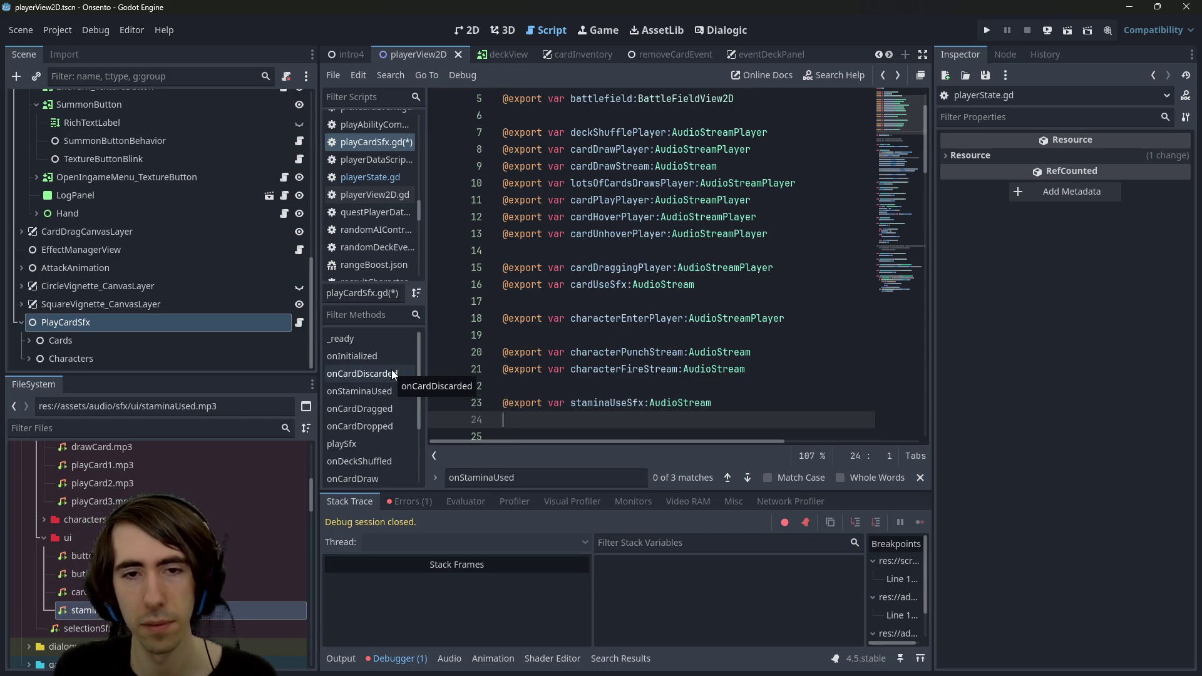
key(BackSpace)
click(593, 251)
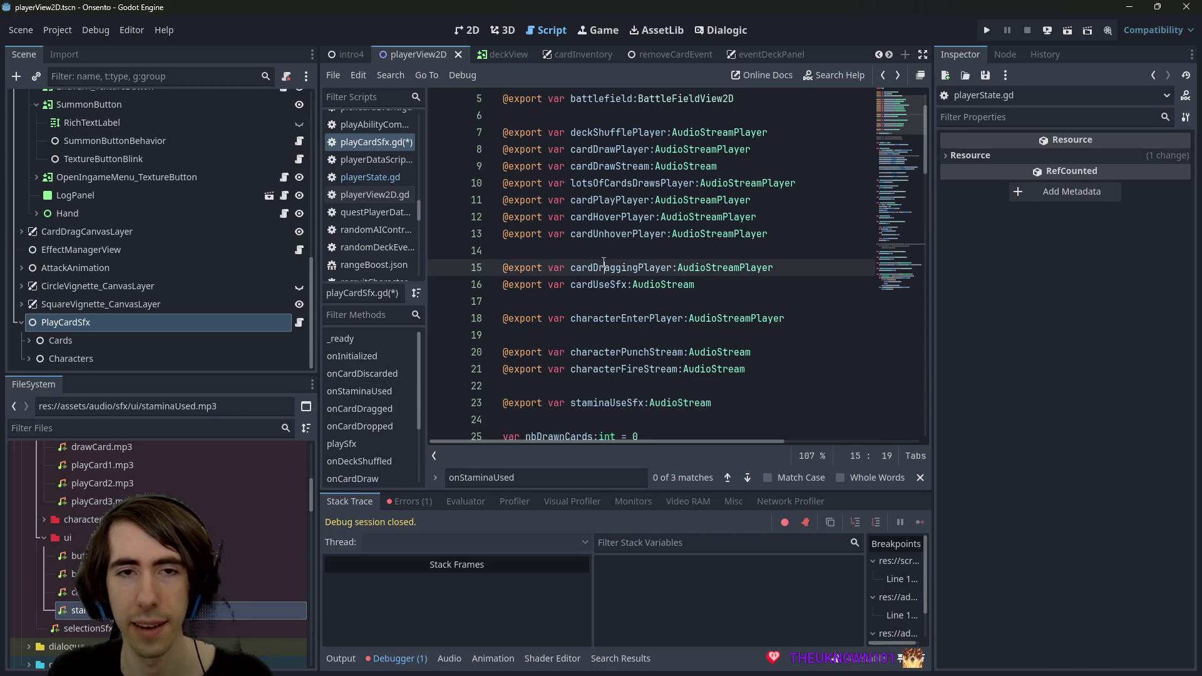
key(ctrl+v)
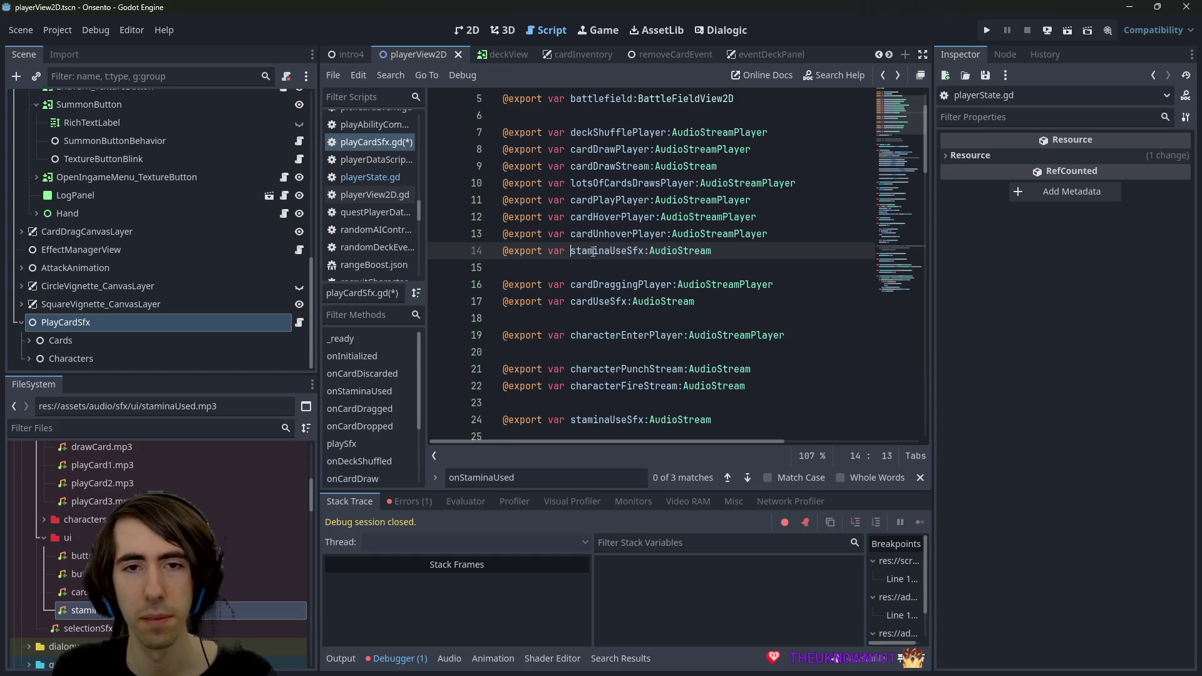
Rename the copied variable to cardDiscardedSfx and save playCardSfx.gd.
double_click(593, 251)
text(cardDiscardedS)
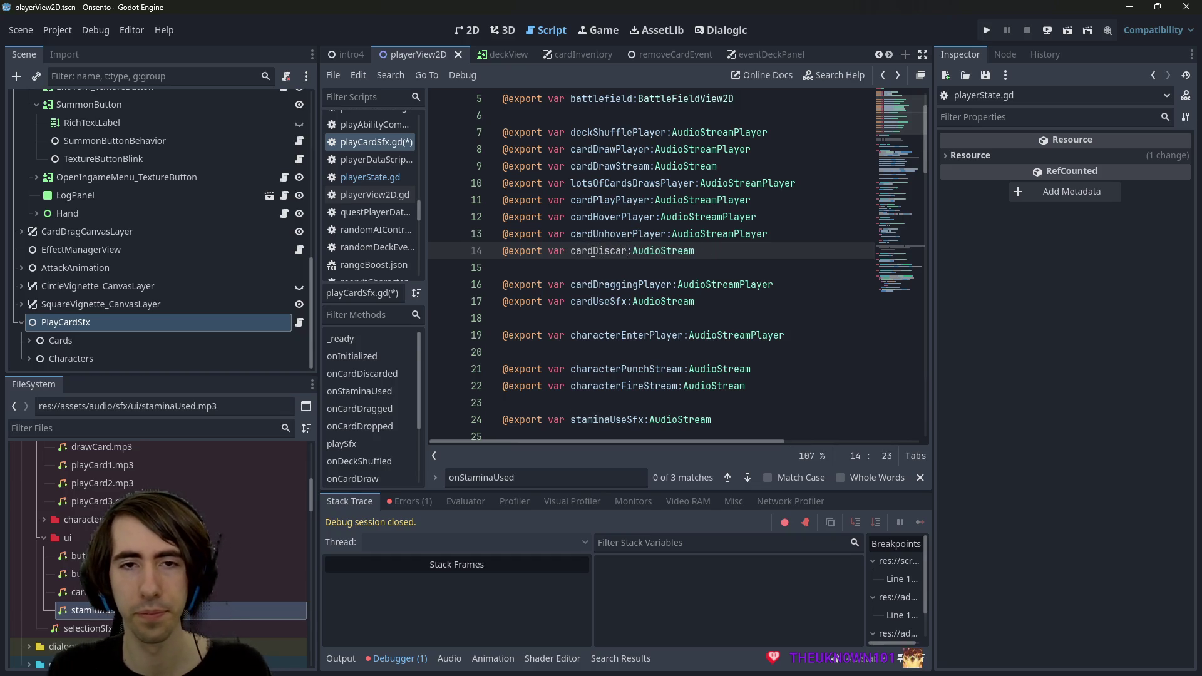
text(fx)
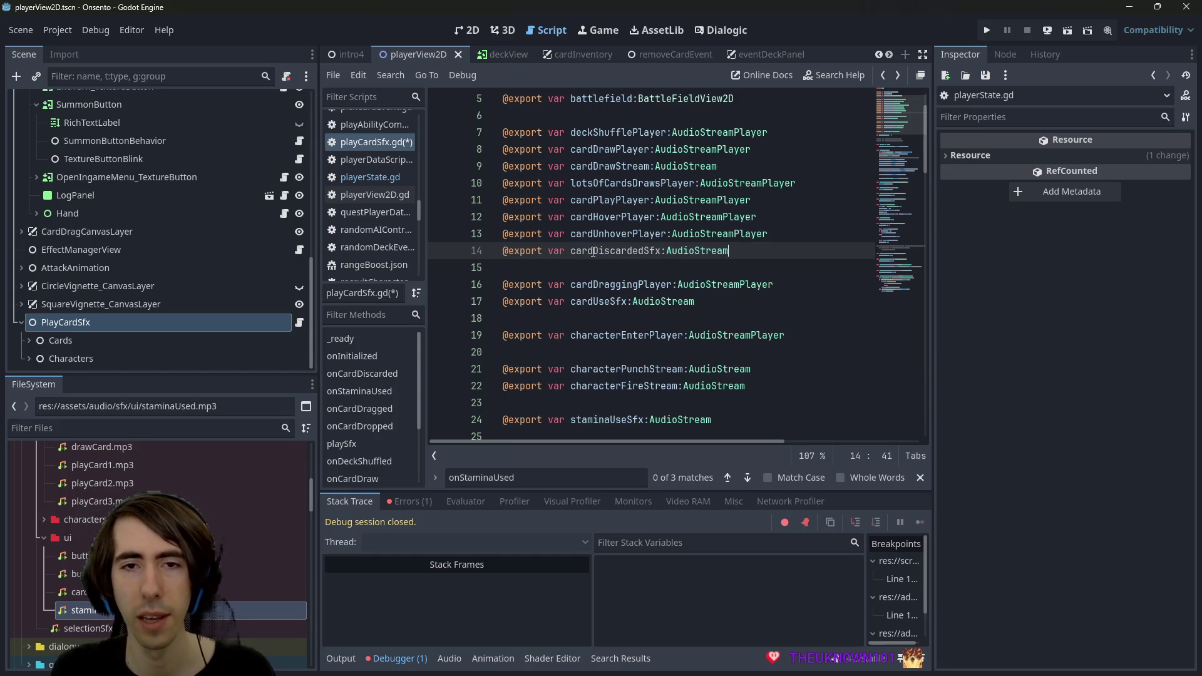
key(ctrl+s)
drag(728, 251, 574, 250)
click(575, 250)
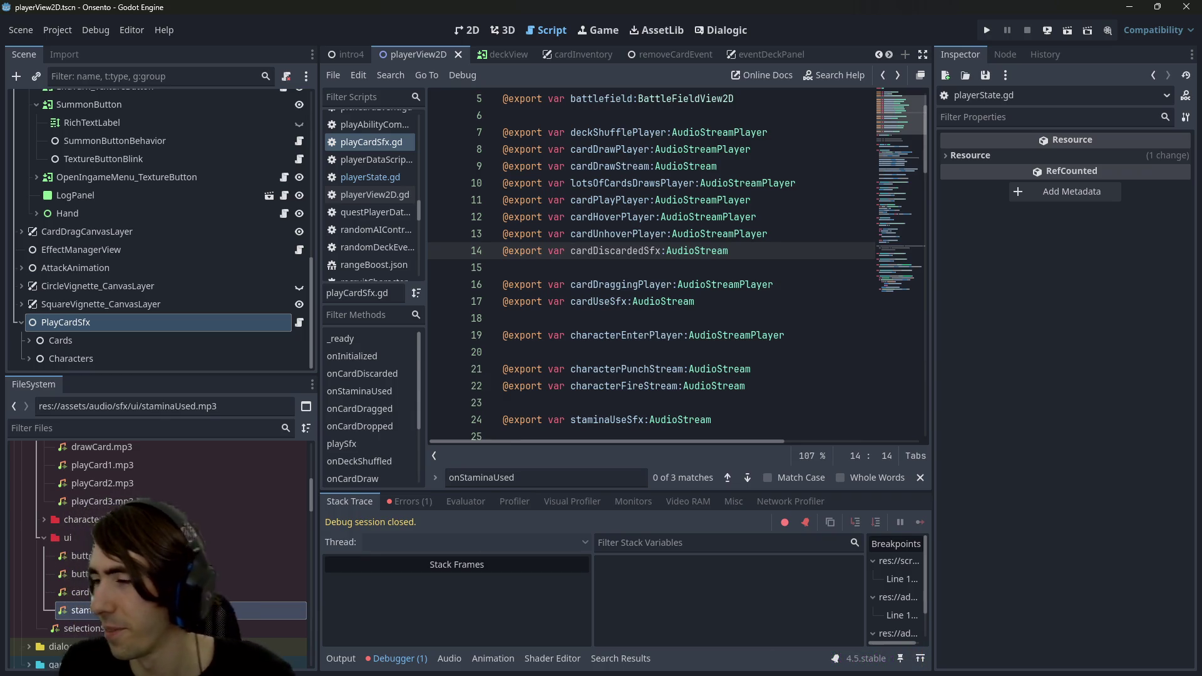
double_click(626, 253)
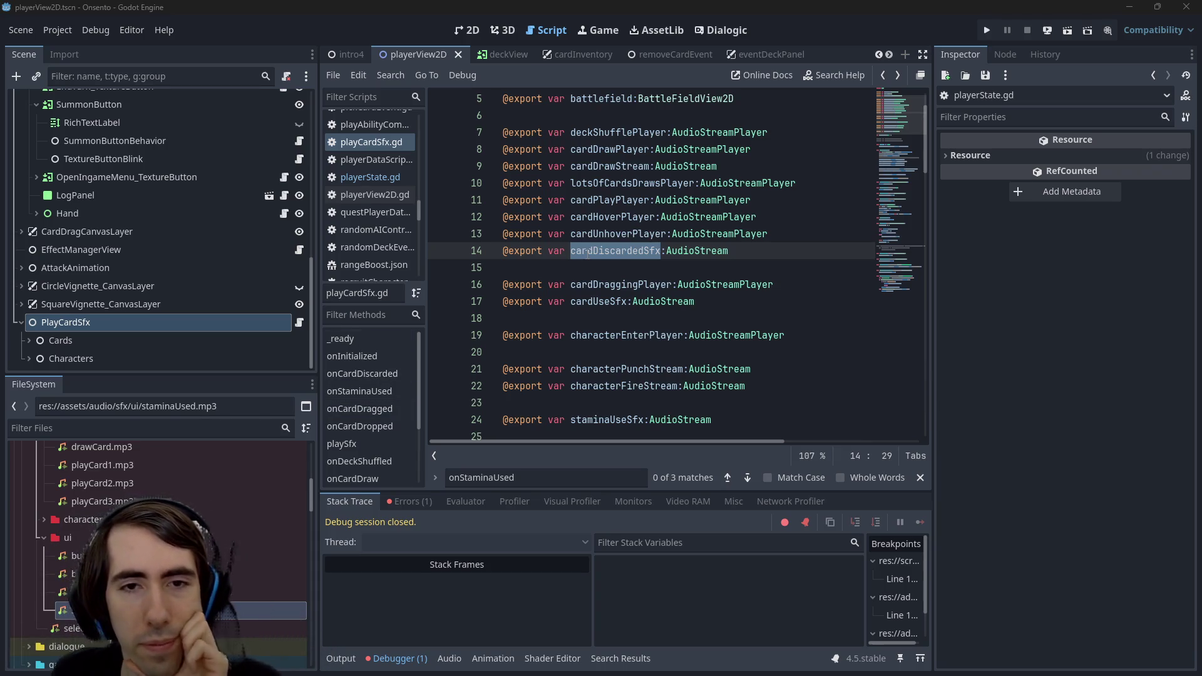
scroll(592, 255, down, 12)
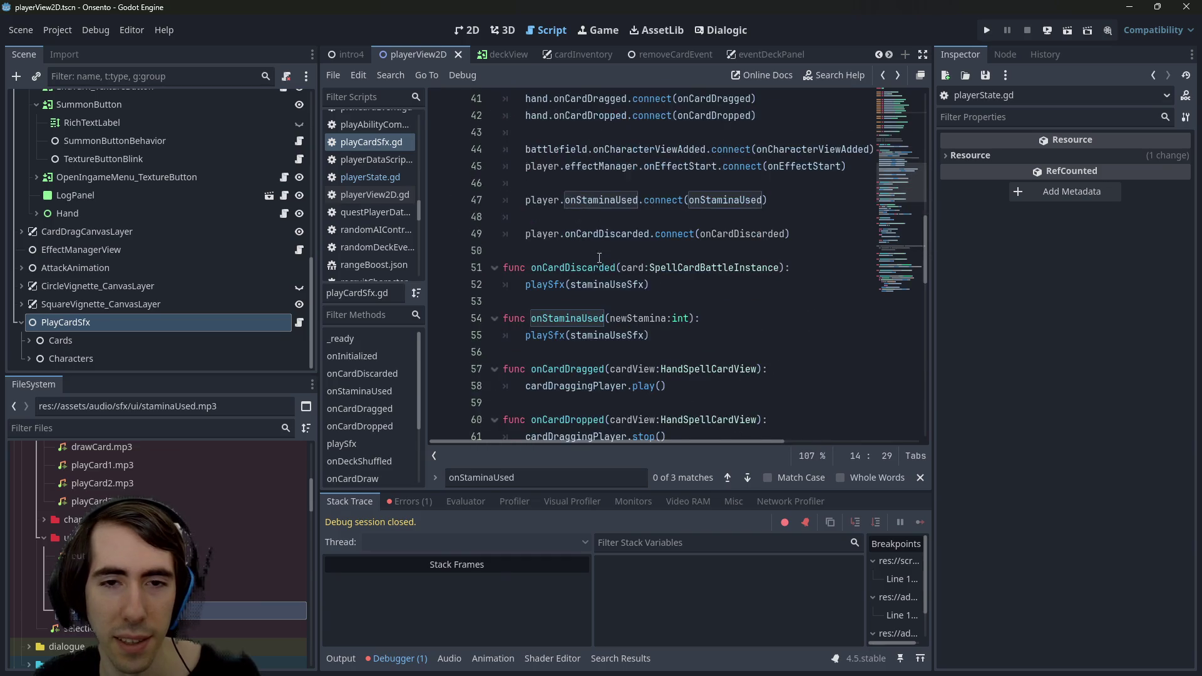
Replace staminaUseSfx with cardDiscardedSfx in the onCardDiscarded call on line 52 and save.
scroll(658, 258, up, 2)
click(625, 339)
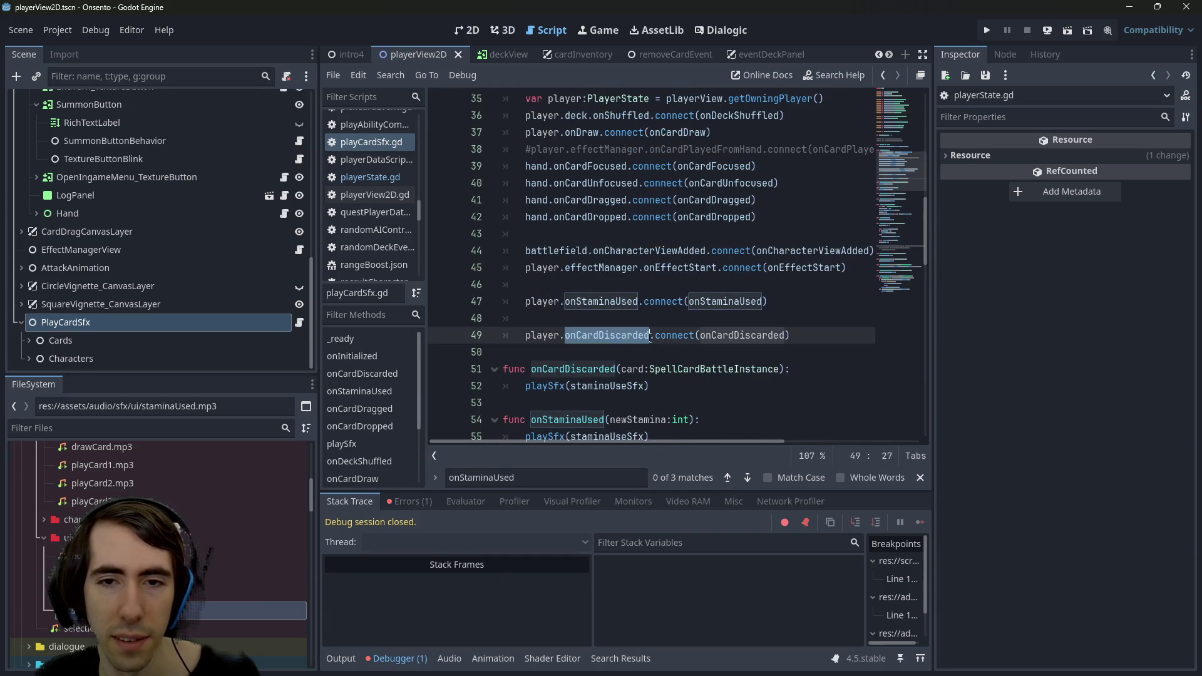
double_click(730, 335)
double_click(626, 387)
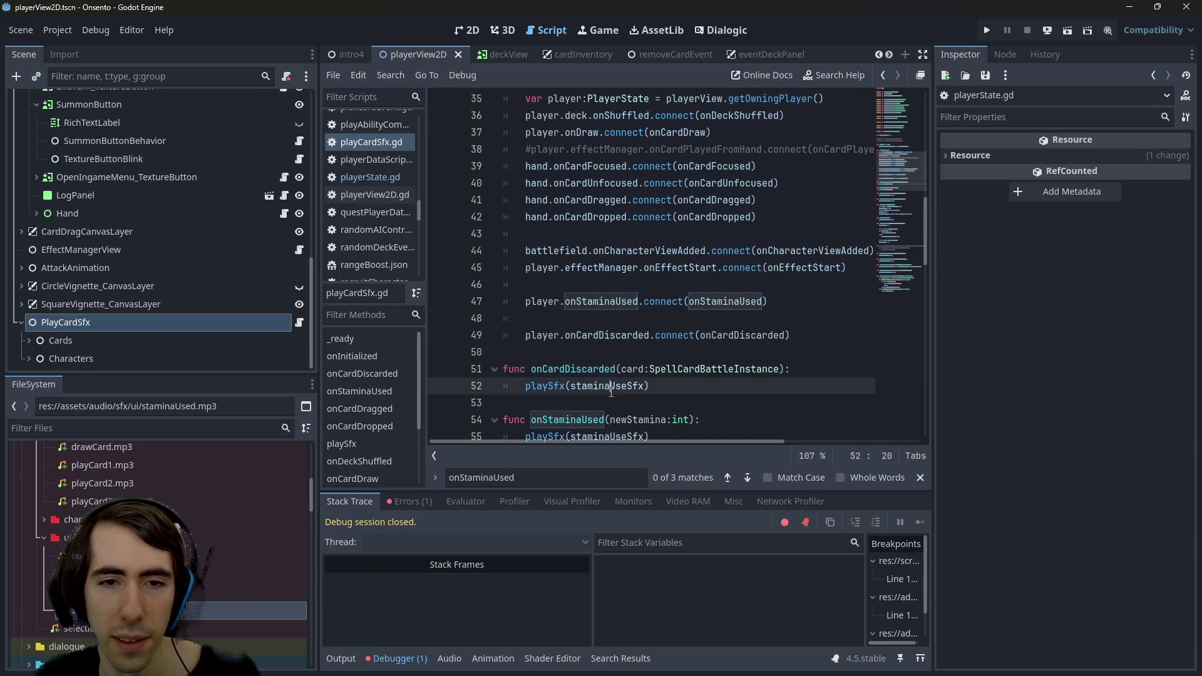
text(cardDiscardedSfx)
key(ctrl+s)
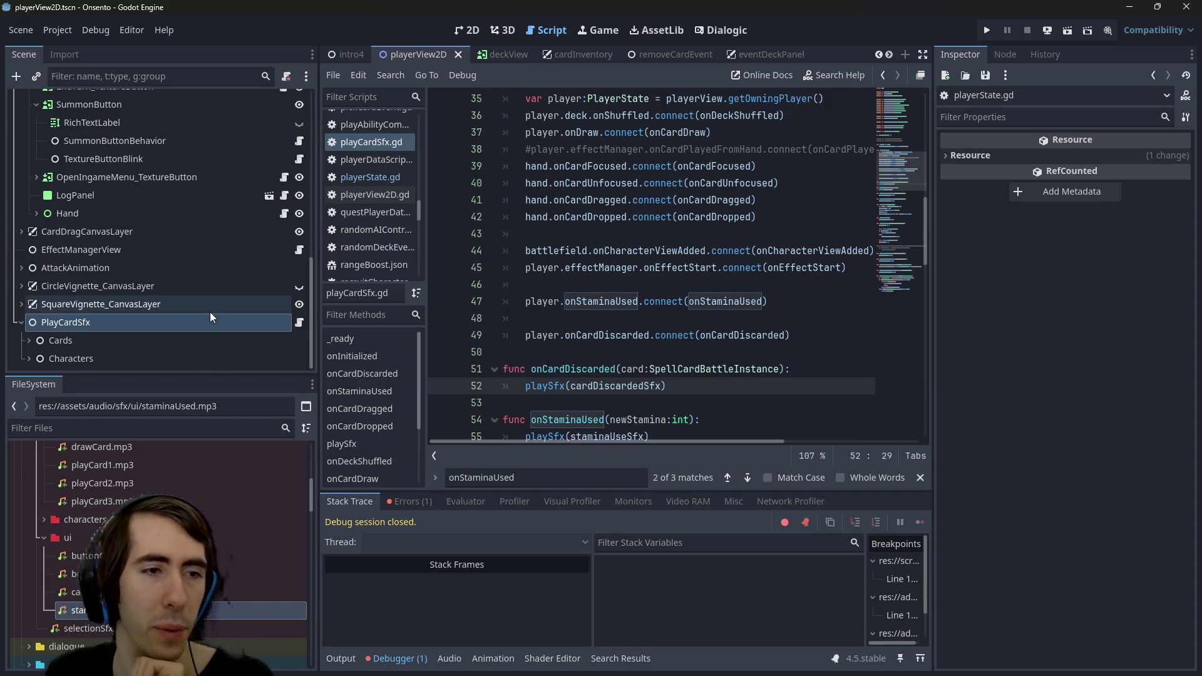
Quick Load cardUsed.mp3 into the PlayCardSfx node's Card Discarded Sfx property.
click(187, 311)
click(183, 318)
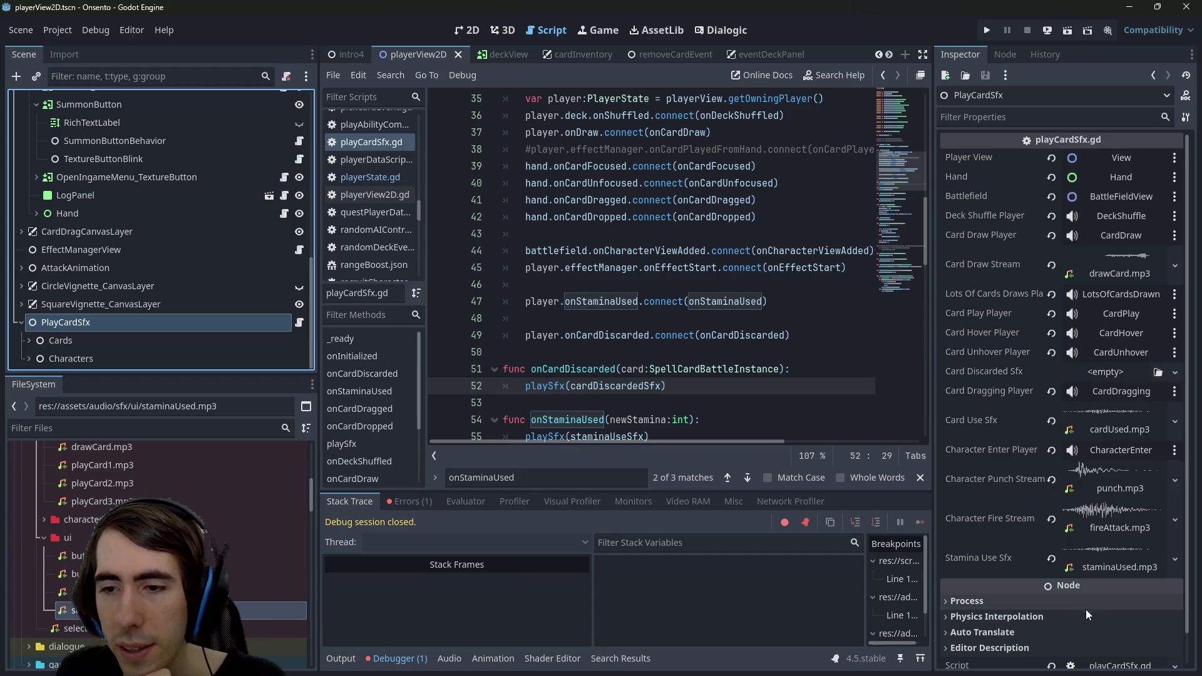
click(1093, 376)
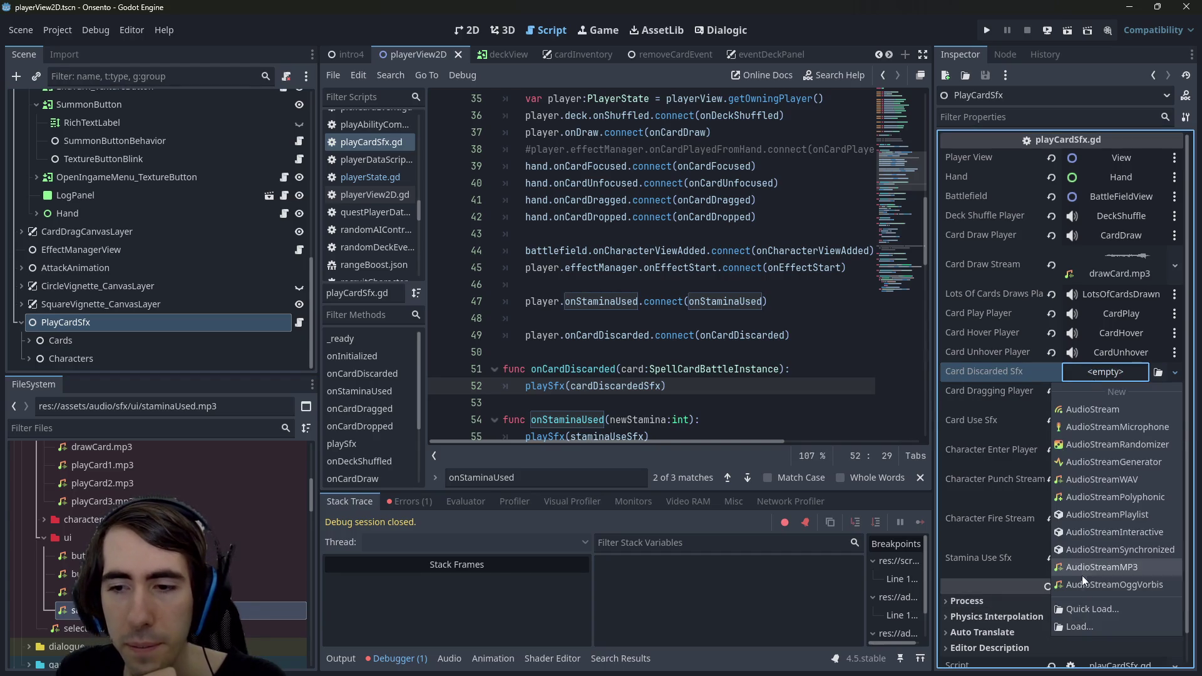
click(1079, 604)
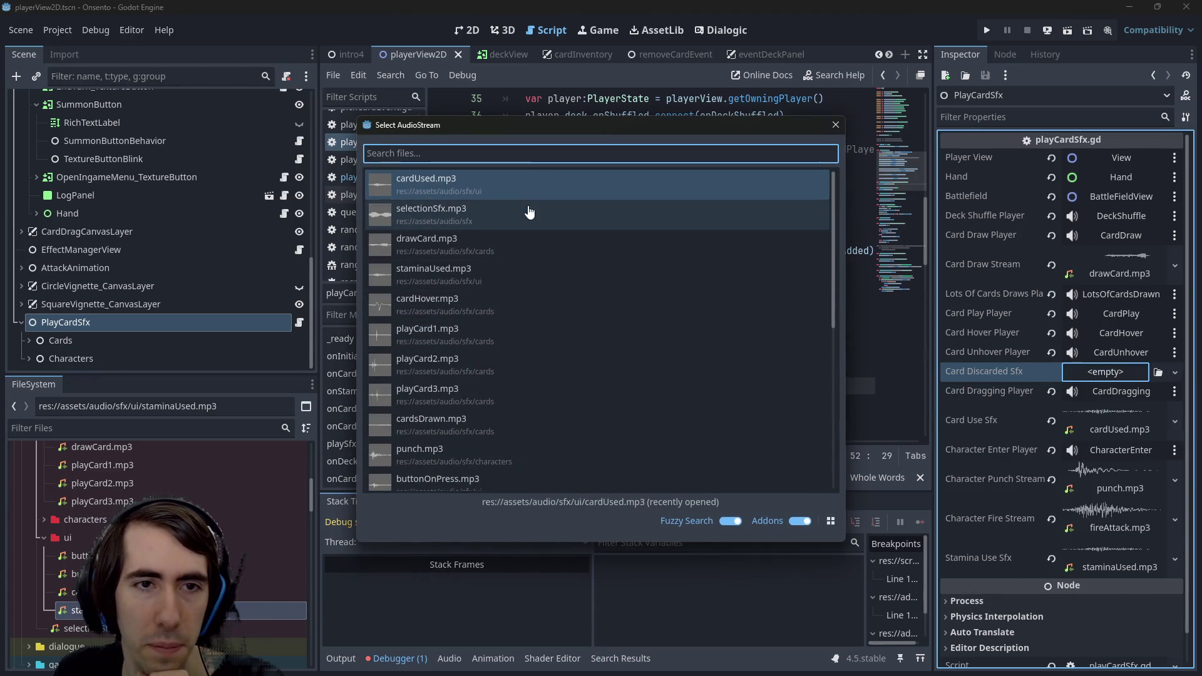
click(494, 182)
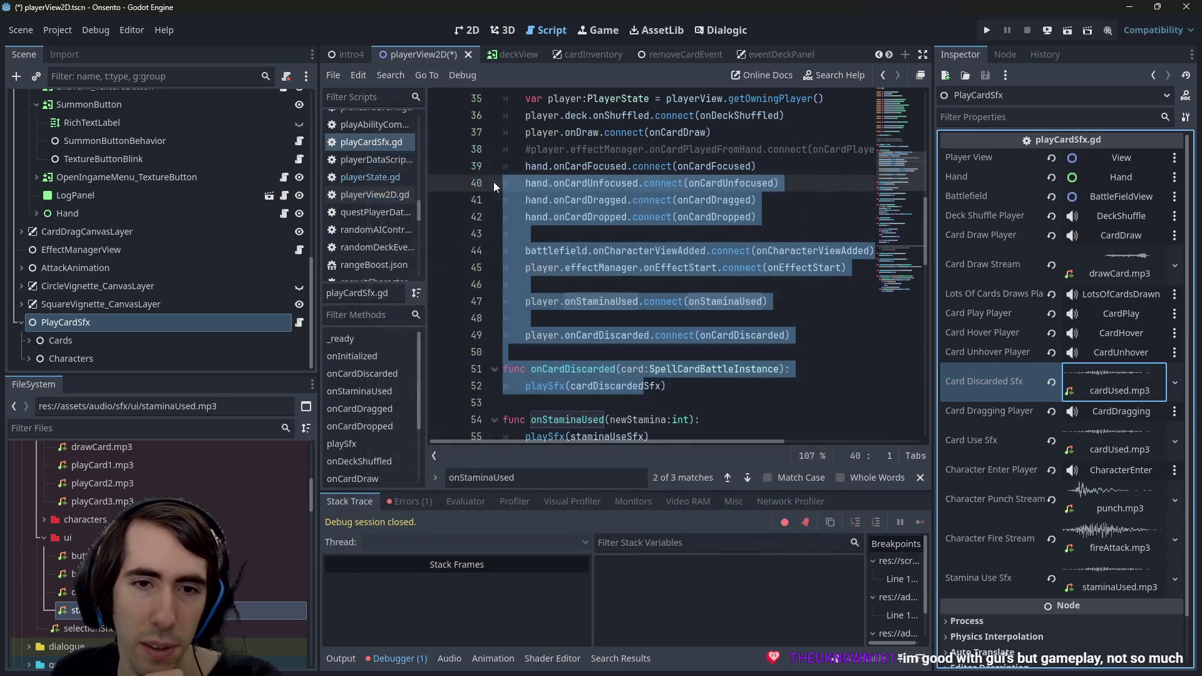
click(669, 419)
scroll(157, 488, up, 3)
scroll(172, 489, up, 3)
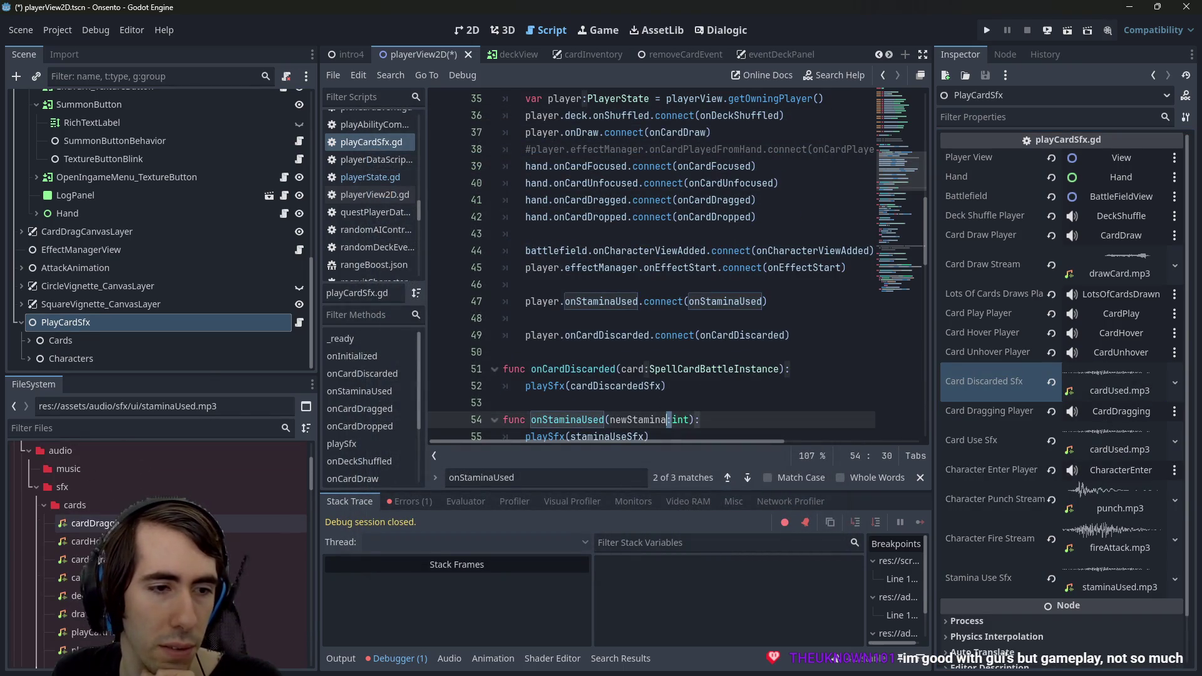
Preview the cardDragging.mp3 and playCard1.mp3 sounds from the FileSystem.
double_click(176, 467)
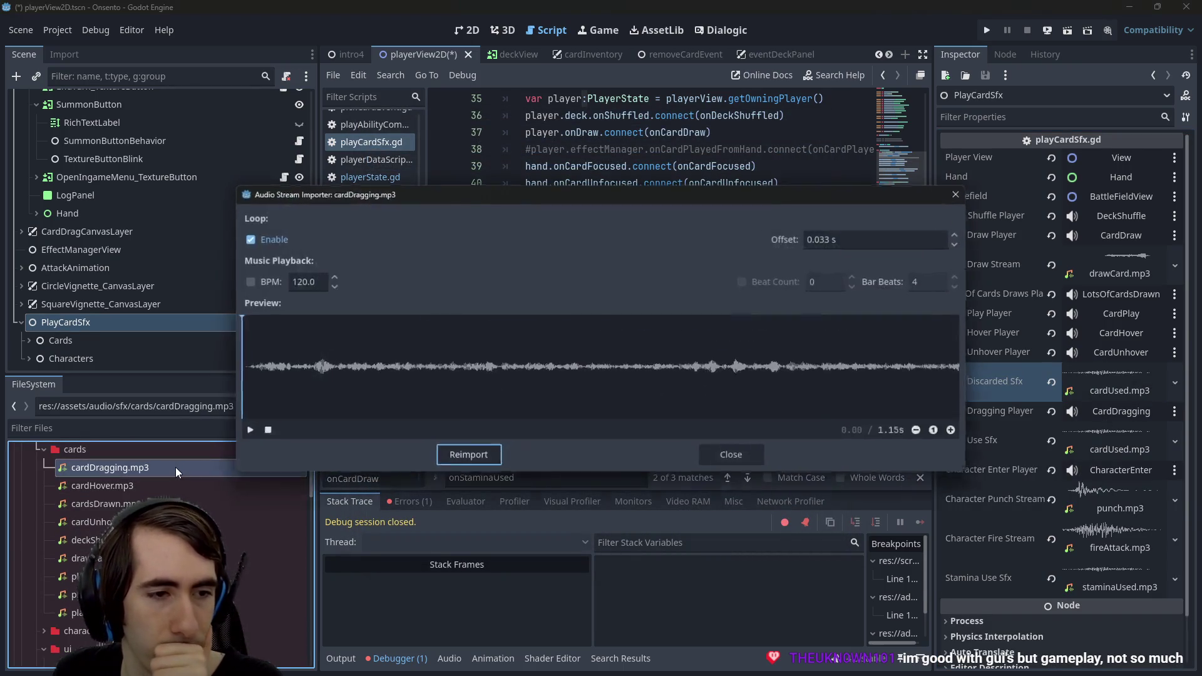
click(248, 431)
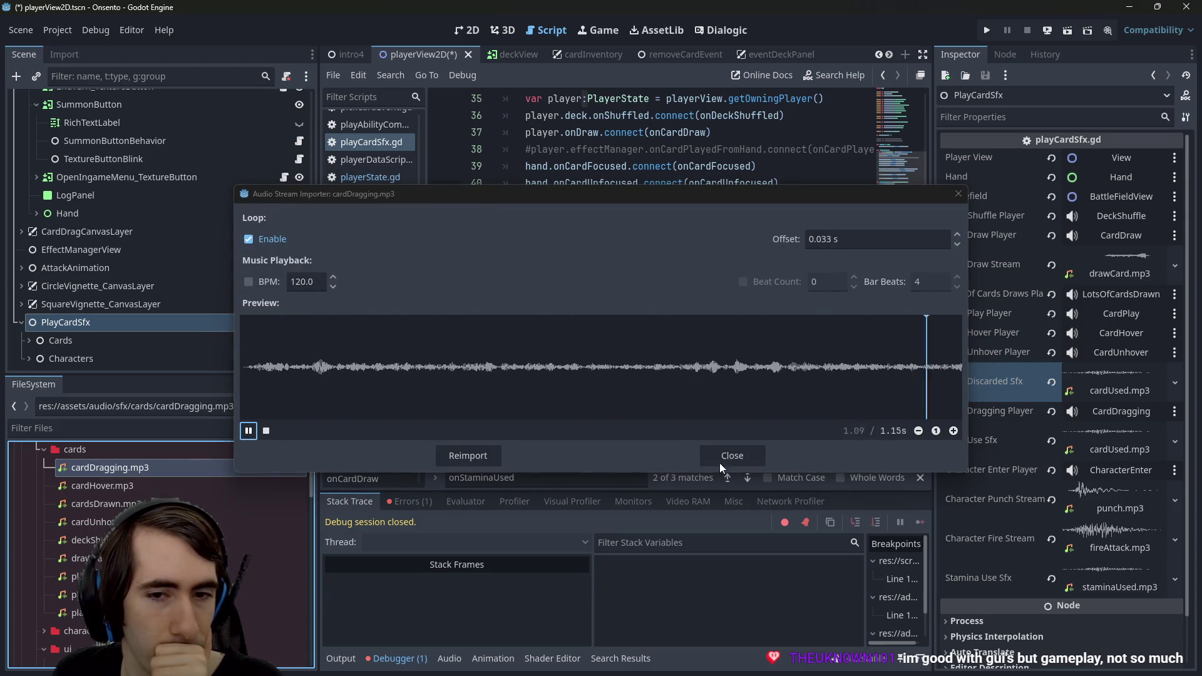
click(723, 457)
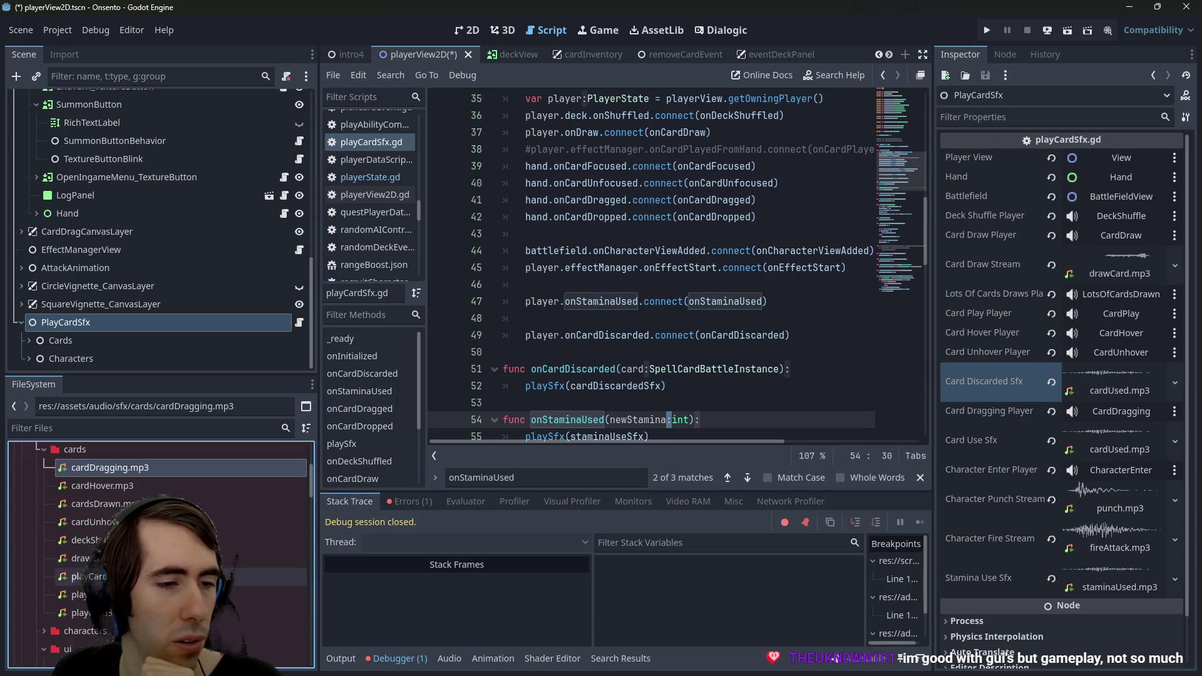
double_click(232, 576)
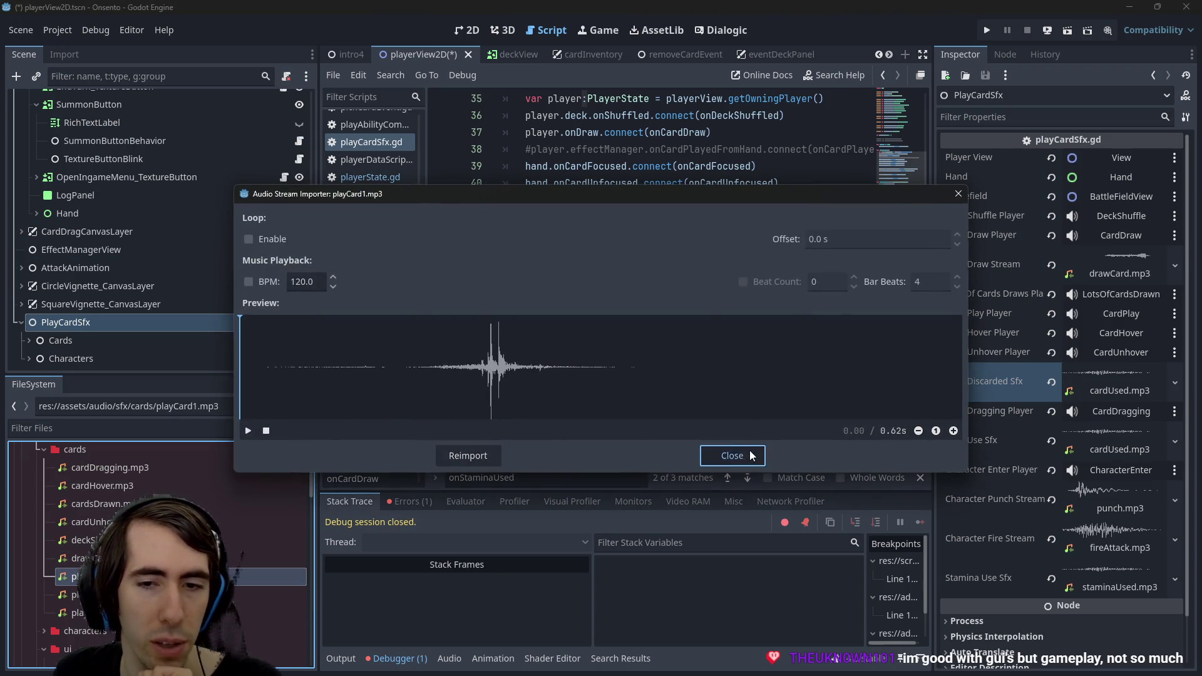
click(720, 456)
double_click(232, 576)
click(248, 431)
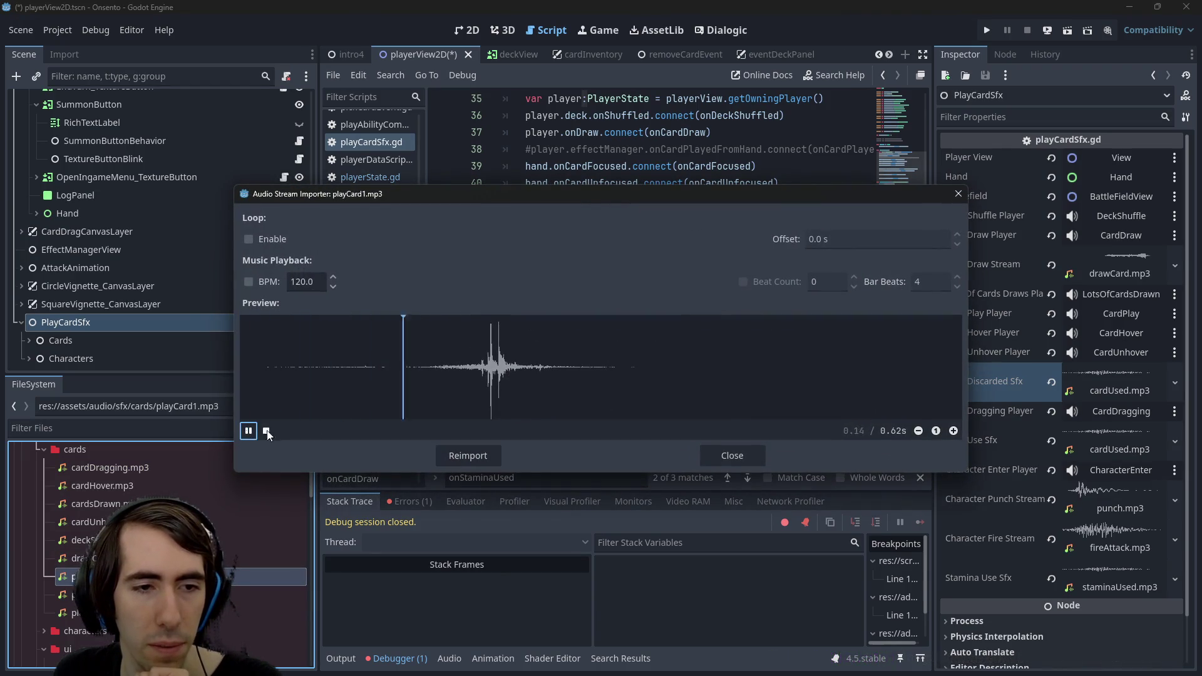
click(730, 455)
click(246, 430)
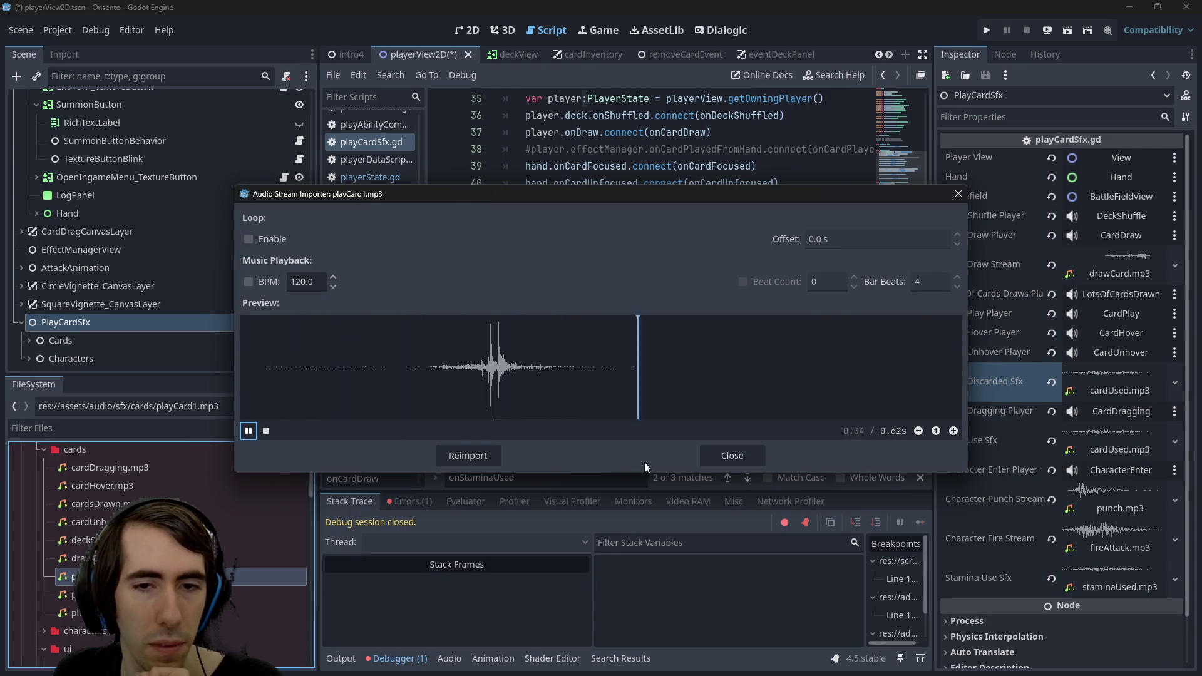
Preview playCard2.mp3 and playCard3.mp3, replaying playCard3.mp3 several times.
click(726, 456)
double_click(232, 595)
click(248, 431)
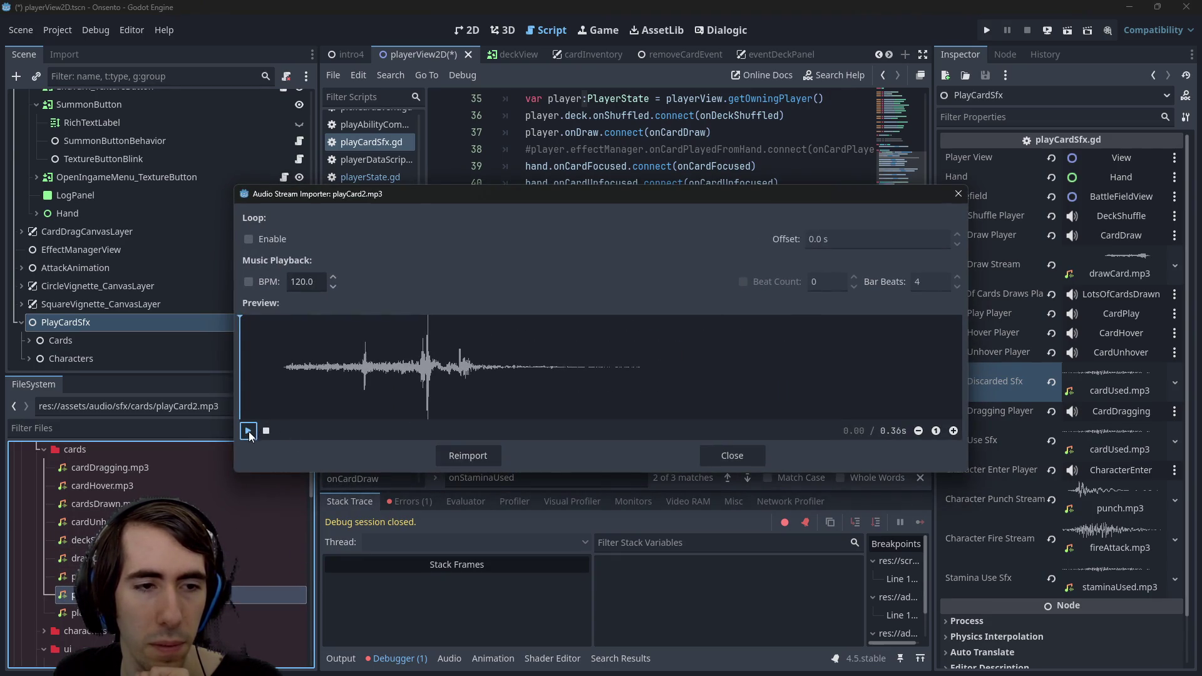
click(730, 455)
click(188, 612)
double_click(188, 613)
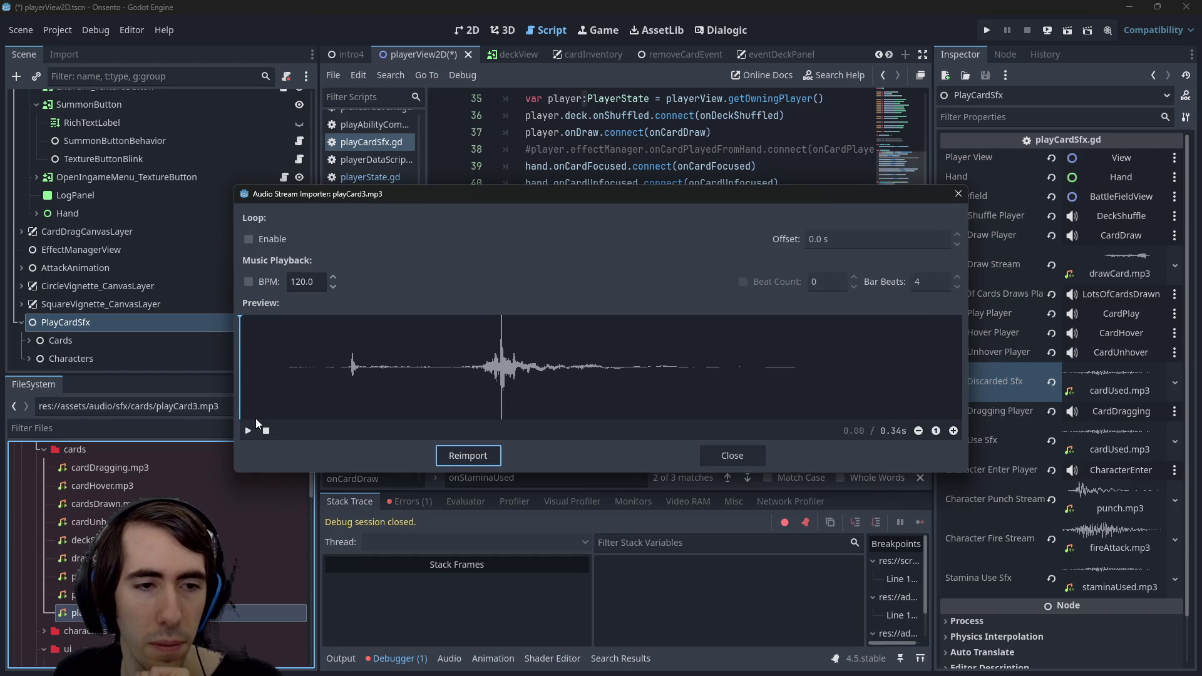
click(248, 431)
click(708, 457)
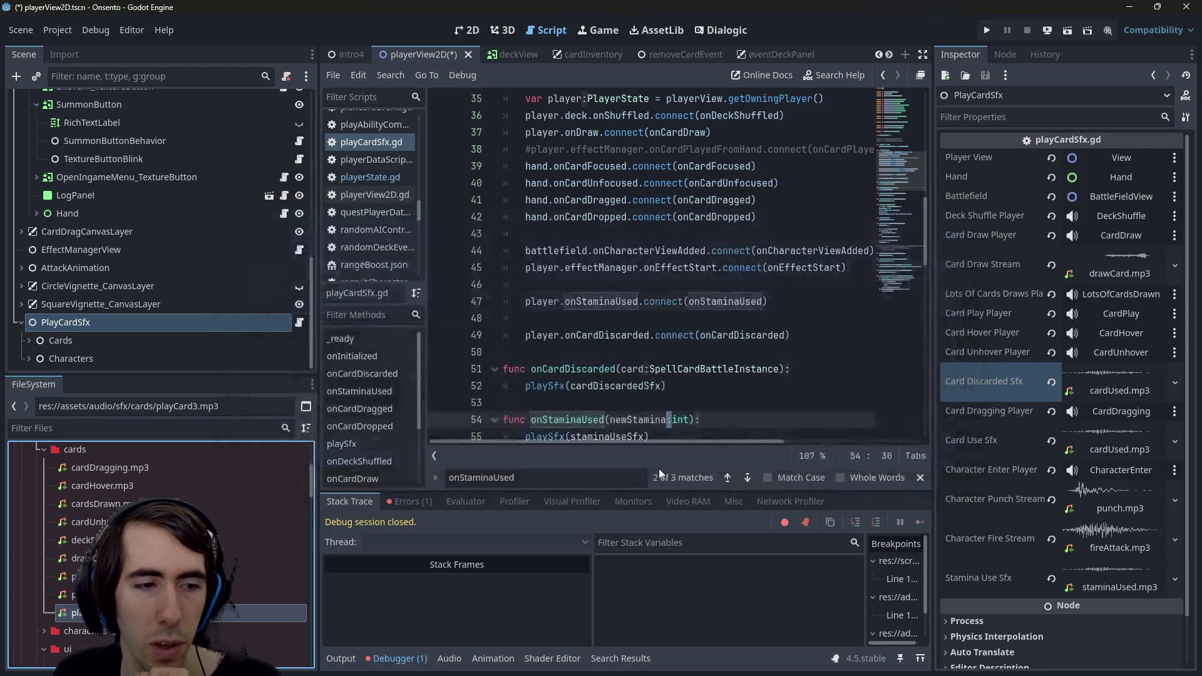
double_click(261, 610)
click(247, 430)
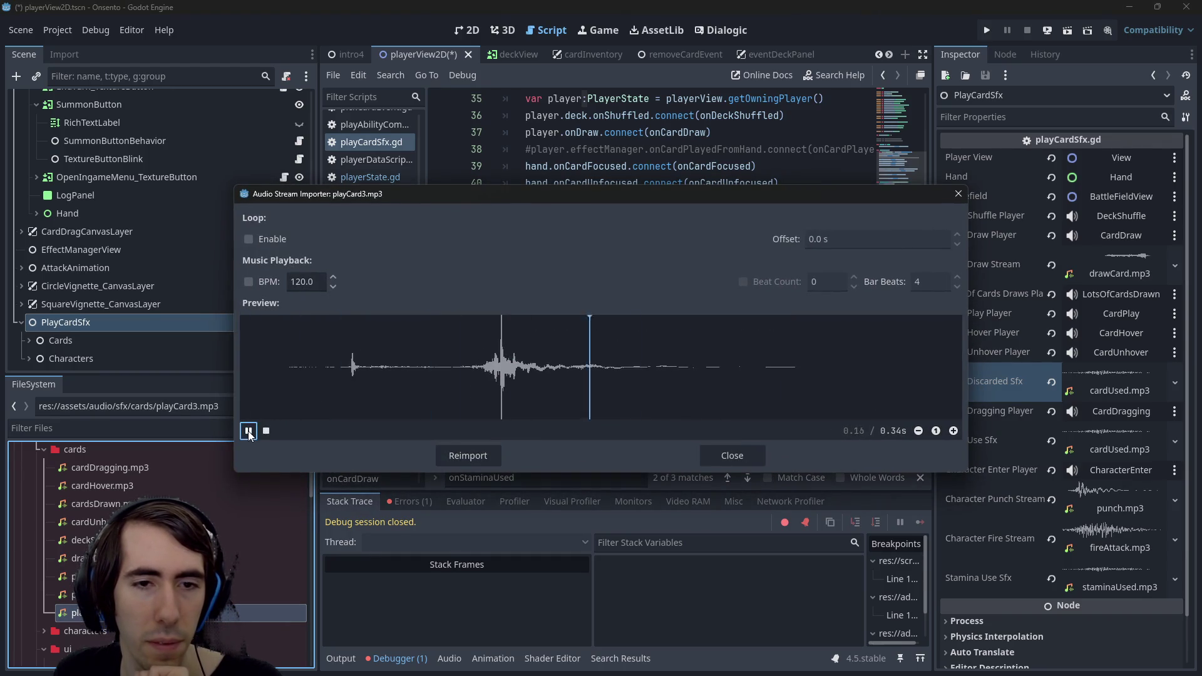
click(248, 431)
click(248, 431)
click(247, 430)
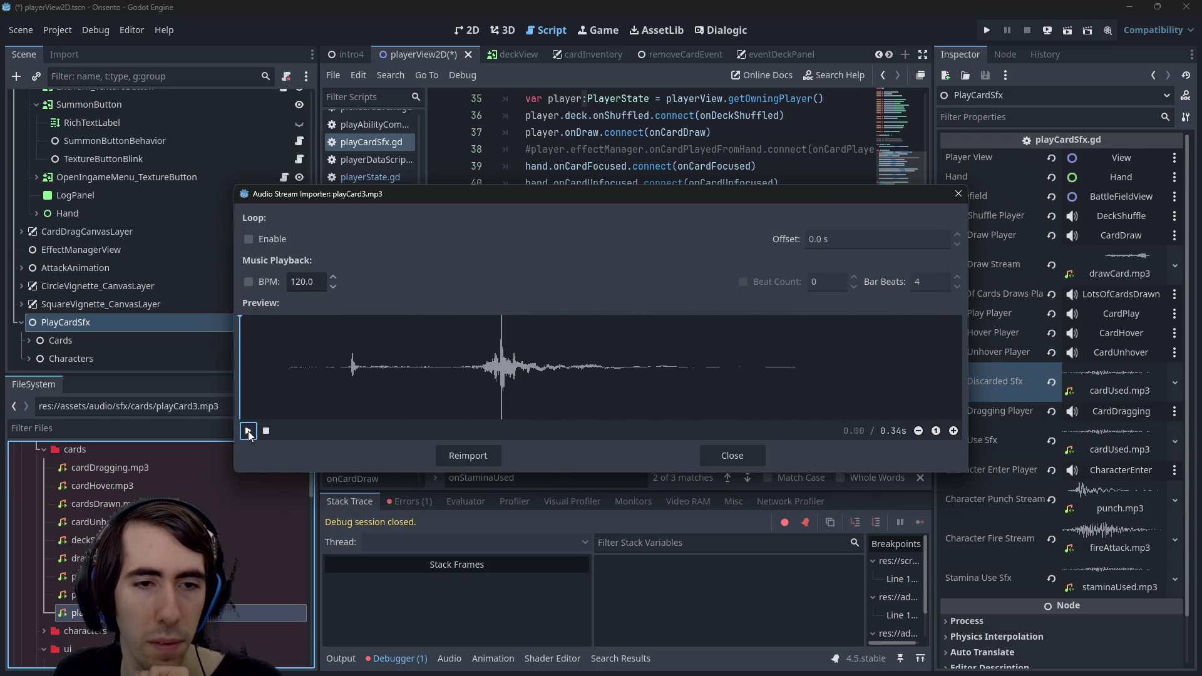
click(248, 431)
click(748, 457)
Replay playCard2.mp3 a few more times to compare it.
double_click(88, 594)
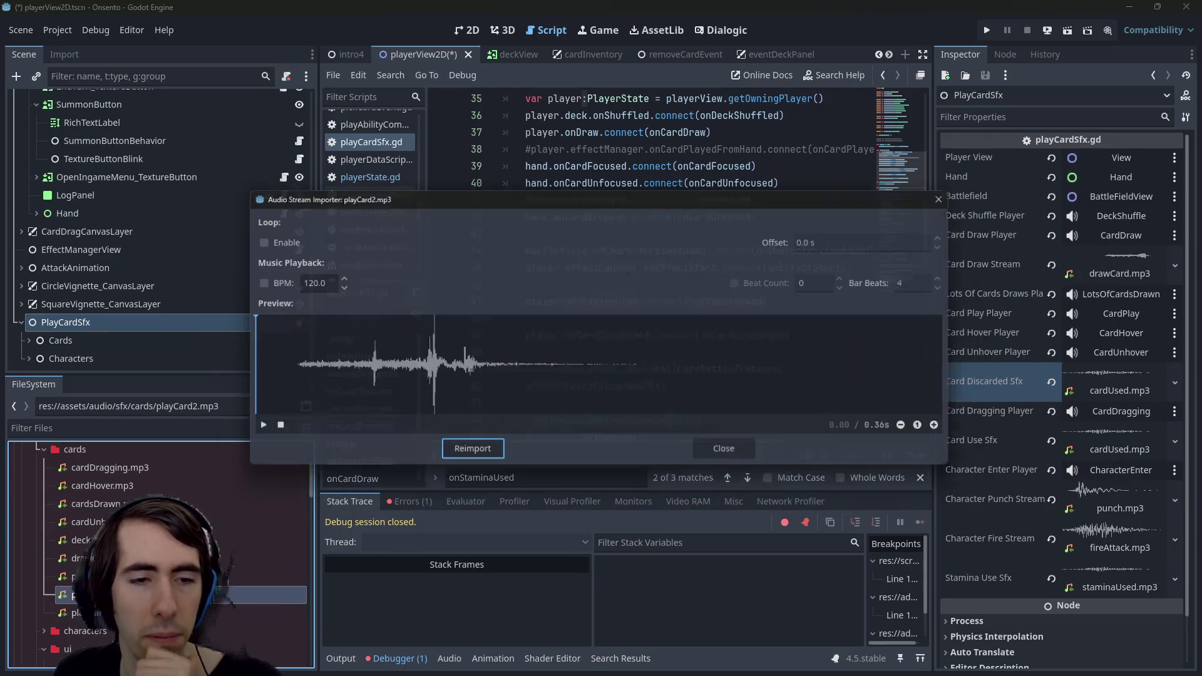
click(248, 431)
click(248, 430)
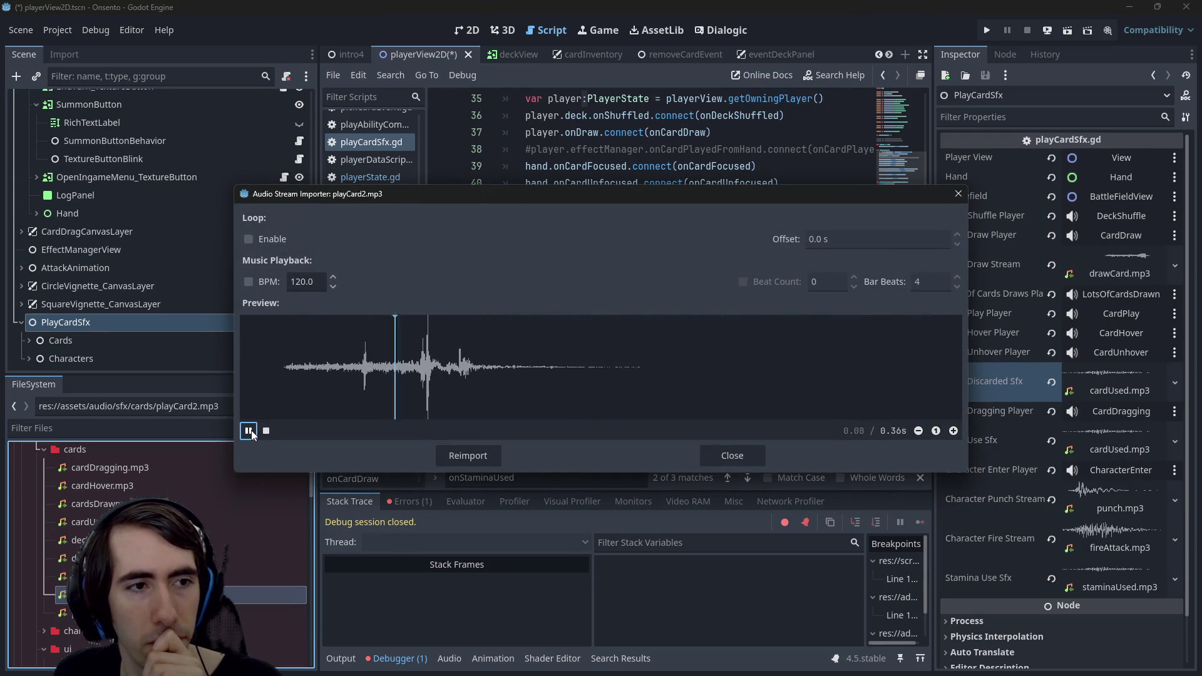
click(248, 431)
click(737, 457)
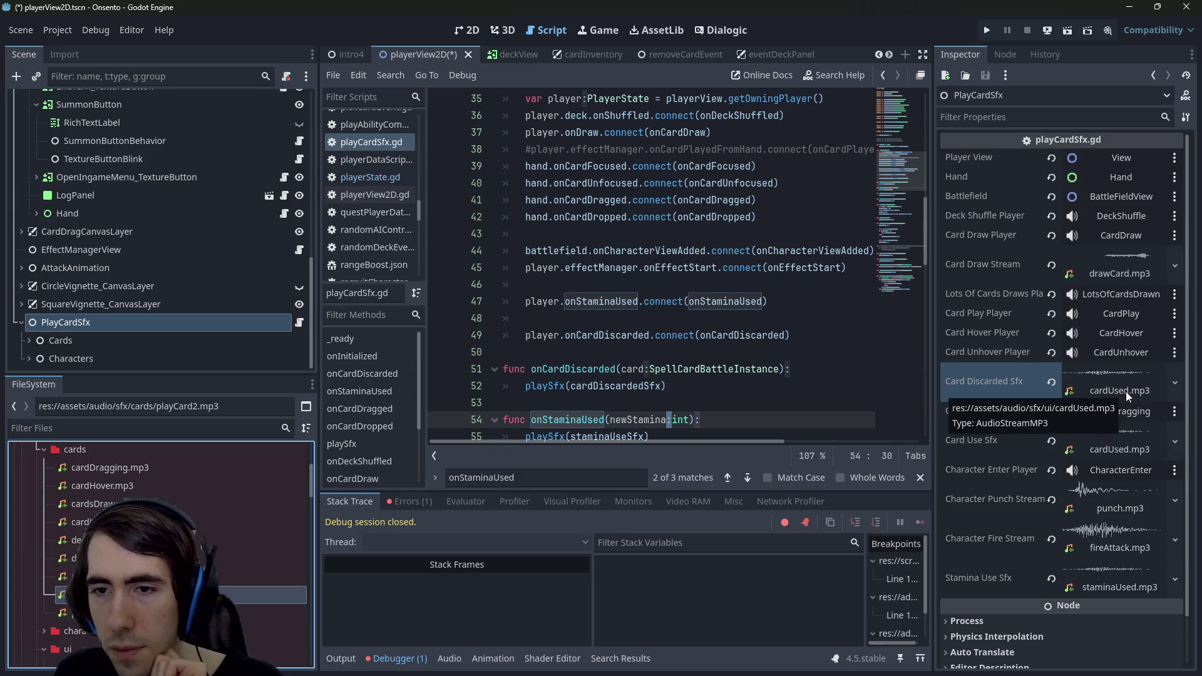
Quick Load playCard2.mp3 into Card Discarded Sfx and save the scene.
click(1175, 382)
click(1078, 517)
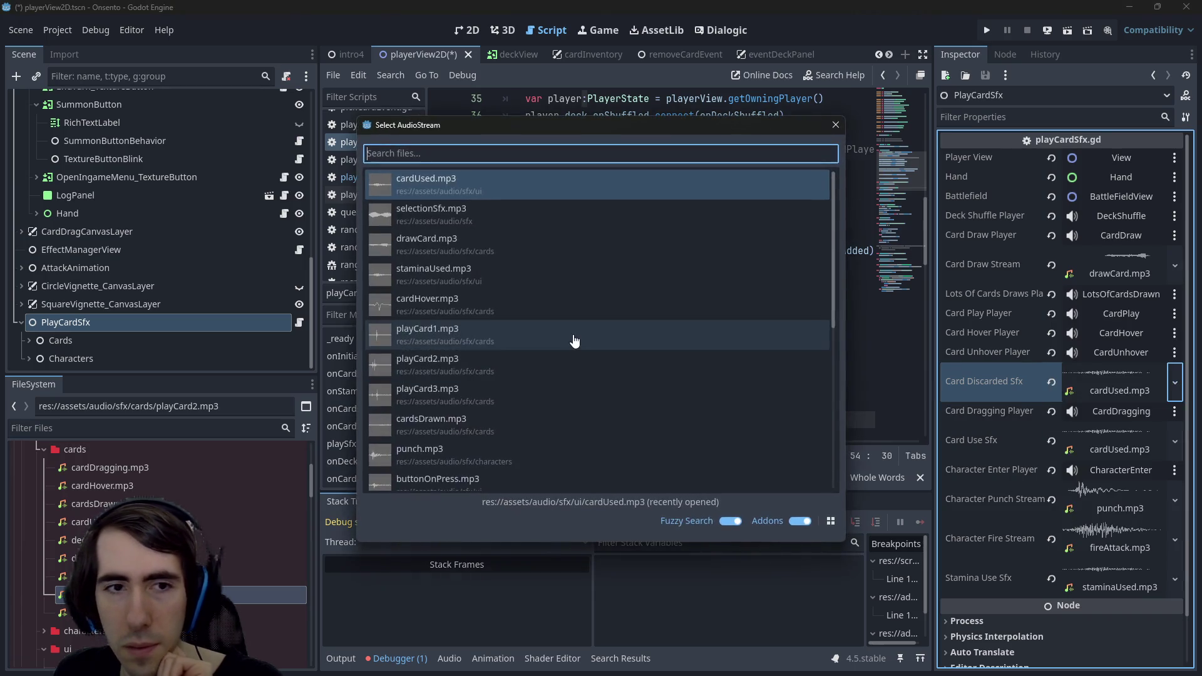
double_click(504, 362)
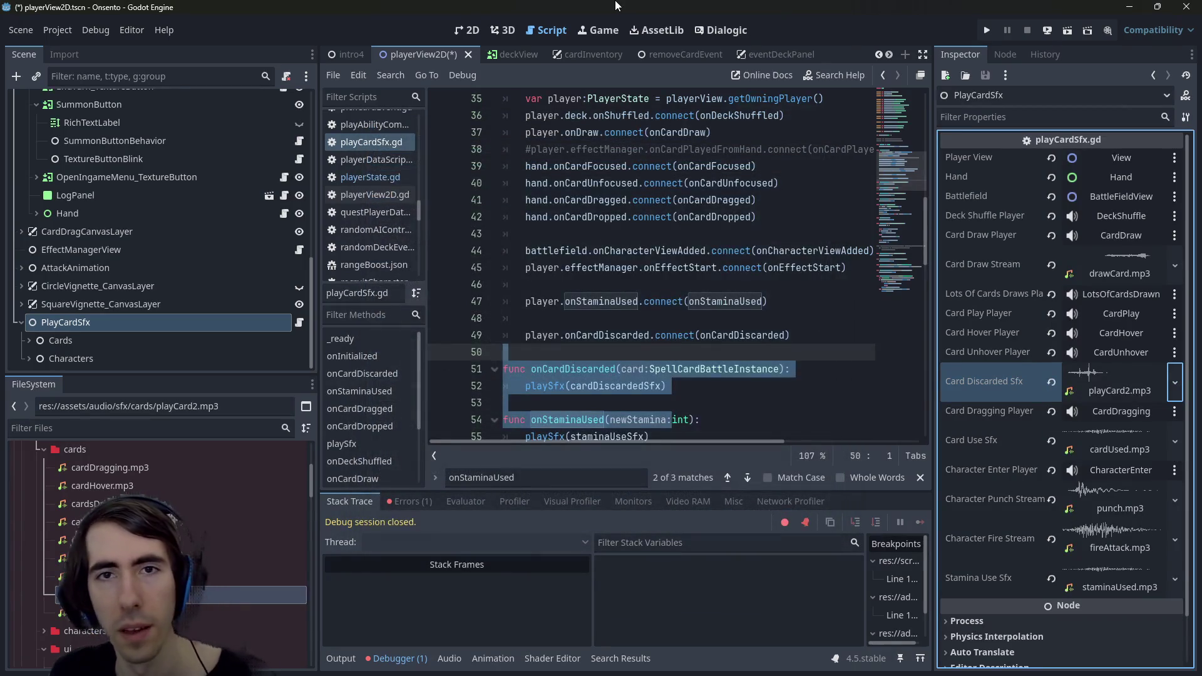
key(ctrl+s)
Switch to the miniboss1 scene and run the game to test the discard sound.
scroll(685, 54, down, 3)
scroll(685, 50, down, 1)
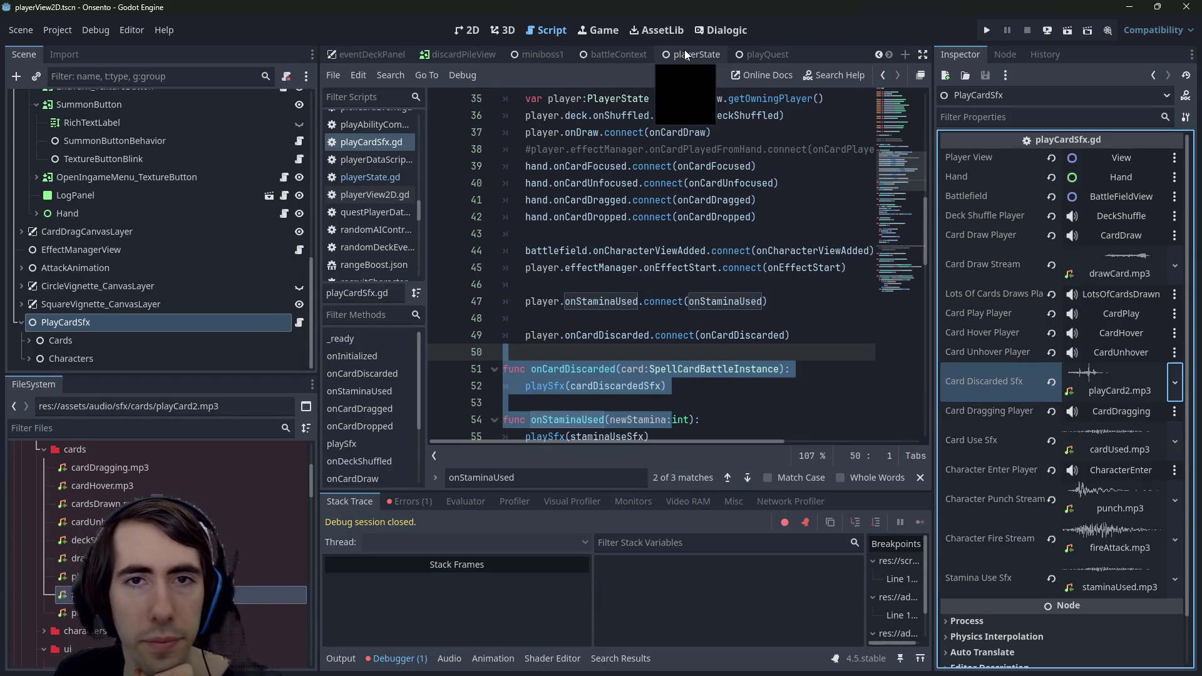
click(640, 51)
click(1091, 36)
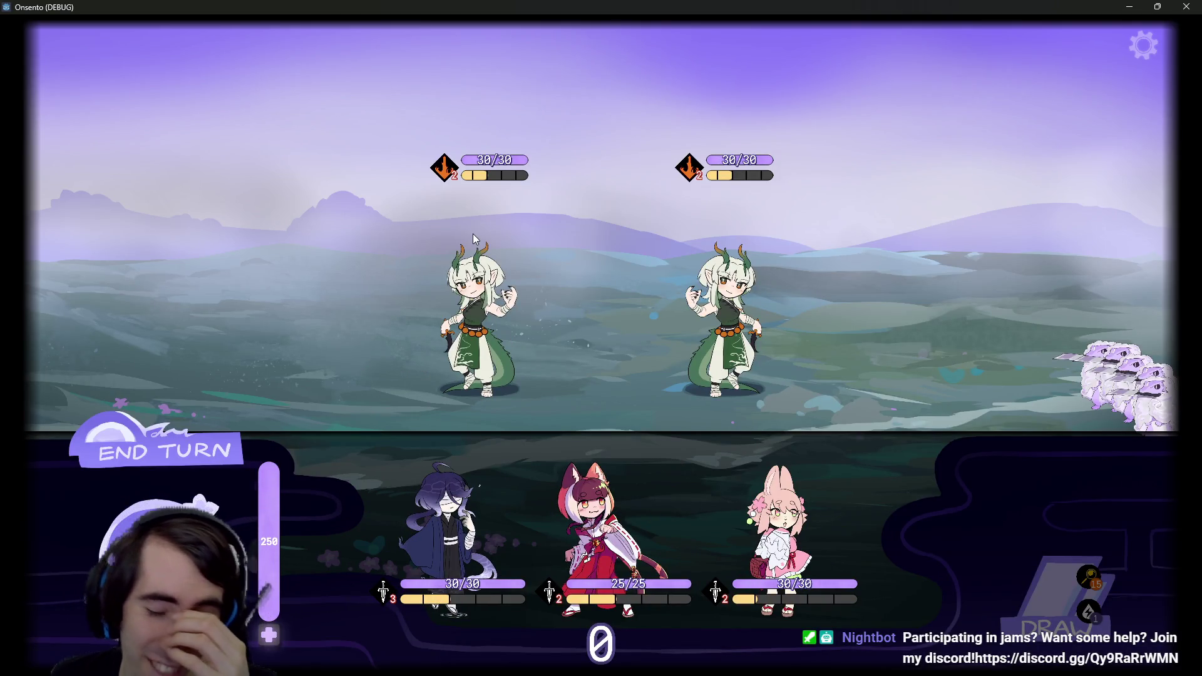
Send the party onto the battlefield and advance until a hand of five cards is dealt.
click(414, 468)
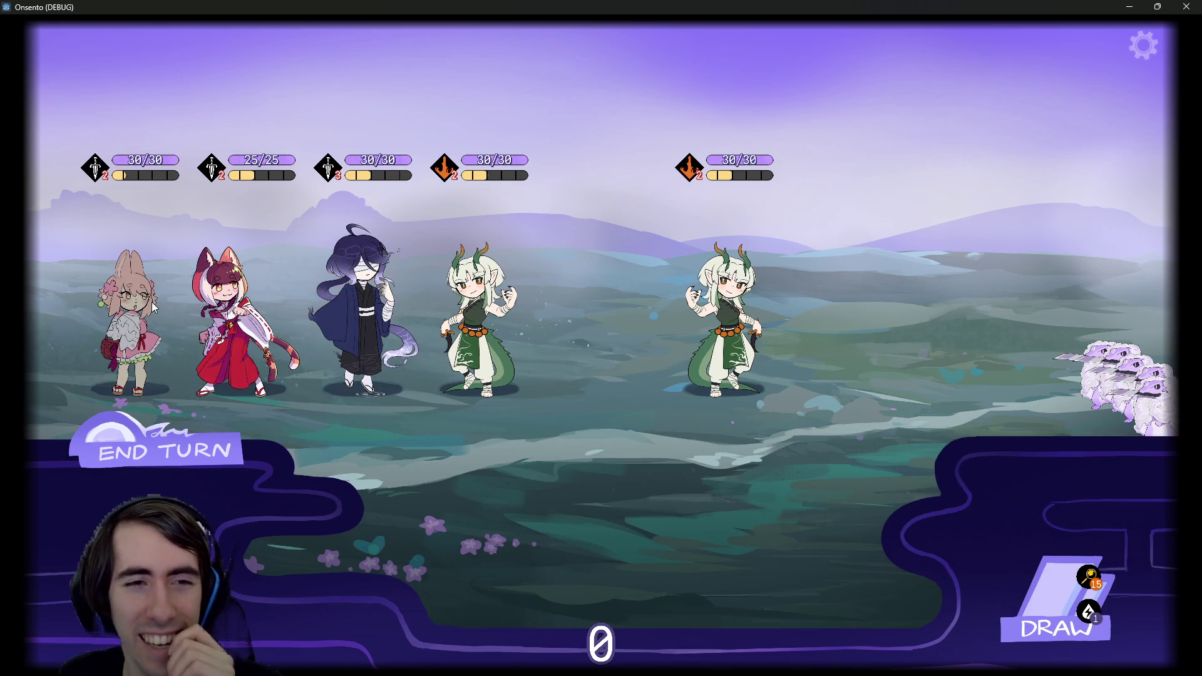
click(145, 475)
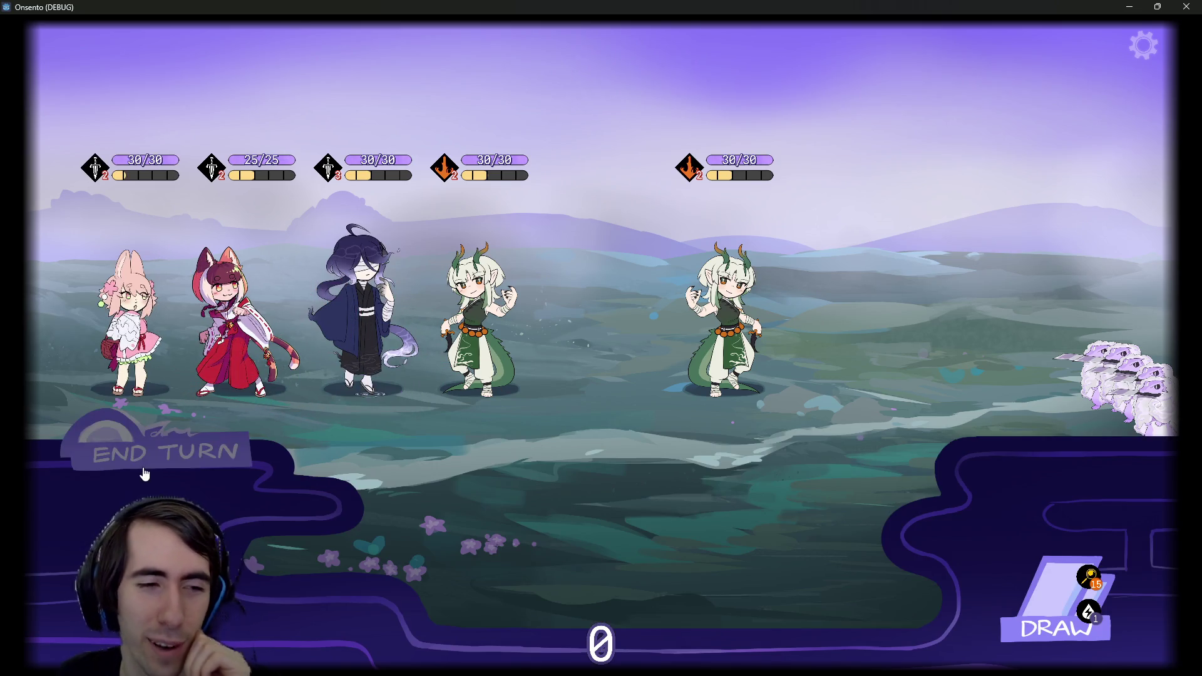
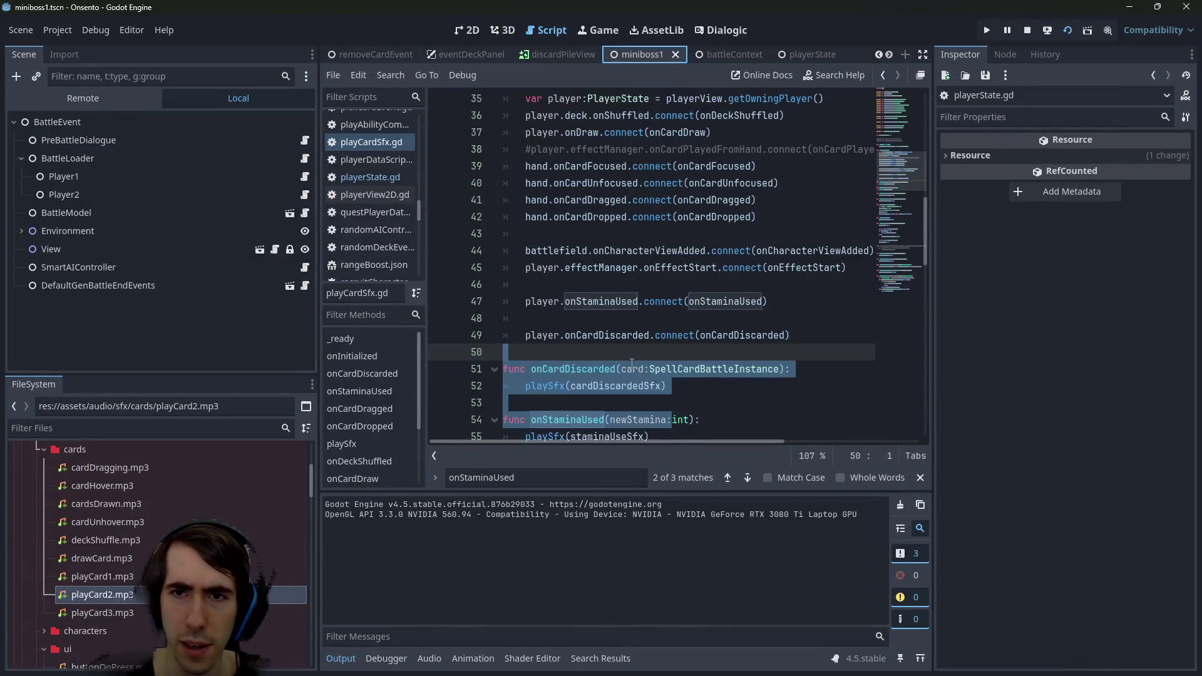
Scroll playCardSfx.gd up and widen the script editor by narrowing the Inspector, then switch windows.
scroll(632, 363, up, 1)
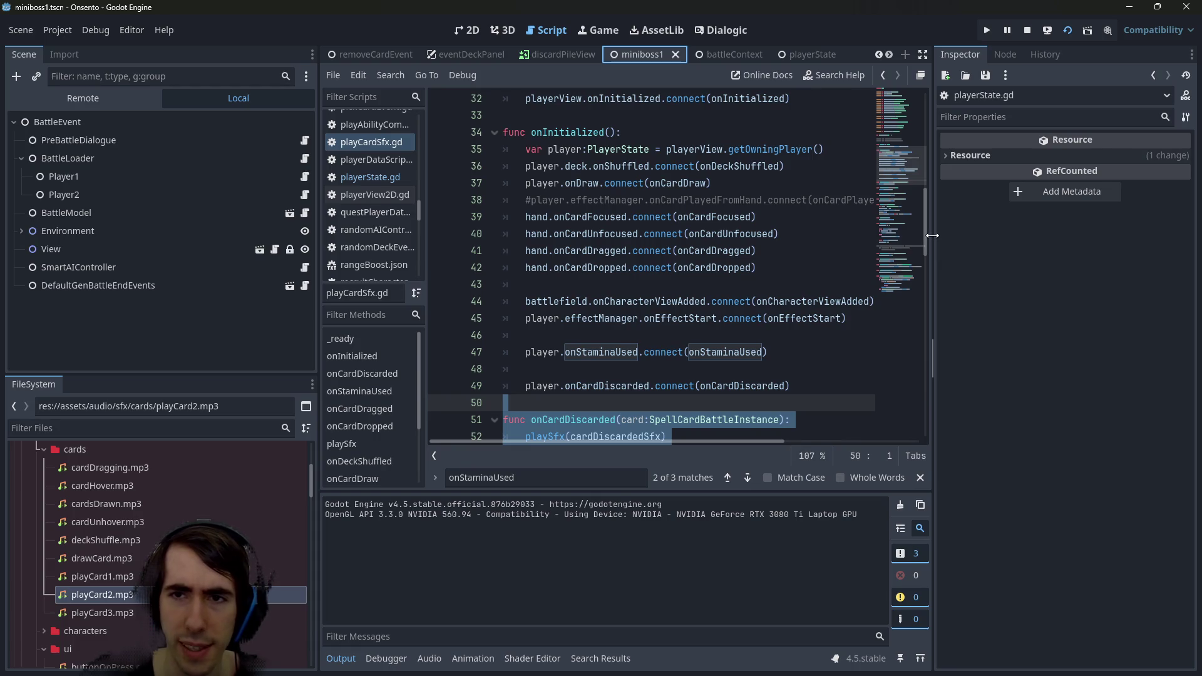
drag(932, 235, 1016, 234)
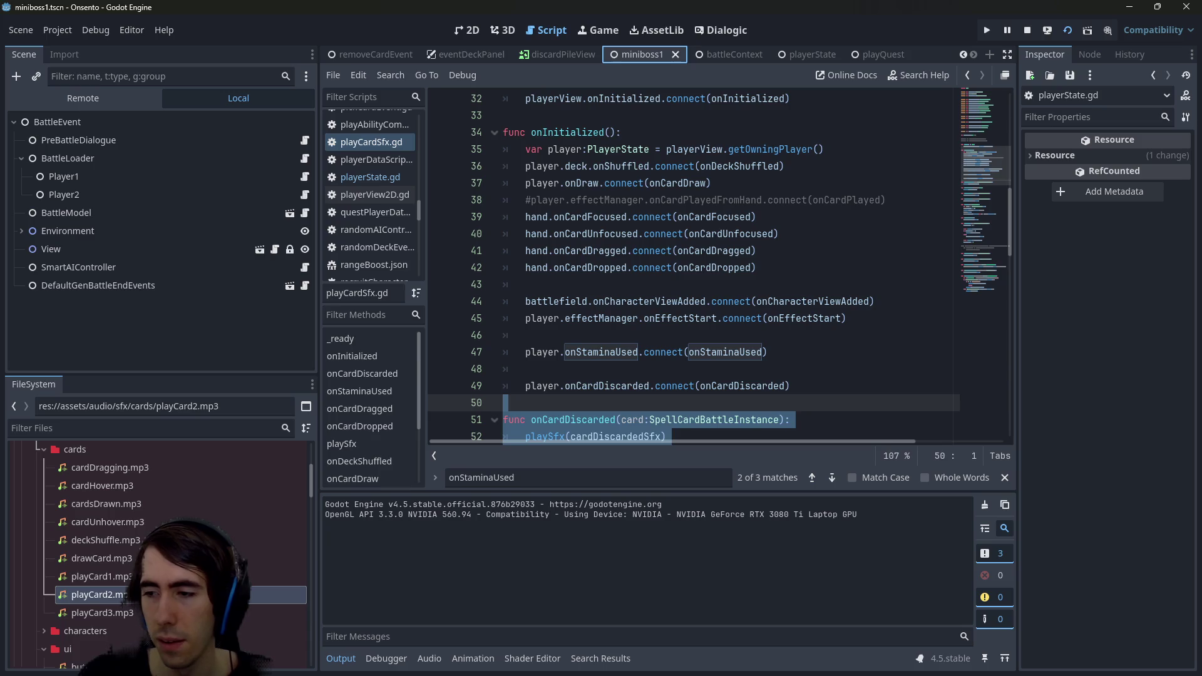
key(alt+Tab)
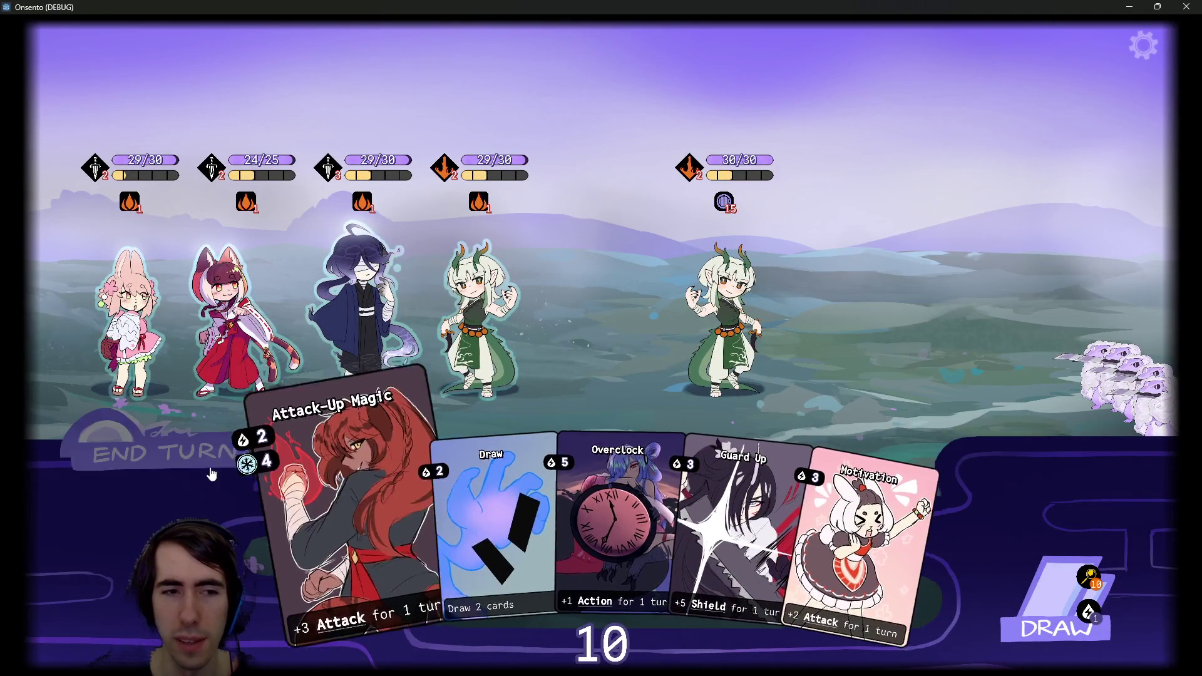
End the first turn past the draw warning, play a card and draw two more.
click(180, 460)
click(180, 462)
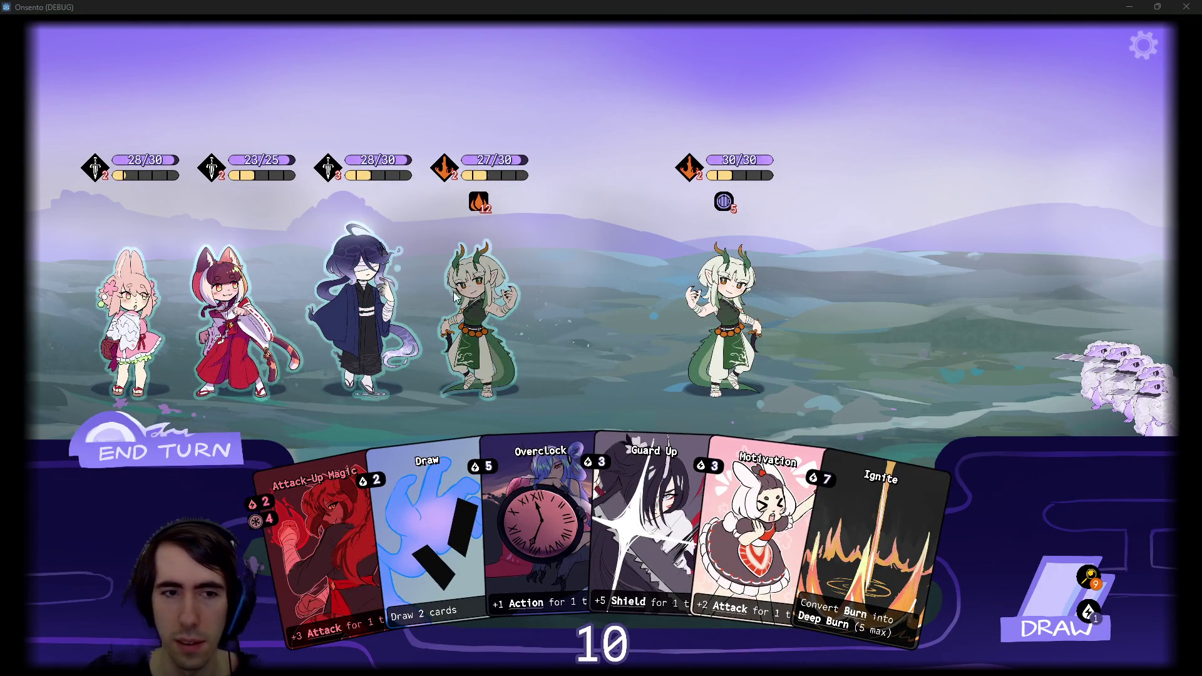
click(154, 452)
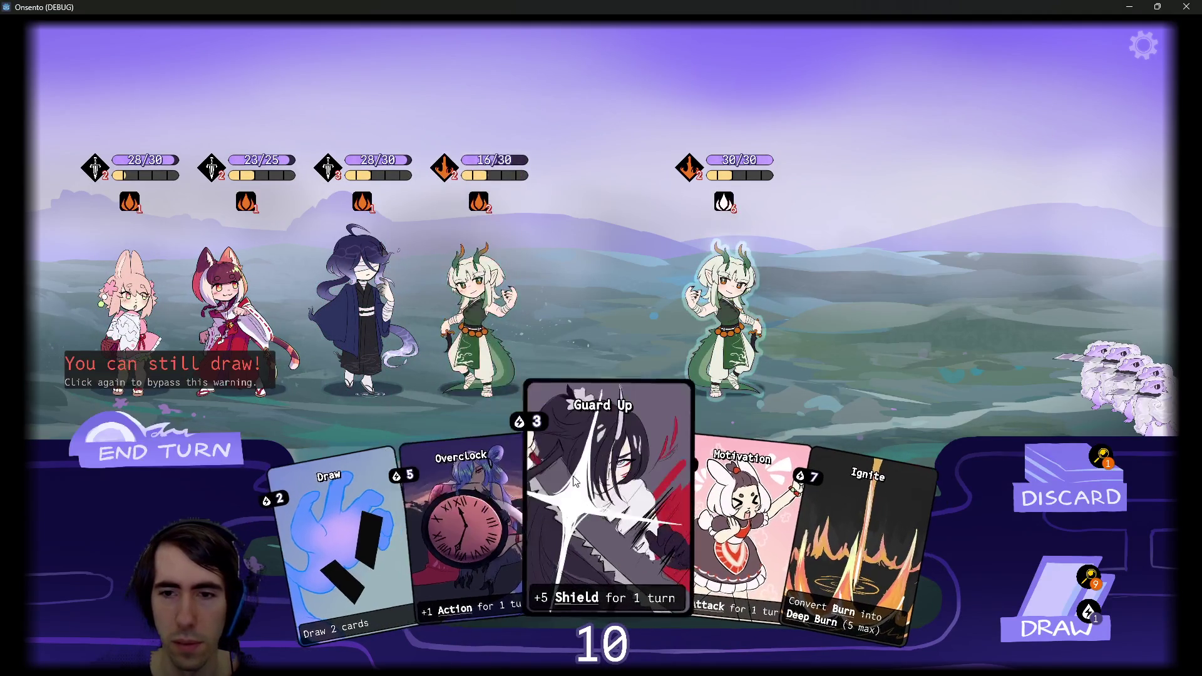
click(1044, 590)
click(1044, 590)
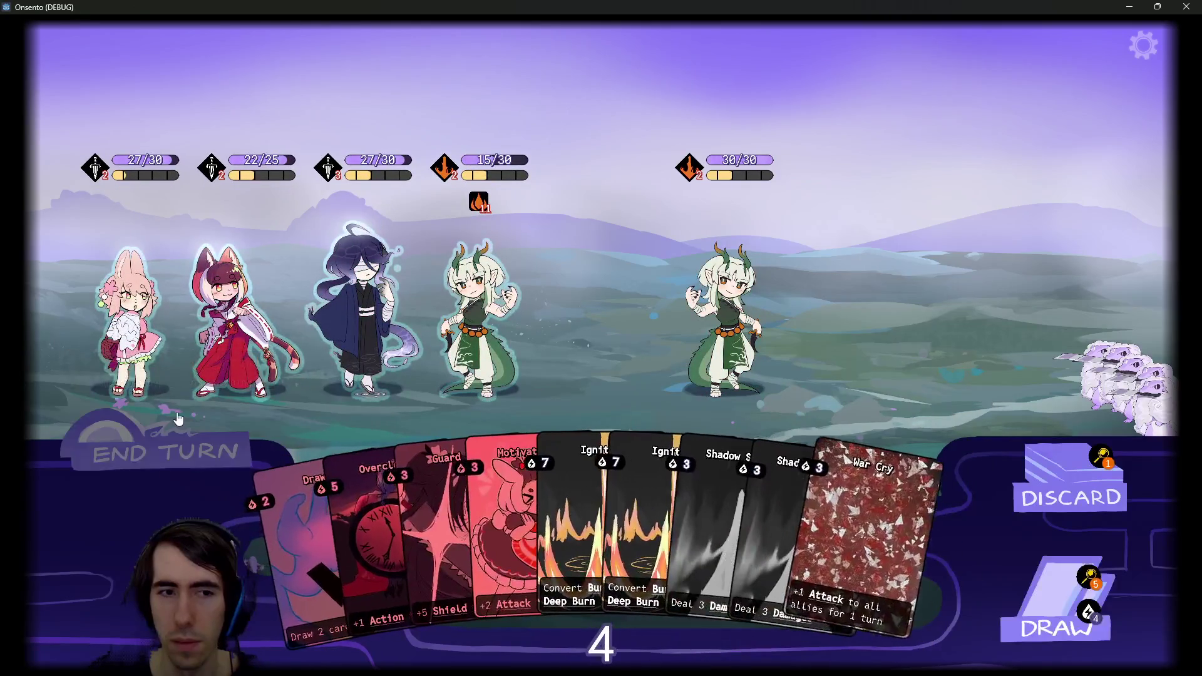
End the next two turns despite the draw warning, drawing a card in between.
click(153, 452)
click(995, 597)
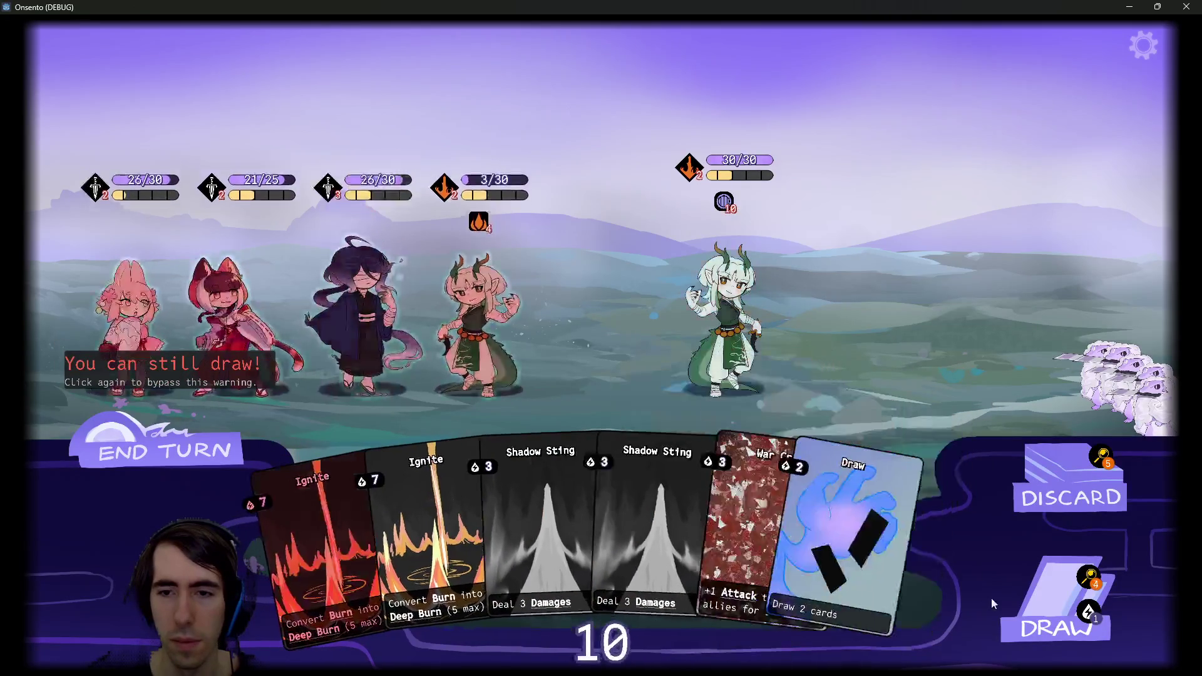
click(192, 463)
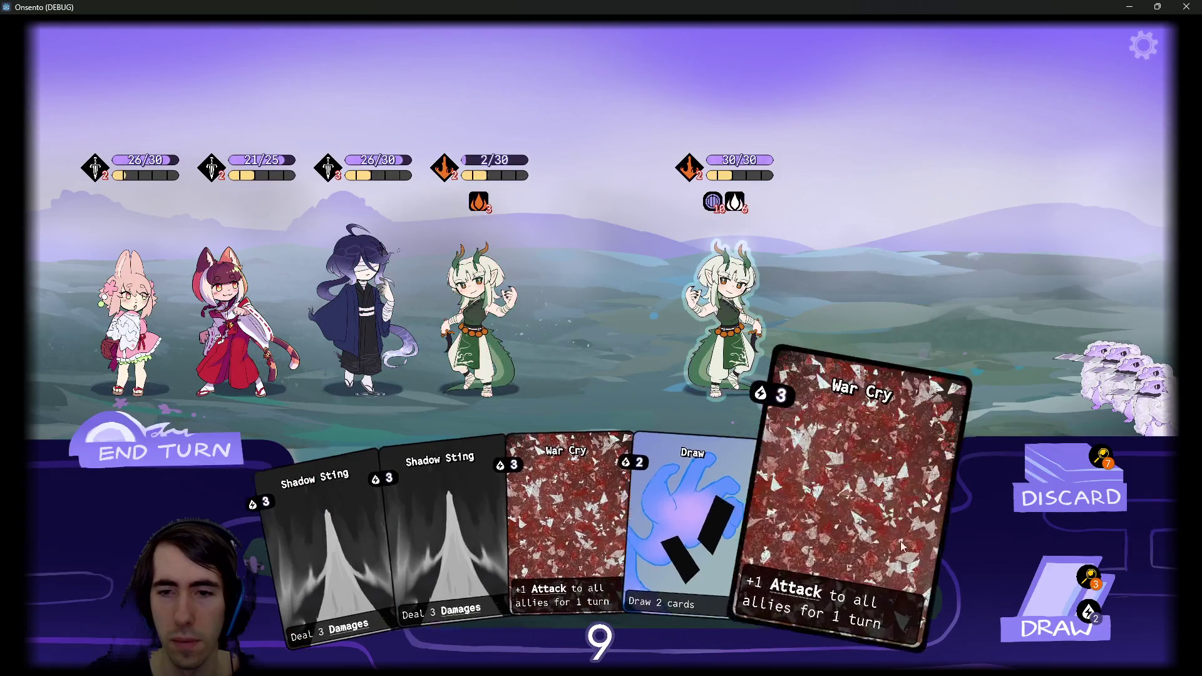
click(204, 448)
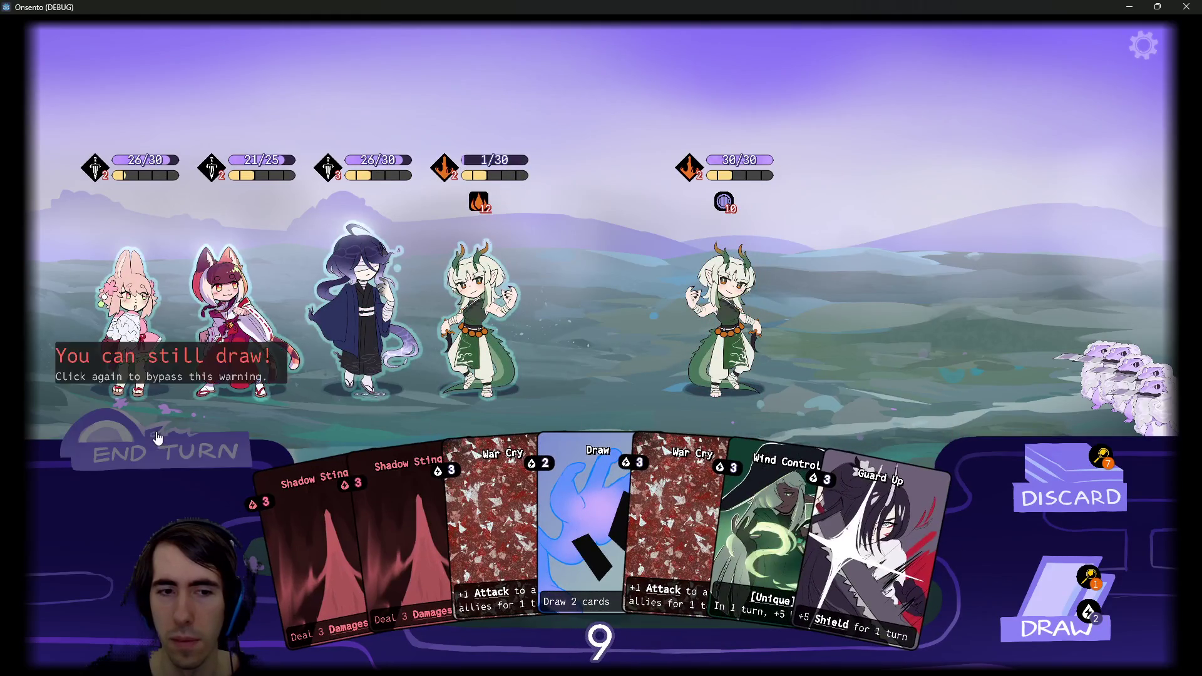
click(158, 437)
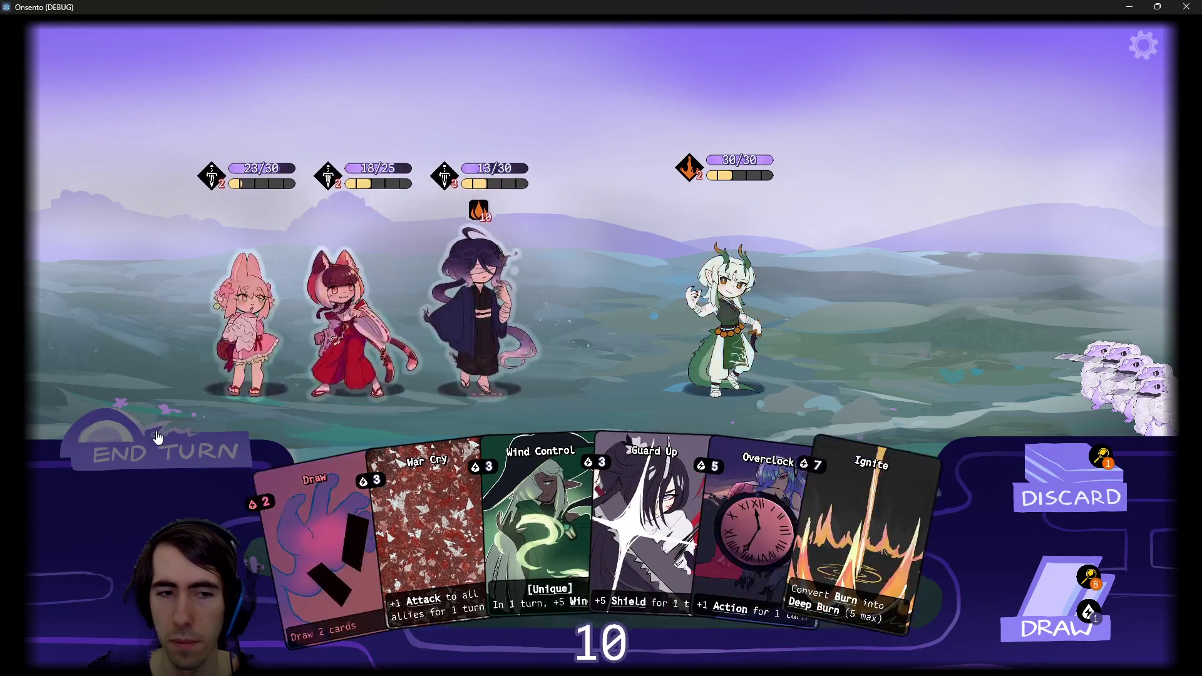
click(158, 437)
Draw cards, play War Cry and Wind Control, end the turn and play Overclock.
click(1052, 598)
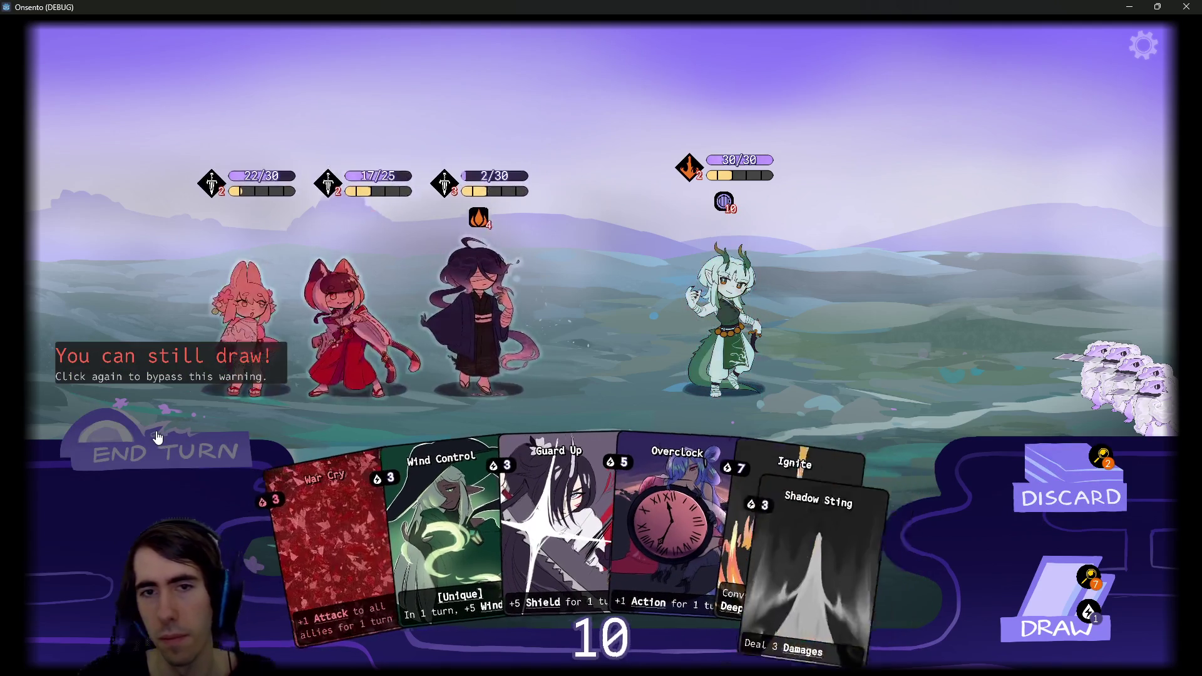
click(1049, 596)
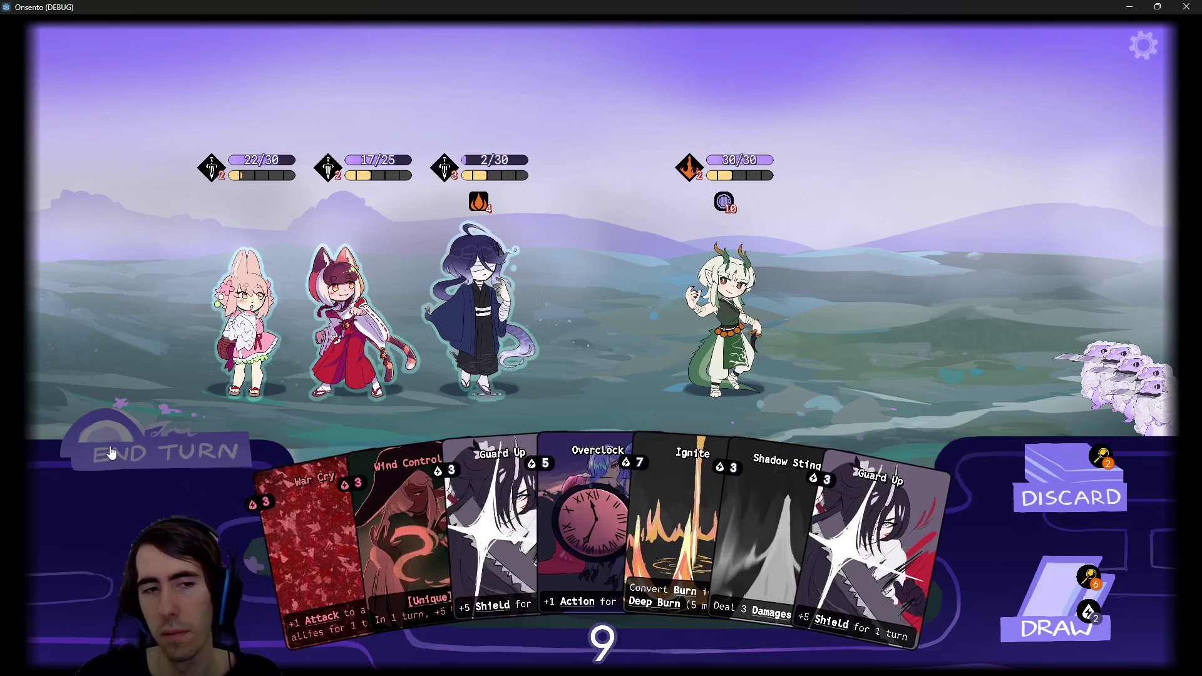
click(158, 450)
key(space)
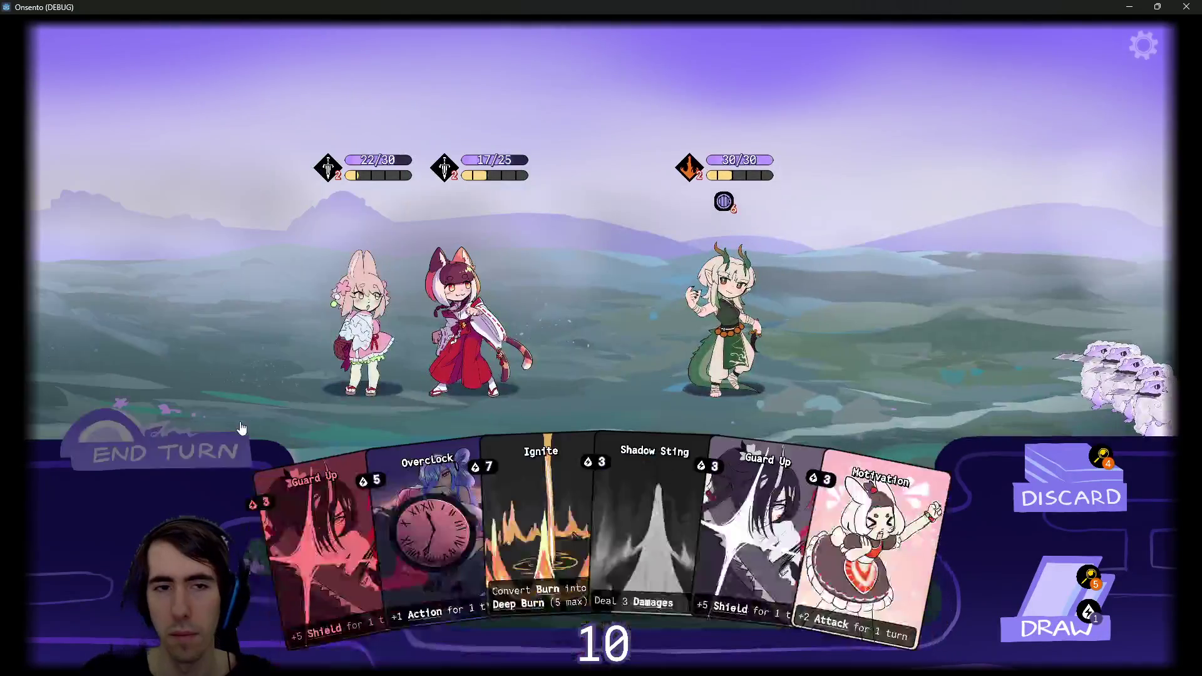
click(244, 424)
click(222, 441)
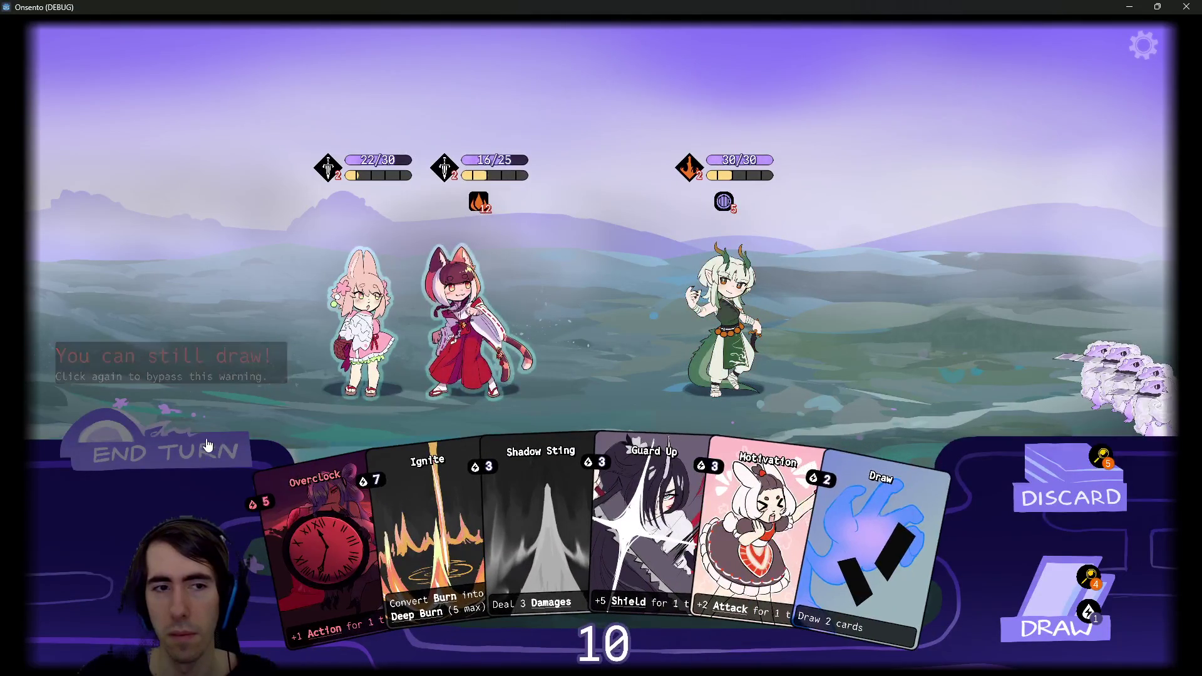
click(216, 438)
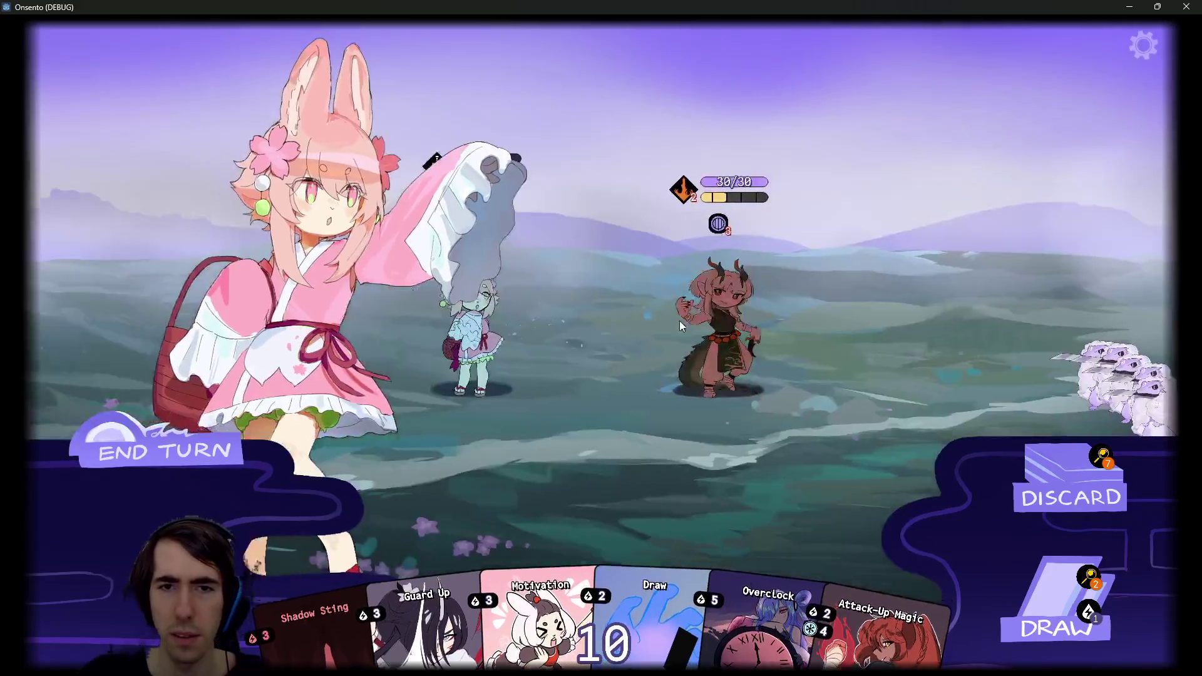
Play Motivation on the rabbit girl and end the turn past the warning.
drag(539, 564, 483, 321)
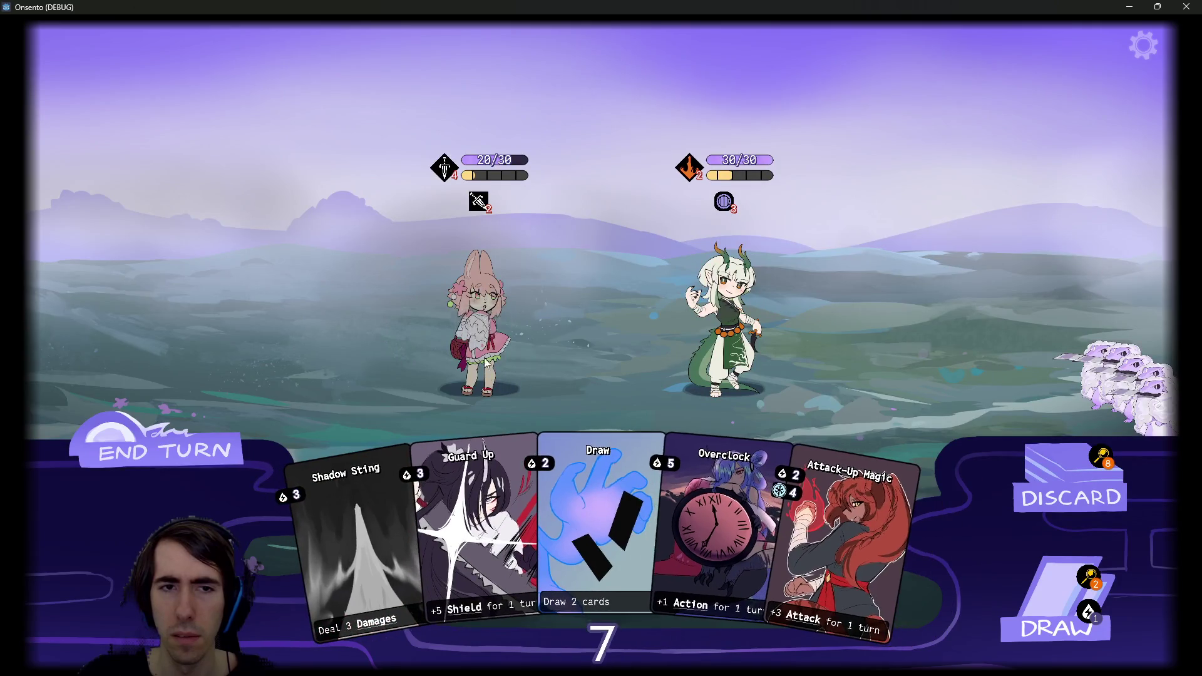
click(226, 448)
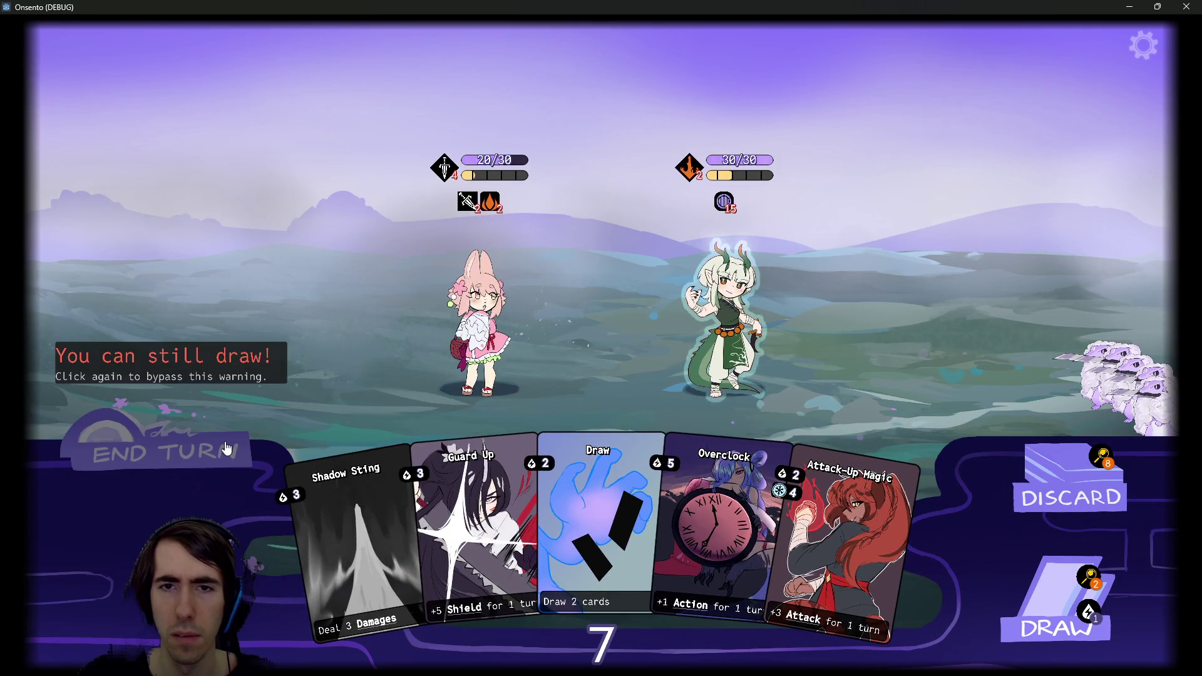
click(227, 448)
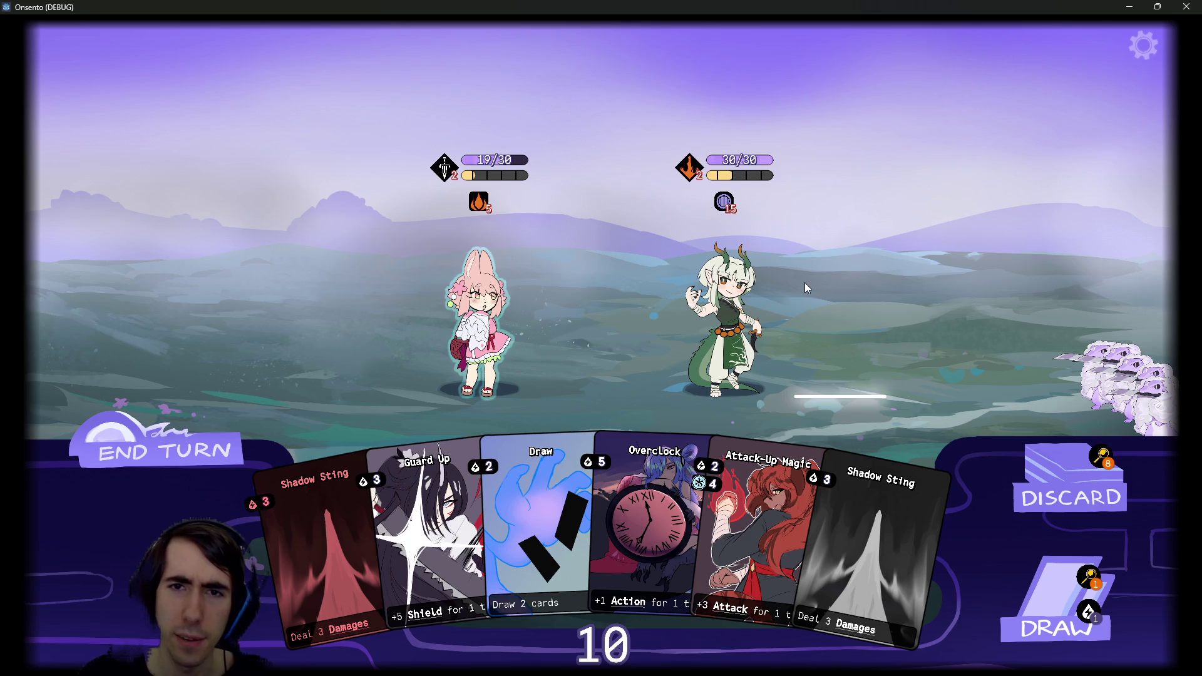
click(100, 464)
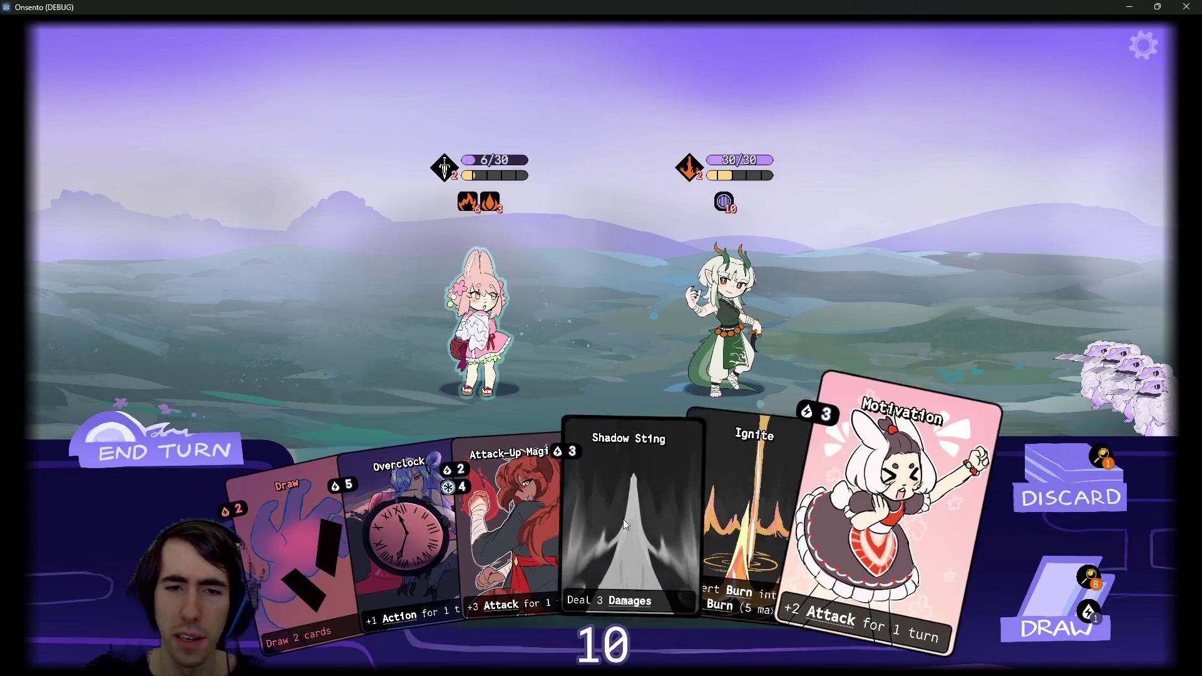
Draw three cards, play Shadow Sting on the dragon girl and end the turn into game over.
click(1045, 579)
click(1026, 581)
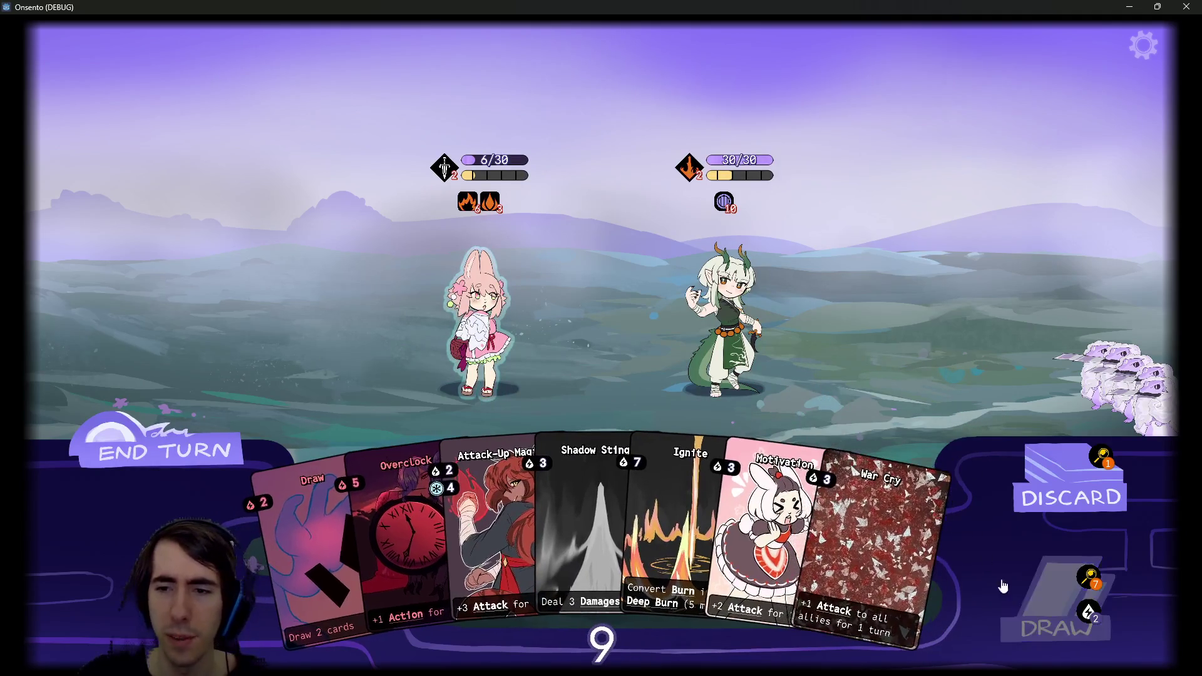
click(1030, 582)
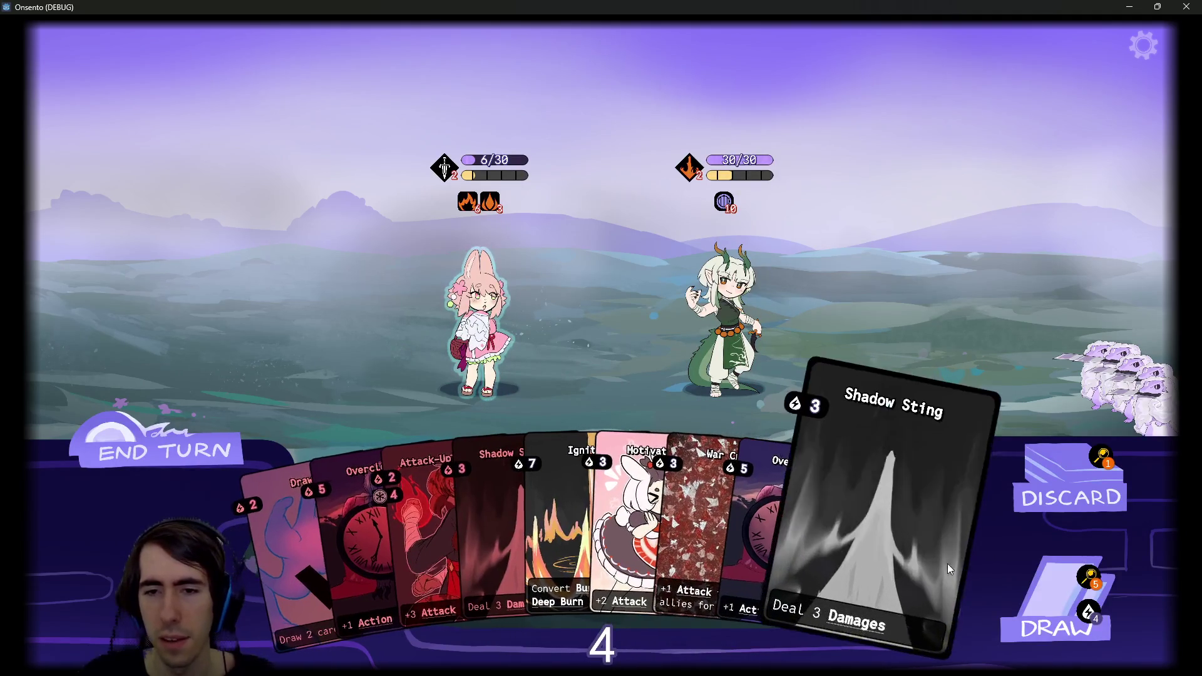
drag(947, 563, 731, 319)
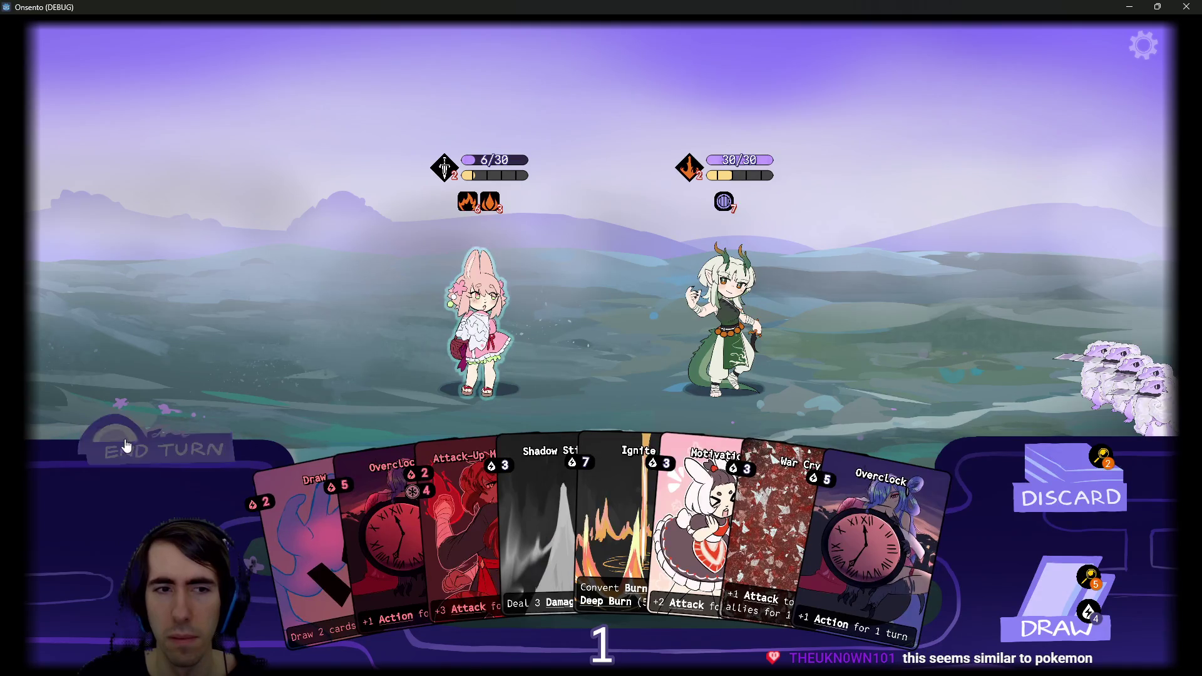
click(119, 428)
click(119, 429)
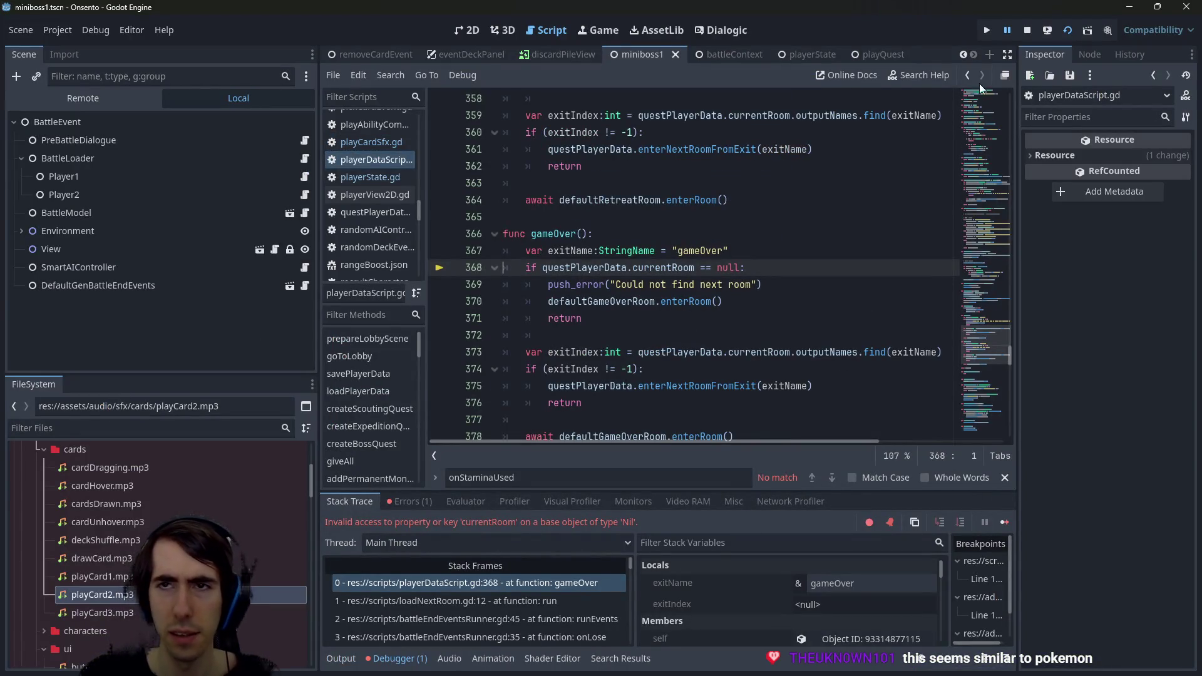
Stop the crashed debug session from the debugger toolbar.
click(1046, 29)
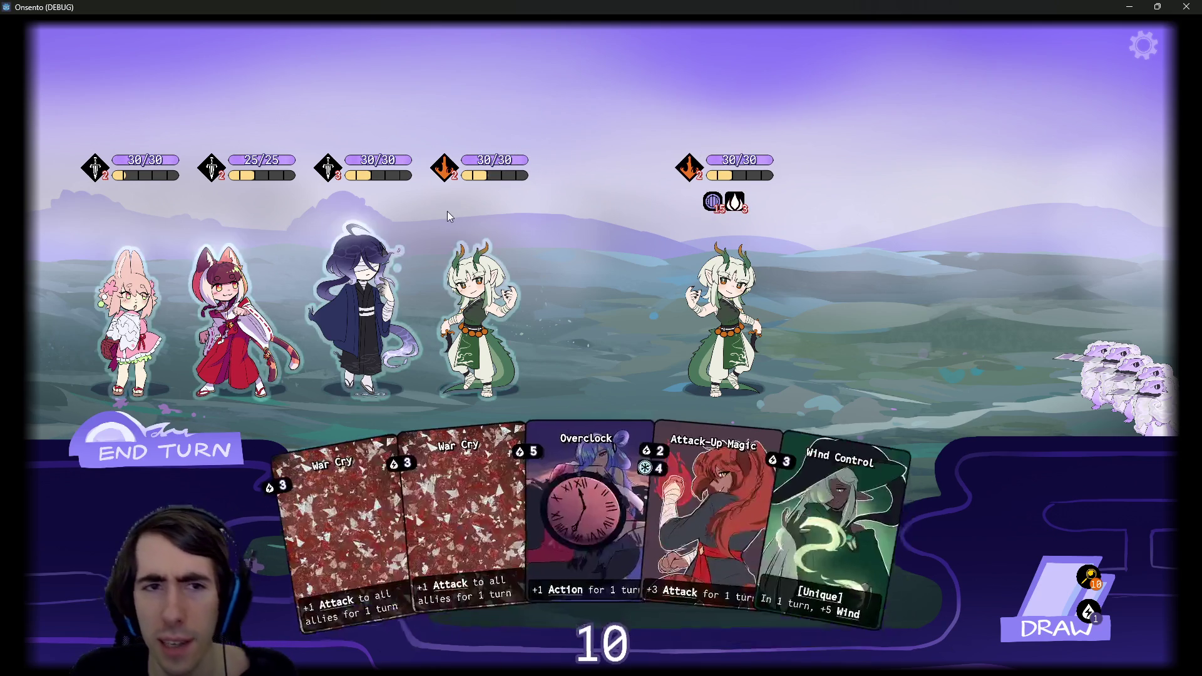
Play both War Cry cards, draw a card, shield the dragon ally with Guard Up and end the turn.
mouse_move(438, 164)
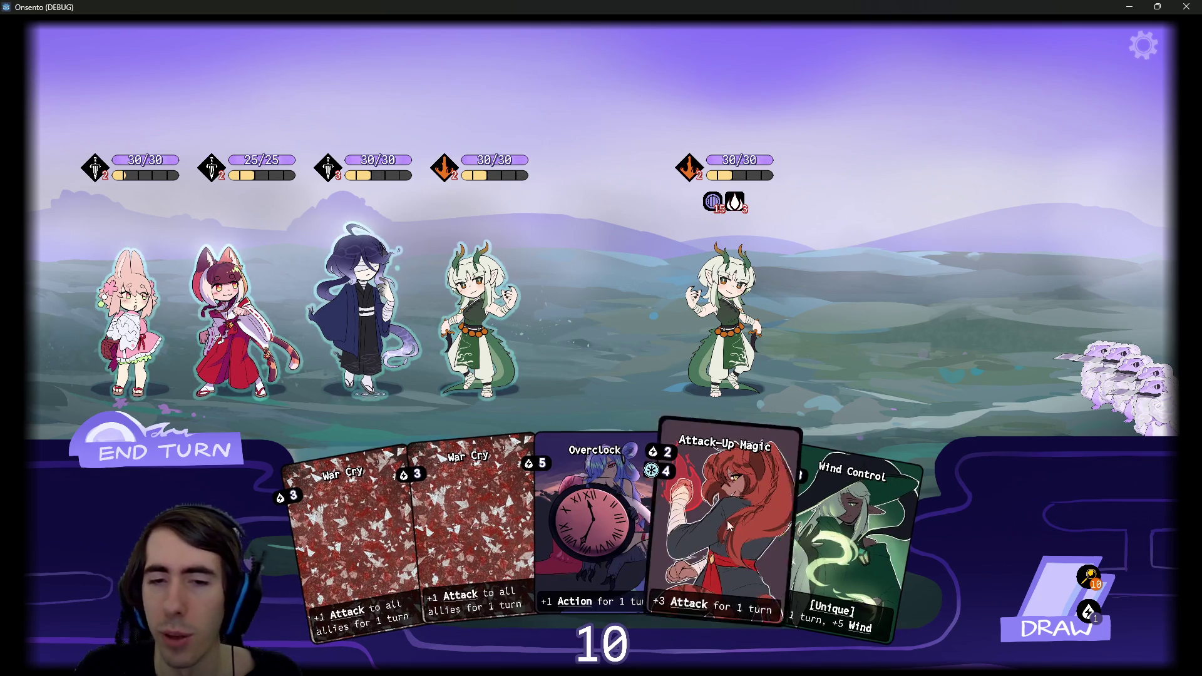
click(449, 439)
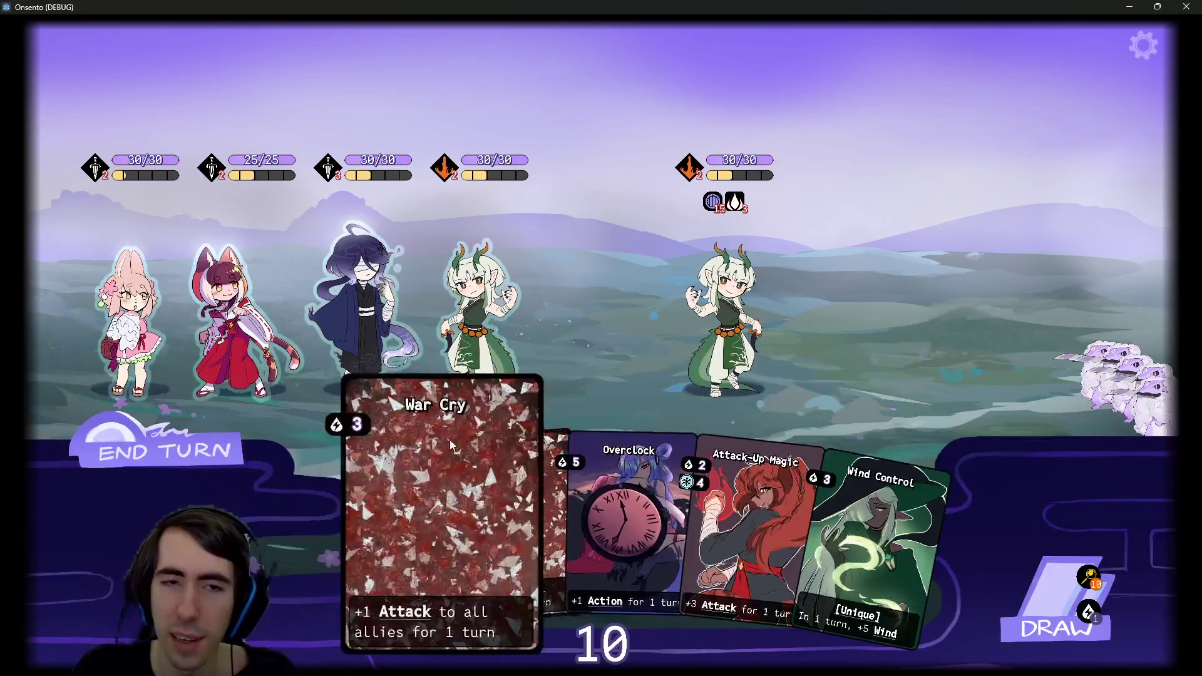
click(449, 440)
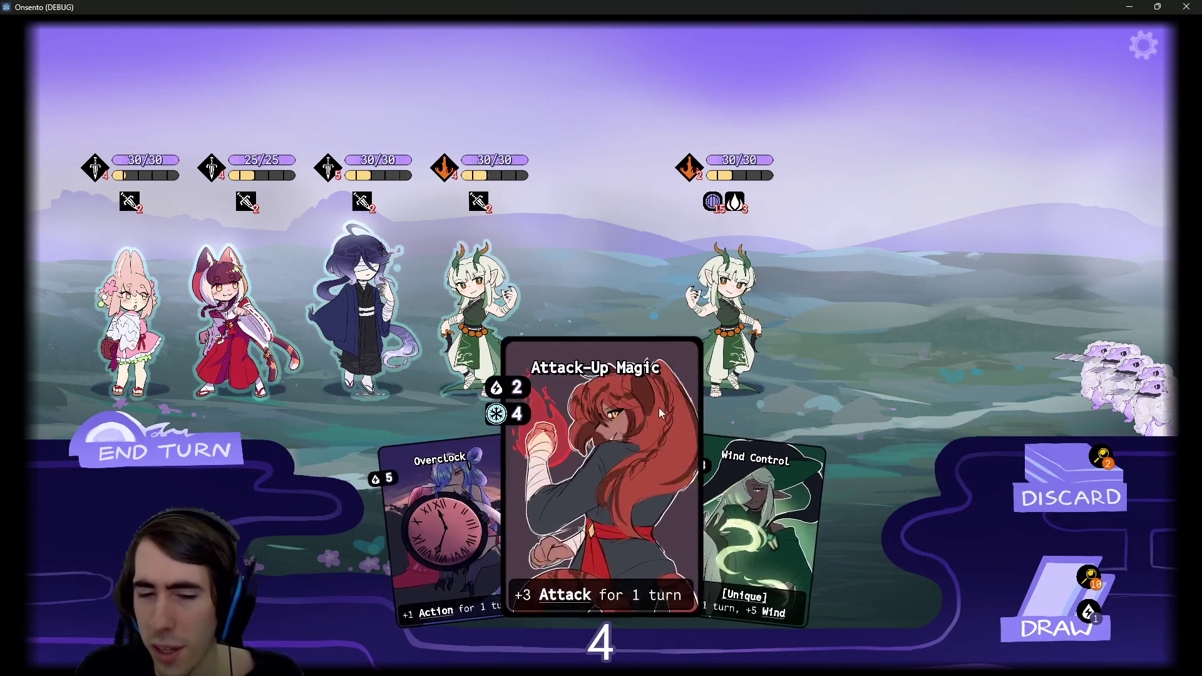
click(1057, 601)
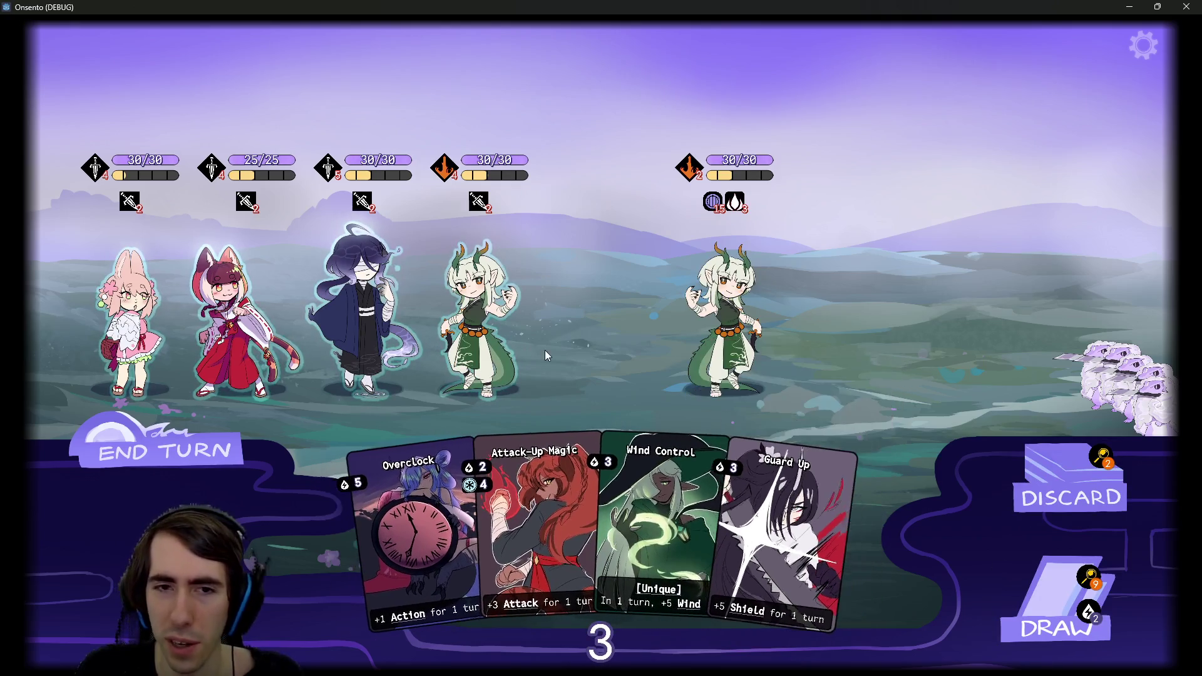
click(799, 504)
click(179, 410)
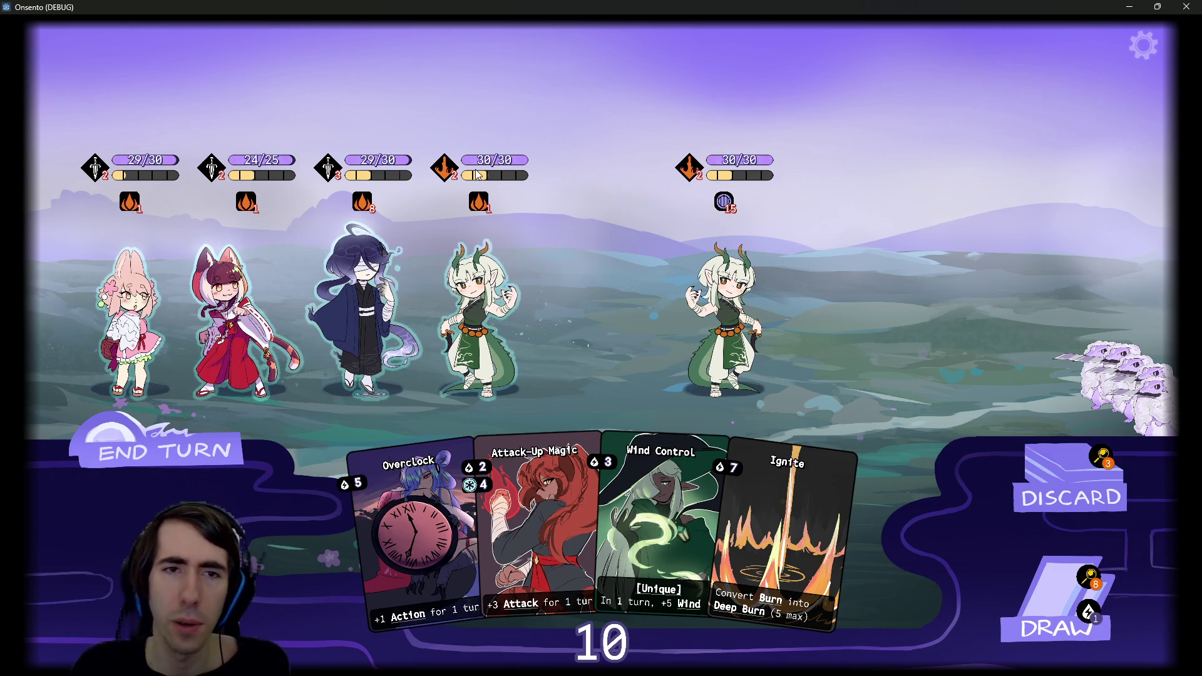
Draw more cards including Motivation, then view the cards left in the draw pile.
mouse_move(471, 182)
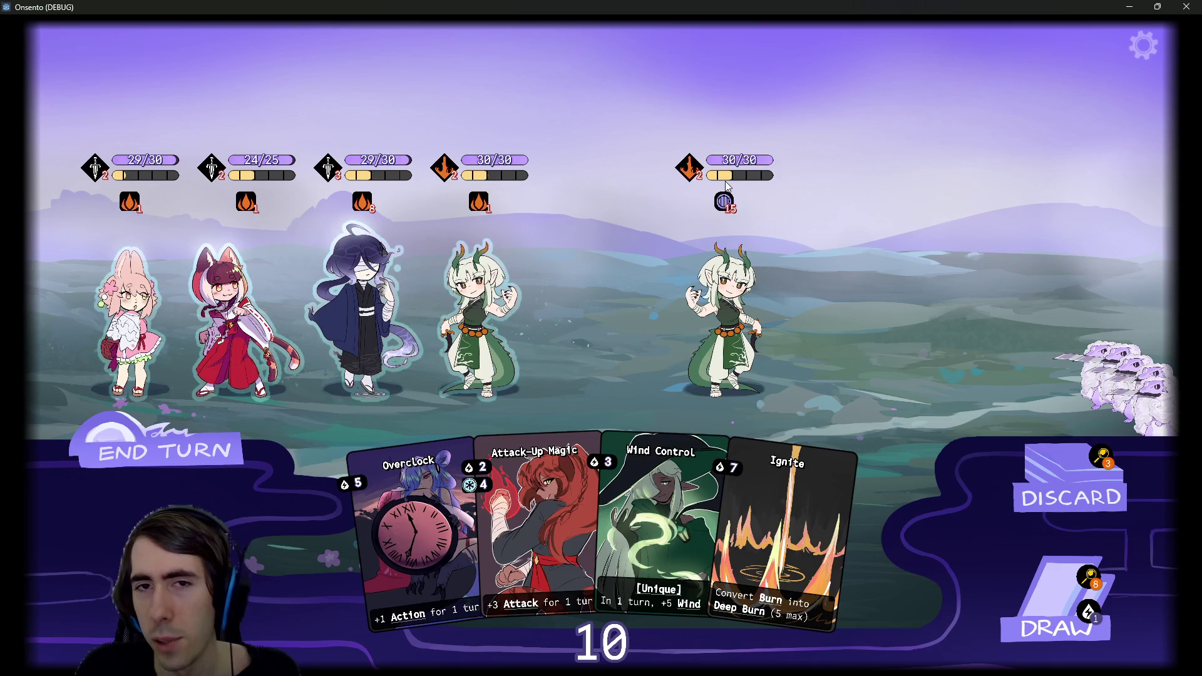
mouse_move(730, 178)
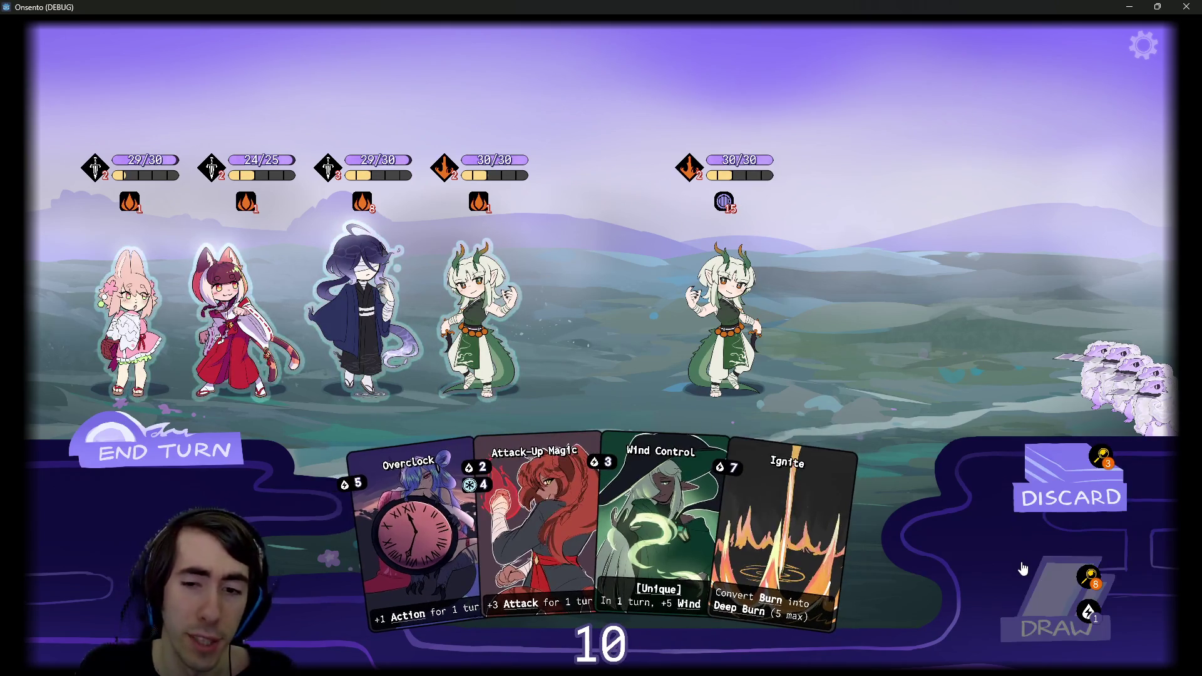
click(1023, 569)
click(1007, 598)
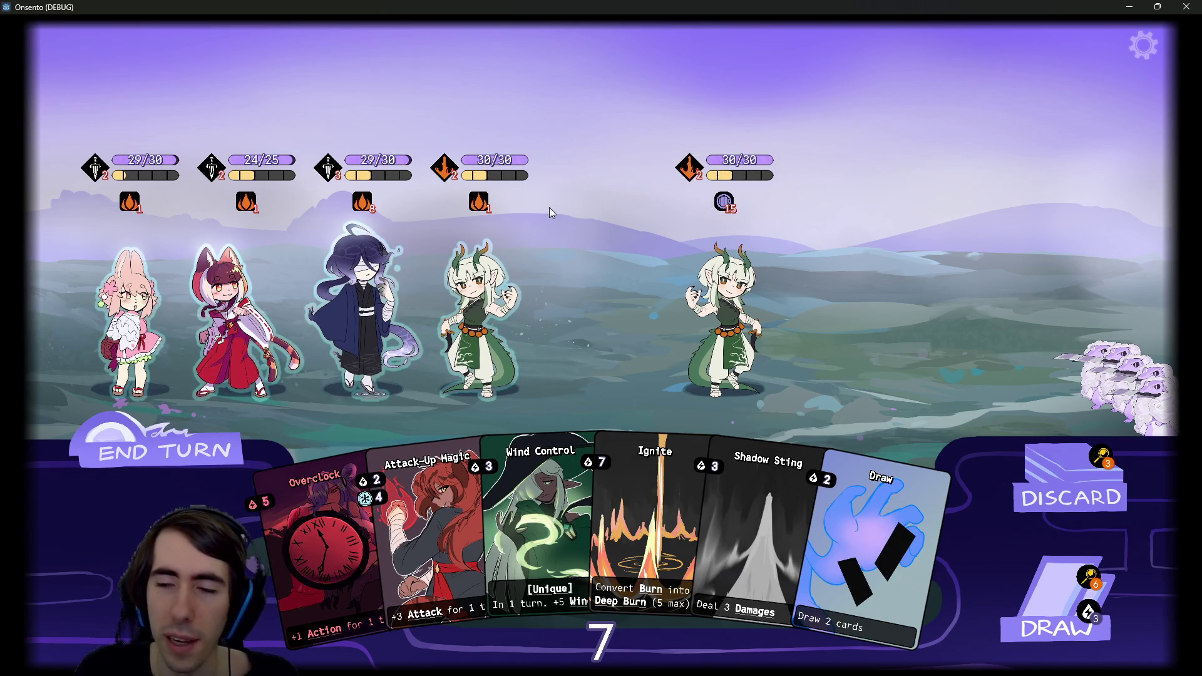
mouse_move(313, 528)
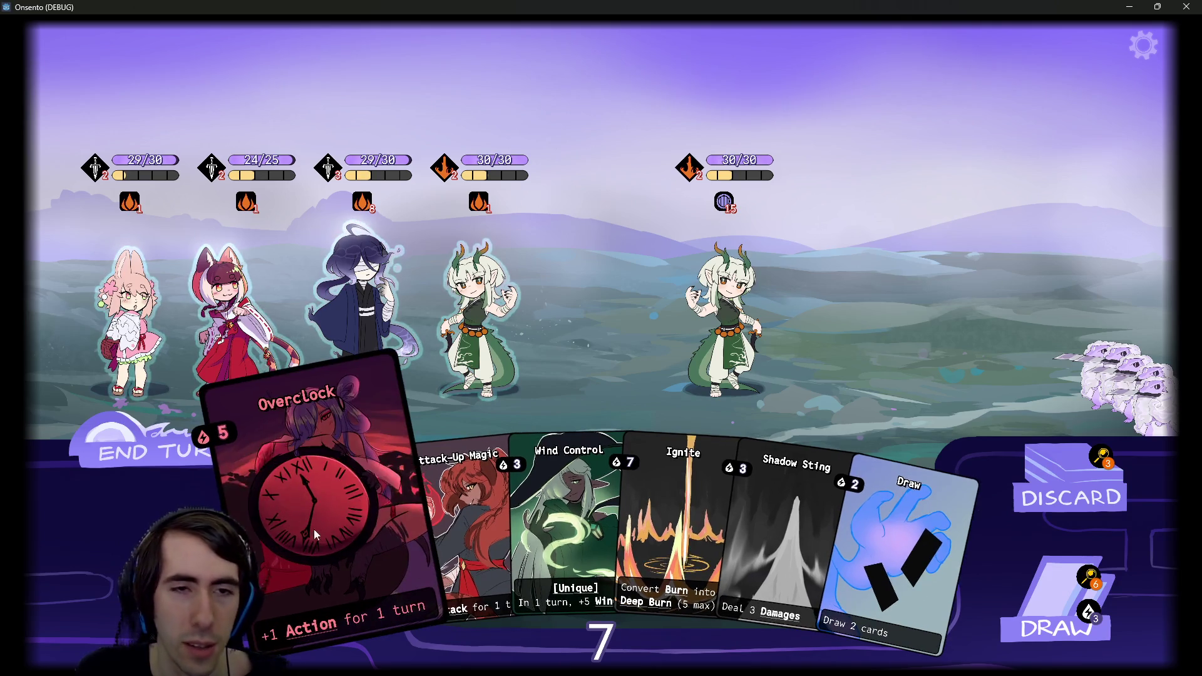
mouse_move(408, 518)
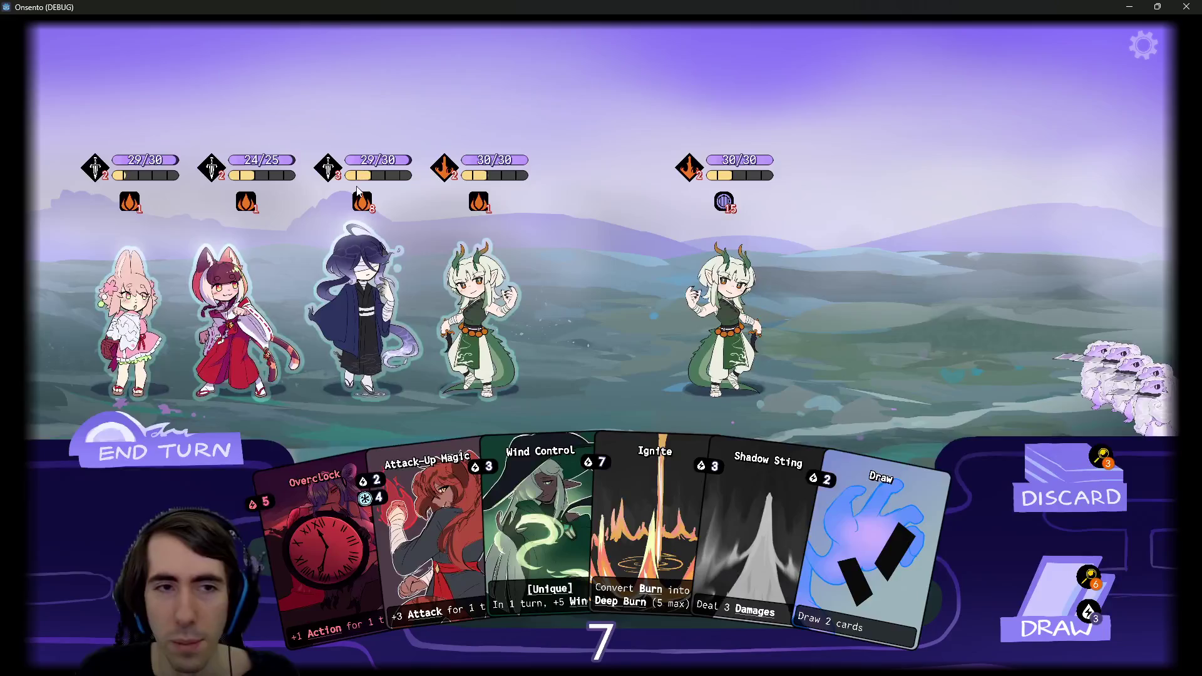
mouse_move(372, 207)
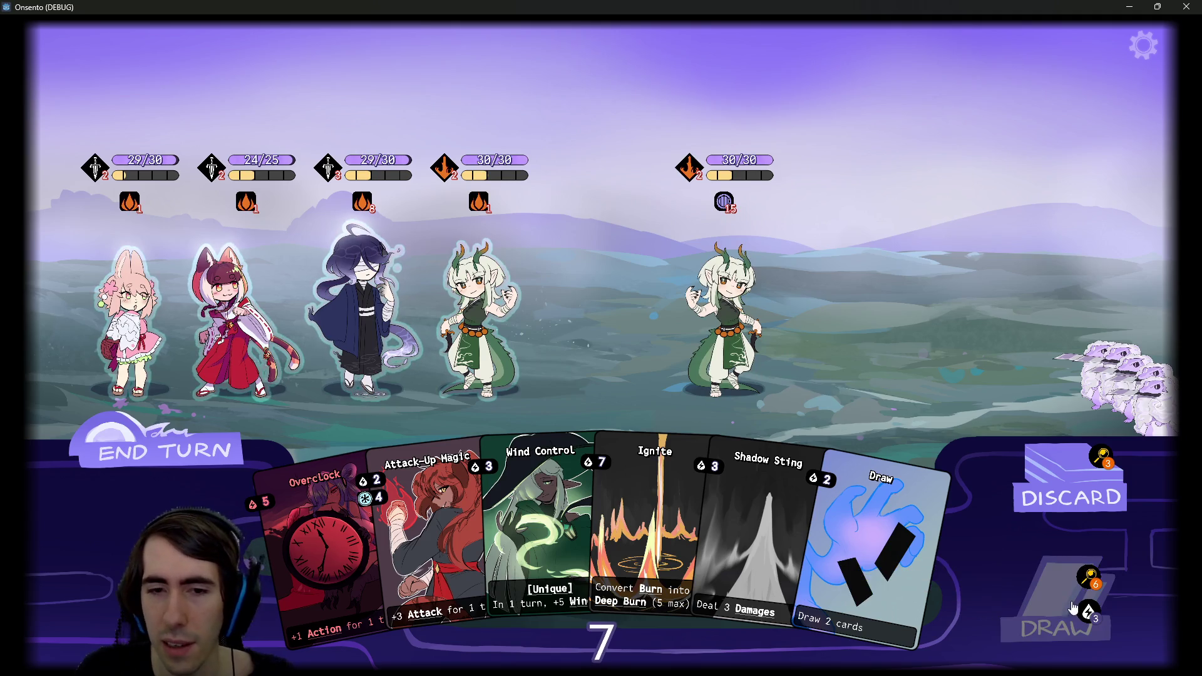
click(1048, 598)
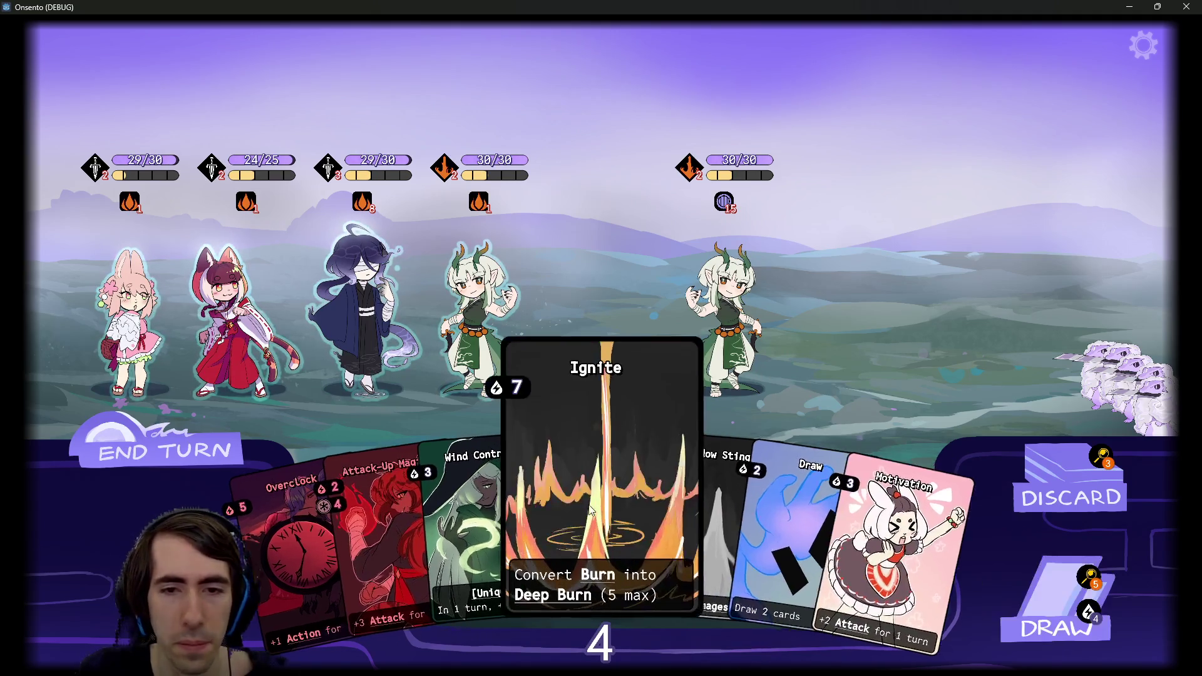
click(1089, 576)
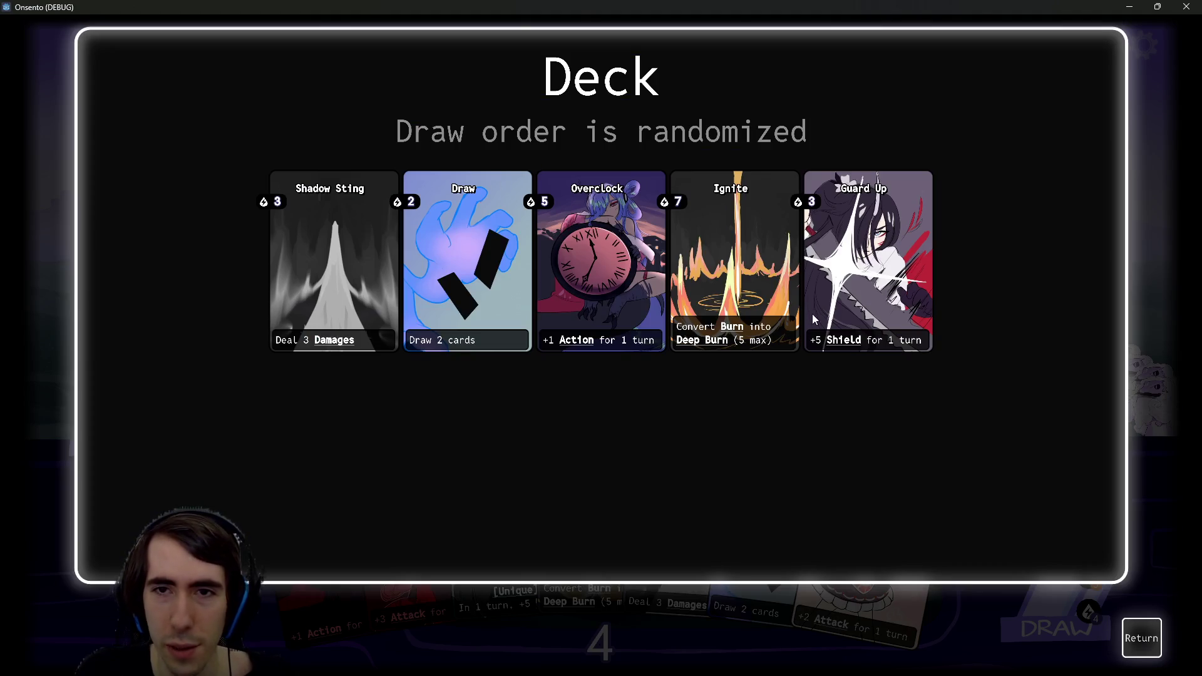
Return to battle, play Wind Control on the dark-haired ally and end the turn past the warning.
click(1143, 640)
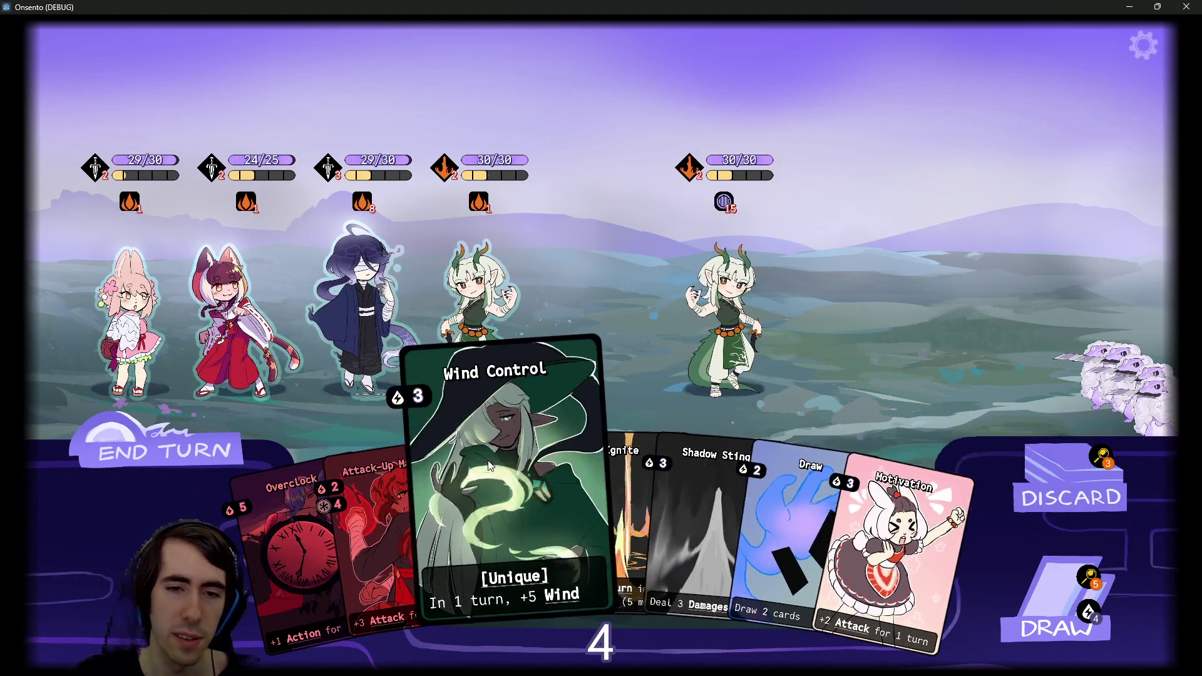
drag(484, 468, 352, 310)
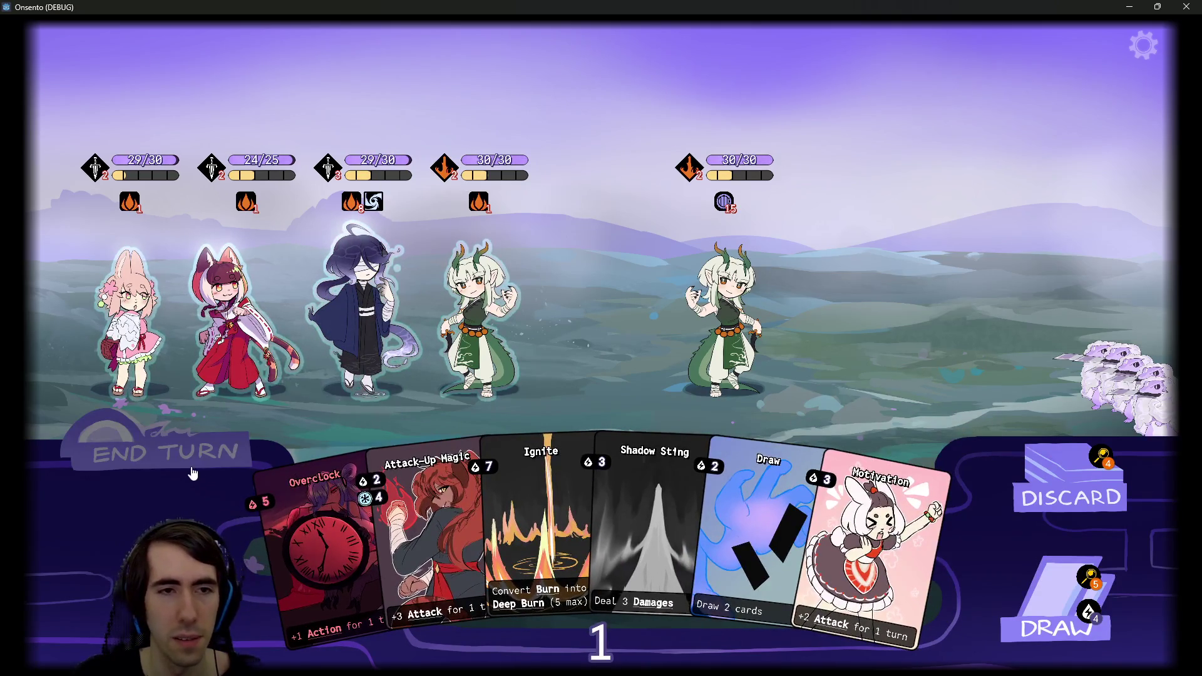
click(193, 474)
click(193, 474)
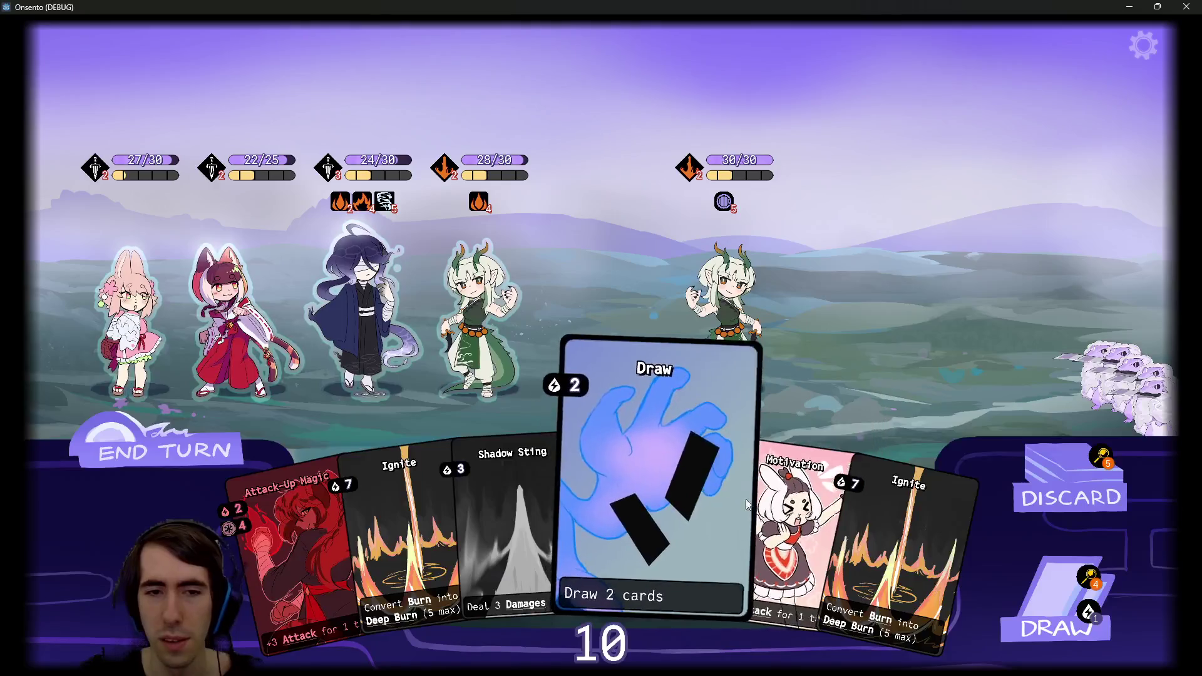
Inspect the draw and discard pile lists, then close the game window.
click(1087, 580)
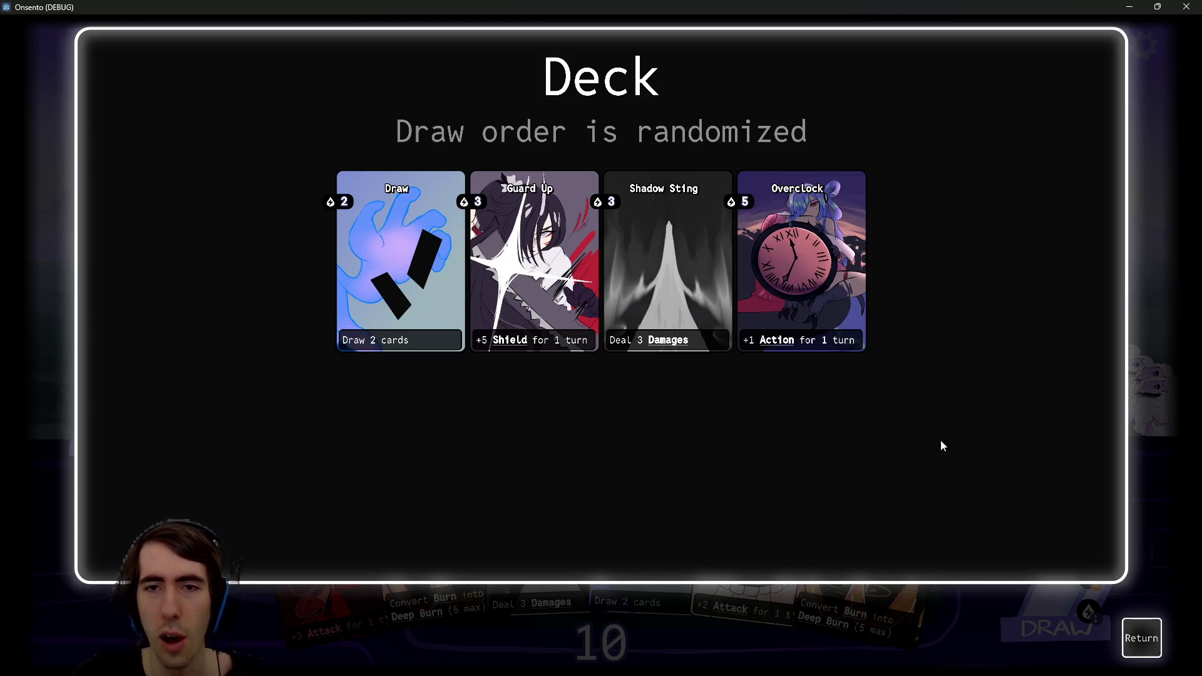
click(1141, 638)
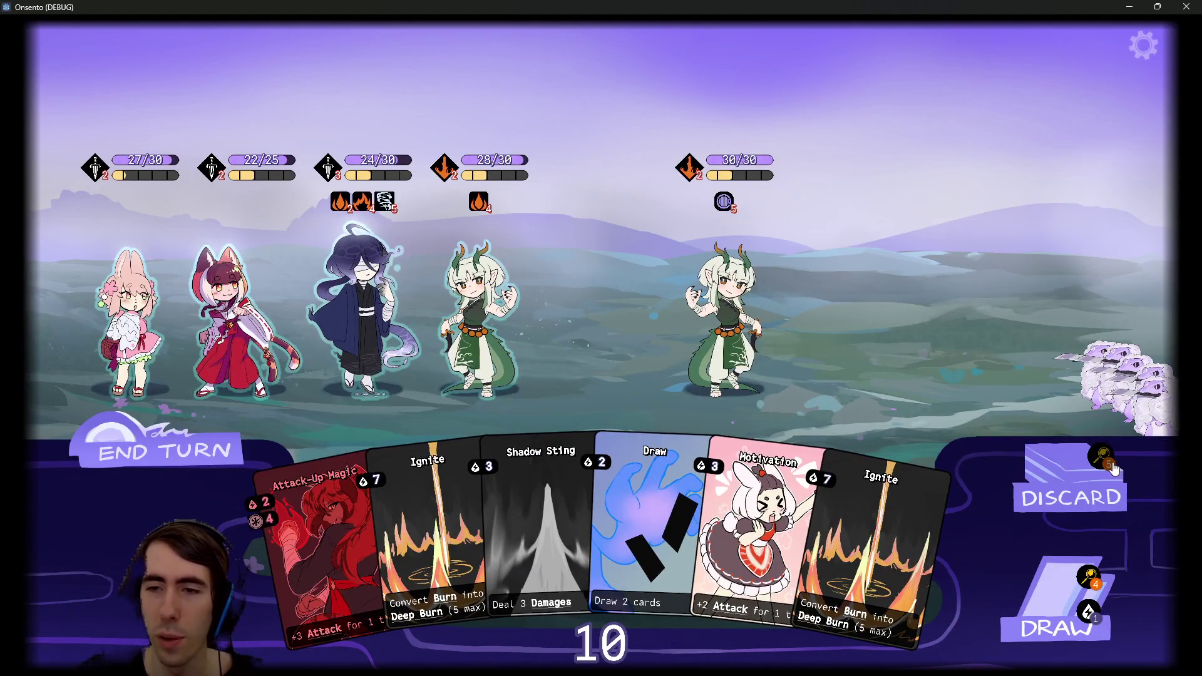
click(1114, 468)
click(1138, 635)
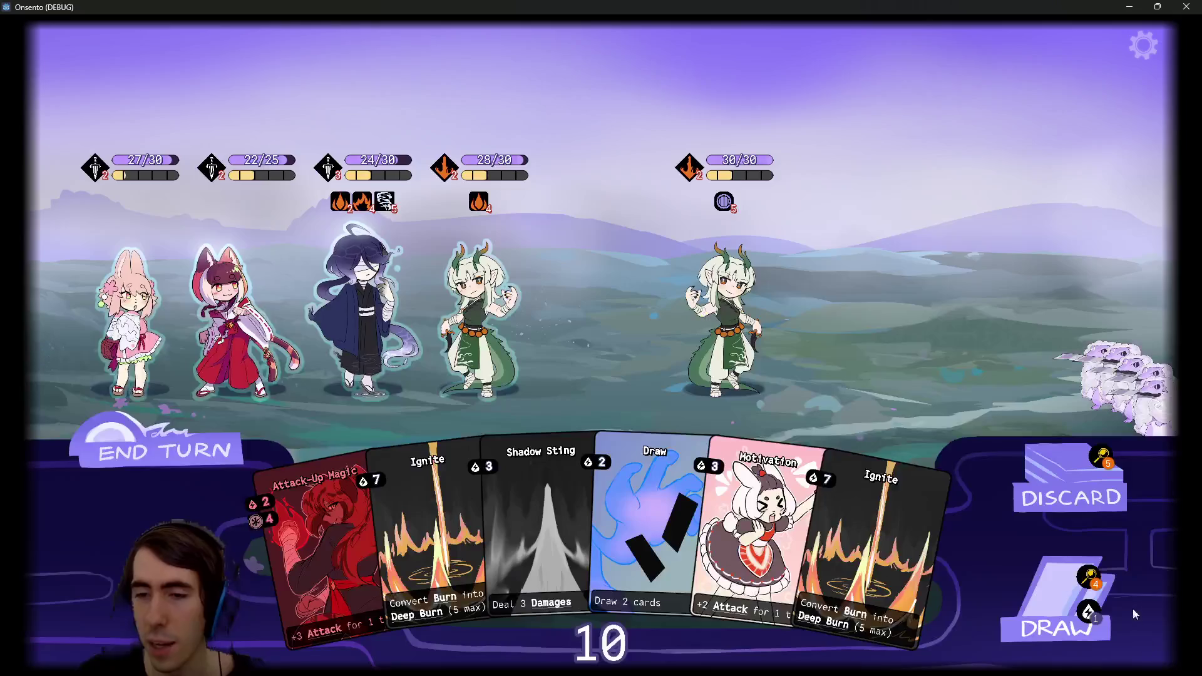
click(1089, 577)
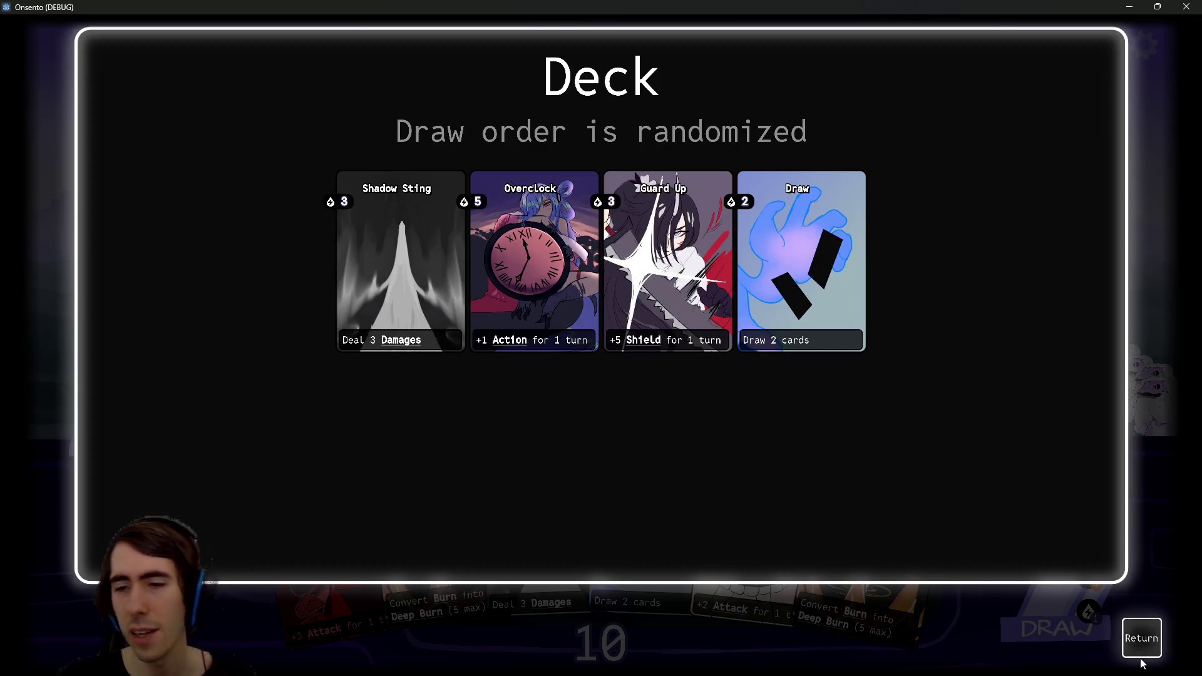
click(1134, 636)
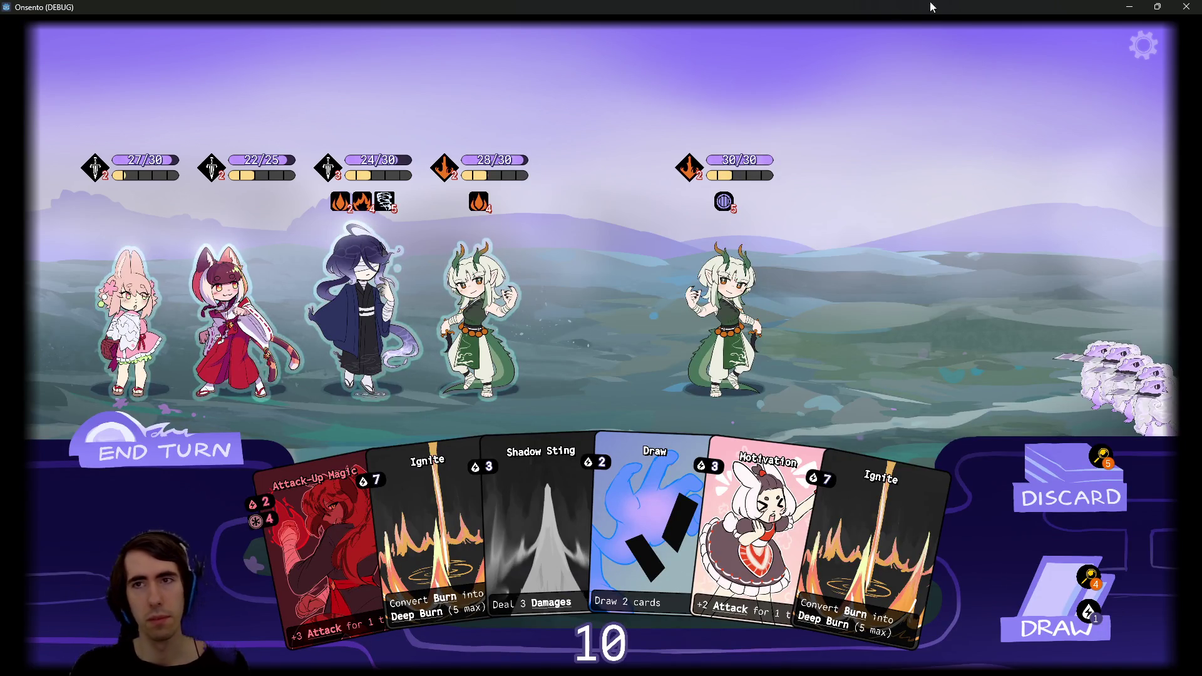
click(1185, 6)
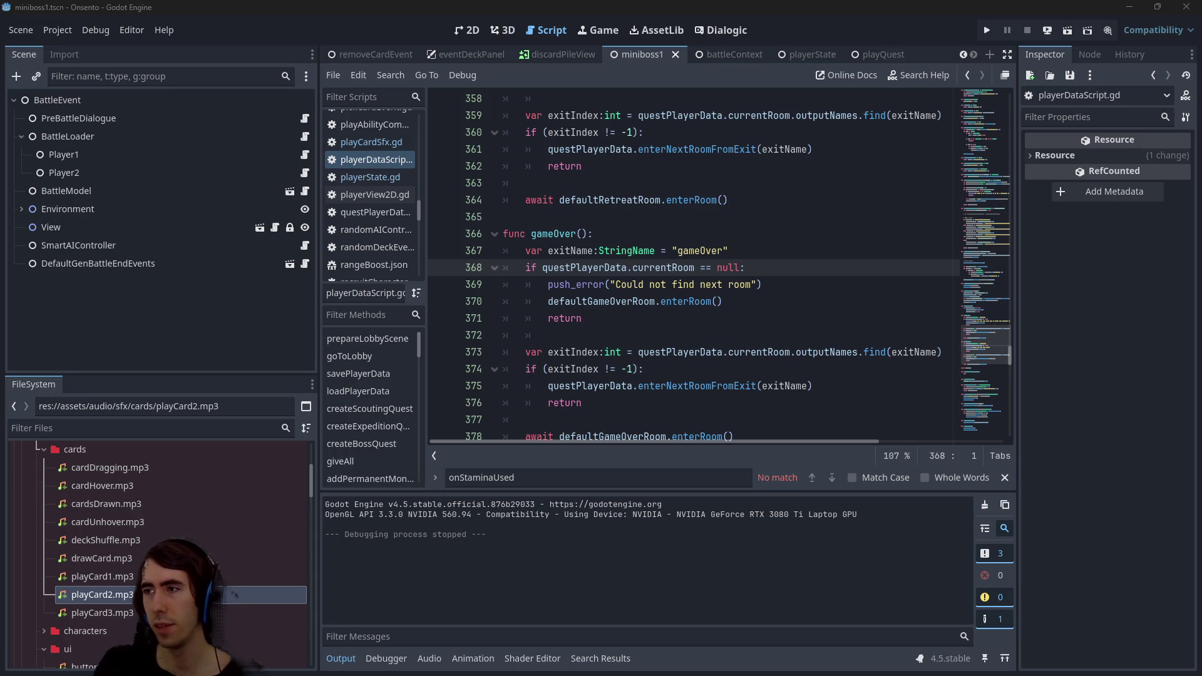
Scroll through playerDataScript.gd, then open the playerView2D scene and its playCardSfx.gd script.
scroll(671, 337, down, 4)
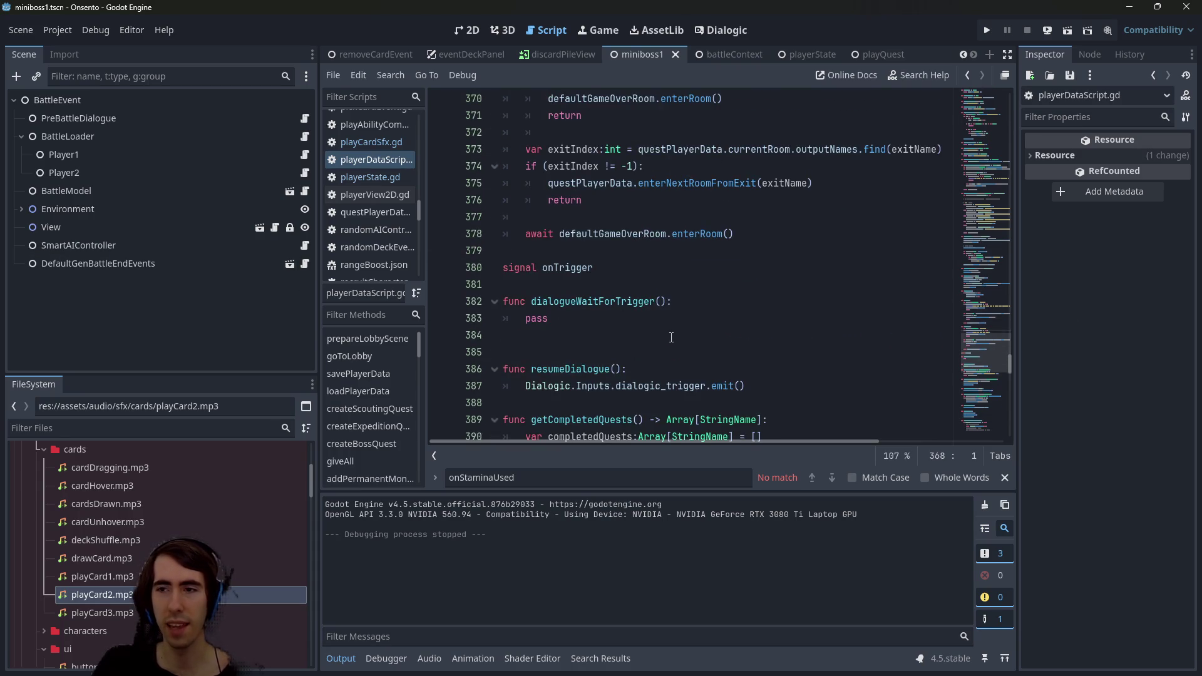
scroll(671, 337, up, 2)
scroll(671, 338, up, 14)
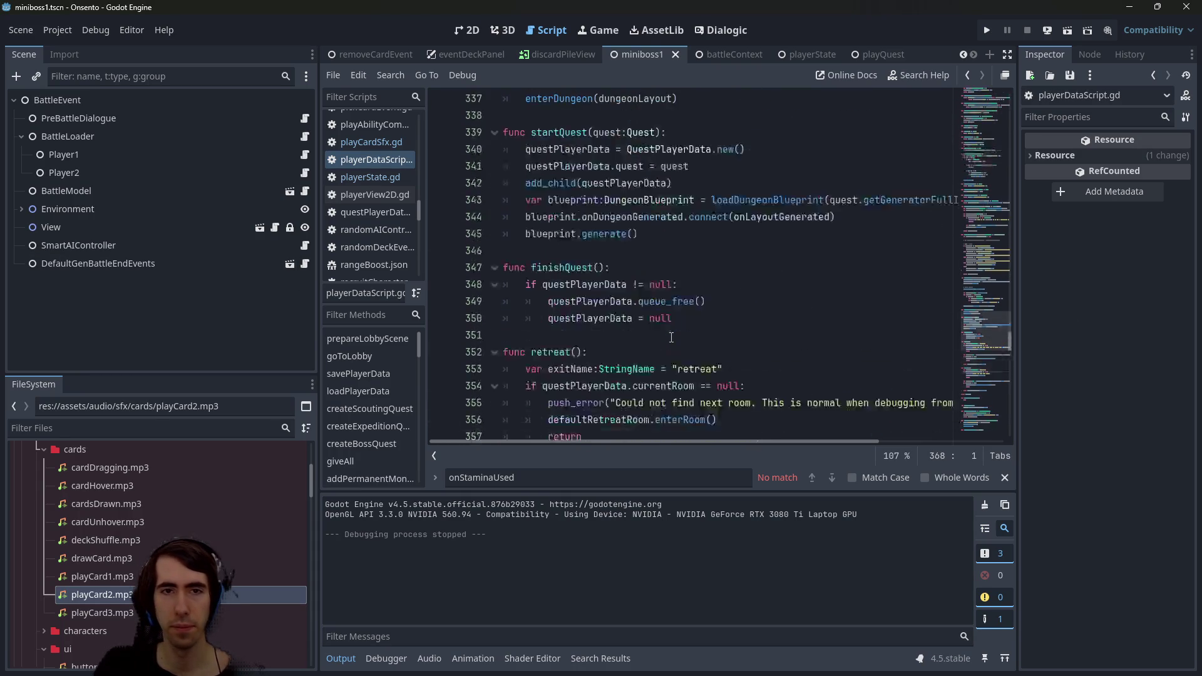
click(257, 227)
click(300, 322)
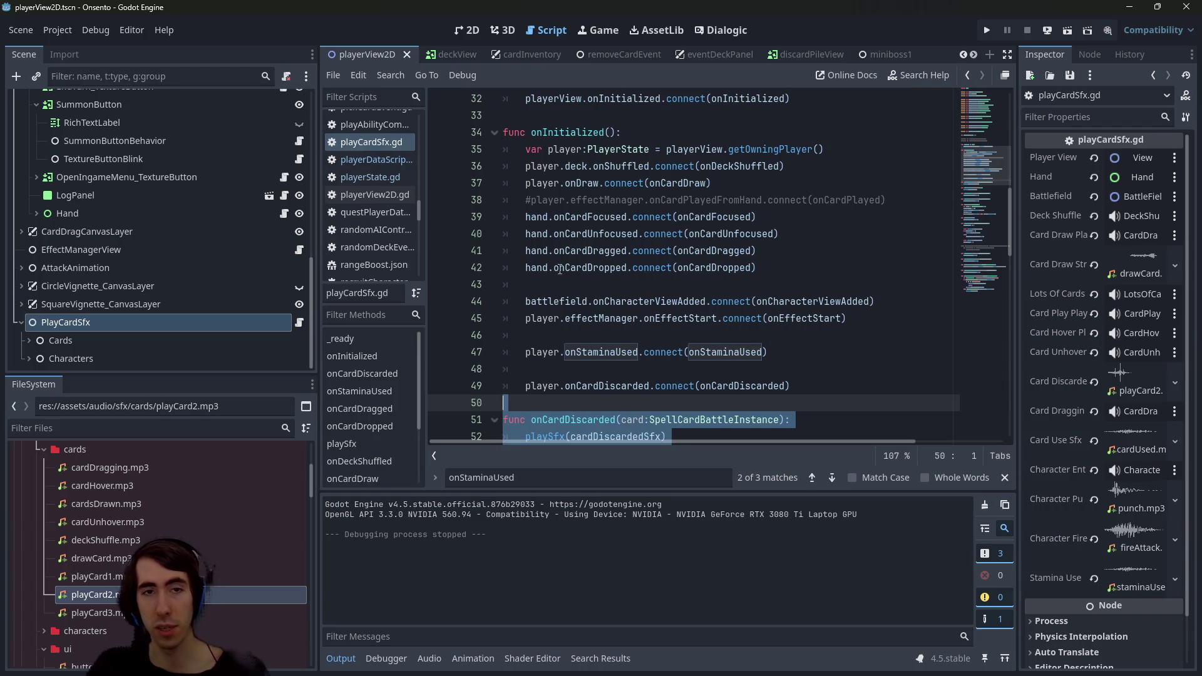
Review the onStaminaUsed and onCardDiscarded connections around lines 35–37 of playCardSfx.gd.
double_click(537, 182)
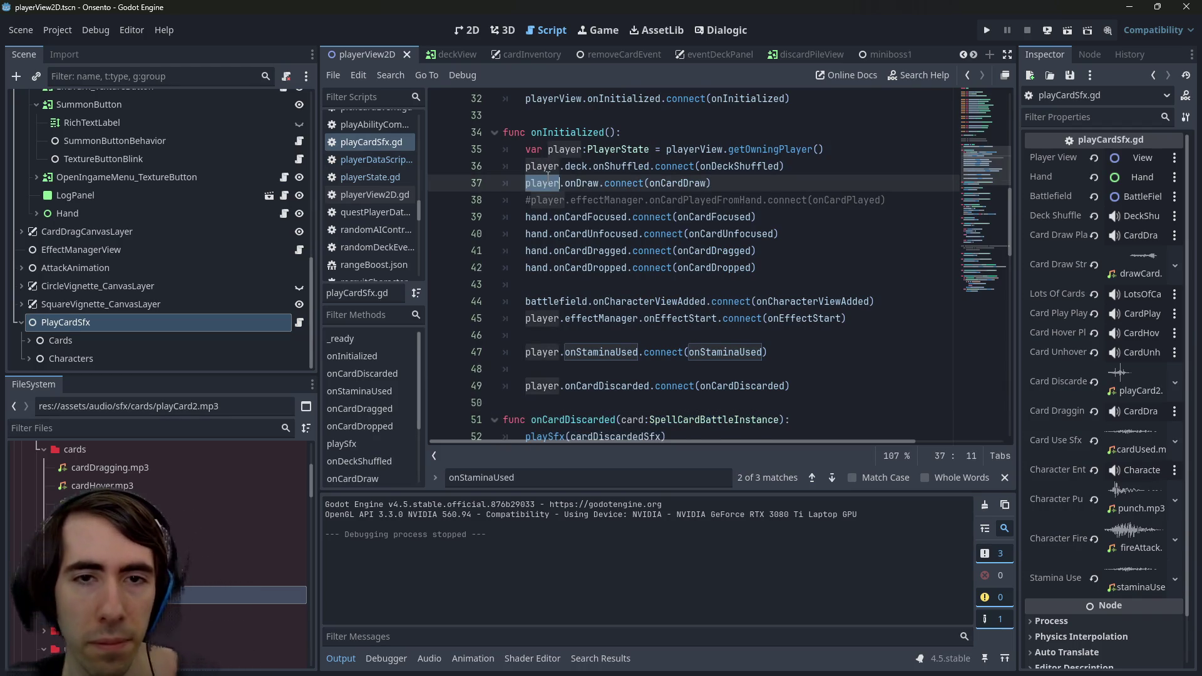
scroll(599, 227, down, 1)
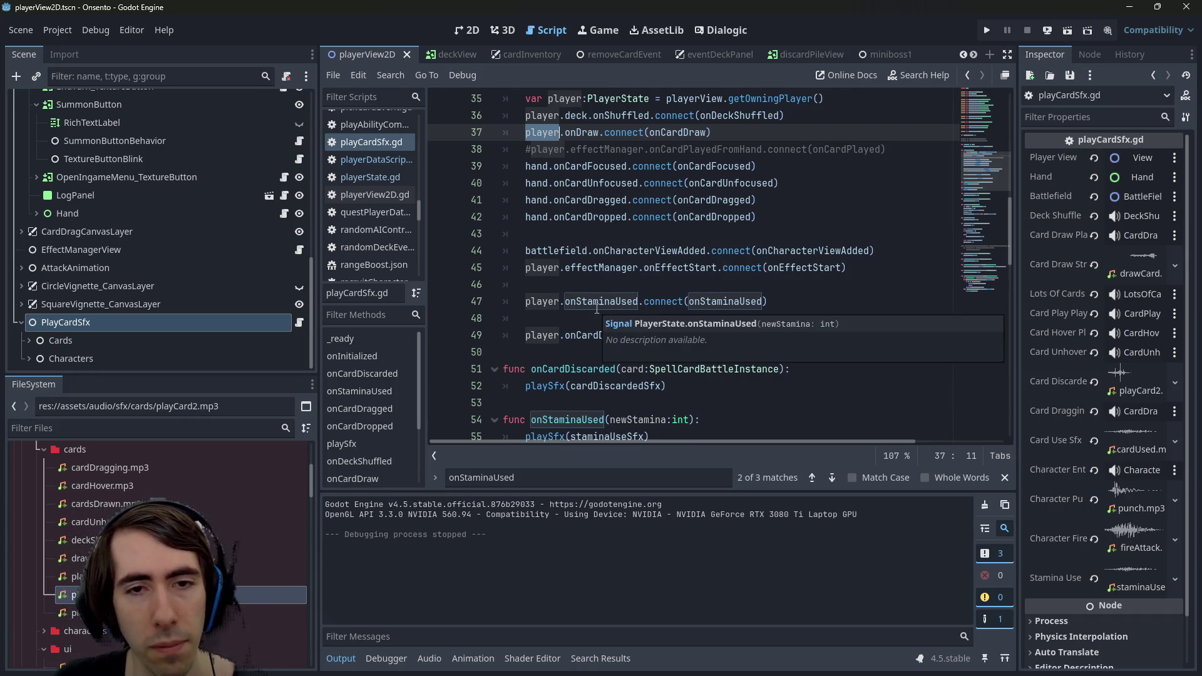
scroll(574, 195, up, 1)
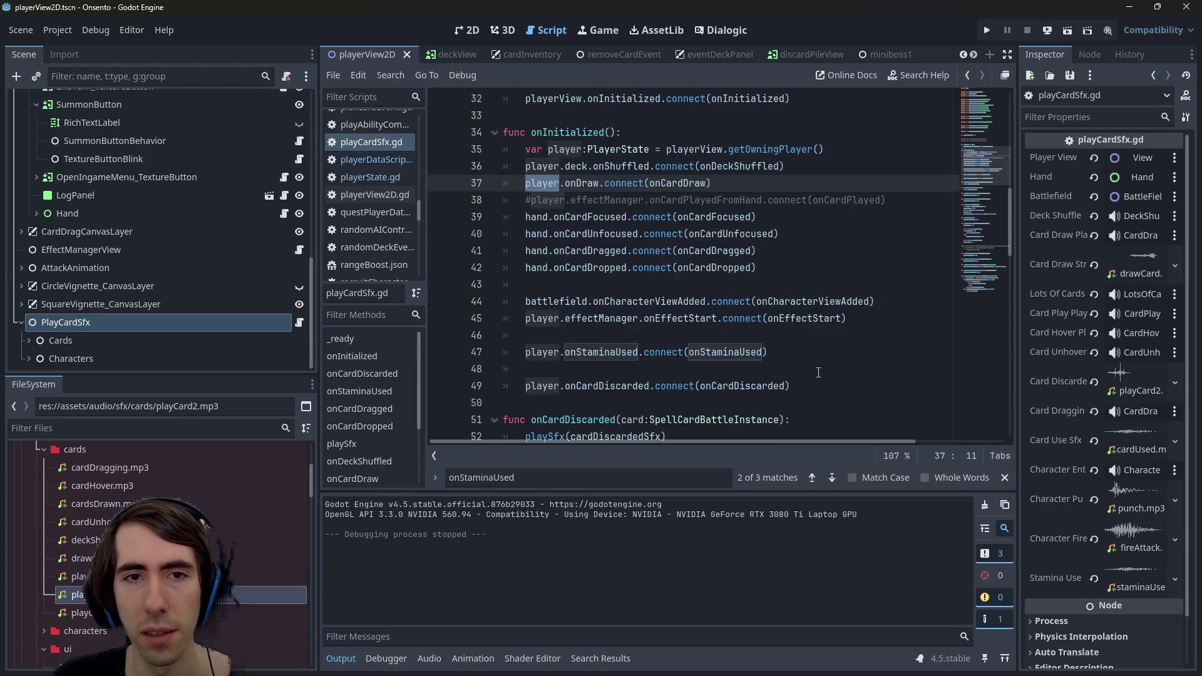
scroll(705, 330, up, 2)
click(689, 262)
click(691, 251)
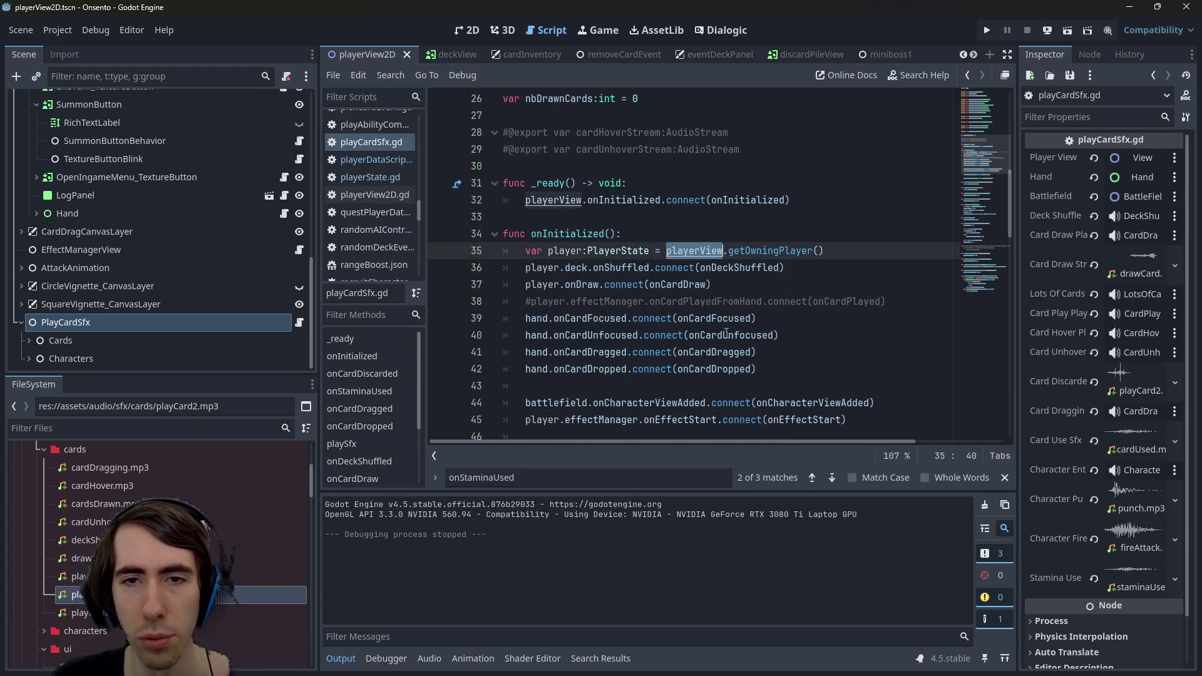
scroll(720, 270, down, 4)
Add and remove a blank line after line 49, then run the miniboss1 scene with F6.
click(825, 288)
key(Return)
key(Return)
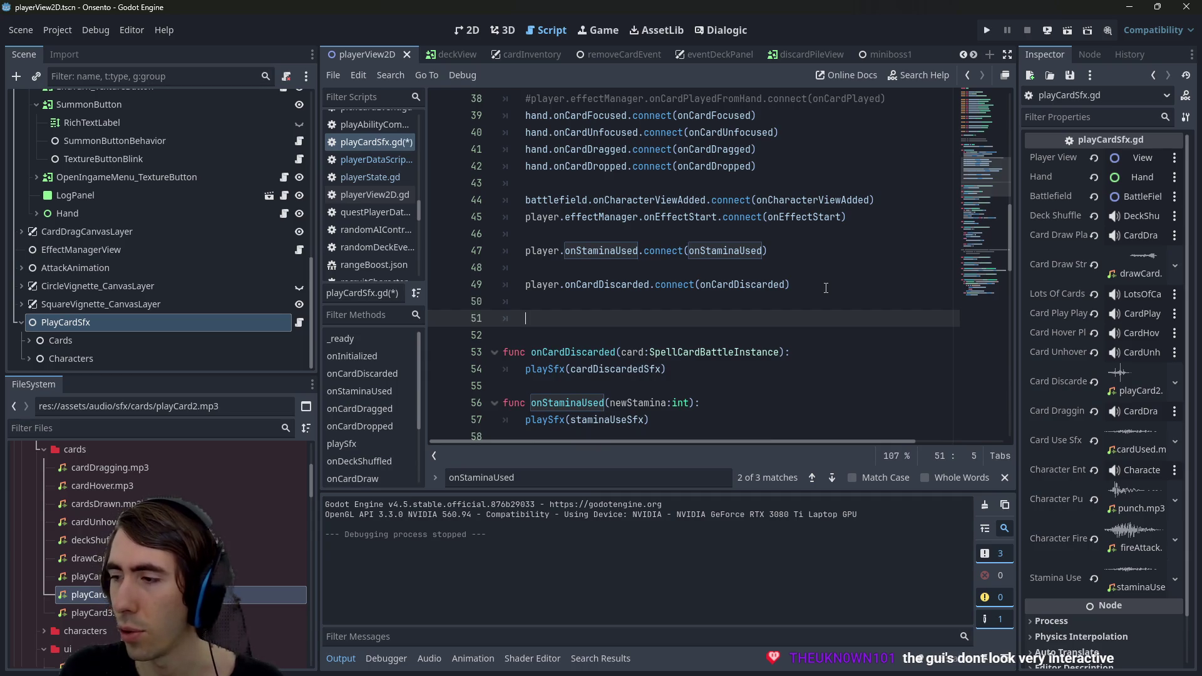
key(BackSpace)
key(BackSpace)
key(BackSpace)
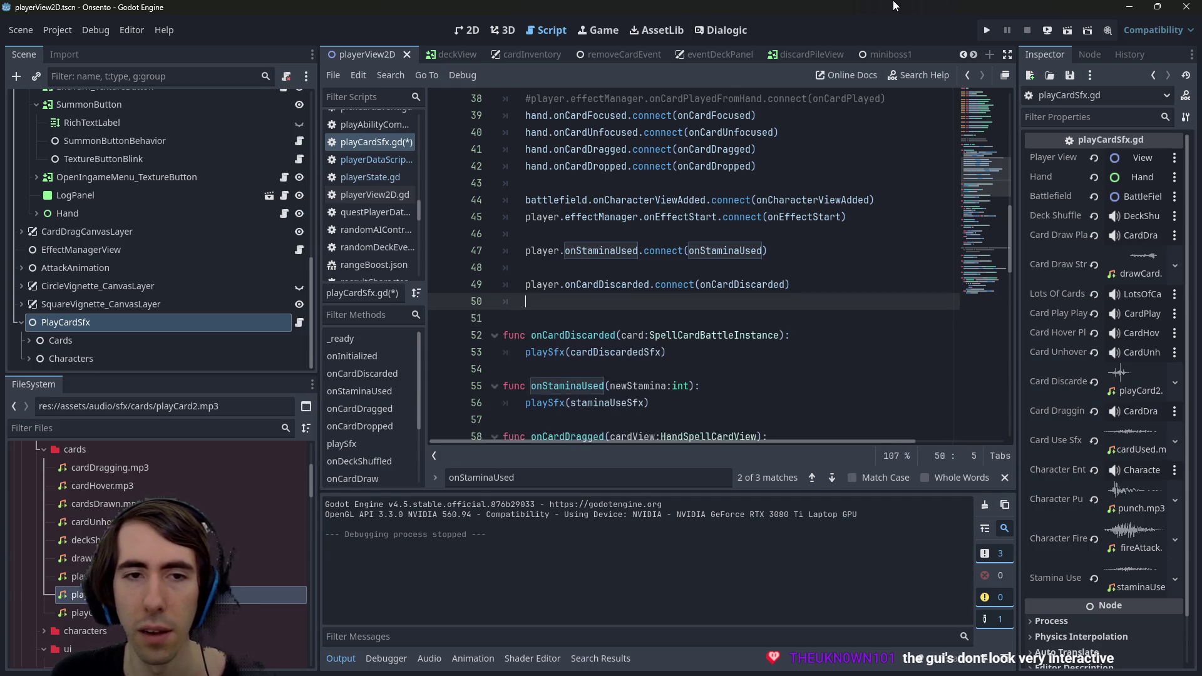
click(873, 52)
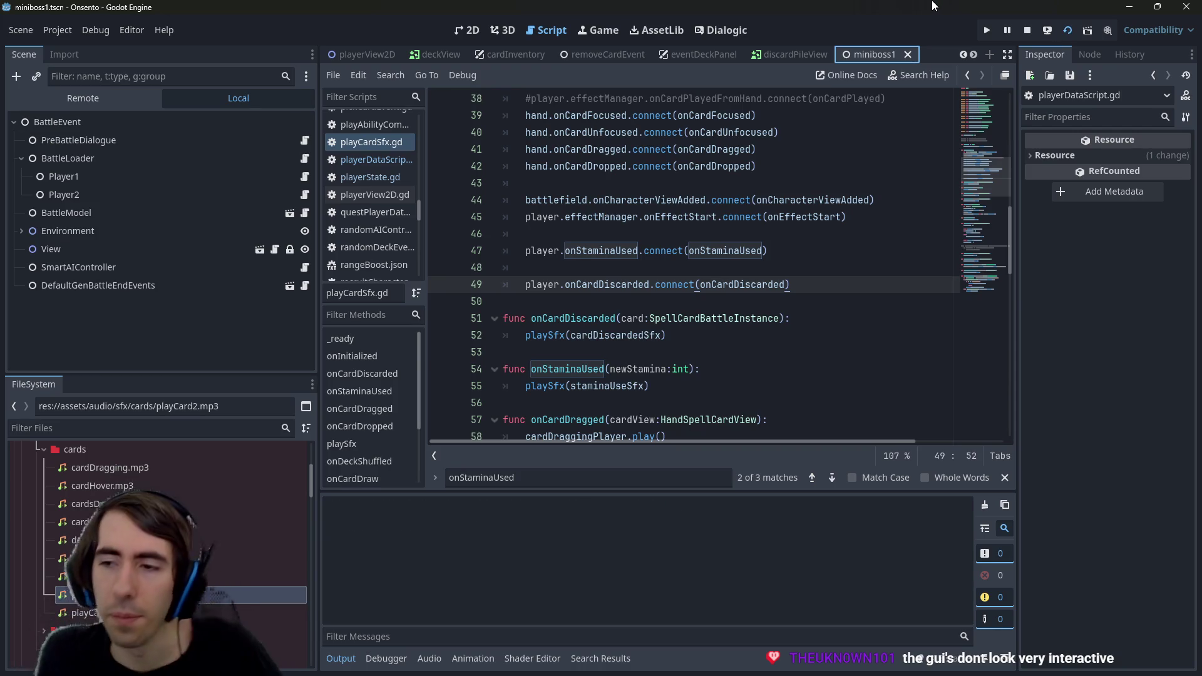
key(F6)
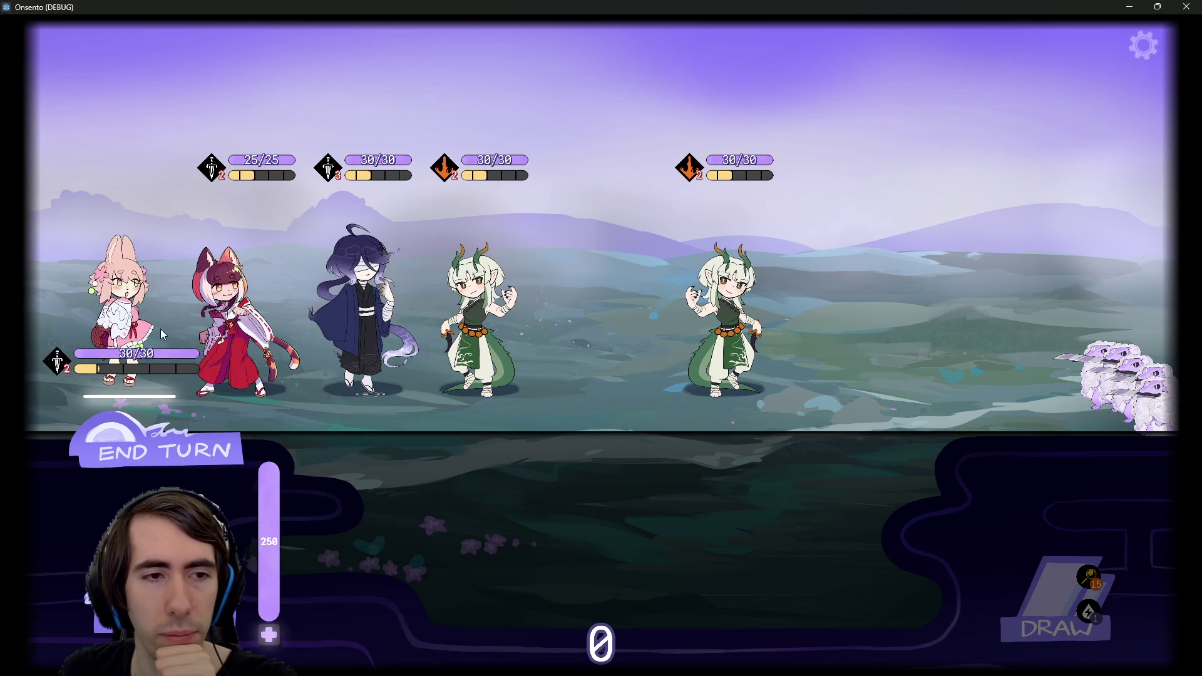
Check the 10-card draw pile in the deck view twice, returning to the battle each time.
mouse_move(374, 165)
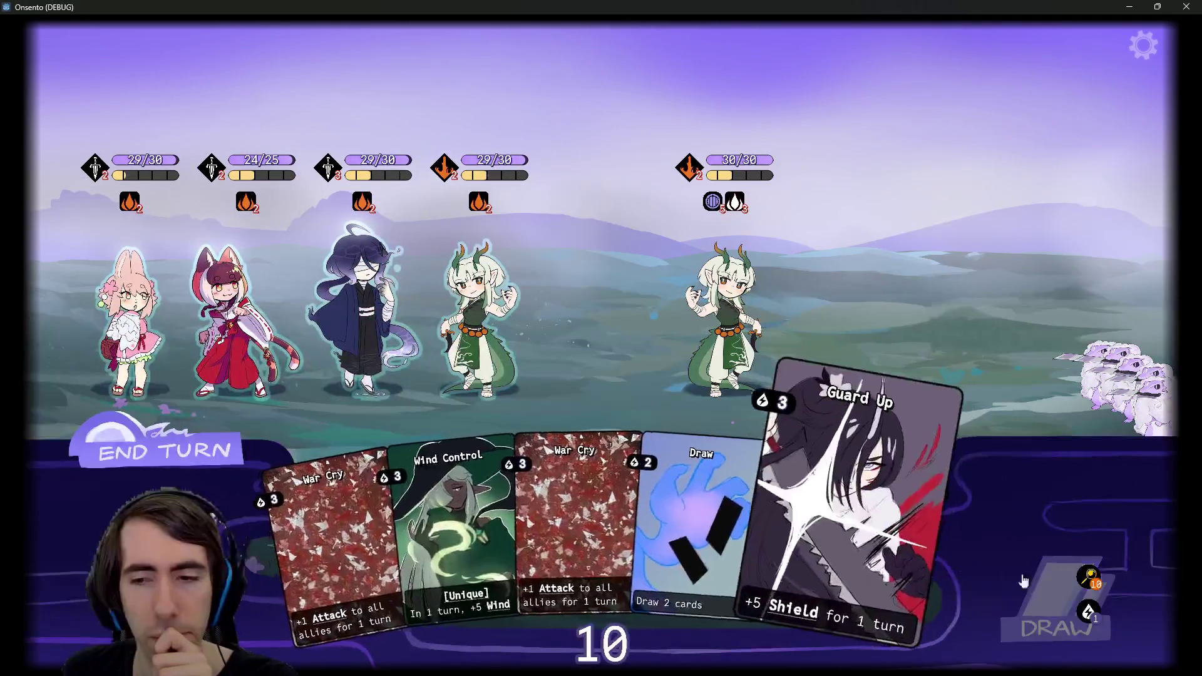
click(1078, 582)
click(1139, 647)
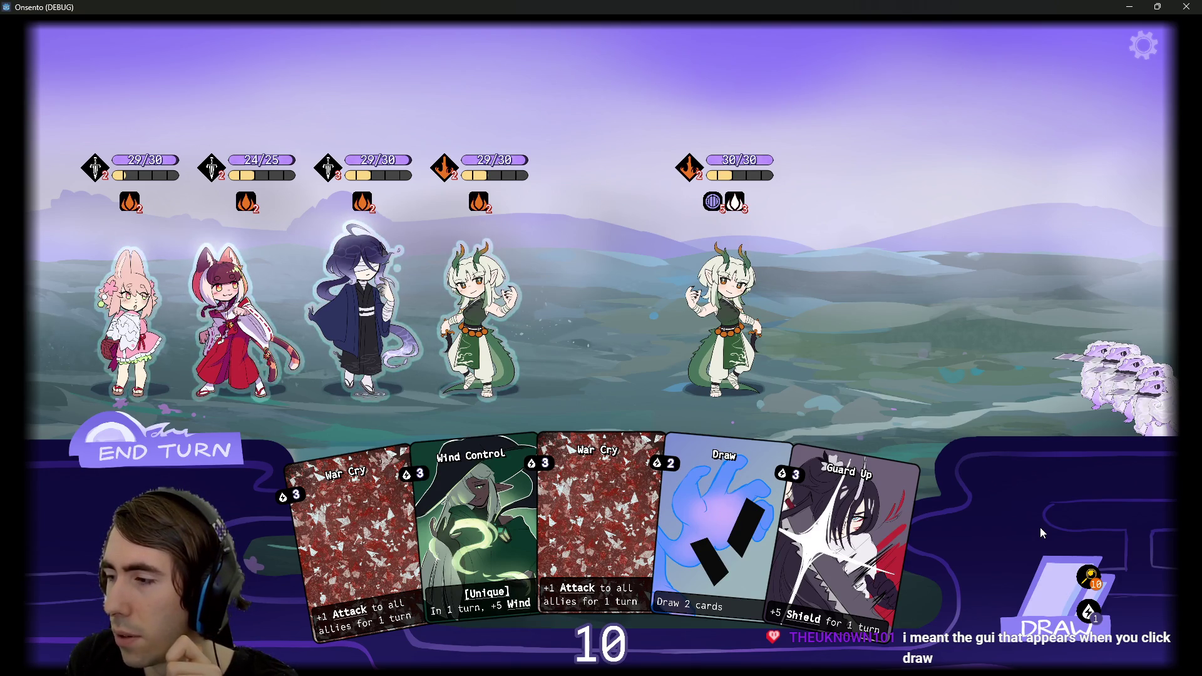
click(1090, 577)
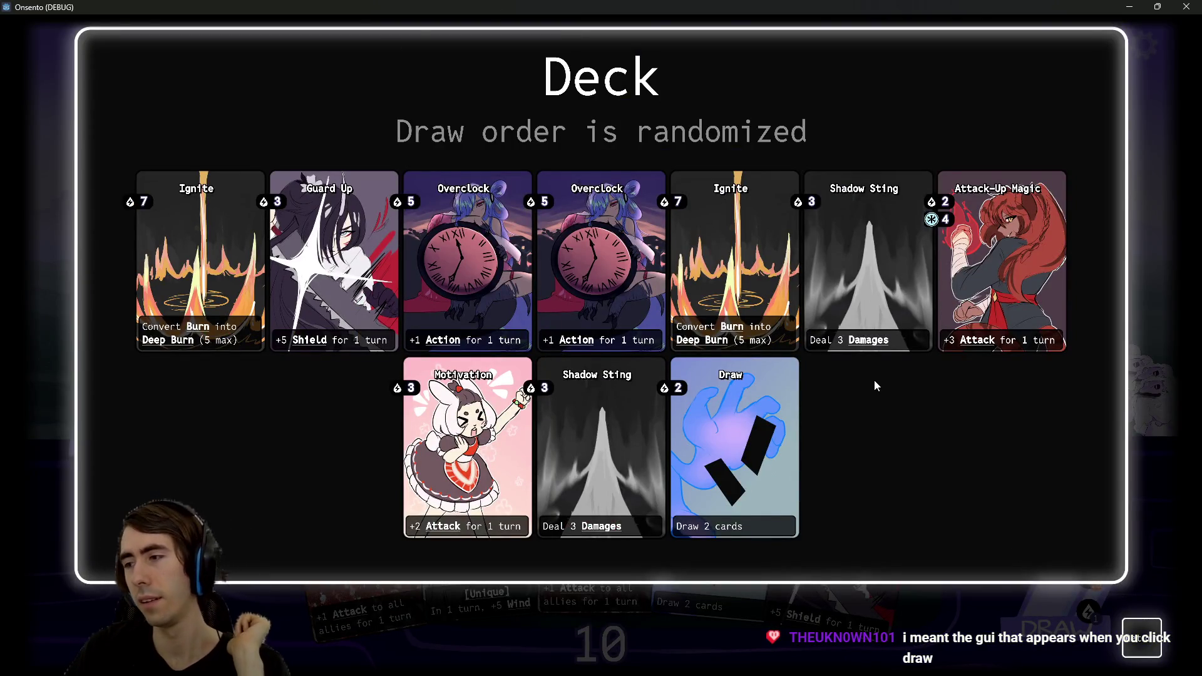
click(1100, 594)
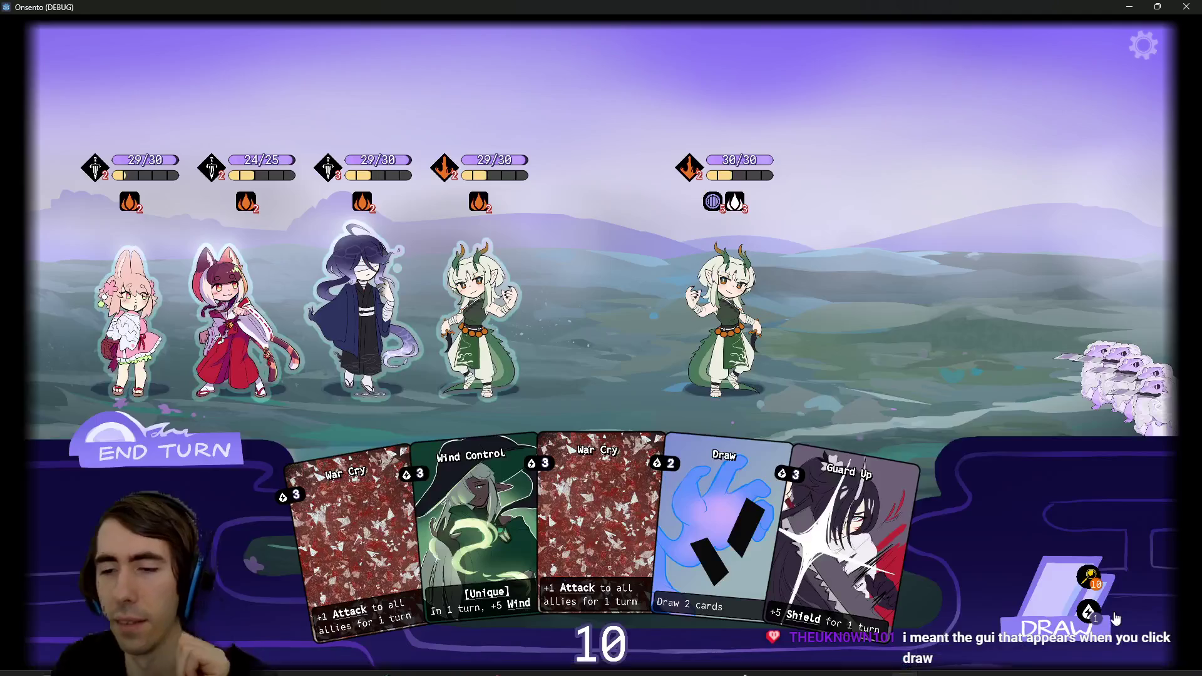